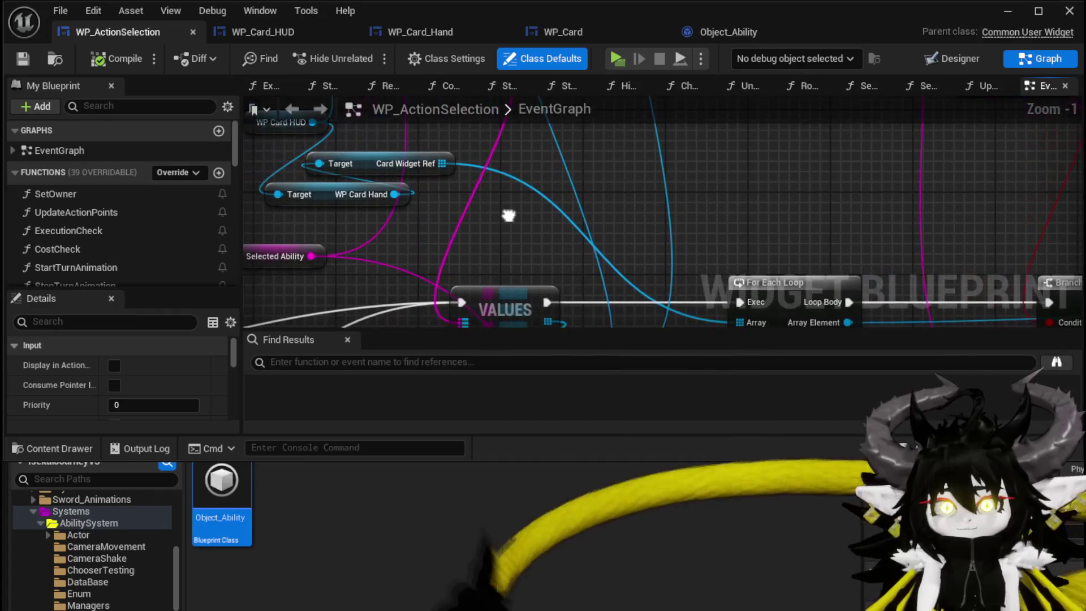
Step: Drag from the Ability Object Map pin in WP_ActionSelection and add a 'Keys' node
{"action": "scroll", "coordinate": [569, 252], "scroll_direction": "down", "scroll_amount": 3}
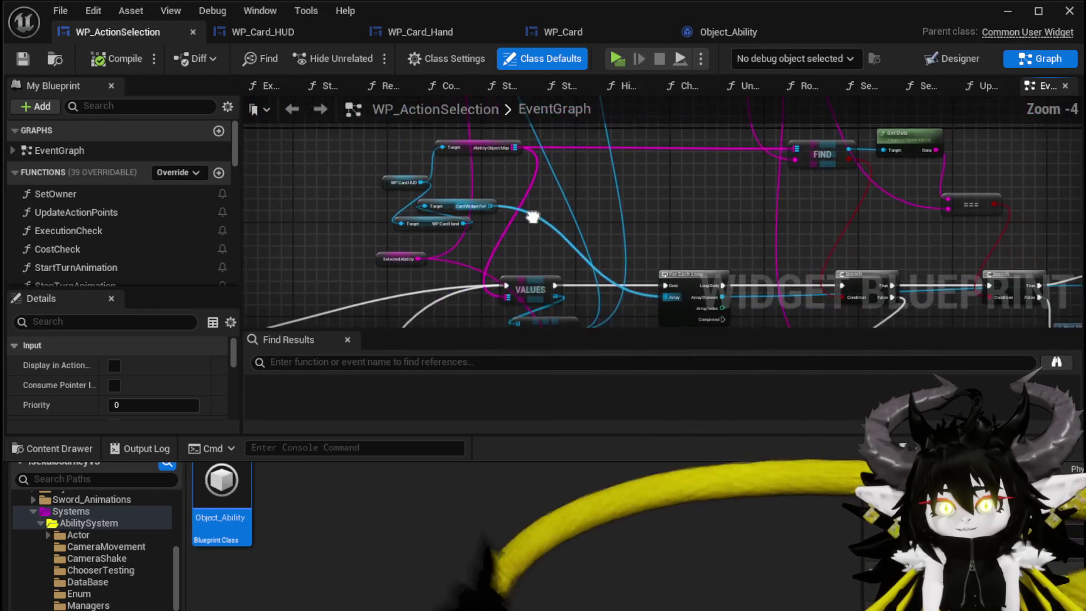
{"action": "scroll", "coordinate": [528, 212], "scroll_direction": "up", "scroll_amount": 2}
{"action": "mouse_move", "coordinate": [479, 198]}
{"action": "left_mouse_down"}
{"action": "mouse_move", "coordinate": [516, 242]}
{"action": "mouse_move", "coordinate": [436, 225]}
{"action": "left_mouse_up"}
{"action": "left_click_drag", "start_coordinate": [417, 143], "coordinate": [495, 198]}
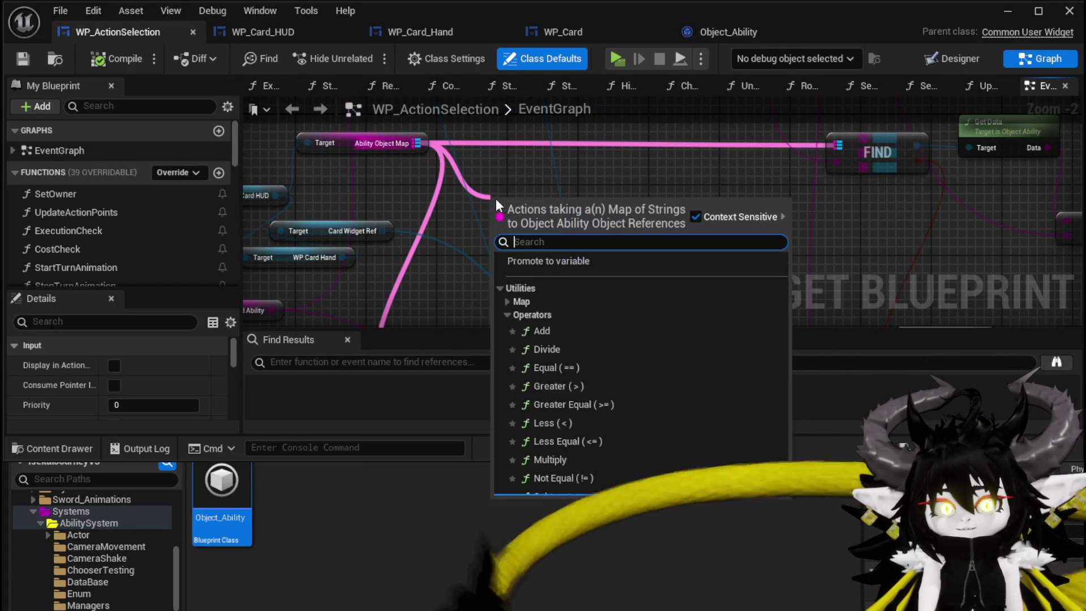
{"action": "type", "text": "Keys"}
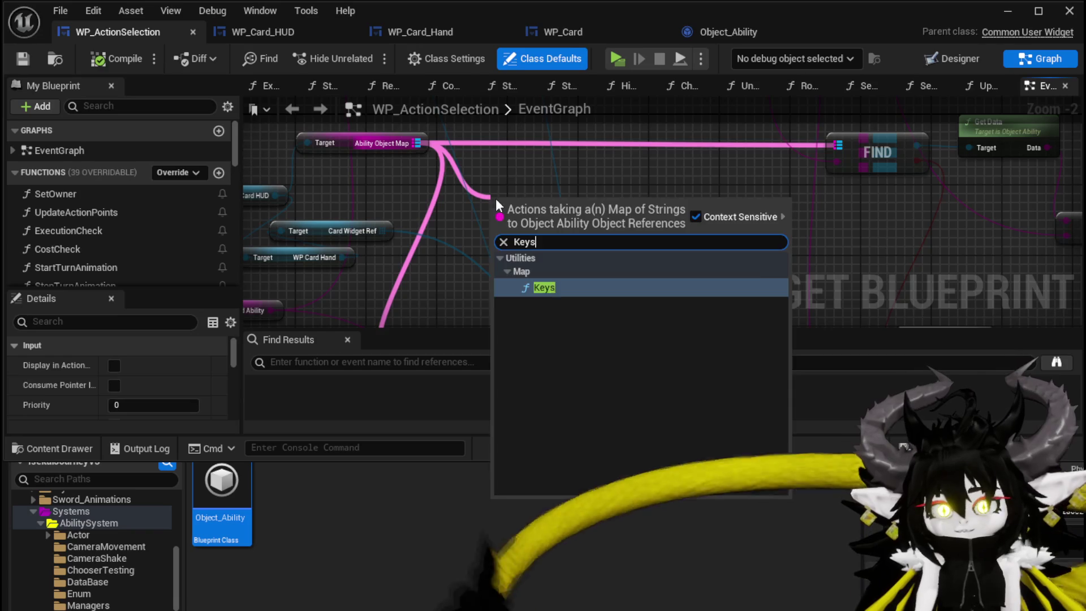
{"action": "key", "text": "Return"}
{"action": "scroll", "coordinate": [574, 190], "scroll_direction": "down", "scroll_amount": 2}
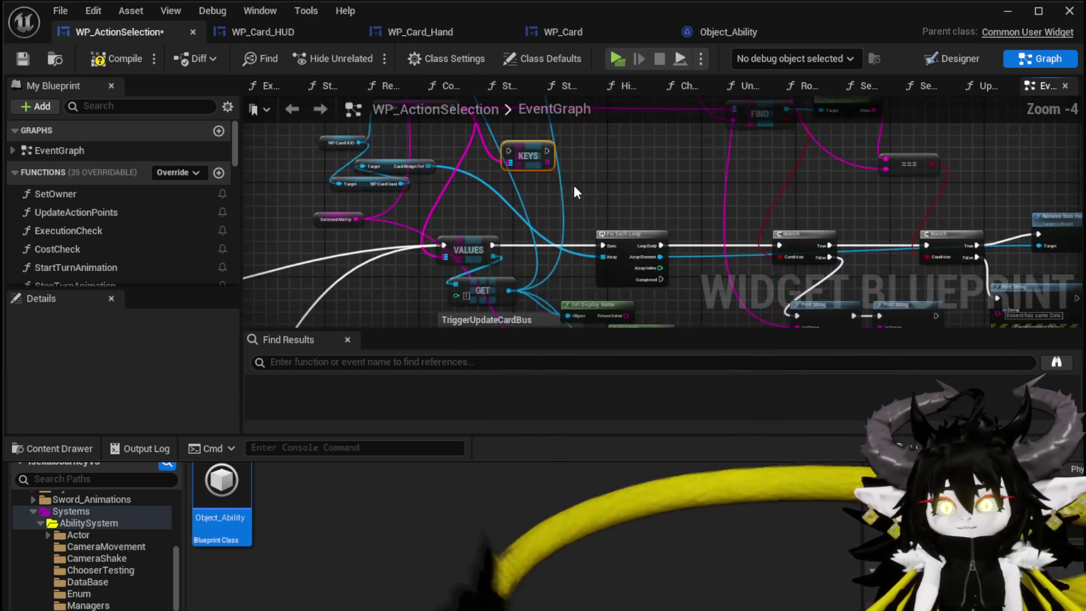
Step: Run Keys after VALUES, feed its array into the For Each Loop, and break the Array Element wire
{"action": "scroll", "coordinate": [574, 190], "scroll_direction": "up", "scroll_amount": 1}
{"action": "mouse_move", "coordinate": [504, 136]}
{"action": "left_mouse_down"}
{"action": "mouse_move", "coordinate": [517, 275]}
{"action": "mouse_move", "coordinate": [540, 259]}
{"action": "left_mouse_up"}
{"action": "left_click_drag", "start_coordinate": [465, 260], "coordinate": [523, 259]}
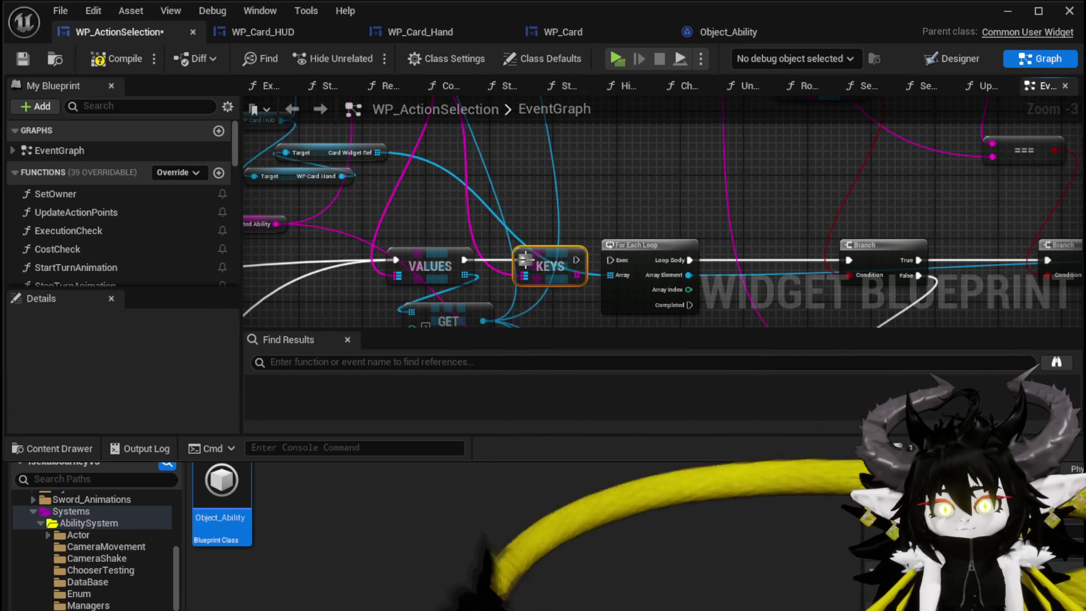
{"action": "mouse_move", "coordinate": [583, 279]}
{"action": "left_mouse_down"}
{"action": "mouse_move", "coordinate": [623, 280]}
{"action": "mouse_move", "coordinate": [610, 259]}
{"action": "mouse_move", "coordinate": [501, 220]}
{"action": "left_mouse_up"}
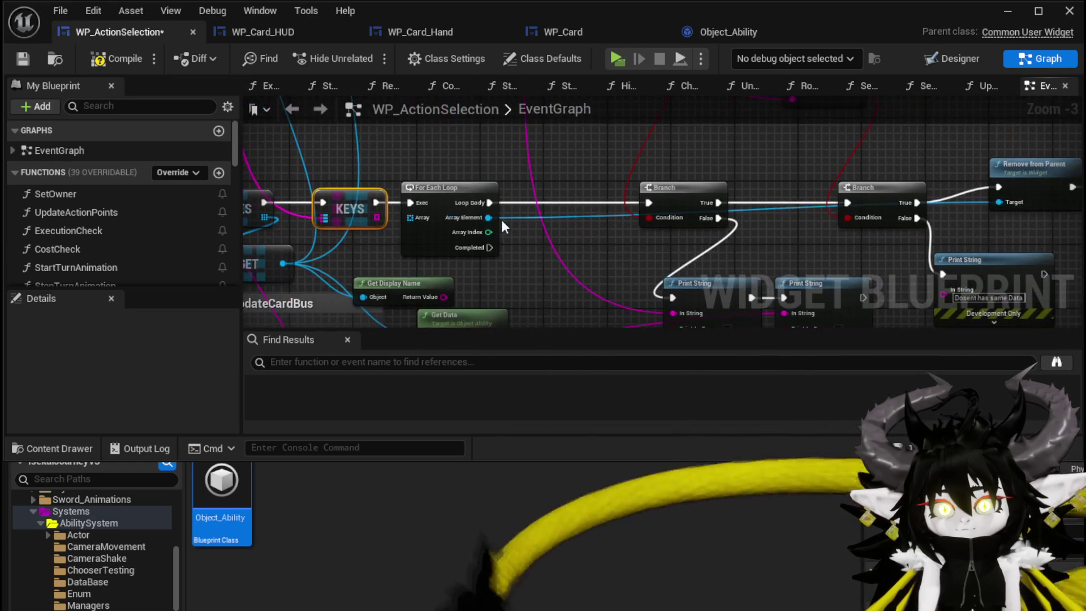
{"action": "left_click", "coordinate": [501, 220], "text": "alt"}
Step: Paste a new Print String between the loop body and the Branch, and shift the TriggerUpdateCardBus comment group
{"action": "mouse_move", "coordinate": [427, 217]}
{"action": "left_mouse_down"}
{"action": "mouse_move", "coordinate": [573, 197]}
{"action": "mouse_move", "coordinate": [699, 211]}
{"action": "left_mouse_up"}
{"action": "left_click", "coordinate": [731, 223]}
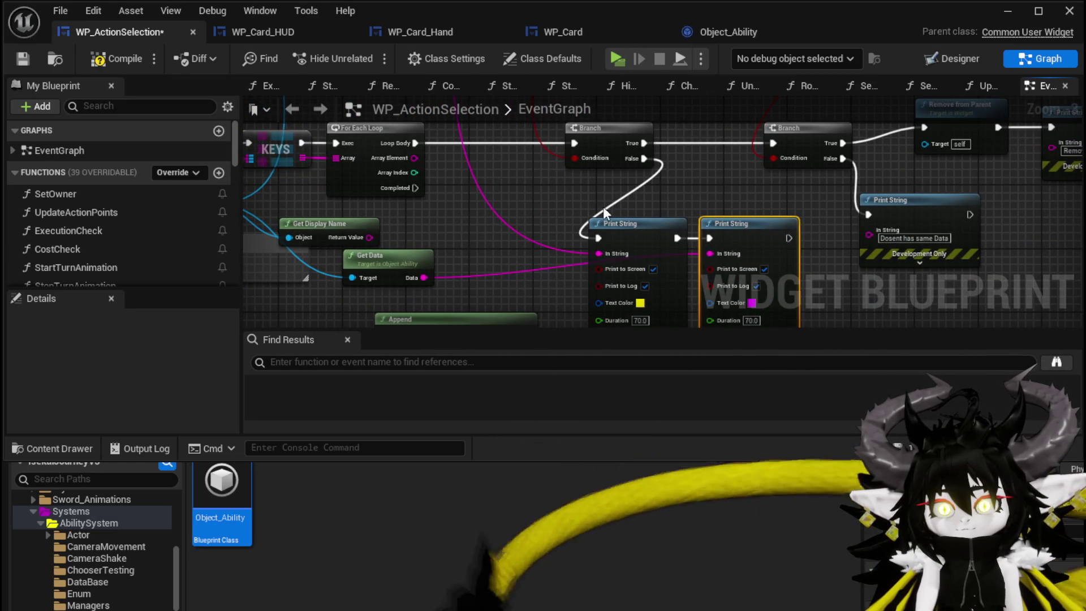
{"action": "key", "text": "ctrl+v"}
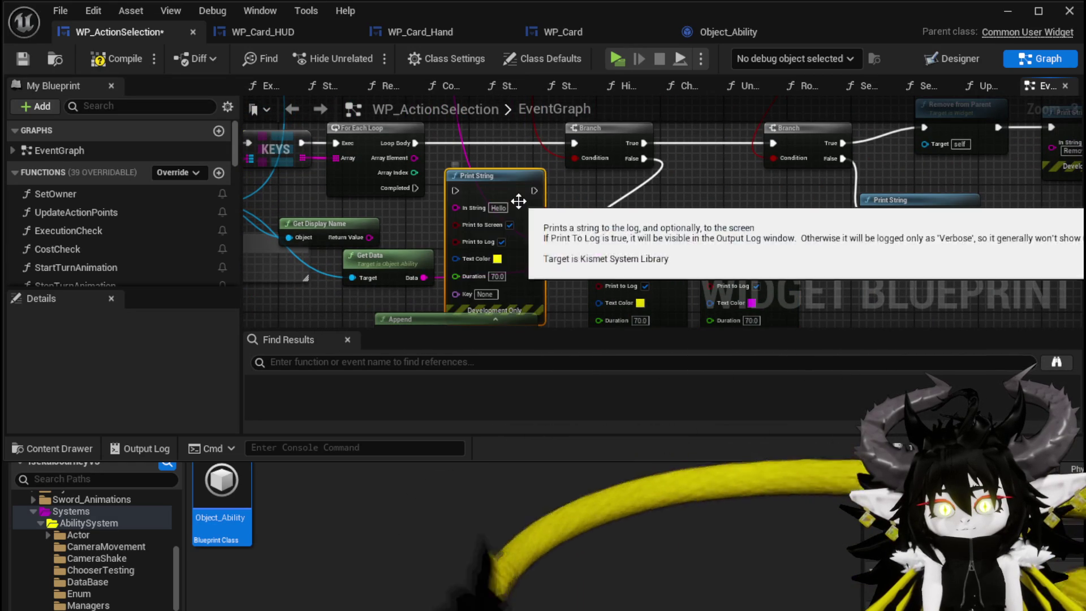
{"action": "left_click_drag", "start_coordinate": [518, 201], "coordinate": [513, 151]}
{"action": "mouse_move", "coordinate": [415, 137]}
{"action": "left_mouse_down"}
{"action": "mouse_move", "coordinate": [445, 232]}
{"action": "mouse_move", "coordinate": [487, 238]}
{"action": "left_mouse_up"}
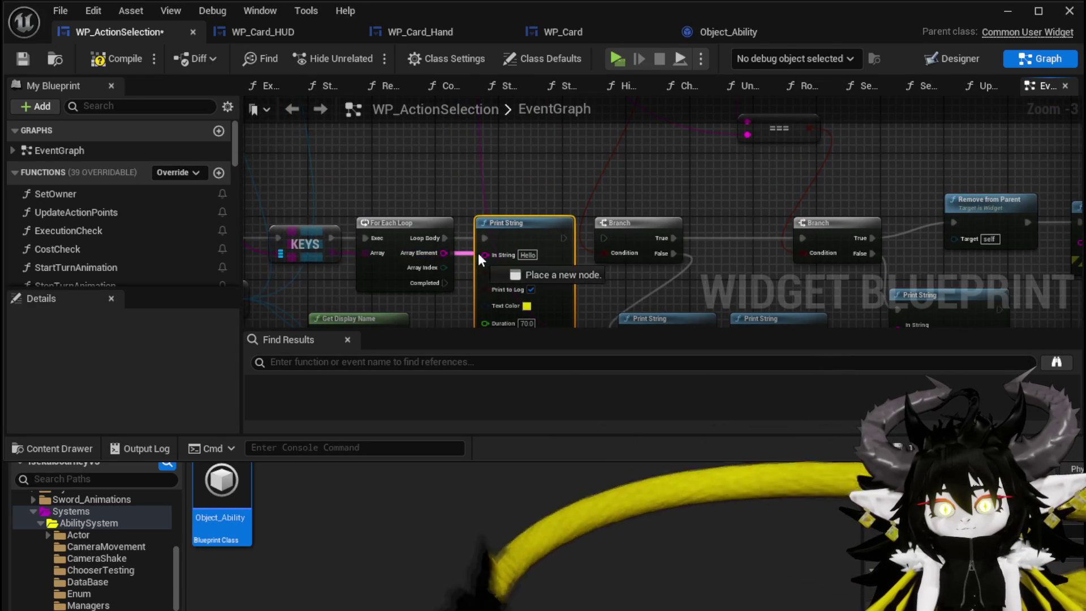
{"action": "scroll", "coordinate": [480, 253], "scroll_direction": "down", "scroll_amount": 2}
{"action": "mouse_move", "coordinate": [434, 259]}
{"action": "left_mouse_down"}
{"action": "mouse_move", "coordinate": [490, 226]}
{"action": "mouse_move", "coordinate": [430, 291]}
{"action": "mouse_move", "coordinate": [418, 266]}
{"action": "mouse_move", "coordinate": [561, 262]}
{"action": "mouse_move", "coordinate": [532, 243]}
{"action": "left_mouse_up"}
Step: Connect the loop's Completed output to the second Print String and paste a Selected Ability getter
{"action": "left_click", "coordinate": [571, 229]}
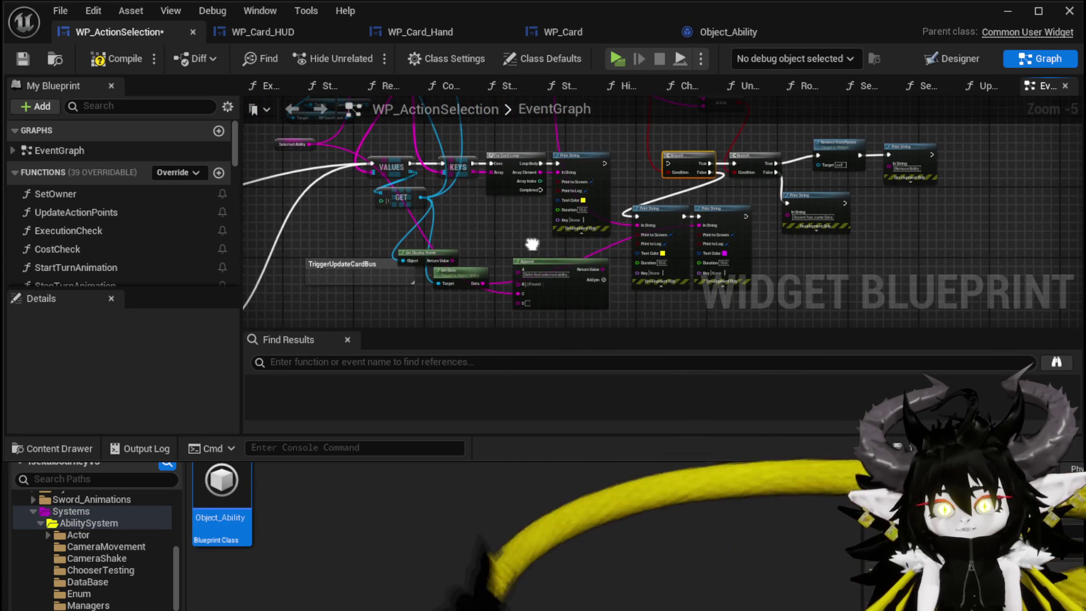
{"action": "mouse_move", "coordinate": [541, 192]}
{"action": "left_mouse_down"}
{"action": "mouse_move", "coordinate": [646, 226]}
{"action": "mouse_move", "coordinate": [637, 216]}
{"action": "left_mouse_up"}
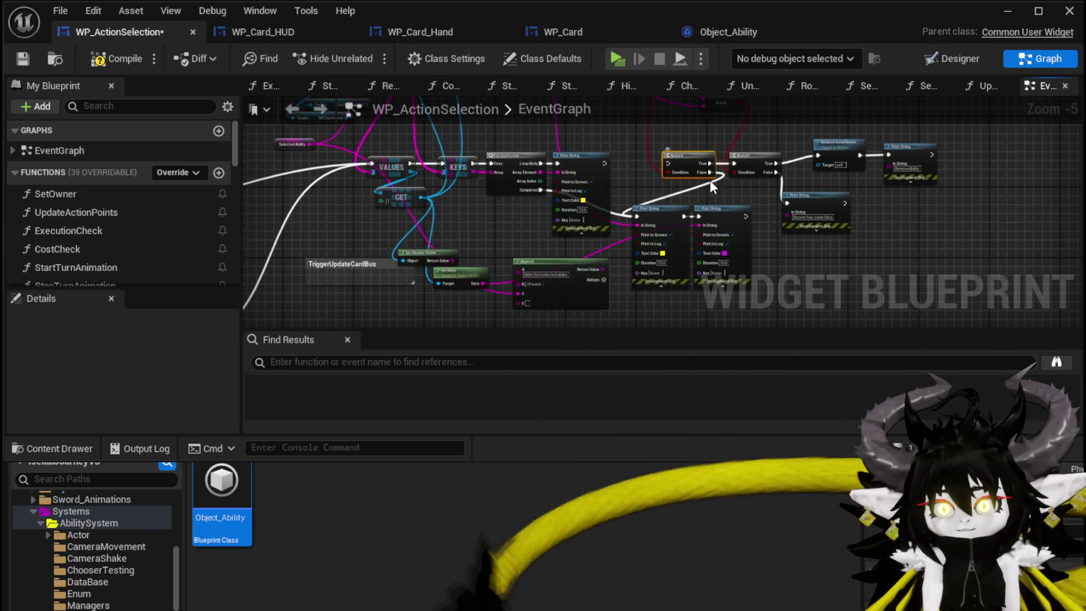
{"action": "left_click_drag", "start_coordinate": [536, 192], "coordinate": [730, 218]}
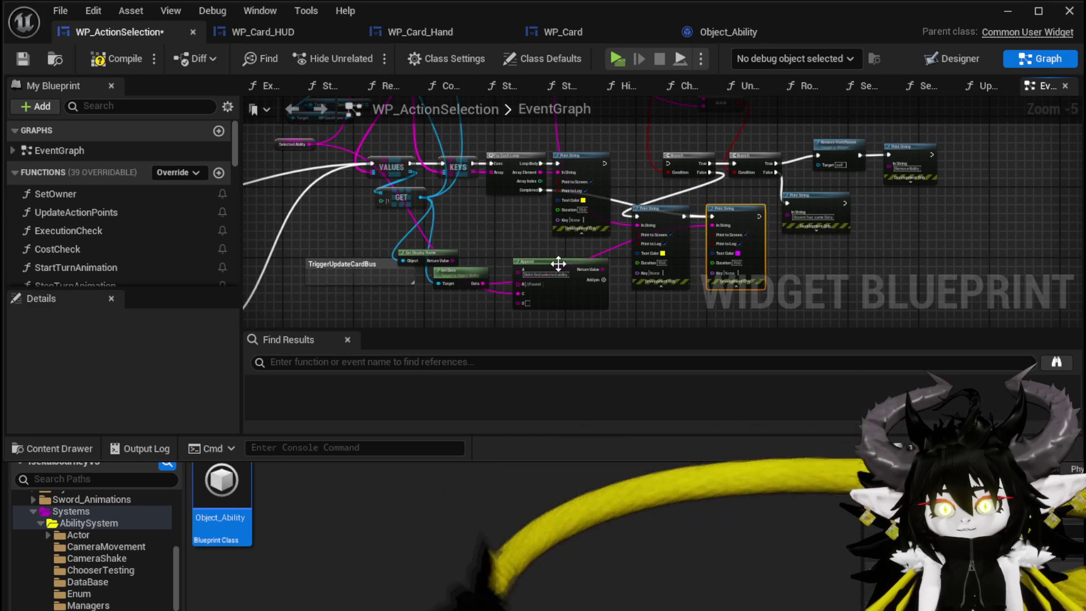
{"action": "left_click_drag", "start_coordinate": [558, 263], "coordinate": [563, 294]}
{"action": "left_click", "coordinate": [286, 145]}
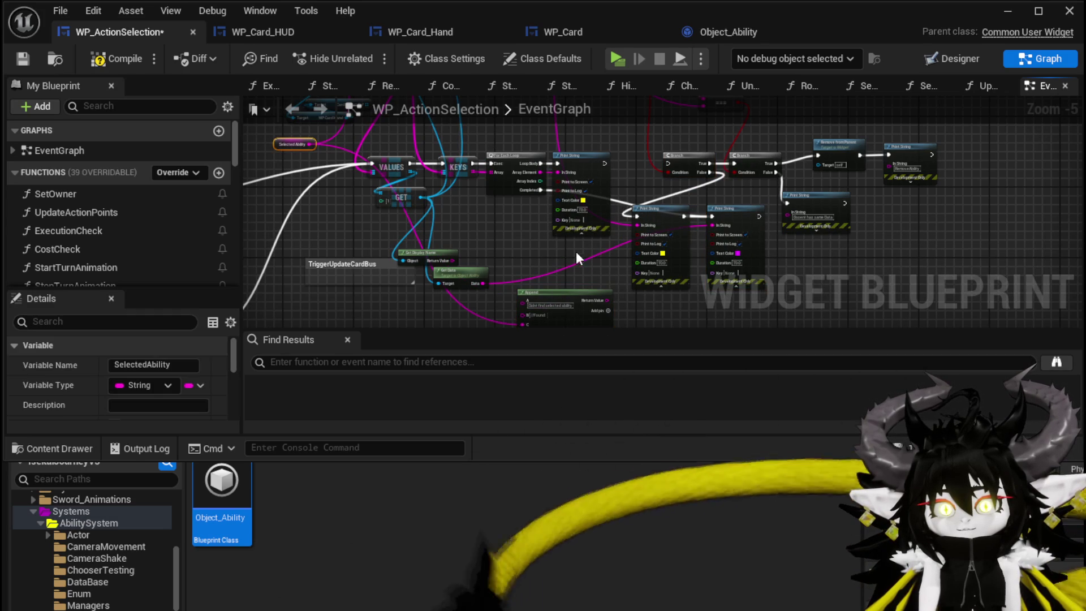
{"action": "mouse_move", "coordinate": [701, 290]}
{"action": "left_mouse_down"}
{"action": "mouse_move", "coordinate": [592, 278]}
{"action": "mouse_move", "coordinate": [610, 197]}
{"action": "mouse_move", "coordinate": [561, 171]}
{"action": "mouse_move", "coordinate": [571, 166]}
{"action": "left_mouse_up"}
{"action": "left_click", "coordinate": [605, 281]}
{"action": "key", "text": "ctrl+v"}
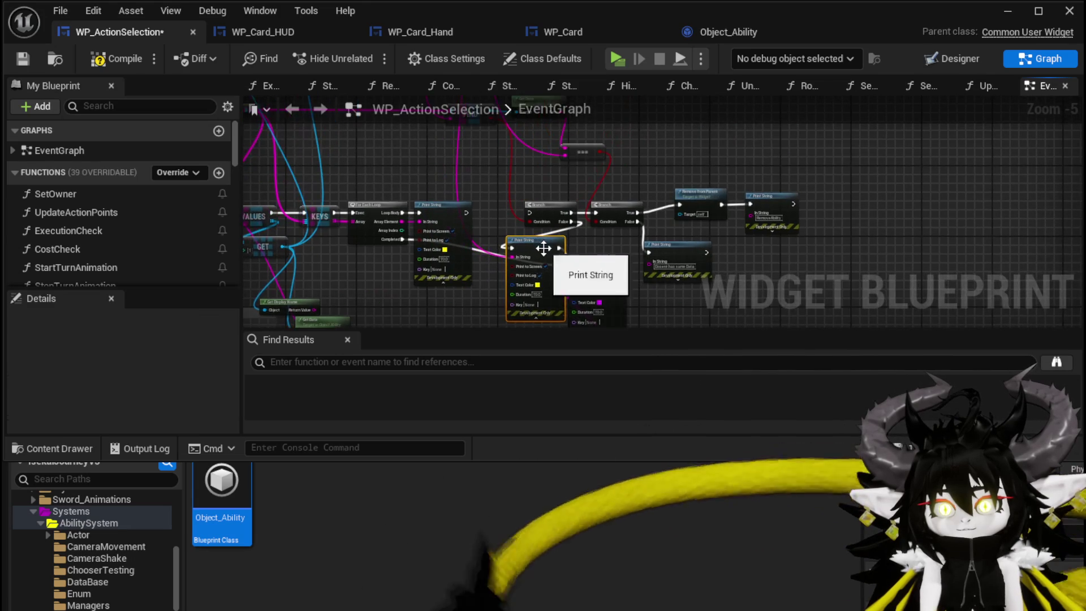
Step: Move the Branch and print nodes up, put the Selected Ability getter by its Print String, compile and save
{"action": "left_click_drag", "start_coordinate": [547, 111], "coordinate": [456, 226]}
{"action": "left_click_drag", "start_coordinate": [567, 206], "coordinate": [711, 282]}
{"action": "mouse_move", "coordinate": [629, 283]}
{"action": "left_mouse_down"}
{"action": "mouse_move", "coordinate": [780, 195]}
{"action": "mouse_move", "coordinate": [651, 294]}
{"action": "mouse_move", "coordinate": [566, 266]}
{"action": "mouse_move", "coordinate": [699, 223]}
{"action": "mouse_move", "coordinate": [711, 198]}
{"action": "mouse_move", "coordinate": [661, 172]}
{"action": "mouse_move", "coordinate": [628, 190]}
{"action": "left_mouse_up"}
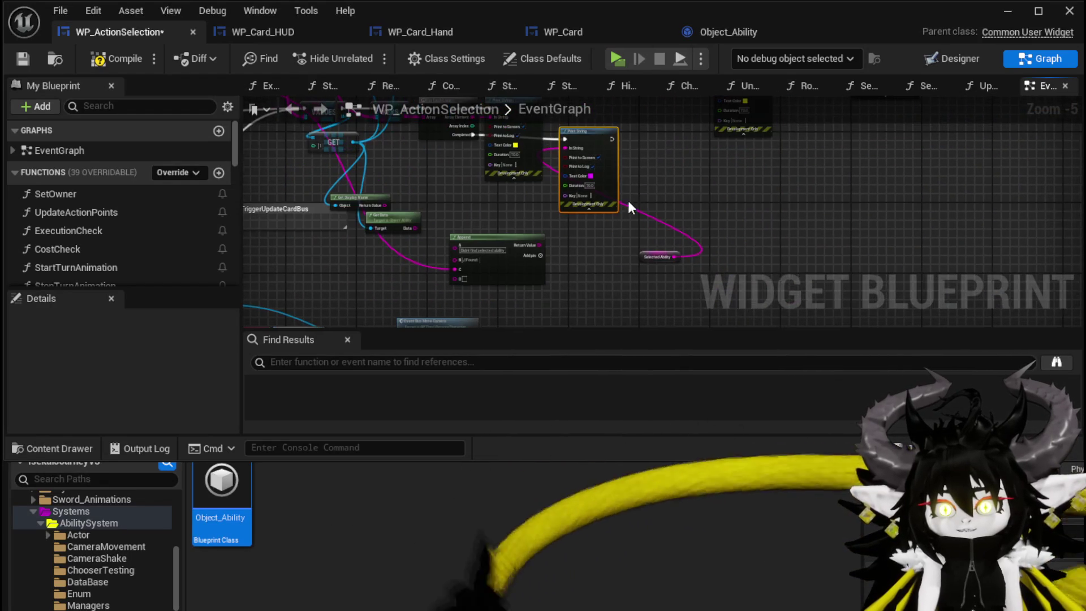
{"action": "mouse_move", "coordinate": [657, 258]}
{"action": "left_mouse_down"}
{"action": "mouse_move", "coordinate": [477, 201]}
{"action": "mouse_move", "coordinate": [493, 284]}
{"action": "mouse_move", "coordinate": [509, 294]}
{"action": "left_mouse_up"}
{"action": "left_click", "coordinate": [107, 60]}
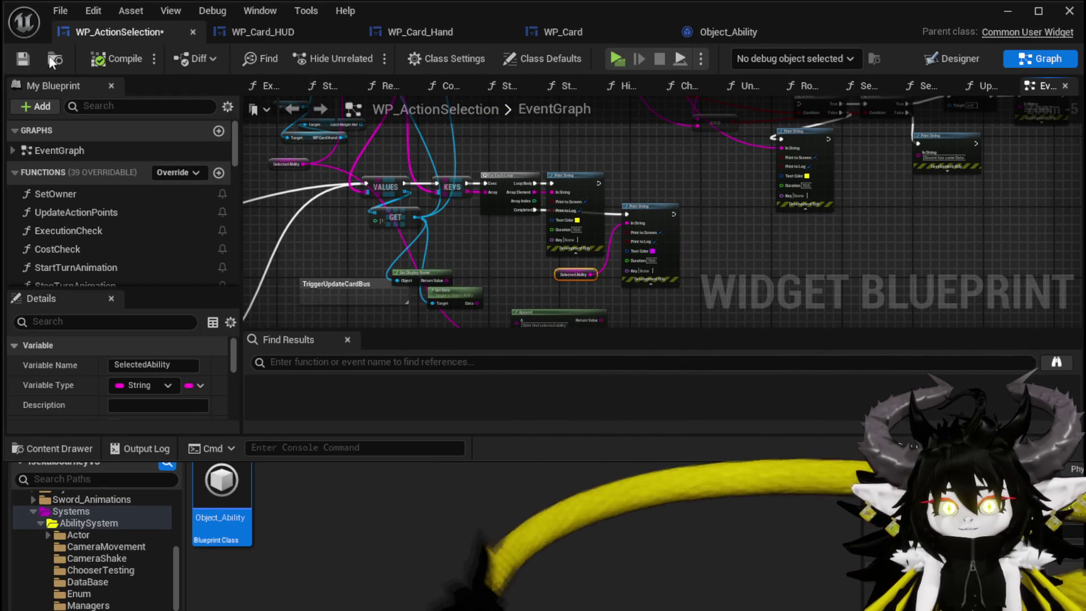
{"action": "left_click", "coordinate": [23, 59]}
Step: Regroup the Ability Object Map and WP Card HUD getters above VALUES and KEYS, then save WP_ActionSelection
{"action": "left_click_drag", "start_coordinate": [491, 150], "coordinate": [551, 247]}
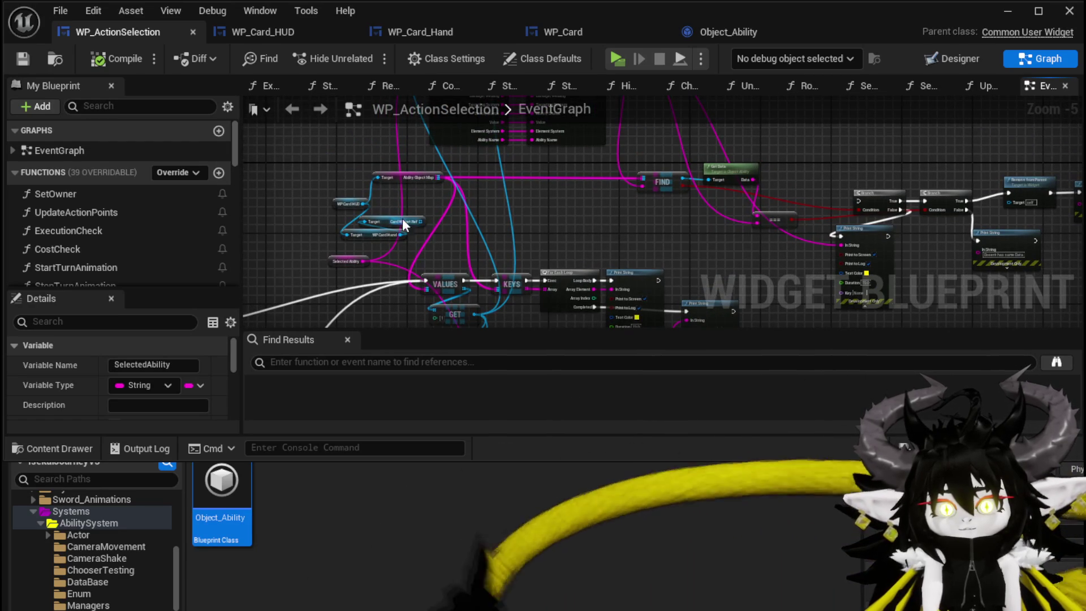
{"action": "mouse_move", "coordinate": [412, 180]}
{"action": "left_mouse_down"}
{"action": "mouse_move", "coordinate": [490, 223]}
{"action": "mouse_move", "coordinate": [482, 252]}
{"action": "left_mouse_up"}
{"action": "left_click_drag", "start_coordinate": [367, 209], "coordinate": [458, 210]}
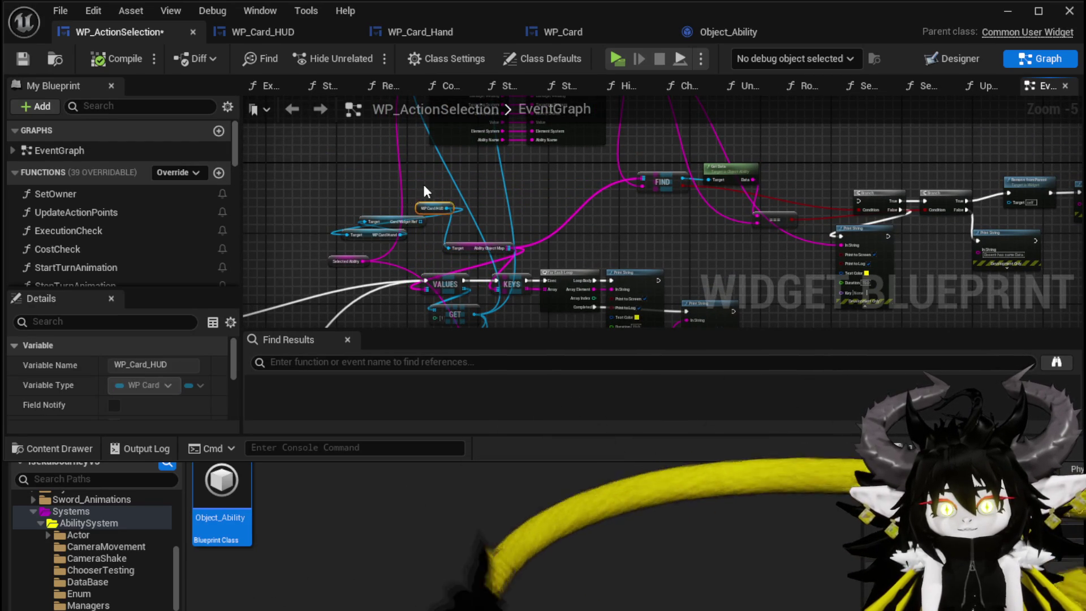
{"action": "left_click", "coordinate": [423, 185]}
{"action": "left_click", "coordinate": [32, 57]}
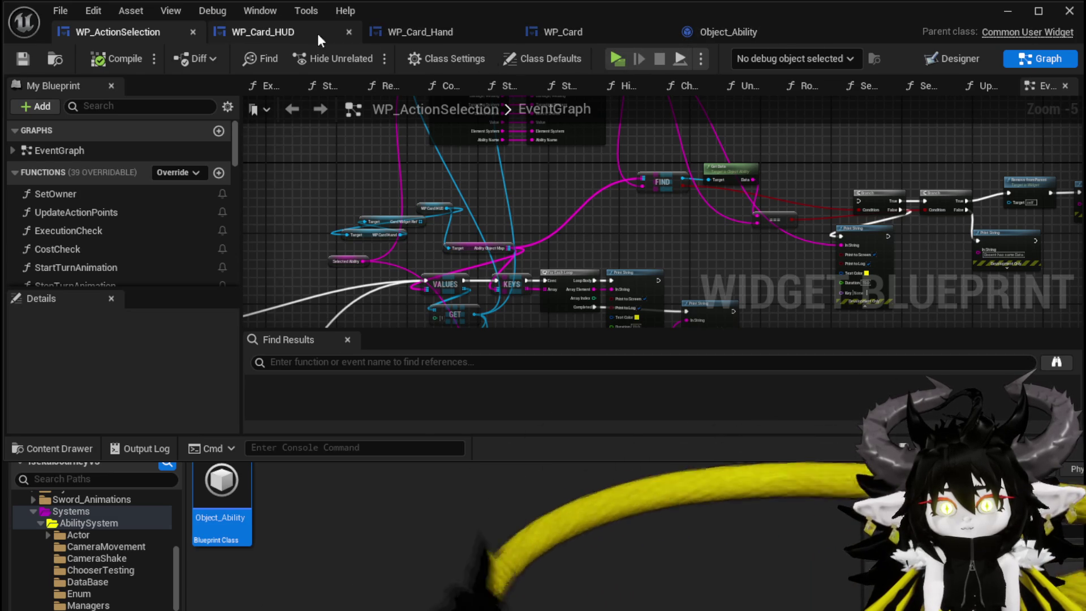
Step: Go to WP_Card_HUD's EventGraph and open the Add Card node's AddCard definition in BPI_Card
{"action": "left_click", "coordinate": [288, 32]}
{"action": "left_click", "coordinate": [1041, 58]}
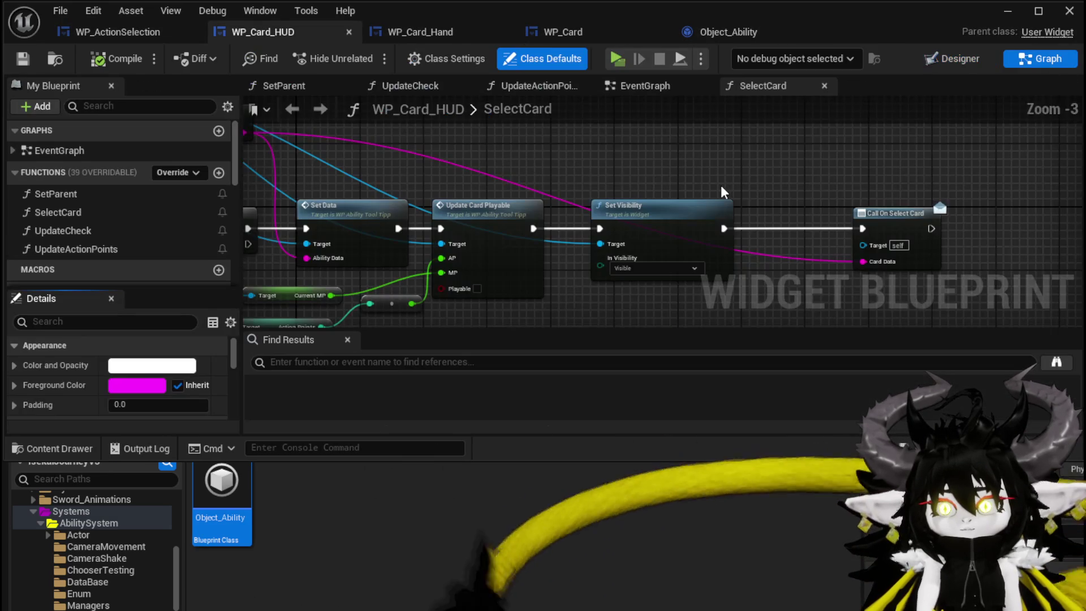
{"action": "scroll", "coordinate": [715, 183], "scroll_direction": "down", "scroll_amount": 2}
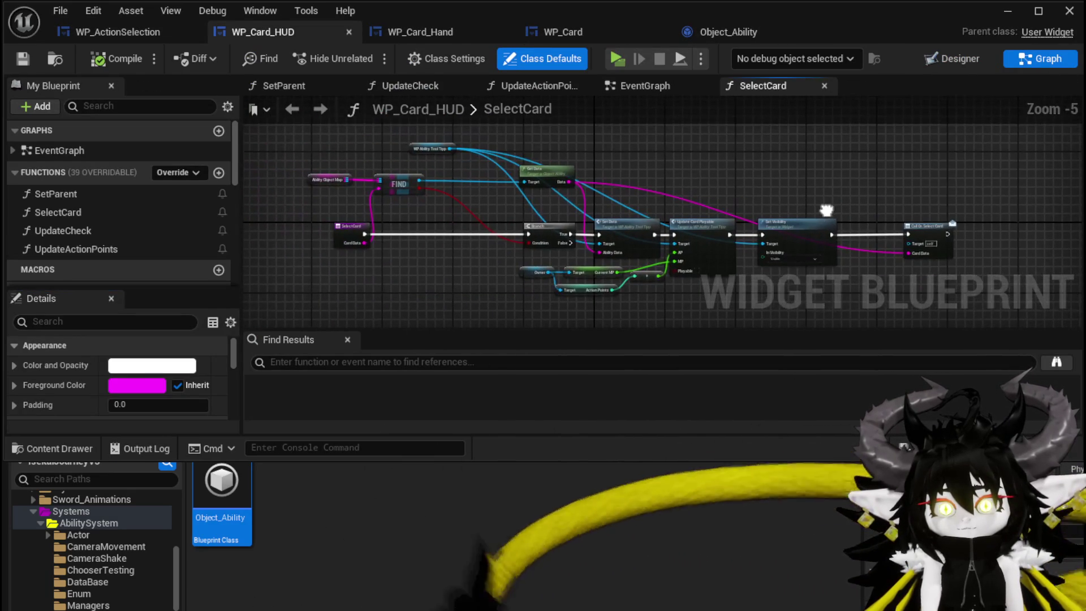
{"action": "left_click", "coordinate": [641, 86]}
{"action": "scroll", "coordinate": [573, 170], "scroll_direction": "down", "scroll_amount": 2}
{"action": "scroll", "coordinate": [576, 164], "scroll_direction": "up", "scroll_amount": 6}
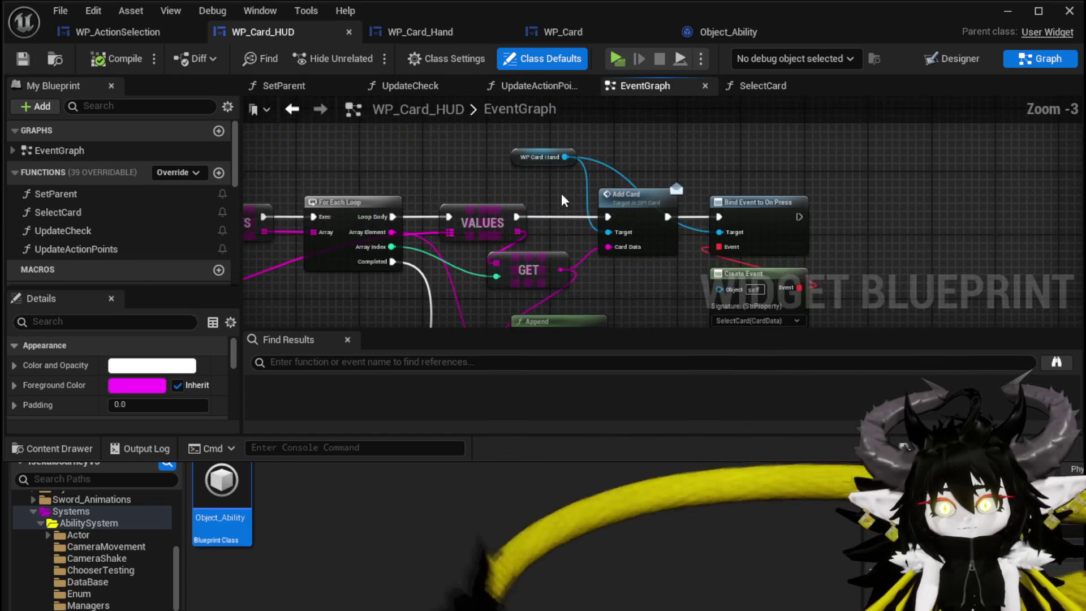
{"action": "mouse_move", "coordinate": [754, 162]}
{"action": "left_mouse_down"}
{"action": "mouse_move", "coordinate": [653, 179]}
{"action": "mouse_move", "coordinate": [709, 121]}
{"action": "mouse_move", "coordinate": [970, 157]}
{"action": "mouse_move", "coordinate": [752, 170]}
{"action": "left_mouse_up"}
{"action": "scroll", "coordinate": [653, 177], "scroll_direction": "down", "scroll_amount": 2}
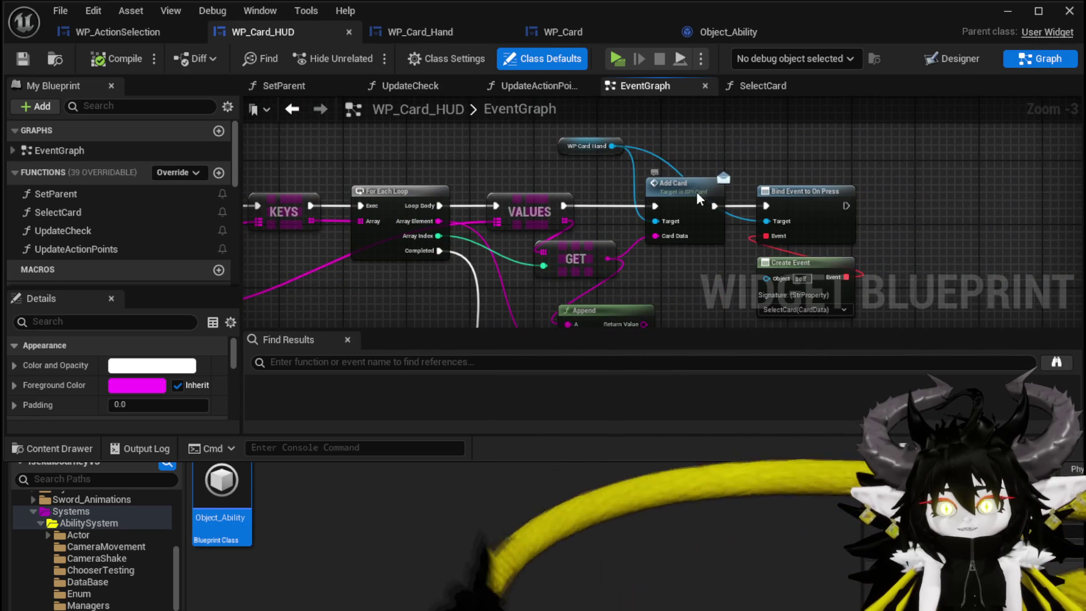
{"action": "left_click", "coordinate": [697, 192]}
{"action": "double_click", "coordinate": [697, 192]}
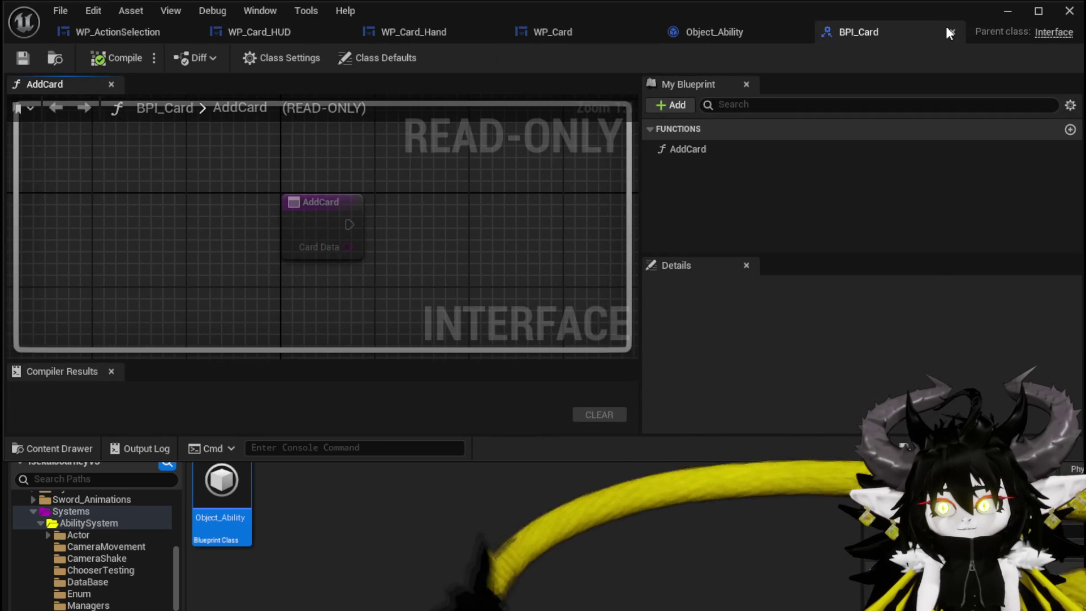
Step: Close BPI_Card, look over the WP_Card_Hand and WP_Card graphs, and return to WP_Card_HUD
{"action": "left_click", "coordinate": [950, 33]}
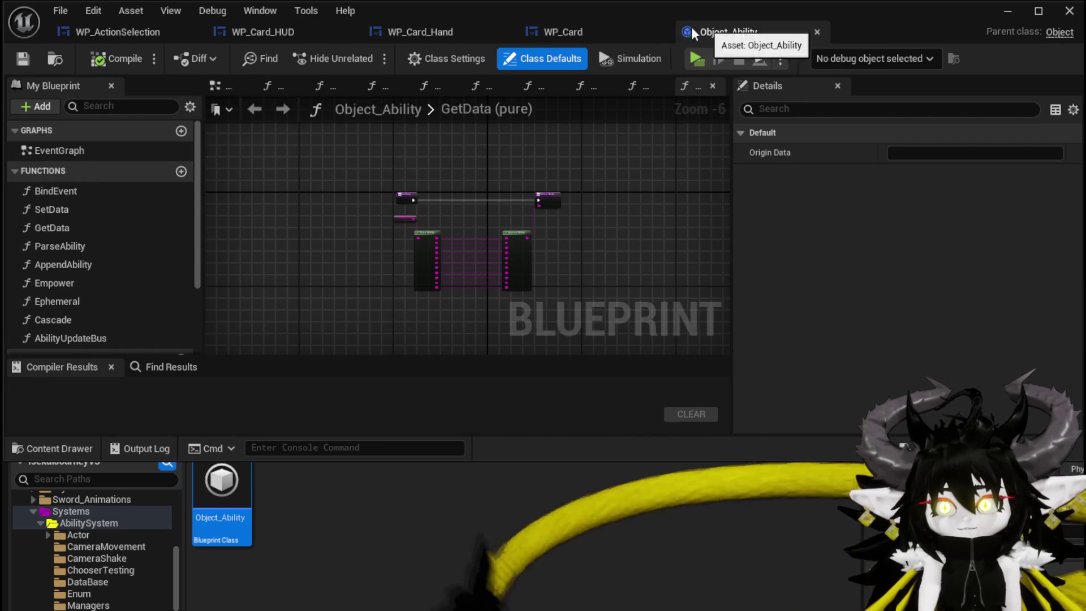
{"action": "left_click", "coordinate": [430, 36]}
{"action": "left_click", "coordinate": [565, 33]}
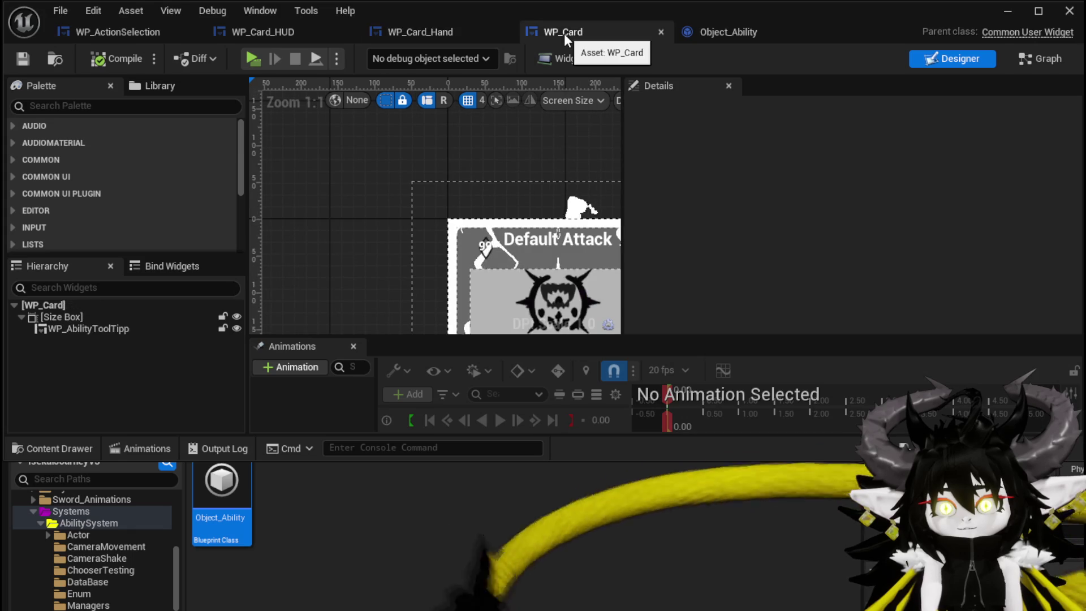
{"action": "left_click", "coordinate": [1028, 57]}
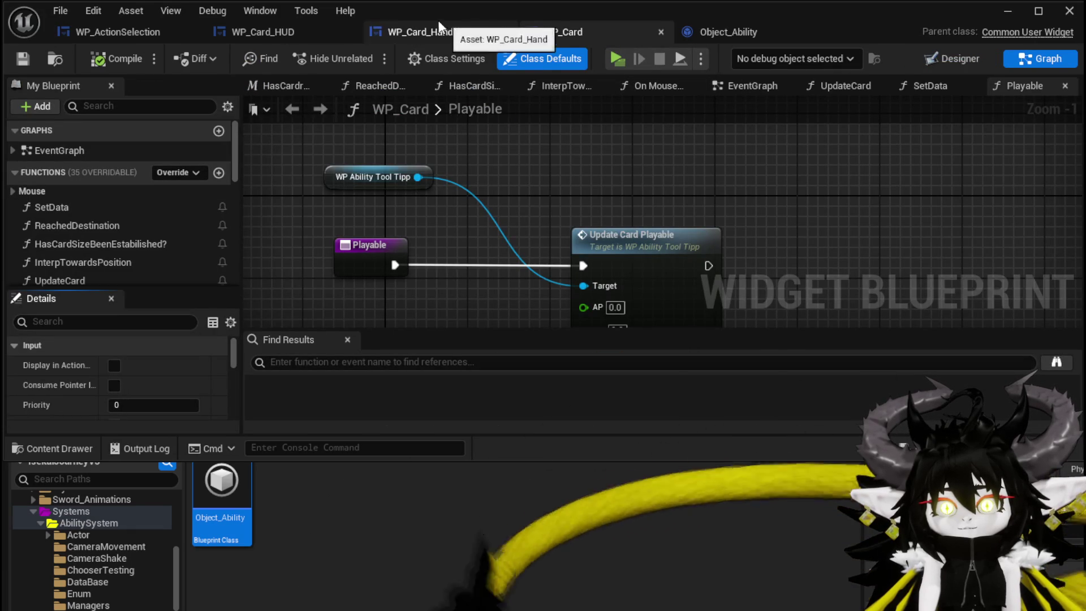
{"action": "left_click", "coordinate": [280, 30]}
{"action": "scroll", "coordinate": [113, 171], "scroll_direction": "down", "scroll_amount": 5}
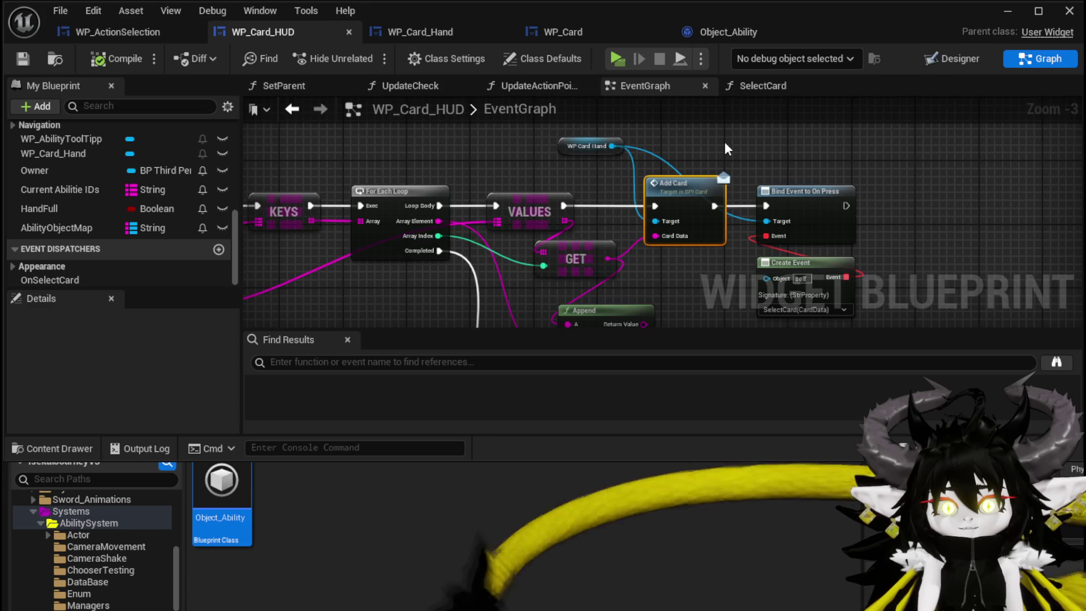
Step: Move the reroute node near the DrawCards and Branch nodes down and to the right
{"action": "left_click_drag", "start_coordinate": [725, 141], "coordinate": [1053, 142]}
{"action": "scroll", "coordinate": [777, 146], "scroll_direction": "down", "scroll_amount": 2}
{"action": "scroll", "coordinate": [729, 182], "scroll_direction": "down", "scroll_amount": 5}
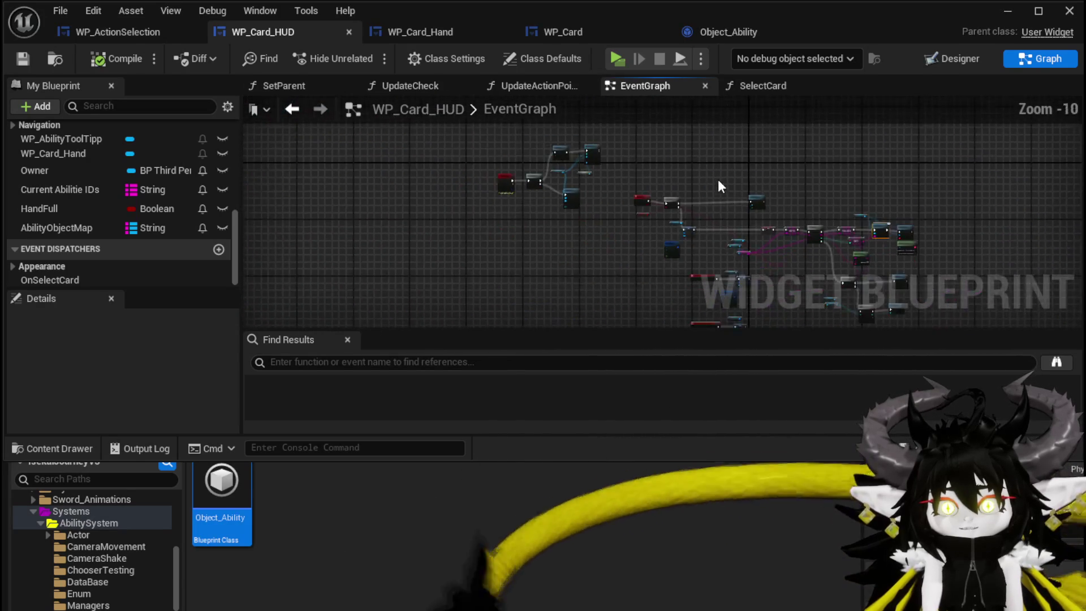
{"action": "scroll", "coordinate": [656, 238], "scroll_direction": "up", "scroll_amount": 3}
{"action": "scroll", "coordinate": [673, 224], "scroll_direction": "up", "scroll_amount": 3}
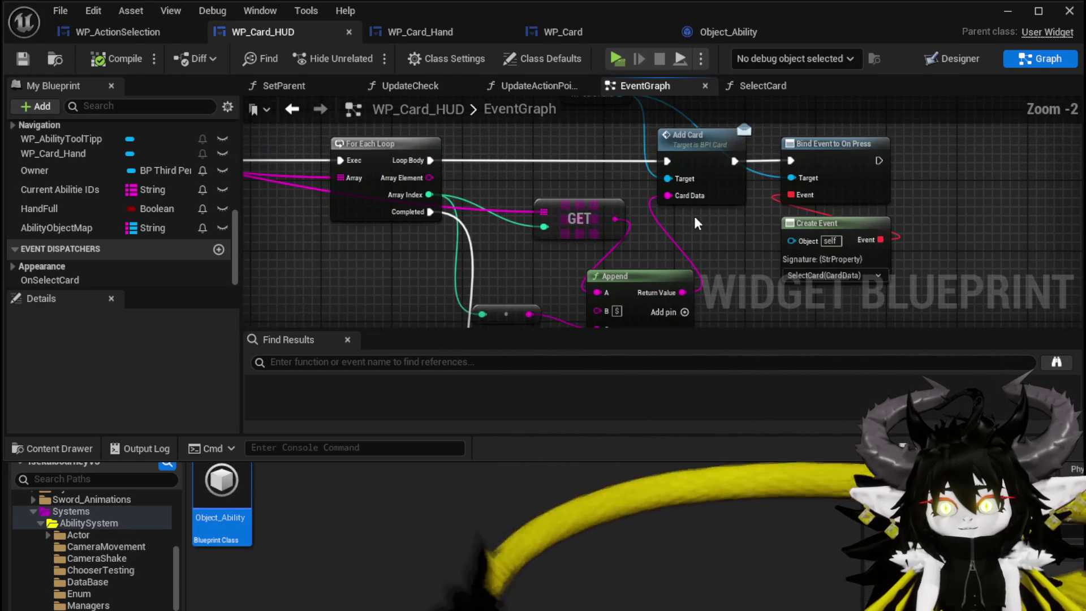
{"action": "scroll", "coordinate": [708, 219], "scroll_direction": "up", "scroll_amount": 2}
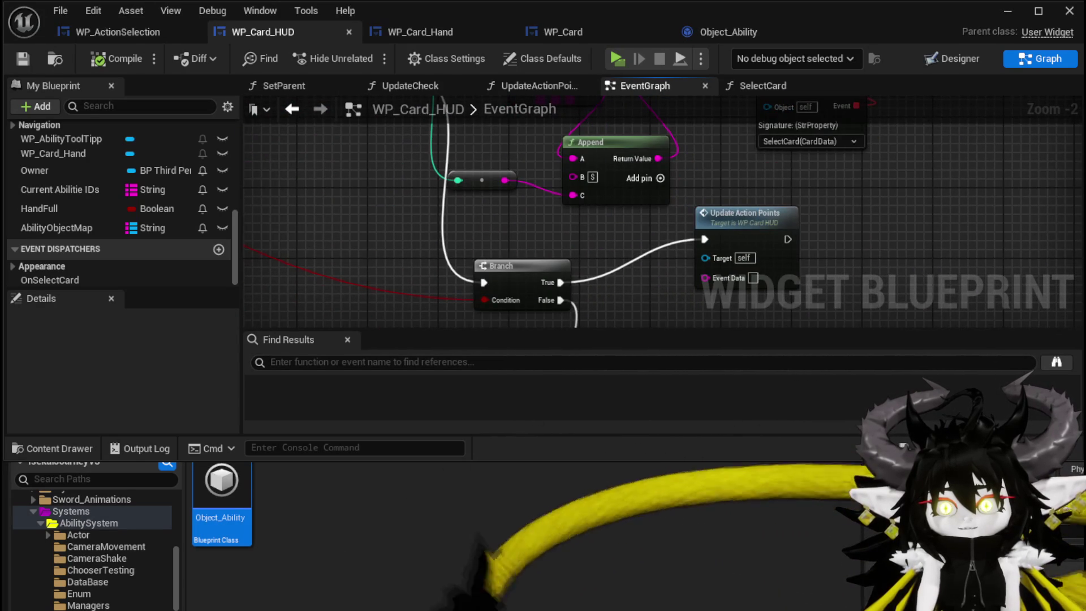
{"action": "scroll", "coordinate": [436, 236], "scroll_direction": "down", "scroll_amount": 2}
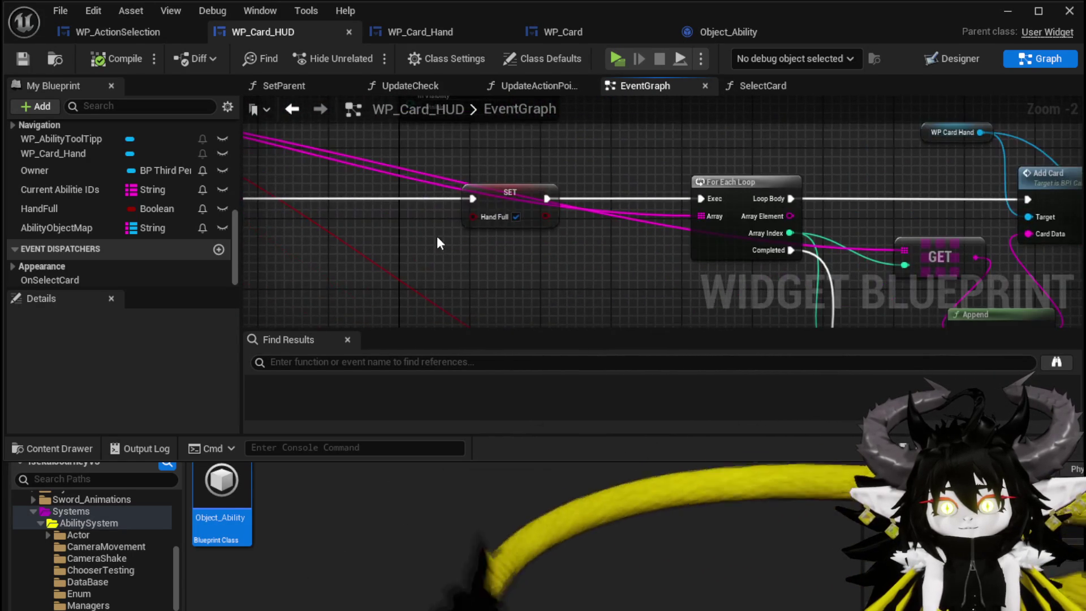
{"action": "mouse_move", "coordinate": [439, 243]}
{"action": "left_mouse_down"}
{"action": "mouse_move", "coordinate": [769, 233]}
{"action": "mouse_move", "coordinate": [780, 249]}
{"action": "mouse_move", "coordinate": [581, 209]}
{"action": "mouse_move", "coordinate": [515, 238]}
{"action": "left_mouse_up"}
{"action": "scroll", "coordinate": [581, 209], "scroll_direction": "up", "scroll_amount": 2}
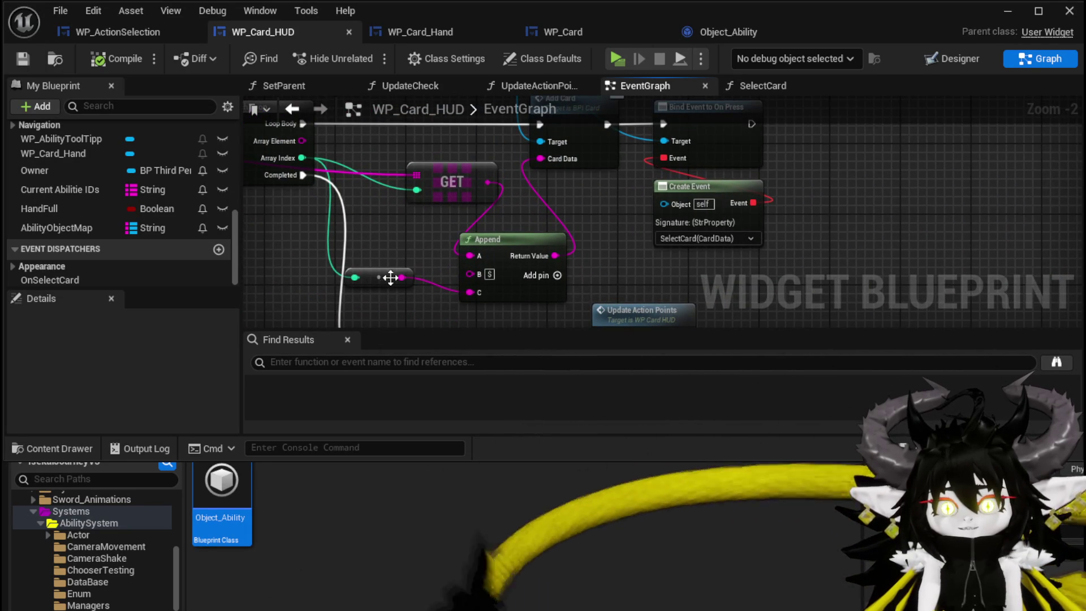
{"action": "mouse_move", "coordinate": [384, 279]}
{"action": "left_mouse_down"}
{"action": "mouse_move", "coordinate": [405, 291]}
{"action": "mouse_move", "coordinate": [446, 250]}
{"action": "mouse_move", "coordinate": [406, 299]}
{"action": "mouse_move", "coordinate": [400, 252]}
{"action": "left_mouse_up"}
Step: Survey the Add Card loop network, the DrawCards events and the OnHover/OnUnhover Hand nodes
{"action": "left_click", "coordinate": [542, 240]}
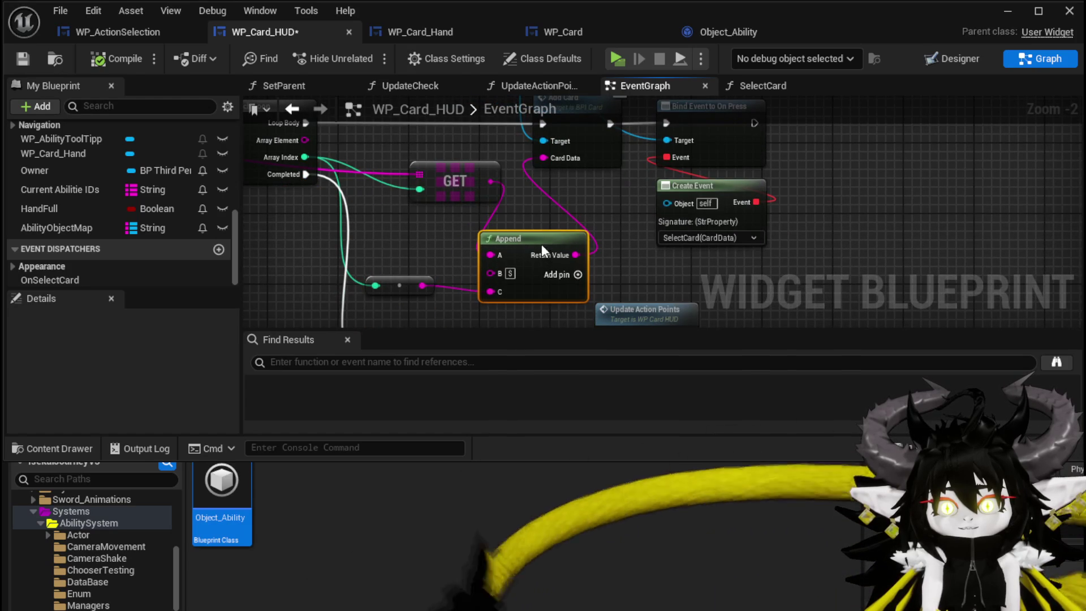
{"action": "left_click_drag", "start_coordinate": [527, 214], "coordinate": [519, 298]}
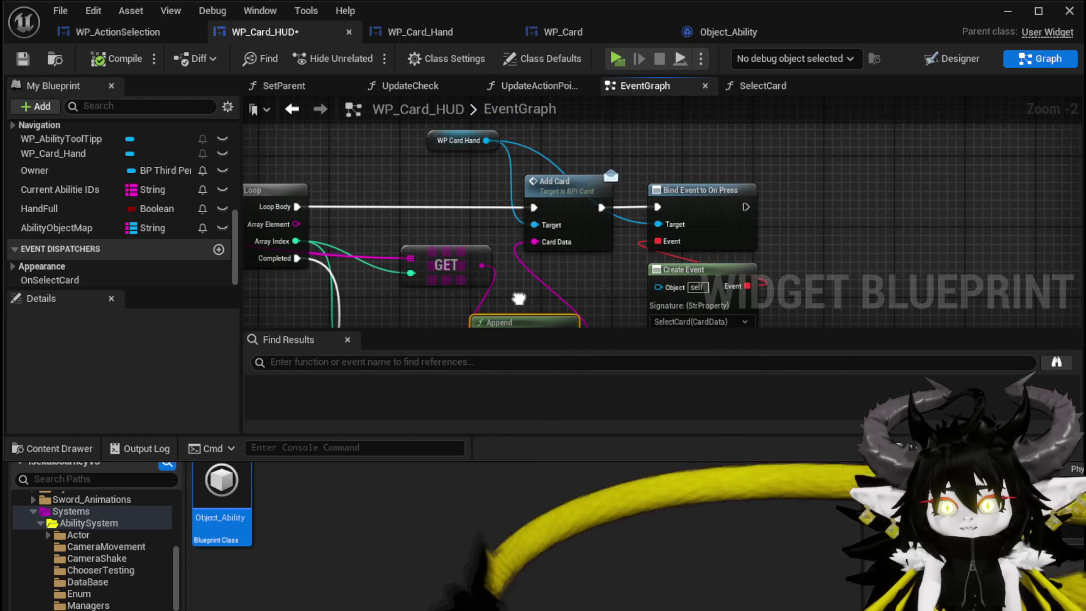
{"action": "scroll", "coordinate": [519, 298], "scroll_direction": "down", "scroll_amount": 4}
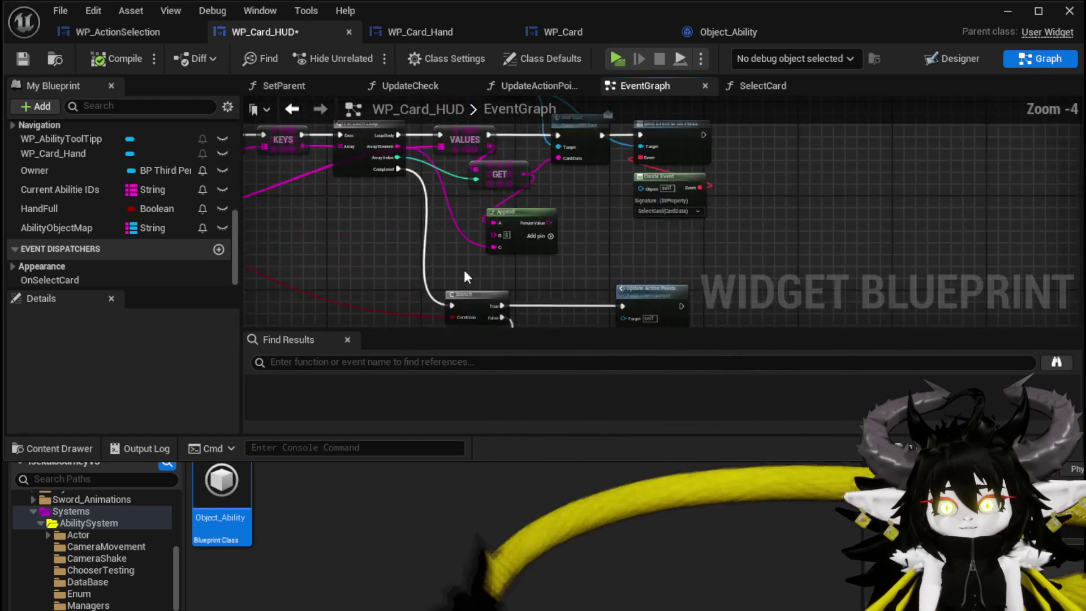
{"action": "scroll", "coordinate": [463, 276], "scroll_direction": "up", "scroll_amount": 4}
{"action": "mouse_move", "coordinate": [436, 205]}
{"action": "left_mouse_down"}
{"action": "mouse_move", "coordinate": [441, 295]}
{"action": "mouse_move", "coordinate": [615, 300]}
{"action": "mouse_move", "coordinate": [759, 272]}
{"action": "mouse_move", "coordinate": [622, 323]}
{"action": "mouse_move", "coordinate": [547, 222]}
{"action": "mouse_move", "coordinate": [537, 273]}
{"action": "left_mouse_up"}
{"action": "scroll", "coordinate": [670, 260], "scroll_direction": "down", "scroll_amount": 3}
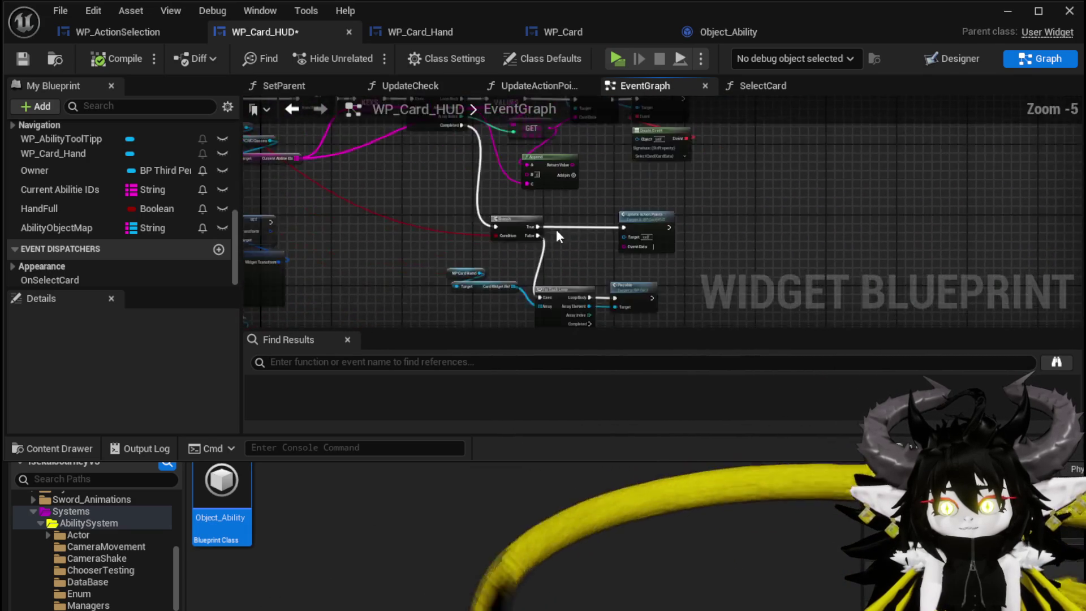
{"action": "scroll", "coordinate": [599, 274], "scroll_direction": "down", "scroll_amount": 4}
{"action": "mouse_move", "coordinate": [586, 163]}
{"action": "left_mouse_down"}
{"action": "mouse_move", "coordinate": [588, 118]}
{"action": "mouse_move", "coordinate": [543, 296]}
{"action": "mouse_move", "coordinate": [562, 233]}
{"action": "mouse_move", "coordinate": [463, 293]}
{"action": "left_mouse_up"}
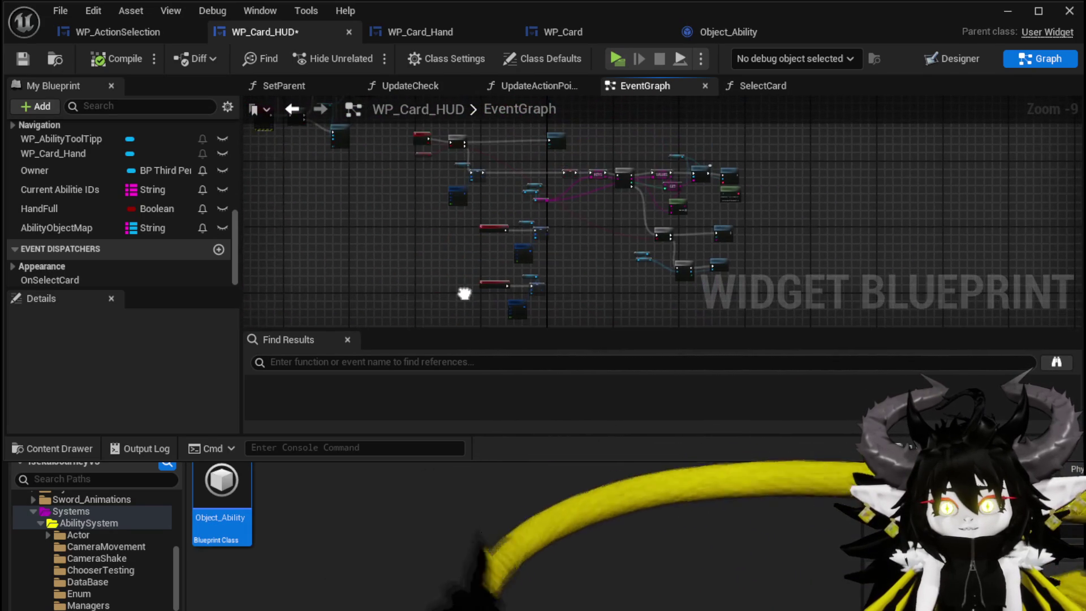
{"action": "scroll", "coordinate": [436, 211], "scroll_direction": "up", "scroll_amount": 8}
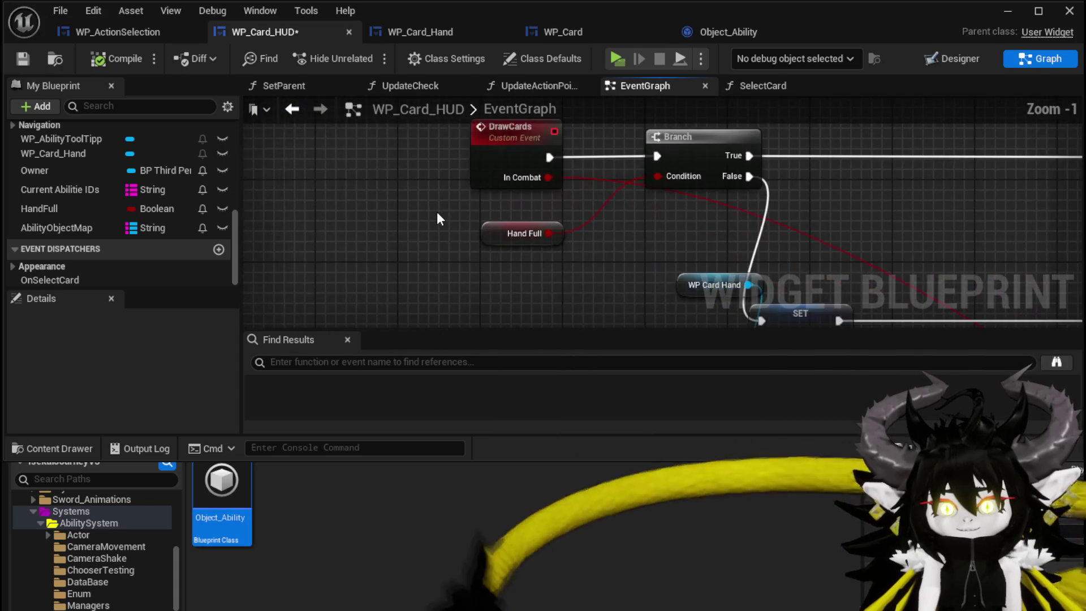
{"action": "scroll", "coordinate": [441, 297], "scroll_direction": "down", "scroll_amount": 6}
{"action": "scroll", "coordinate": [443, 218], "scroll_direction": "up", "scroll_amount": 5}
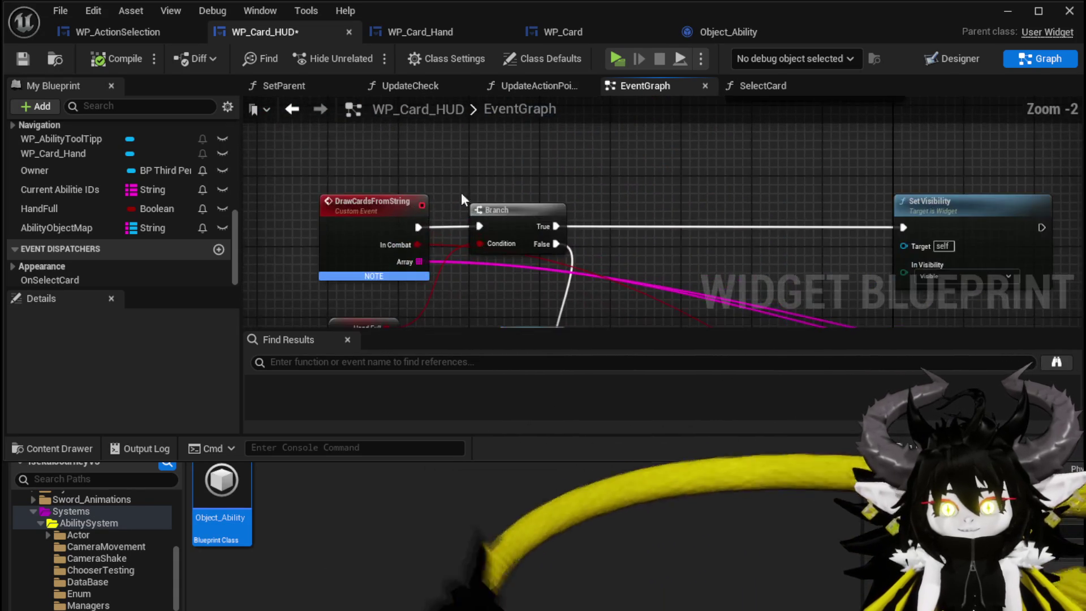
{"action": "scroll", "coordinate": [503, 175], "scroll_direction": "down", "scroll_amount": 3}
{"action": "mouse_move", "coordinate": [502, 177]}
{"action": "left_mouse_down"}
{"action": "mouse_move", "coordinate": [589, 274]}
{"action": "mouse_move", "coordinate": [488, 244]}
{"action": "mouse_move", "coordinate": [591, 276]}
{"action": "mouse_move", "coordinate": [523, 319]}
{"action": "left_mouse_up"}
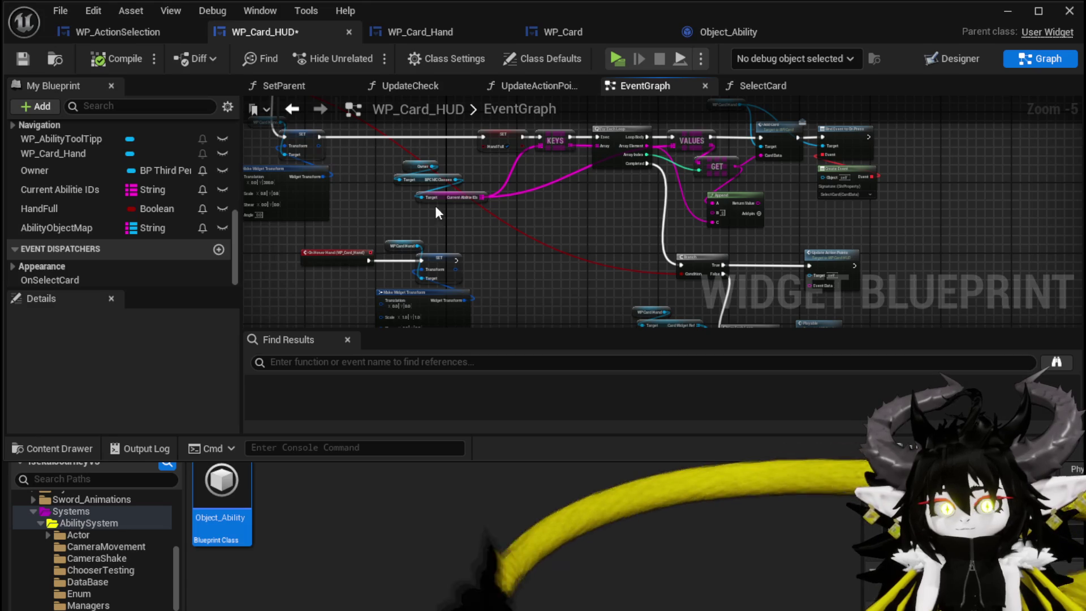
Step: Center the KEYS and VALUES loop section, save WP_Card_HUD, and switch to WP_Card_Hand
{"action": "scroll", "coordinate": [103, 225], "scroll_direction": "up", "scroll_amount": 5}
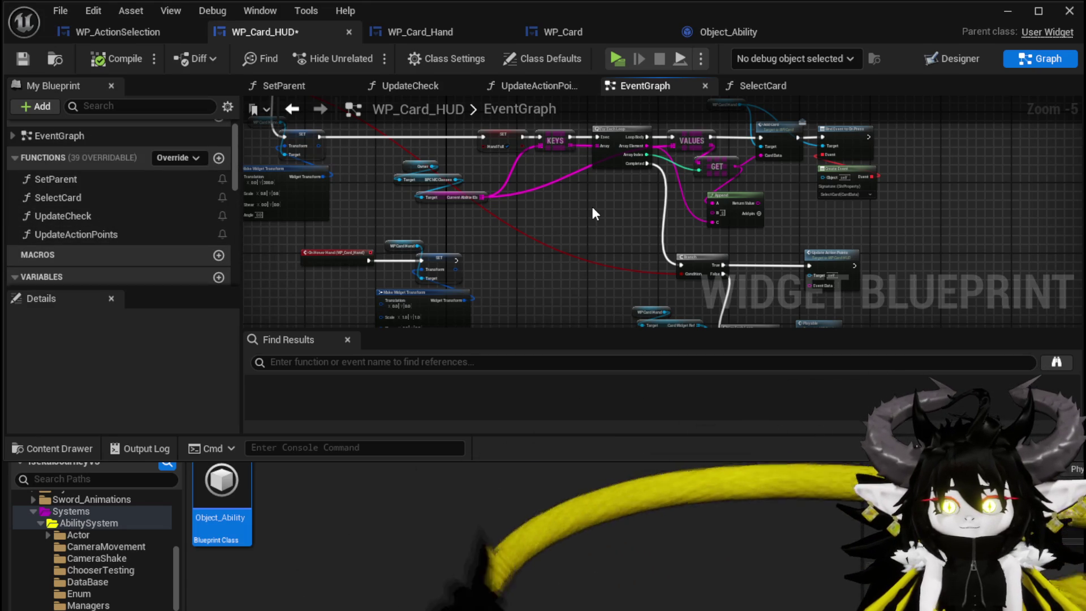
{"action": "mouse_move", "coordinate": [594, 213]}
{"action": "left_mouse_down"}
{"action": "mouse_move", "coordinate": [521, 151]}
{"action": "mouse_move", "coordinate": [499, 162]}
{"action": "mouse_move", "coordinate": [467, 240]}
{"action": "mouse_move", "coordinate": [477, 310]}
{"action": "mouse_move", "coordinate": [504, 223]}
{"action": "left_mouse_up"}
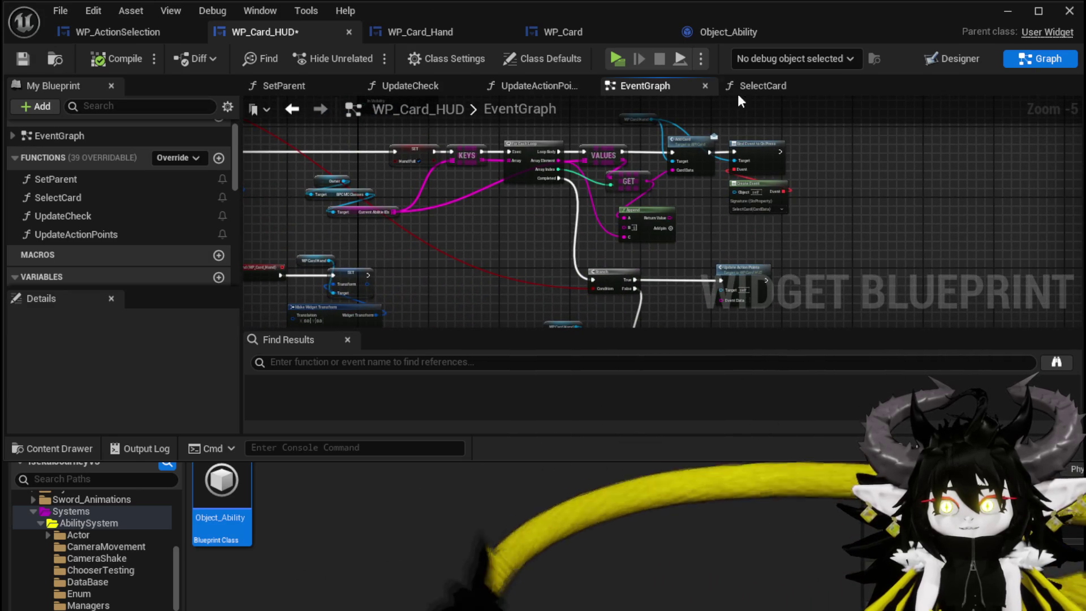
{"action": "left_click", "coordinate": [23, 58]}
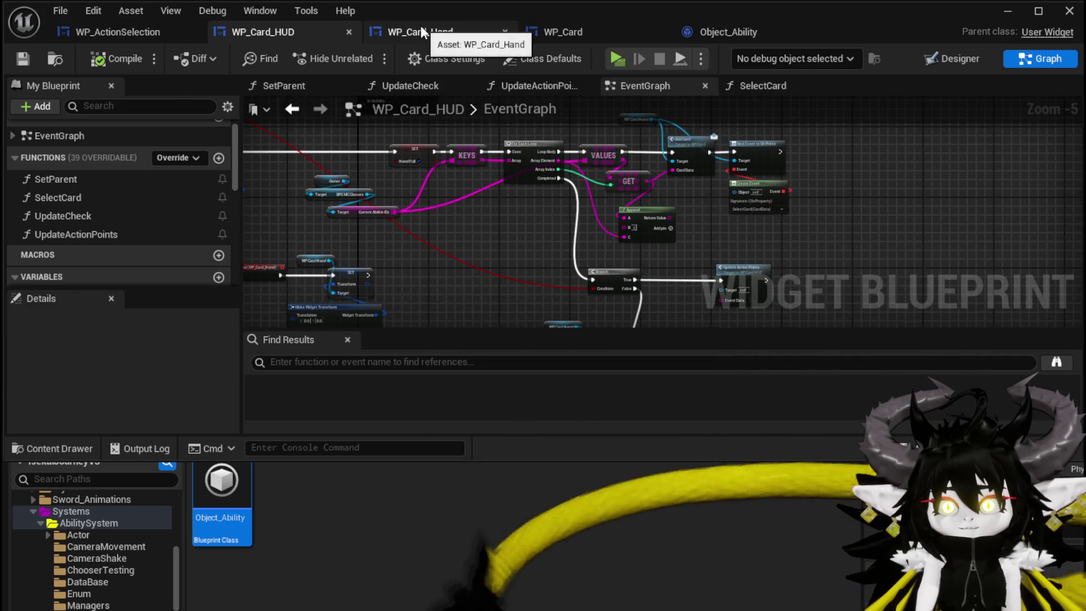
{"action": "left_click", "coordinate": [421, 33]}
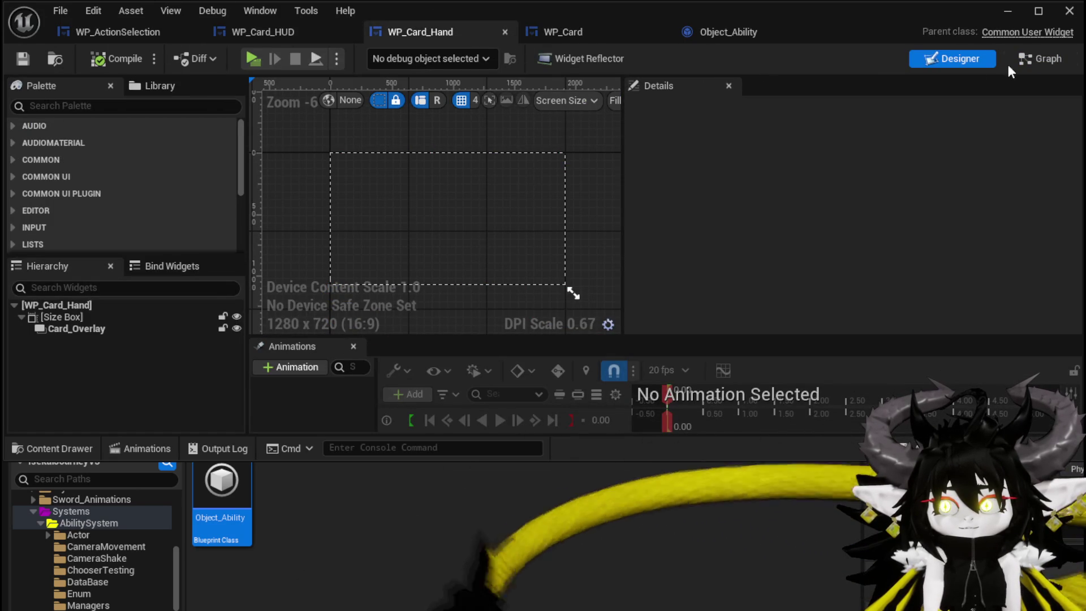
Step: Inspect WP_Card_Hand's CardSelected function graph, then go back to WP_Card_HUD
{"action": "left_click", "coordinate": [1027, 59]}
{"action": "scroll", "coordinate": [632, 164], "scroll_direction": "down", "scroll_amount": 3}
{"action": "scroll", "coordinate": [632, 164], "scroll_direction": "up", "scroll_amount": 1}
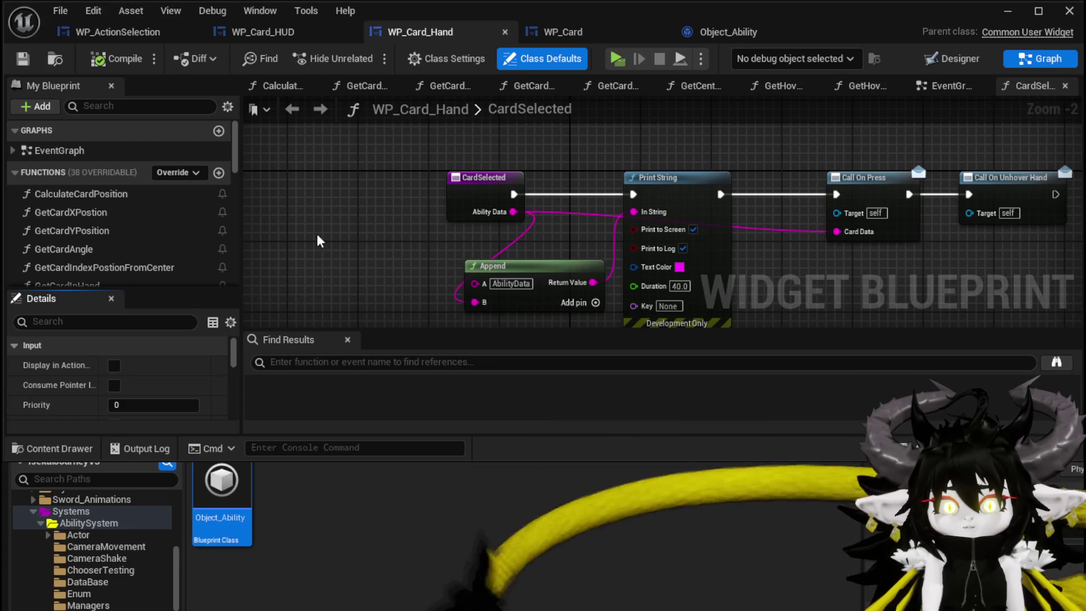
{"action": "scroll", "coordinate": [201, 239], "scroll_direction": "down", "scroll_amount": 2}
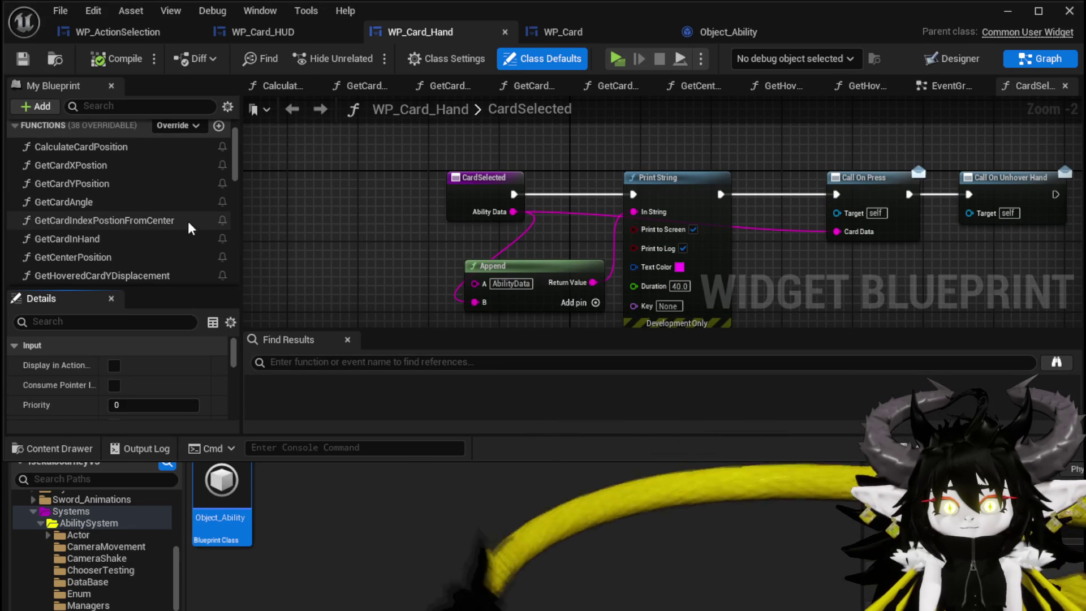
{"action": "scroll", "coordinate": [189, 226], "scroll_direction": "down", "scroll_amount": 3}
{"action": "scroll", "coordinate": [144, 357], "scroll_direction": "down", "scroll_amount": 8}
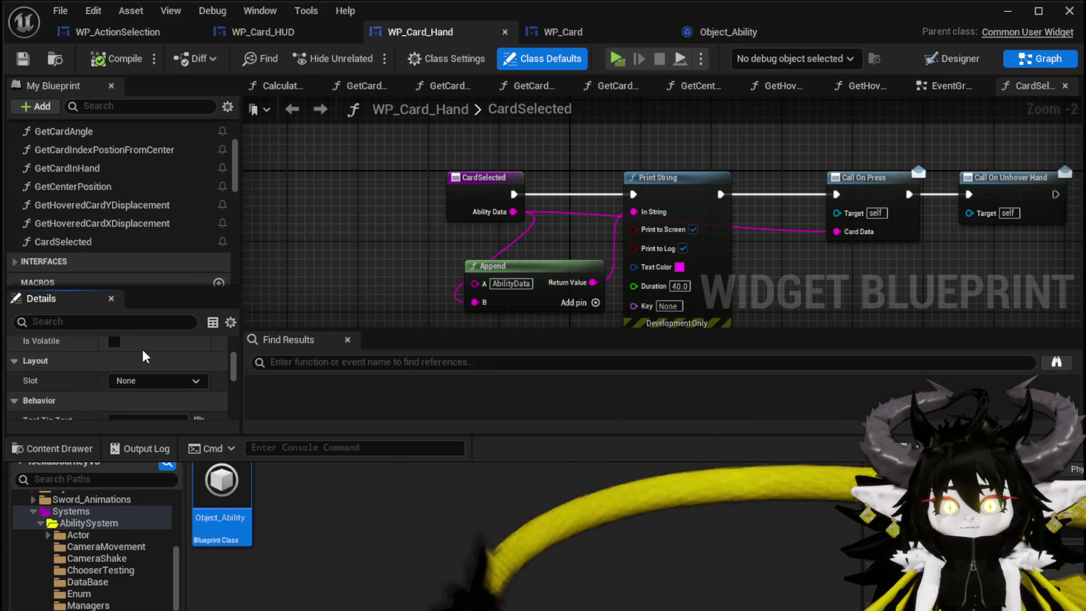
{"action": "scroll", "coordinate": [144, 356], "scroll_direction": "down", "scroll_amount": 10}
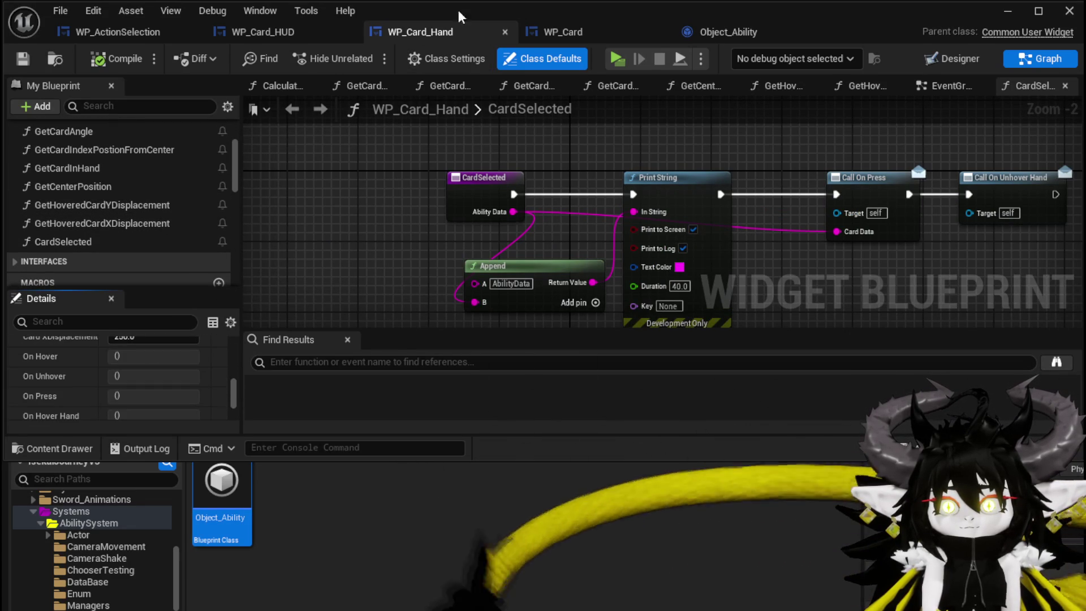
{"action": "left_click", "coordinate": [279, 32]}
{"action": "scroll", "coordinate": [84, 234], "scroll_direction": "down", "scroll_amount": 5}
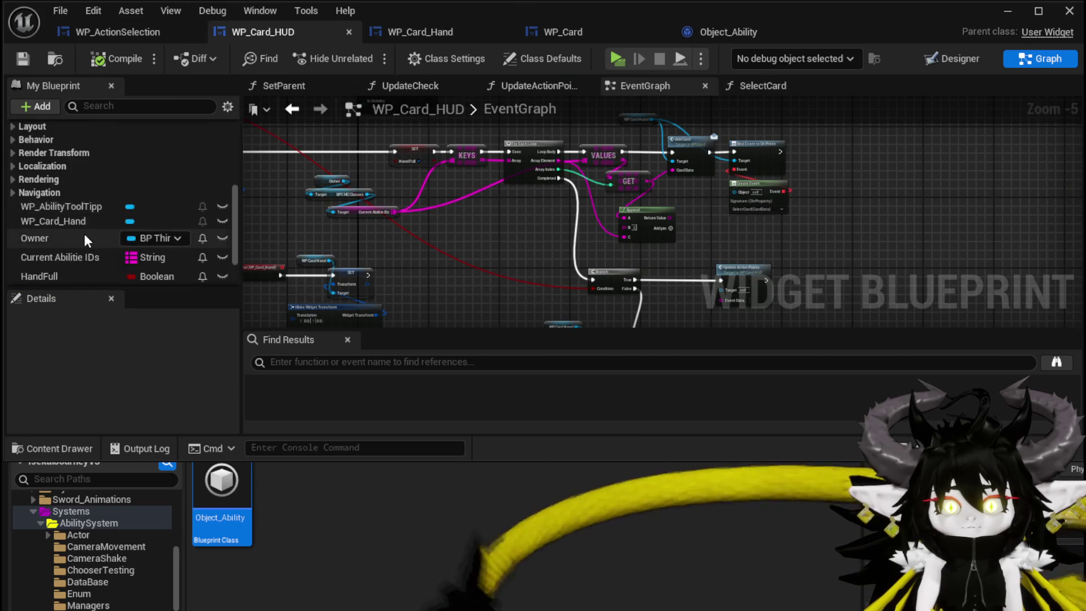
Step: Search the blueprint for 'AbilityObjectMap' and jump to its getter in SetParent
{"action": "scroll", "coordinate": [84, 233], "scroll_direction": "down", "scroll_amount": 2}
{"action": "left_click", "coordinate": [355, 364]}
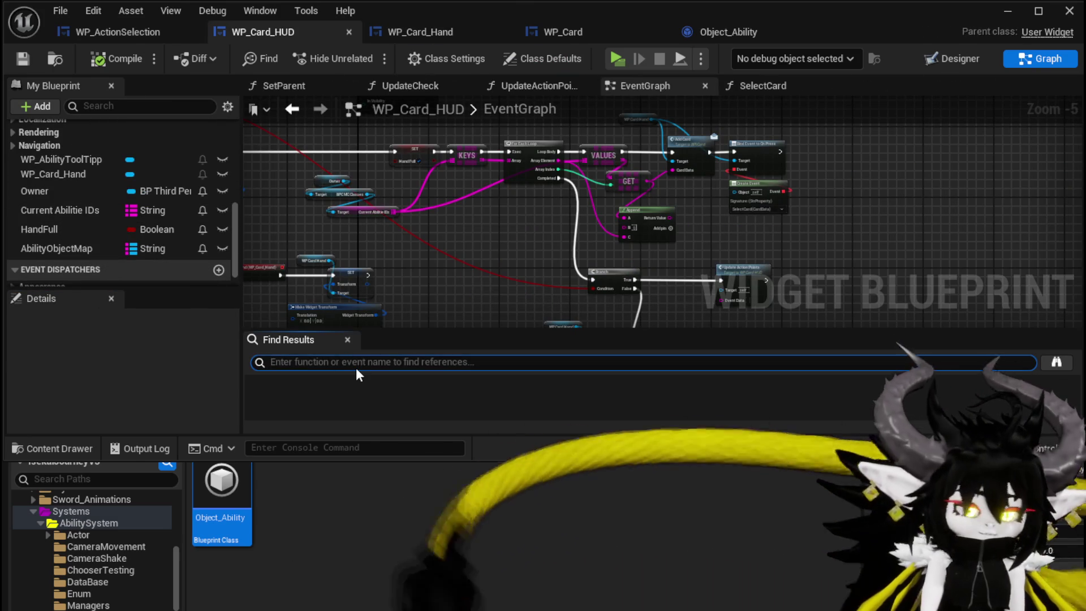
{"action": "type", "text": "Abilit"}
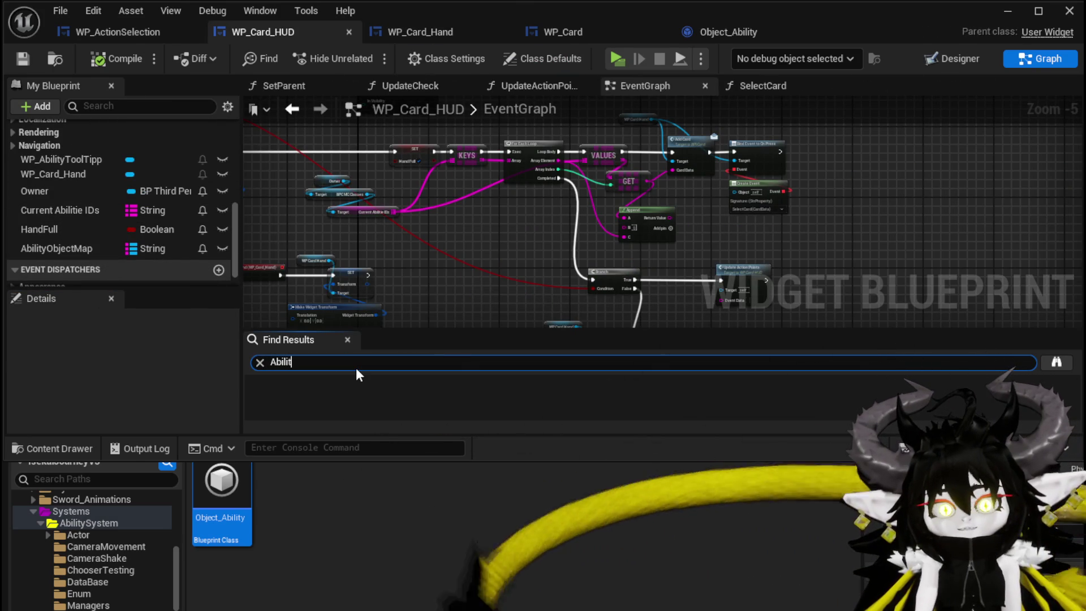
{"action": "type", "text": "yObject"}
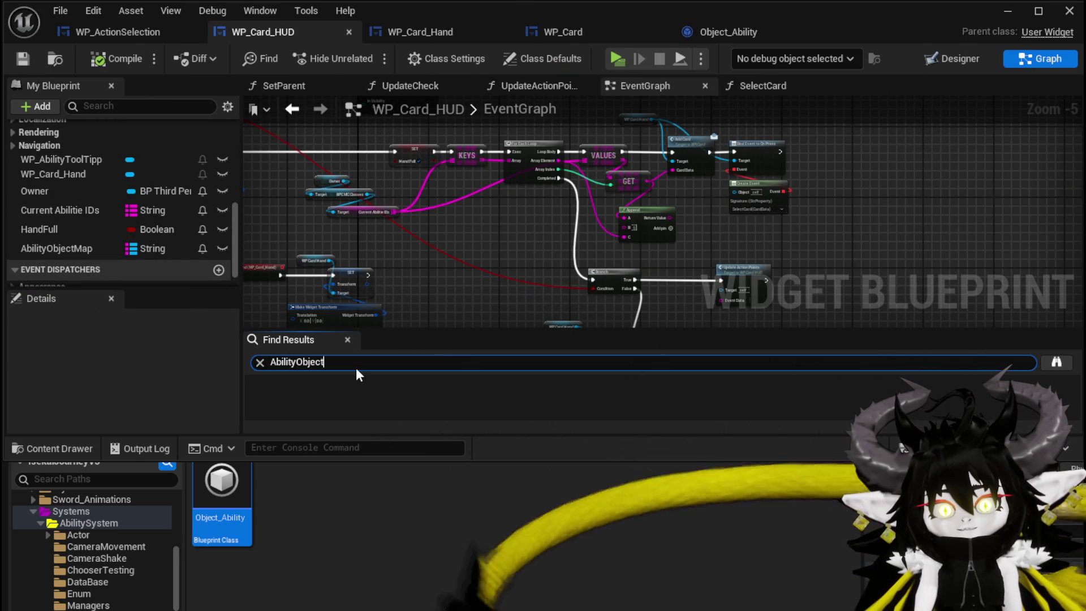
{"action": "type", "text": "Map"}
{"action": "key", "text": "Return"}
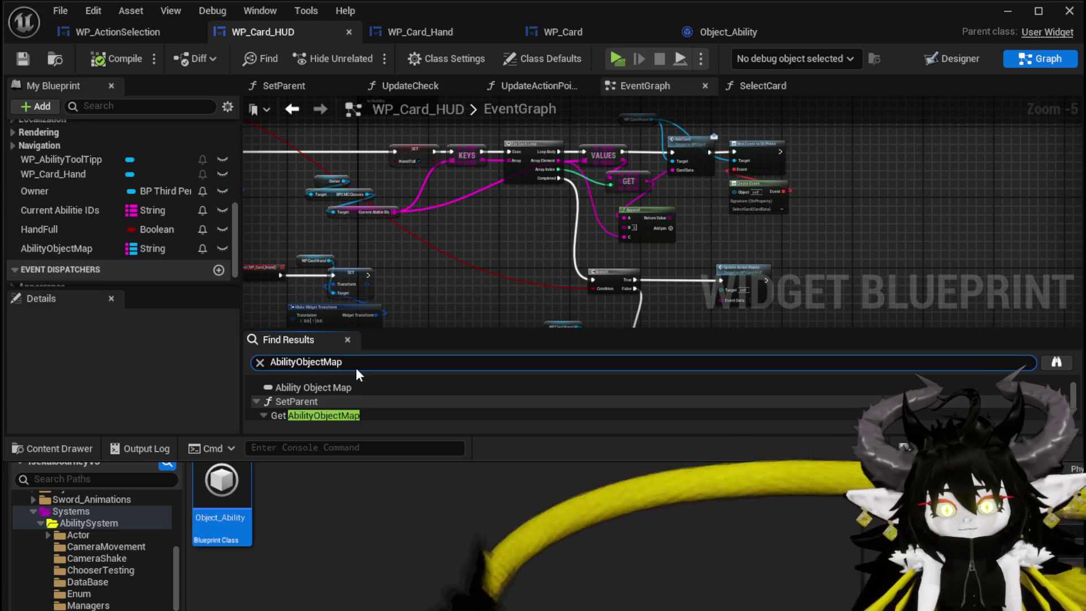
{"action": "left_click", "coordinate": [338, 416]}
{"action": "double_click", "coordinate": [336, 415]}
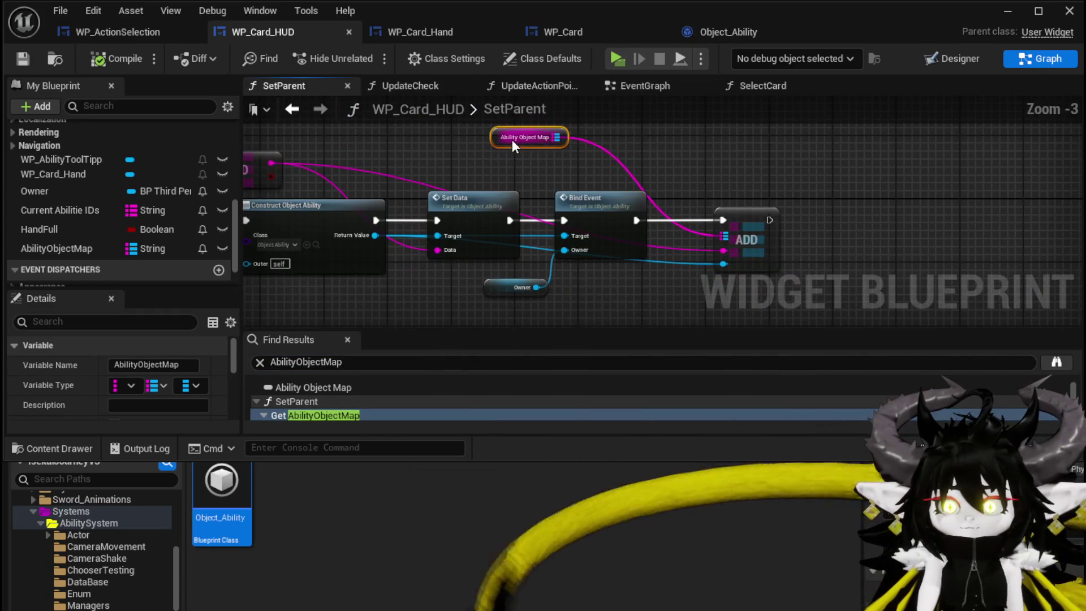
Step: Drag the Ability Object Map getter toward the ADD node and nudge the SetParent chain
{"action": "left_click_drag", "start_coordinate": [512, 144], "coordinate": [752, 172]}
{"action": "scroll", "coordinate": [860, 187], "scroll_direction": "down", "scroll_amount": 3}
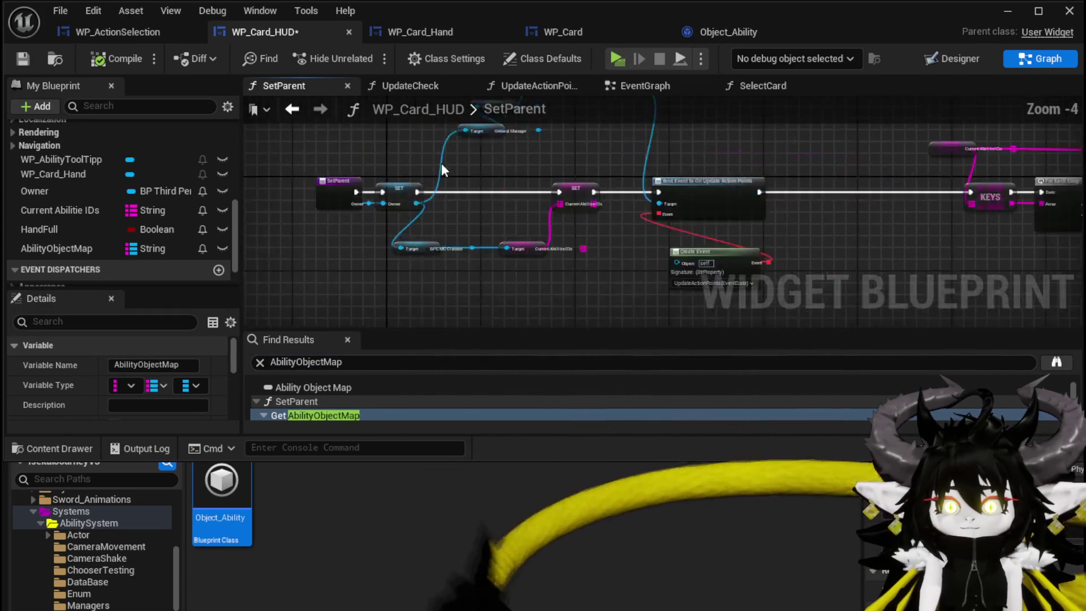
{"action": "scroll", "coordinate": [447, 170], "scroll_direction": "up", "scroll_amount": 5}
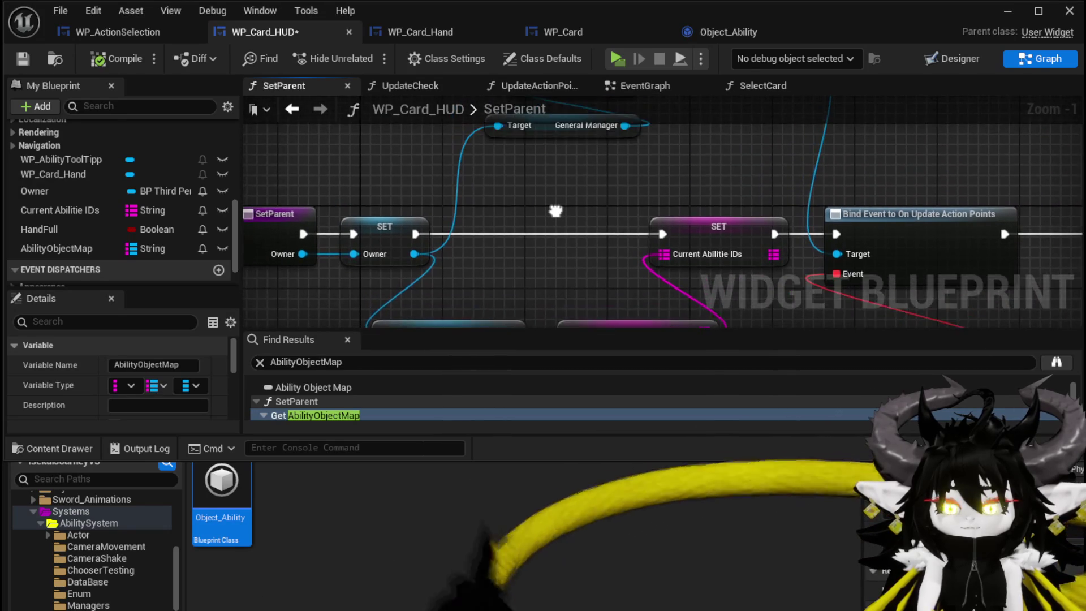
{"action": "scroll", "coordinate": [555, 211], "scroll_direction": "down", "scroll_amount": 3}
{"action": "left_click_drag", "start_coordinate": [595, 168], "coordinate": [575, 169]}
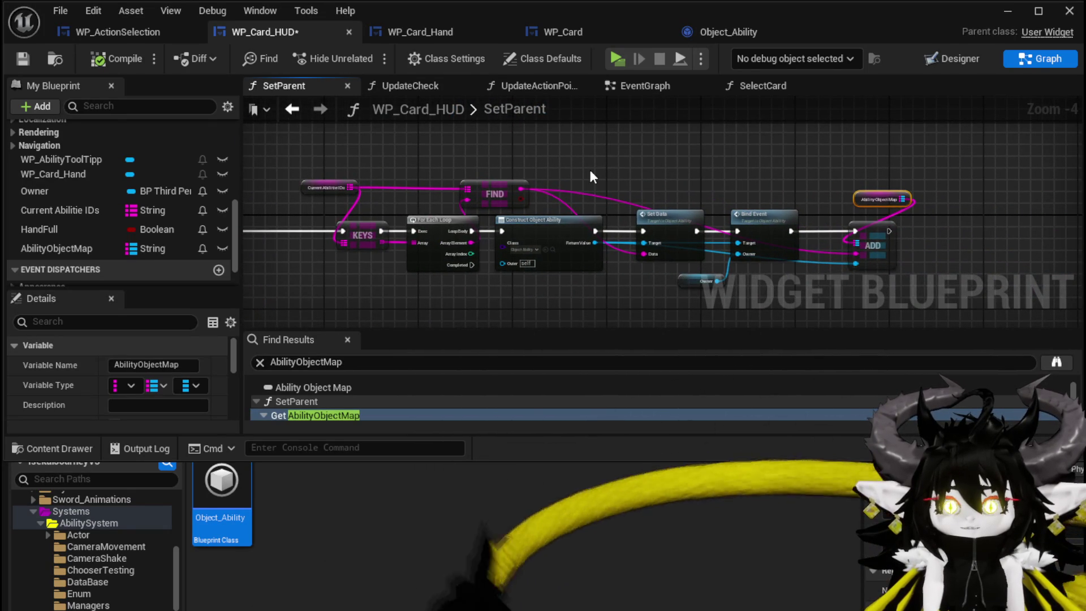
{"action": "left_click", "coordinate": [371, 168]}
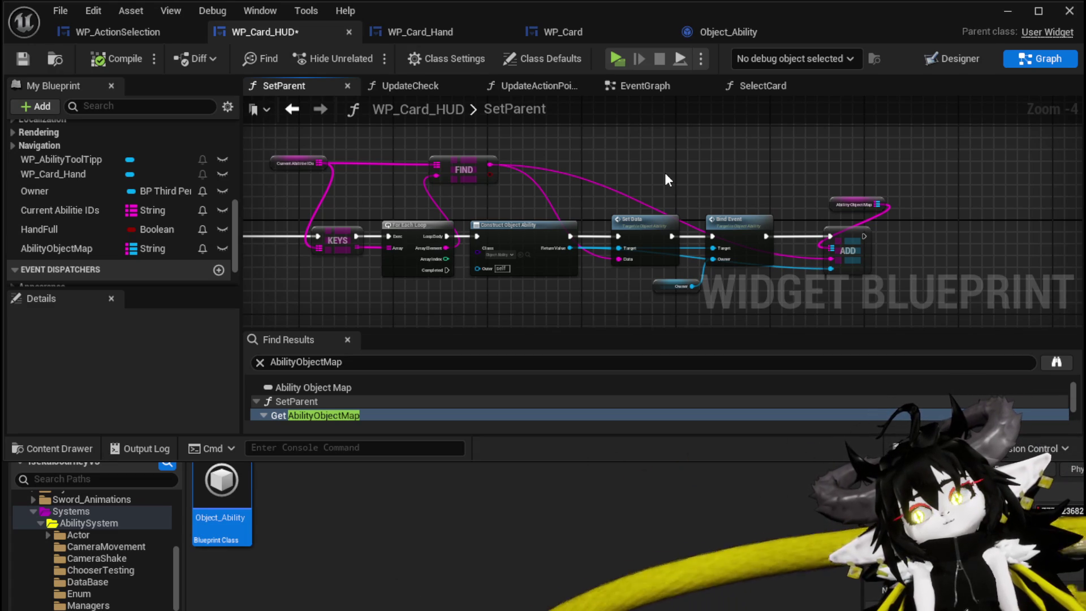
{"action": "mouse_move", "coordinate": [665, 179]}
{"action": "left_mouse_down"}
{"action": "mouse_move", "coordinate": [577, 150]}
{"action": "mouse_move", "coordinate": [708, 160]}
{"action": "left_mouse_up"}
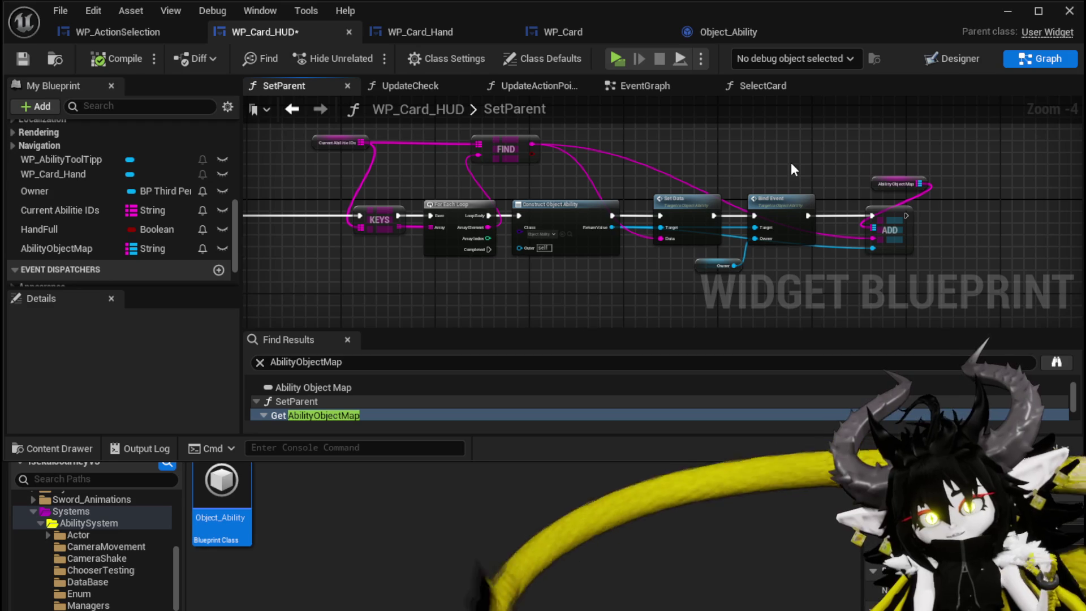
{"action": "left_click_drag", "start_coordinate": [927, 201], "coordinate": [928, 201]}
{"action": "left_click", "coordinate": [784, 135]}
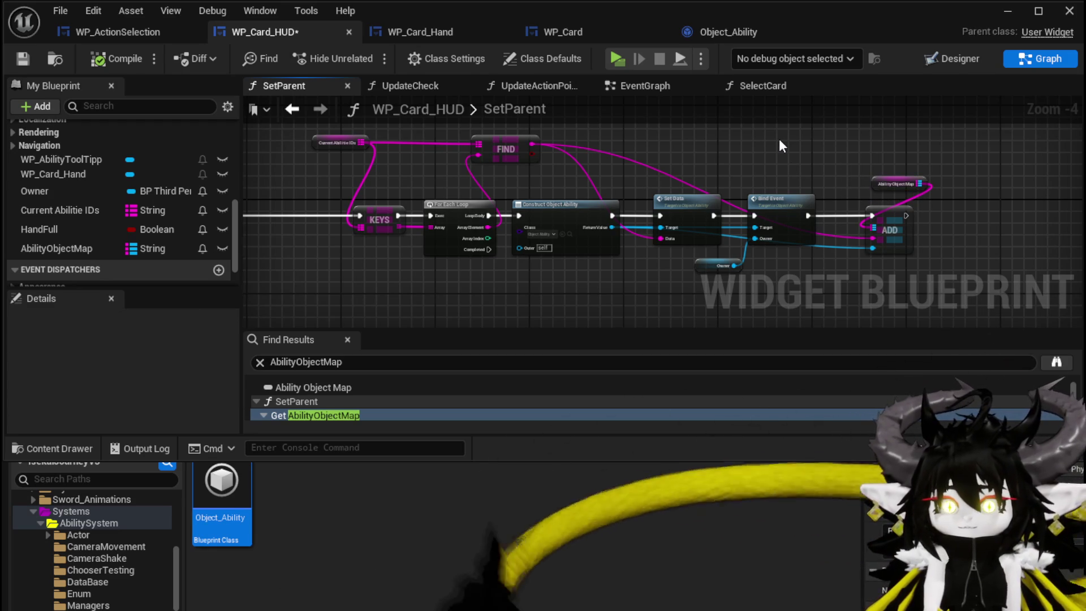
Step: Place the Ability Object Map getter right beside ADD, then return to the EventGraph
{"action": "scroll", "coordinate": [522, 190], "scroll_direction": "up", "scroll_amount": 2}
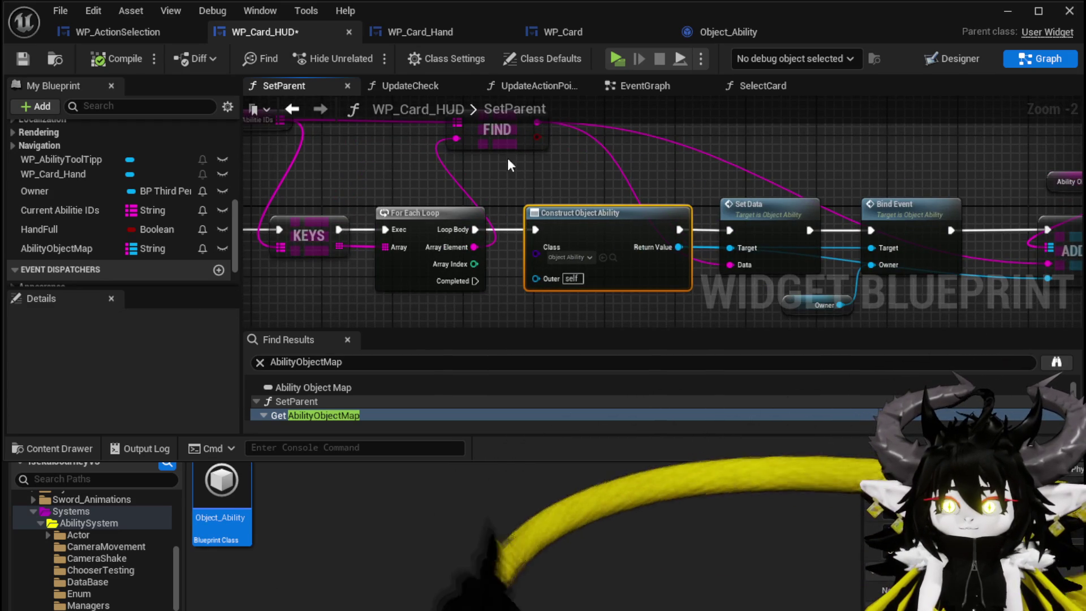
{"action": "scroll", "coordinate": [437, 195], "scroll_direction": "down", "scroll_amount": 1}
{"action": "left_click_drag", "start_coordinate": [436, 196], "coordinate": [470, 224]}
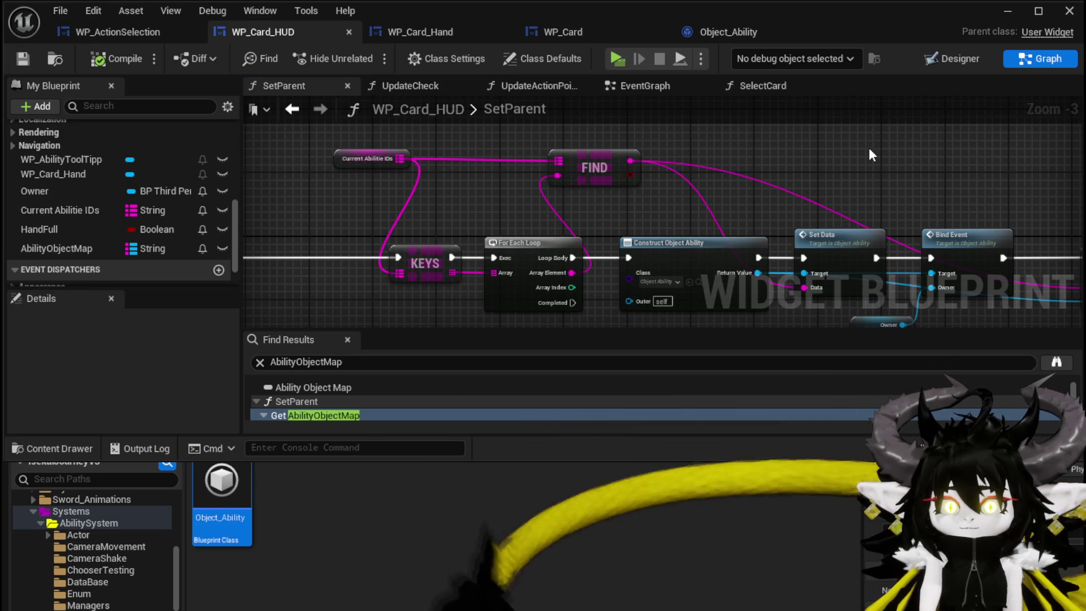
{"action": "left_click_drag", "start_coordinate": [871, 156], "coordinate": [537, 141]}
{"action": "left_click_drag", "start_coordinate": [817, 209], "coordinate": [815, 207]}
{"action": "left_click_drag", "start_coordinate": [745, 186], "coordinate": [684, 150]}
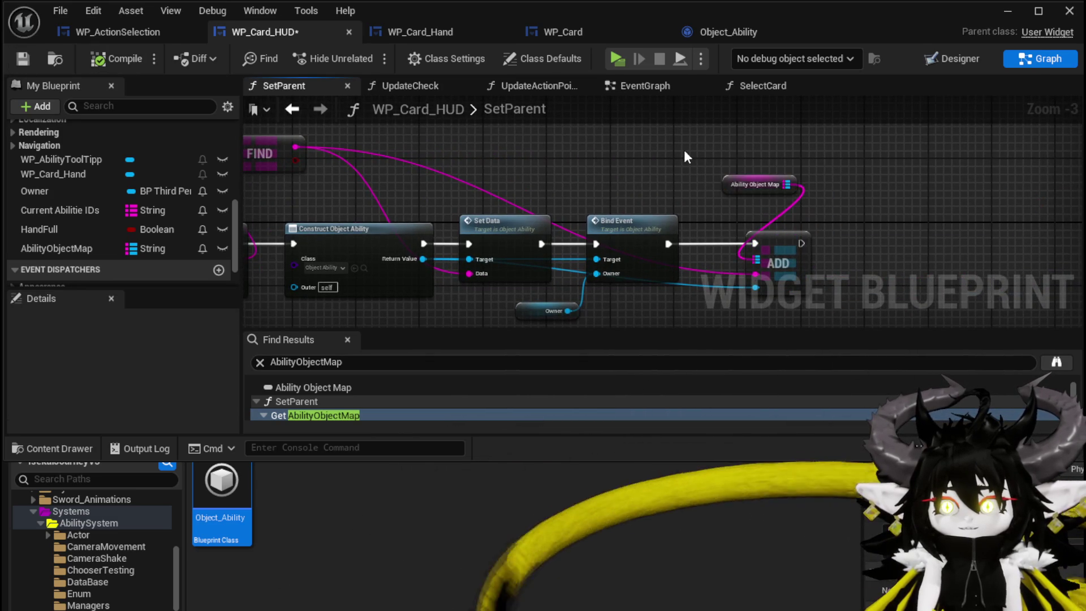
{"action": "scroll", "coordinate": [651, 146], "scroll_direction": "down", "scroll_amount": 2}
{"action": "left_click", "coordinate": [627, 86]}
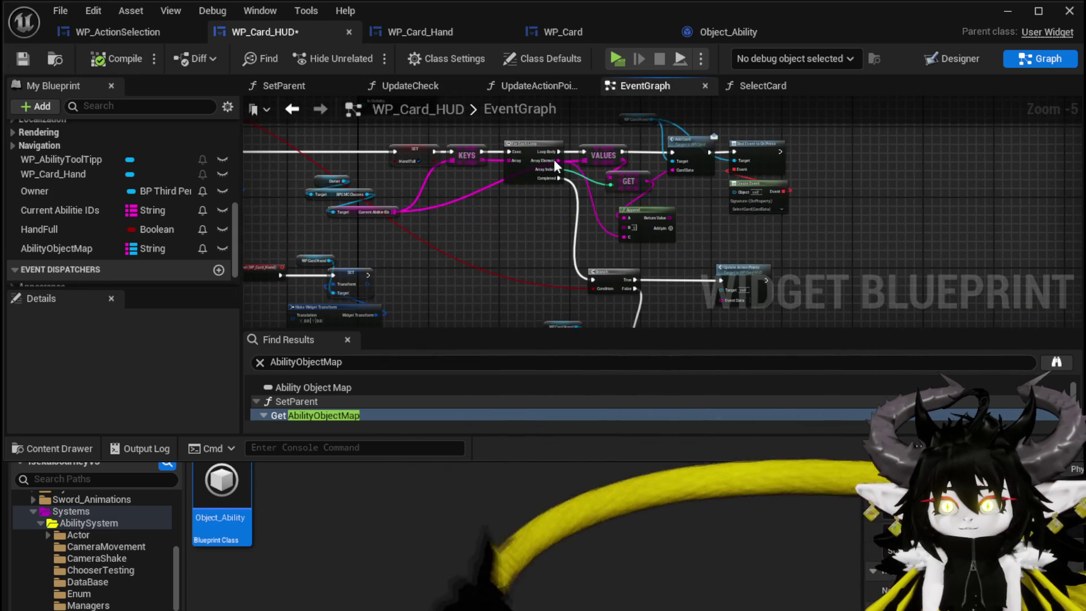
Step: Move the Owner, BPC MC Classes and Current Abilitie IDs getters closer to the loop
{"action": "scroll", "coordinate": [458, 167], "scroll_direction": "down", "scroll_amount": 2}
{"action": "scroll", "coordinate": [308, 260], "scroll_direction": "up", "scroll_amount": 4}
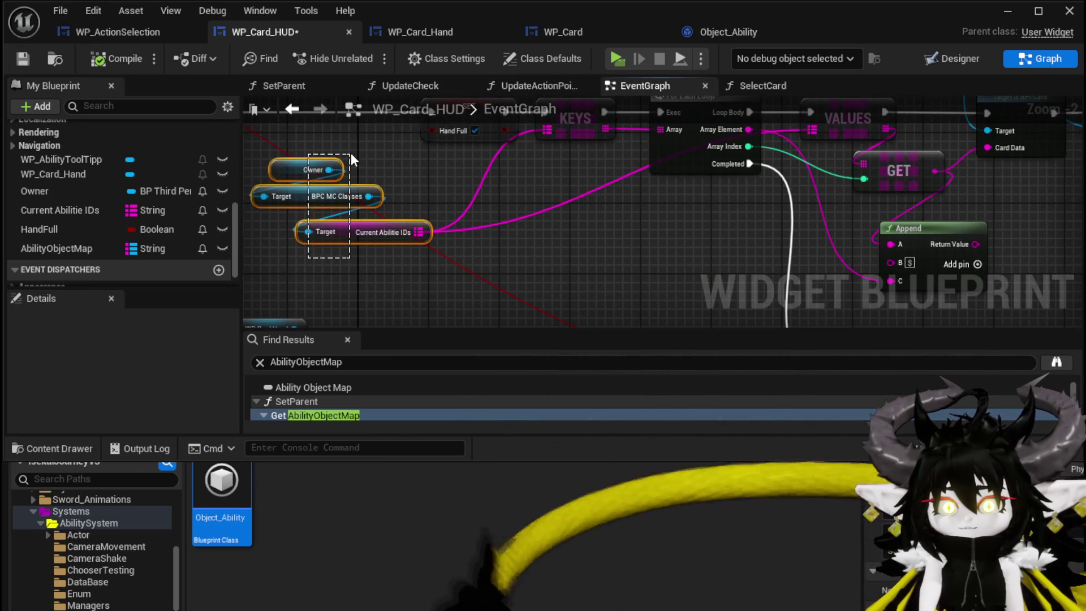
{"action": "left_click_drag", "start_coordinate": [351, 158], "coordinate": [352, 157]}
{"action": "left_click", "coordinate": [356, 230]}
{"action": "left_click_drag", "start_coordinate": [300, 250], "coordinate": [354, 150]}
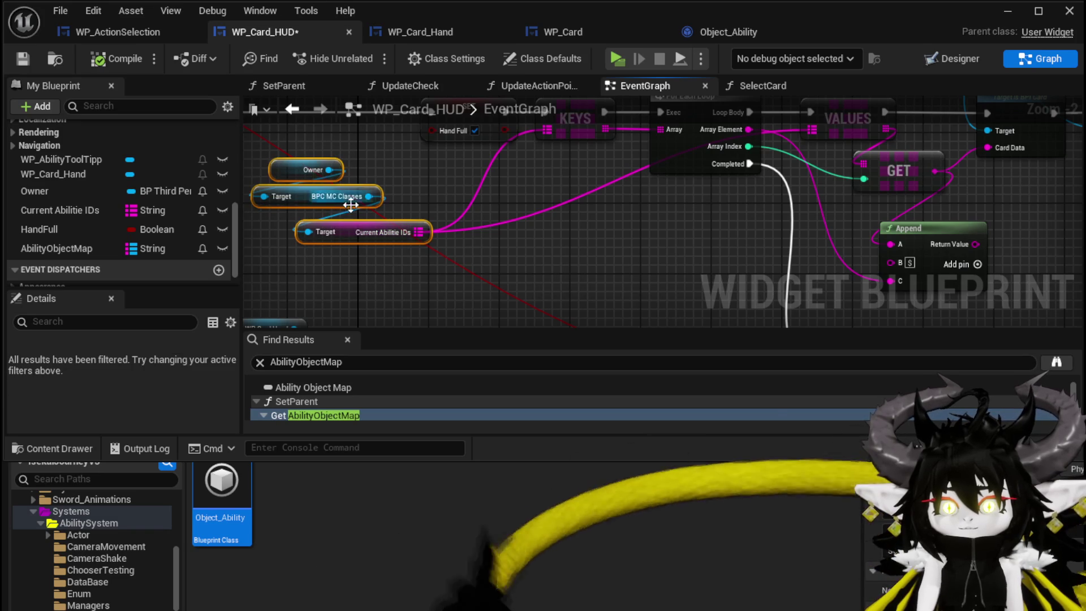
{"action": "mouse_move", "coordinate": [362, 232]}
{"action": "left_mouse_down"}
{"action": "mouse_move", "coordinate": [520, 229]}
{"action": "mouse_move", "coordinate": [532, 255]}
{"action": "left_mouse_up"}
{"action": "mouse_move", "coordinate": [633, 218]}
{"action": "left_mouse_down"}
{"action": "mouse_move", "coordinate": [375, 254]}
{"action": "mouse_move", "coordinate": [358, 278]}
{"action": "left_mouse_up"}
{"action": "mouse_move", "coordinate": [615, 157]}
{"action": "left_mouse_down"}
{"action": "mouse_move", "coordinate": [555, 194]}
{"action": "mouse_move", "coordinate": [616, 109]}
{"action": "mouse_move", "coordinate": [645, 218]}
{"action": "mouse_move", "coordinate": [707, 221]}
{"action": "mouse_move", "coordinate": [659, 219]}
{"action": "mouse_move", "coordinate": [704, 144]}
{"action": "mouse_move", "coordinate": [661, 103]}
{"action": "left_mouse_up"}
Step: Wire GET's output into Add Card's Card Data, replacing the previous input
{"action": "scroll", "coordinate": [616, 109], "scroll_direction": "down", "scroll_amount": 1}
{"action": "scroll", "coordinate": [659, 208], "scroll_direction": "down", "scroll_amount": 2}
{"action": "scroll", "coordinate": [645, 235], "scroll_direction": "up", "scroll_amount": 3}
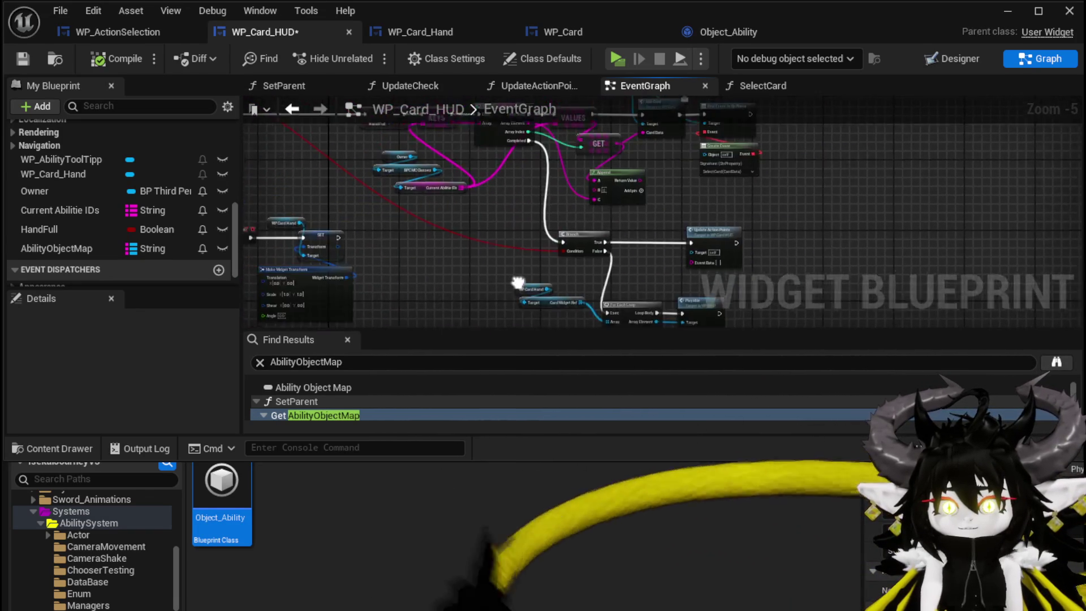
{"action": "left_click_drag", "start_coordinate": [425, 205], "coordinate": [832, 249]}
{"action": "scroll", "coordinate": [735, 237], "scroll_direction": "down", "scroll_amount": 1}
{"action": "mouse_move", "coordinate": [736, 237]}
{"action": "left_mouse_down"}
{"action": "mouse_move", "coordinate": [815, 239]}
{"action": "mouse_move", "coordinate": [810, 222]}
{"action": "left_mouse_up"}
{"action": "mouse_move", "coordinate": [567, 154]}
{"action": "left_mouse_down"}
{"action": "mouse_move", "coordinate": [622, 193]}
{"action": "mouse_move", "coordinate": [655, 229]}
{"action": "mouse_move", "coordinate": [642, 232]}
{"action": "mouse_move", "coordinate": [688, 202]}
{"action": "left_mouse_up"}
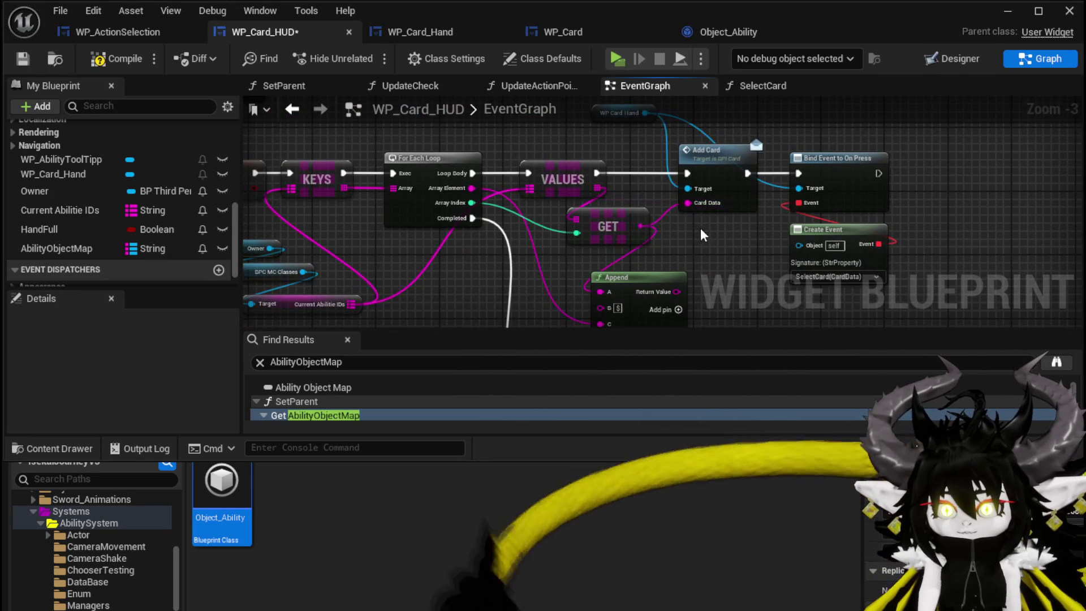
{"action": "scroll", "coordinate": [698, 220], "scroll_direction": "down", "scroll_amount": 3}
{"action": "scroll", "coordinate": [642, 215], "scroll_direction": "up", "scroll_amount": 4}
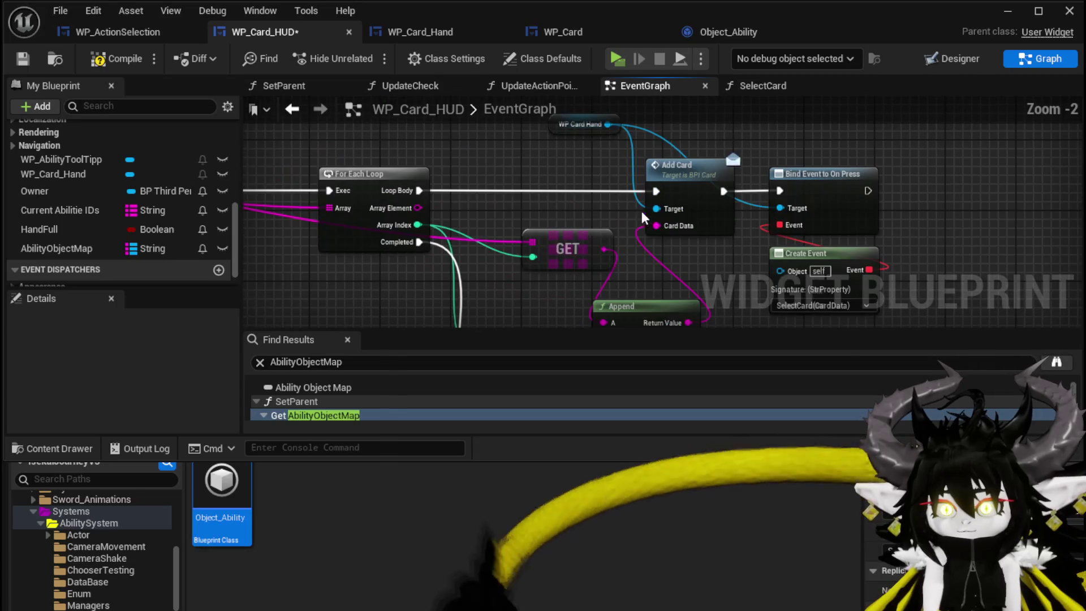
{"action": "mouse_move", "coordinate": [640, 265]}
{"action": "left_mouse_down"}
{"action": "mouse_move", "coordinate": [660, 172]}
{"action": "mouse_move", "coordinate": [708, 219]}
{"action": "left_mouse_up"}
{"action": "left_click_drag", "start_coordinate": [642, 209], "coordinate": [702, 184]}
{"action": "scroll", "coordinate": [627, 172], "scroll_direction": "down", "scroll_amount": 2}
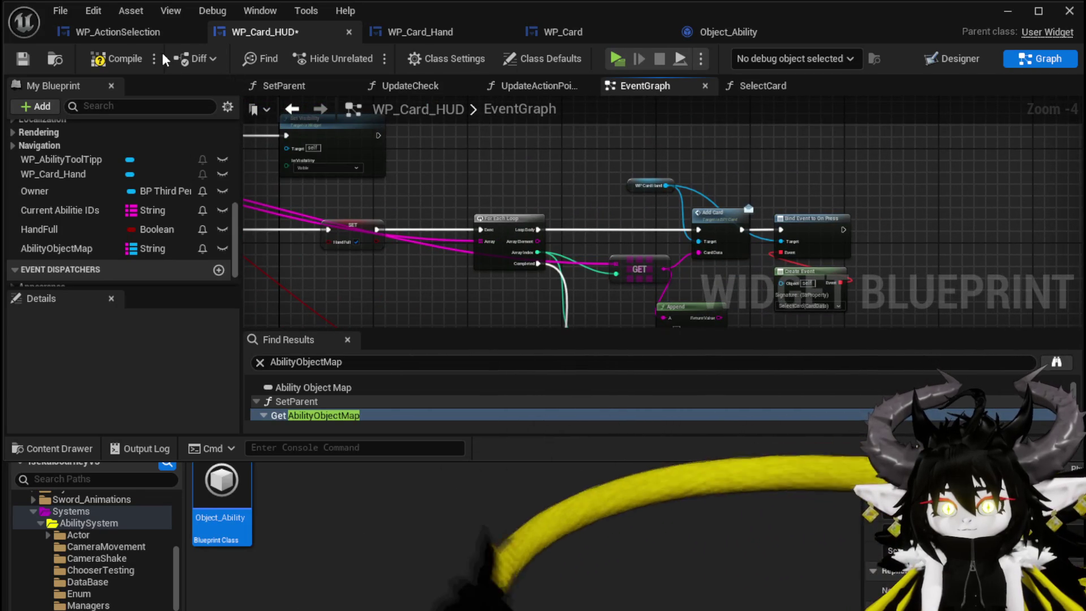
Step: In WP_ActionSelection, reposition the two Print String nodes and frame the graph around FIND
{"action": "left_click", "coordinate": [96, 34]}
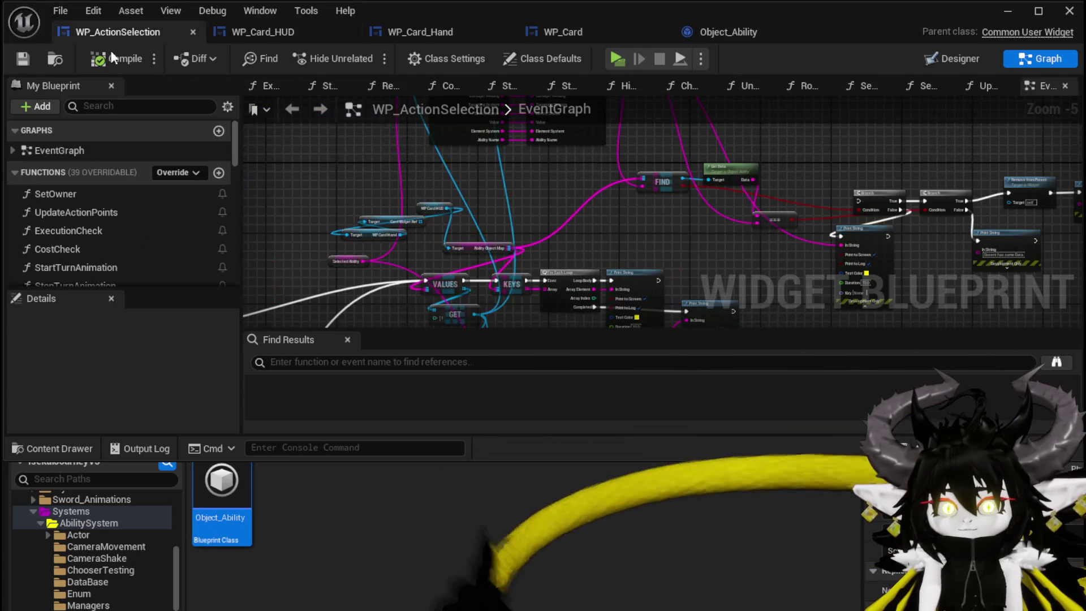
{"action": "mouse_move", "coordinate": [637, 215]}
{"action": "left_mouse_down"}
{"action": "mouse_move", "coordinate": [519, 166]}
{"action": "mouse_move", "coordinate": [542, 183]}
{"action": "left_mouse_up"}
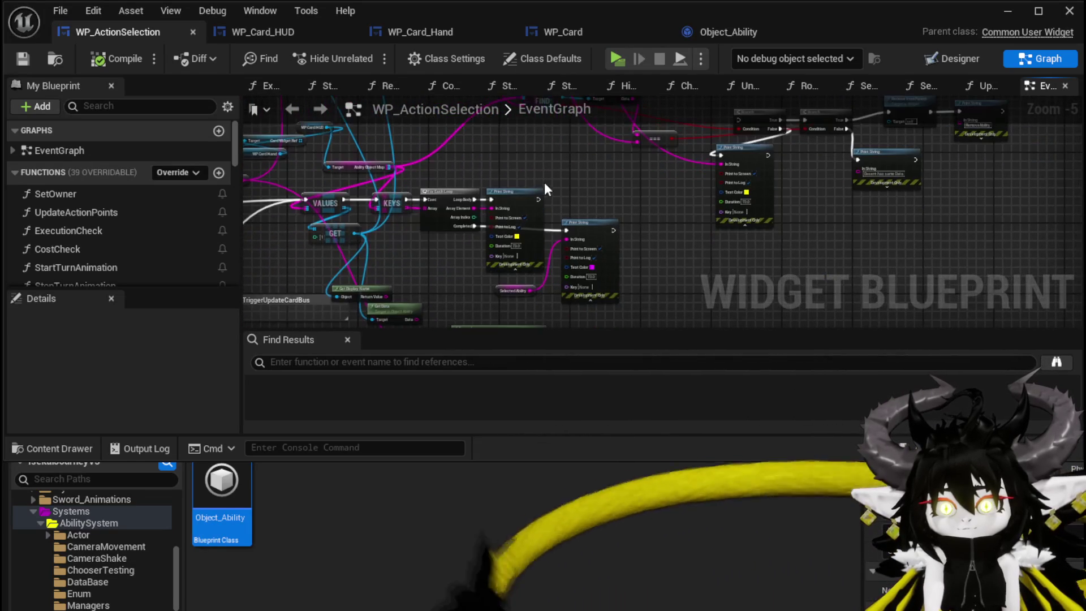
{"action": "left_click_drag", "start_coordinate": [649, 226], "coordinate": [650, 222]}
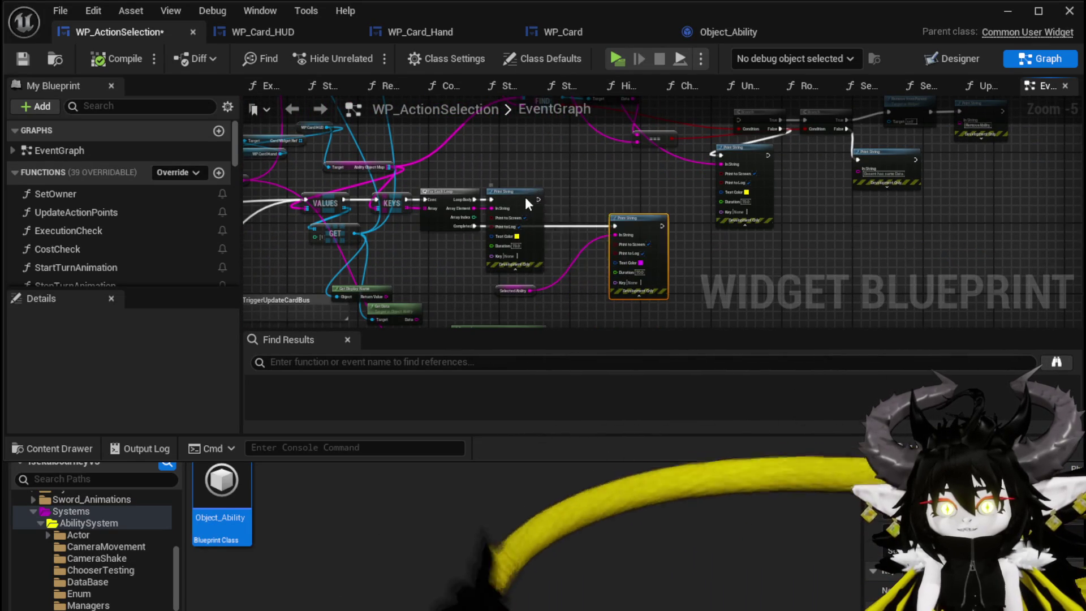
{"action": "left_click_drag", "start_coordinate": [525, 197], "coordinate": [564, 200]}
{"action": "left_click_drag", "start_coordinate": [541, 99], "coordinate": [607, 174]}
{"action": "left_click_drag", "start_coordinate": [510, 180], "coordinate": [489, 126]}
{"action": "mouse_move", "coordinate": [398, 227]}
{"action": "left_mouse_down"}
{"action": "mouse_move", "coordinate": [535, 255]}
{"action": "mouse_move", "coordinate": [534, 220]}
{"action": "mouse_move", "coordinate": [465, 184]}
{"action": "left_mouse_up"}
Step: Wire the For Each Loop body into the Branch and reconnect Branch False to Print String
{"action": "left_click_drag", "start_coordinate": [423, 228], "coordinate": [654, 188]}
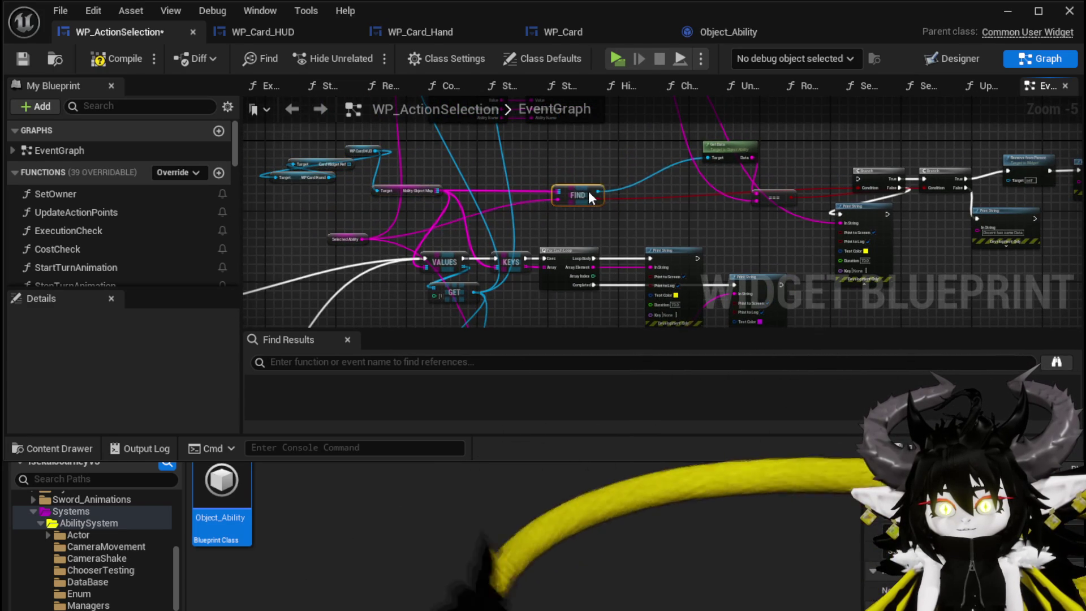
{"action": "left_click_drag", "start_coordinate": [855, 180], "coordinate": [718, 179]}
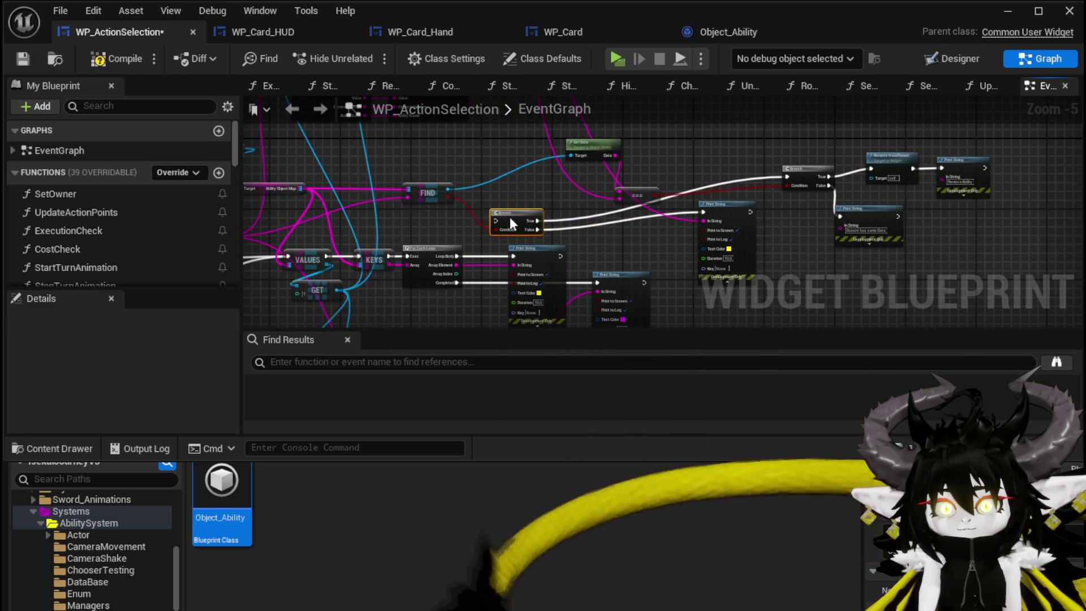
{"action": "left_click_drag", "start_coordinate": [559, 232], "coordinate": [559, 194]}
{"action": "mouse_move", "coordinate": [456, 219]}
{"action": "left_mouse_down"}
{"action": "mouse_move", "coordinate": [494, 182]}
{"action": "mouse_move", "coordinate": [492, 224]}
{"action": "left_mouse_up"}
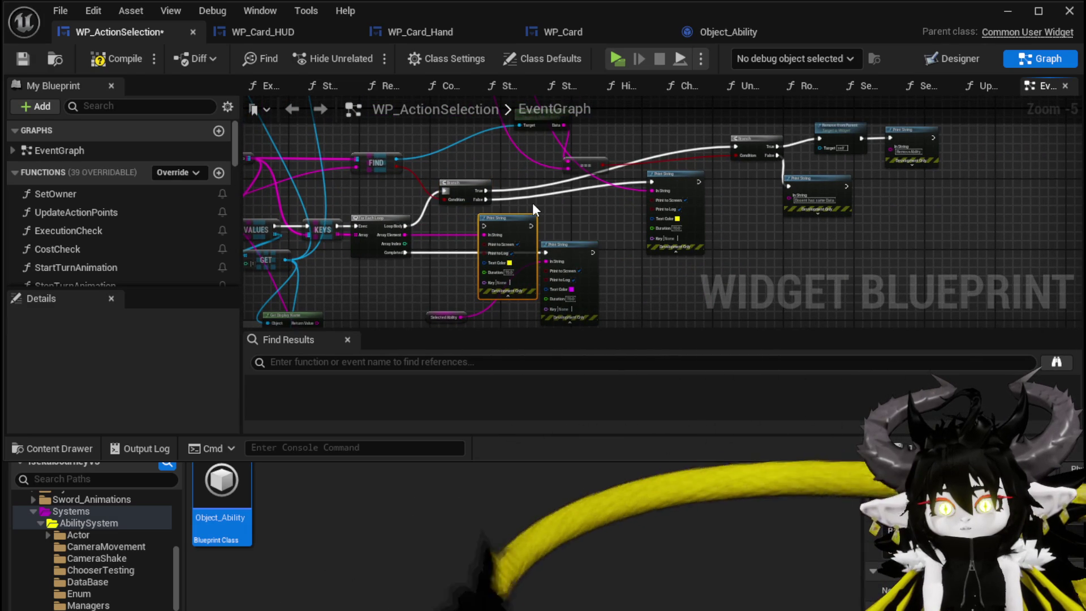
{"action": "left_click", "coordinate": [486, 199], "text": "alt"}
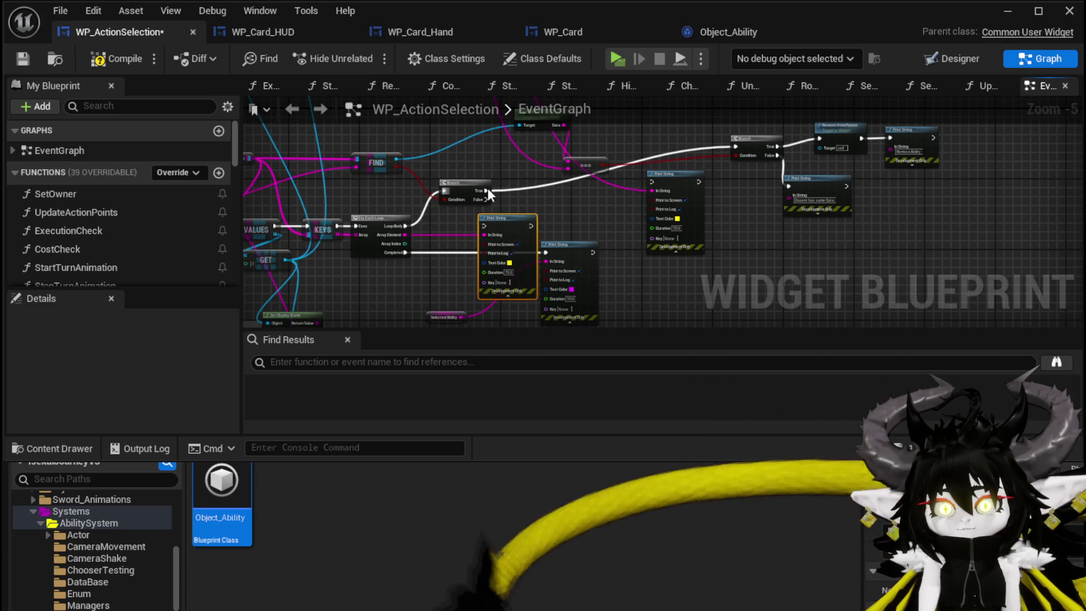
{"action": "mouse_move", "coordinate": [499, 168]}
{"action": "left_mouse_down"}
{"action": "mouse_move", "coordinate": [549, 198]}
{"action": "mouse_move", "coordinate": [485, 226]}
{"action": "left_mouse_up"}
Step: Move the Branch, Remove from Parent and Print String group into place, then launch a standalone play-test
{"action": "scroll", "coordinate": [490, 226], "scroll_direction": "up", "scroll_amount": 3}
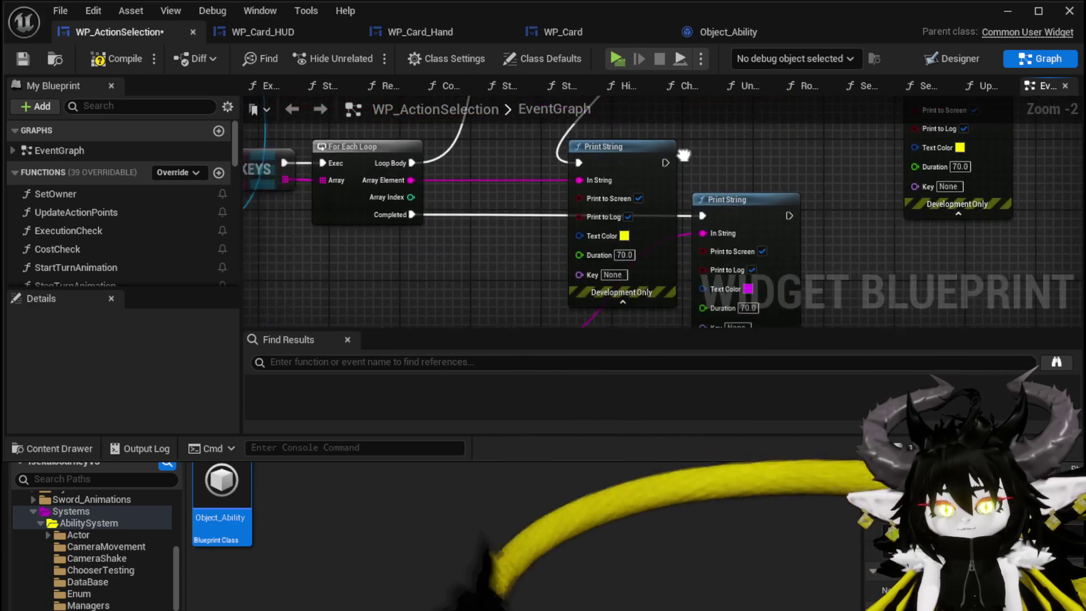
{"action": "mouse_move", "coordinate": [597, 284]}
{"action": "left_mouse_down"}
{"action": "mouse_move", "coordinate": [603, 242]}
{"action": "mouse_move", "coordinate": [480, 249]}
{"action": "left_mouse_up"}
{"action": "scroll", "coordinate": [480, 249], "scroll_direction": "down", "scroll_amount": 1}
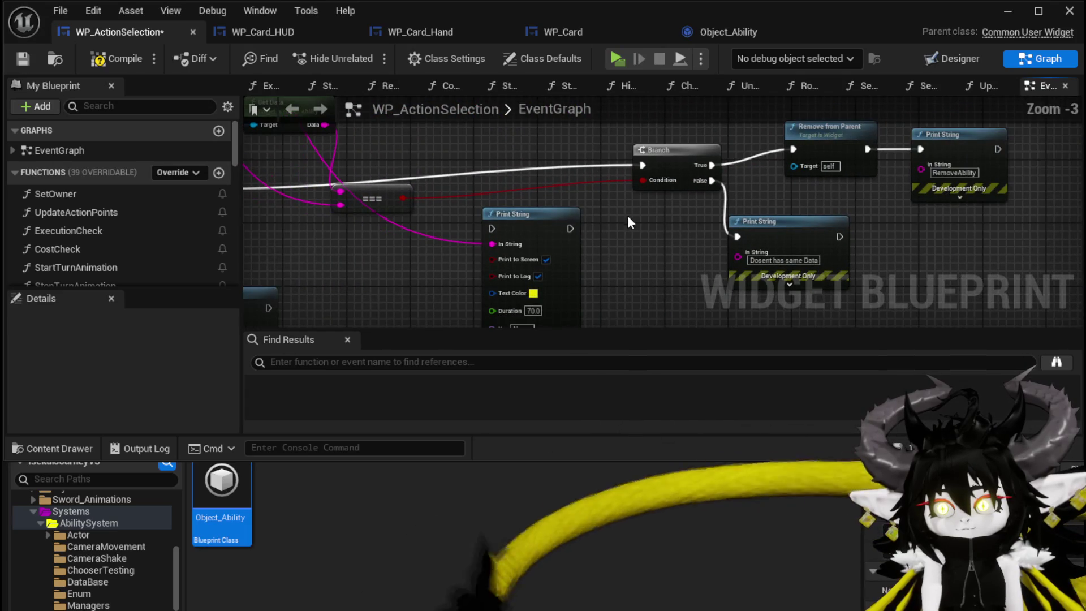
{"action": "left_click_drag", "start_coordinate": [951, 140], "coordinate": [950, 140]}
{"action": "left_click_drag", "start_coordinate": [950, 140], "coordinate": [956, 164]}
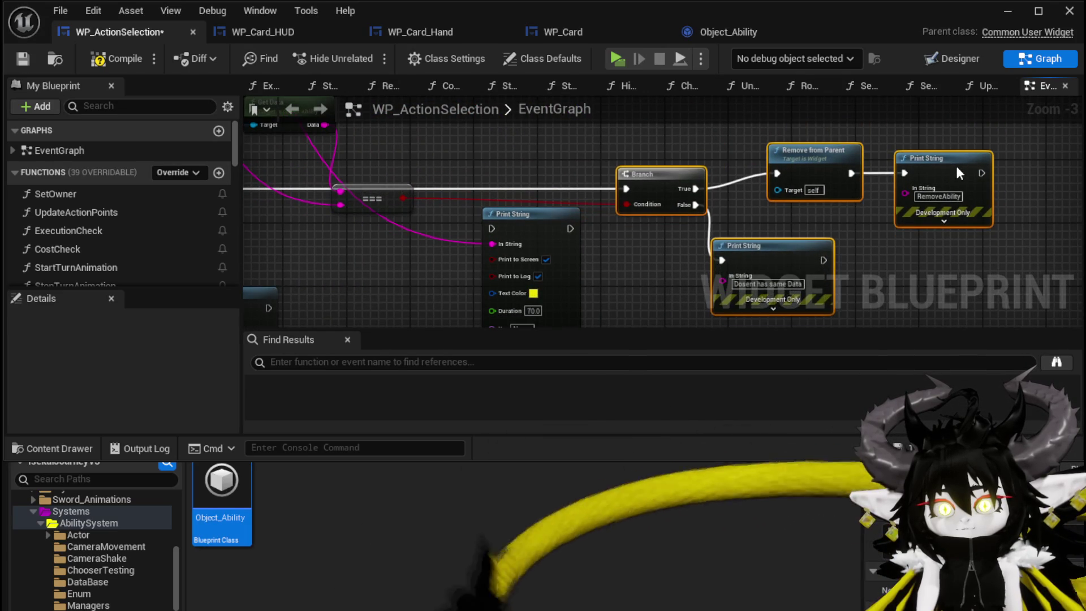
{"action": "left_click", "coordinate": [511, 168]}
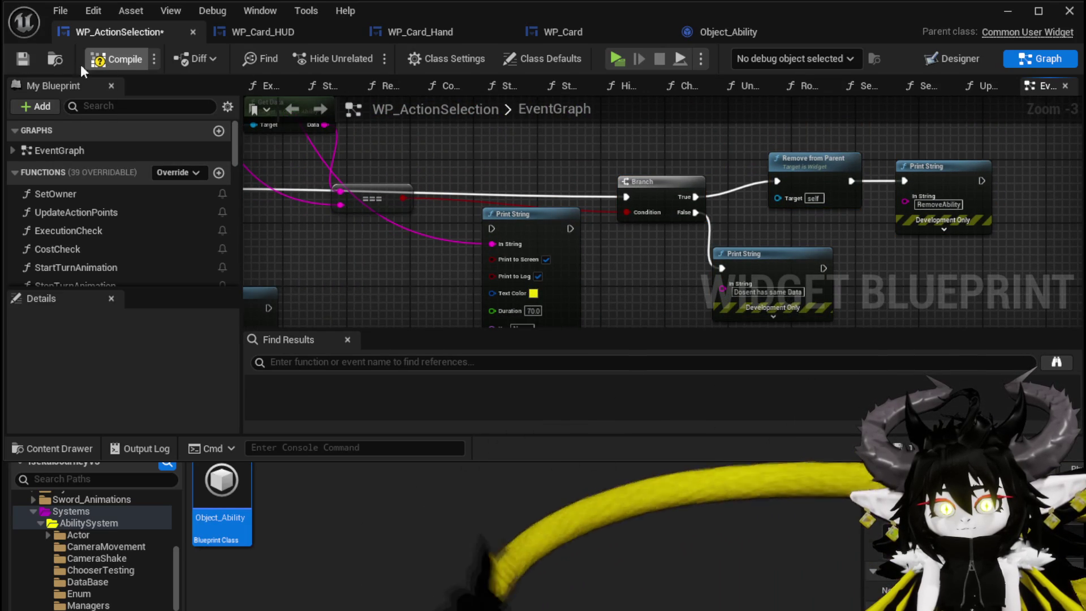
{"action": "left_click", "coordinate": [1008, 11]}
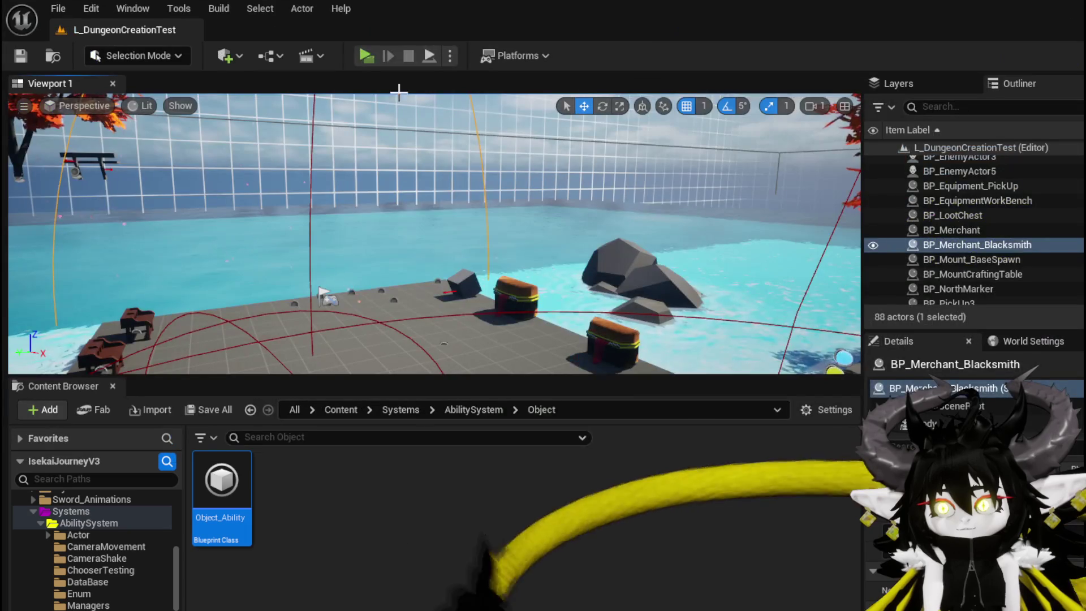
{"action": "key", "text": "alt+p"}
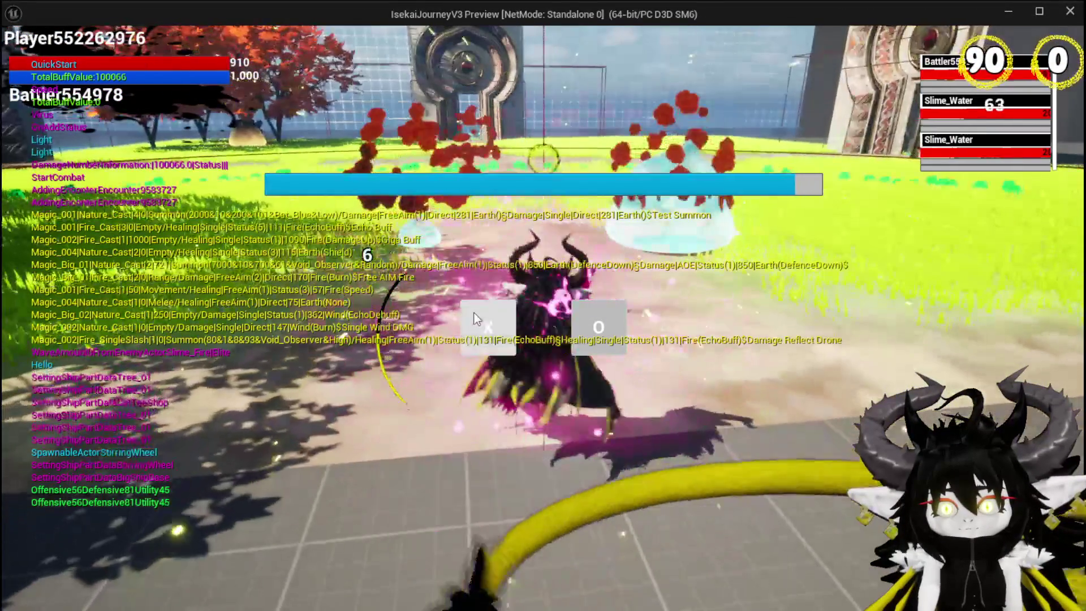
Step: Play the Single Wind DMG card, stop the preview, save the level and return to WP_ActionSelection
{"action": "left_click", "coordinate": [485, 324]}
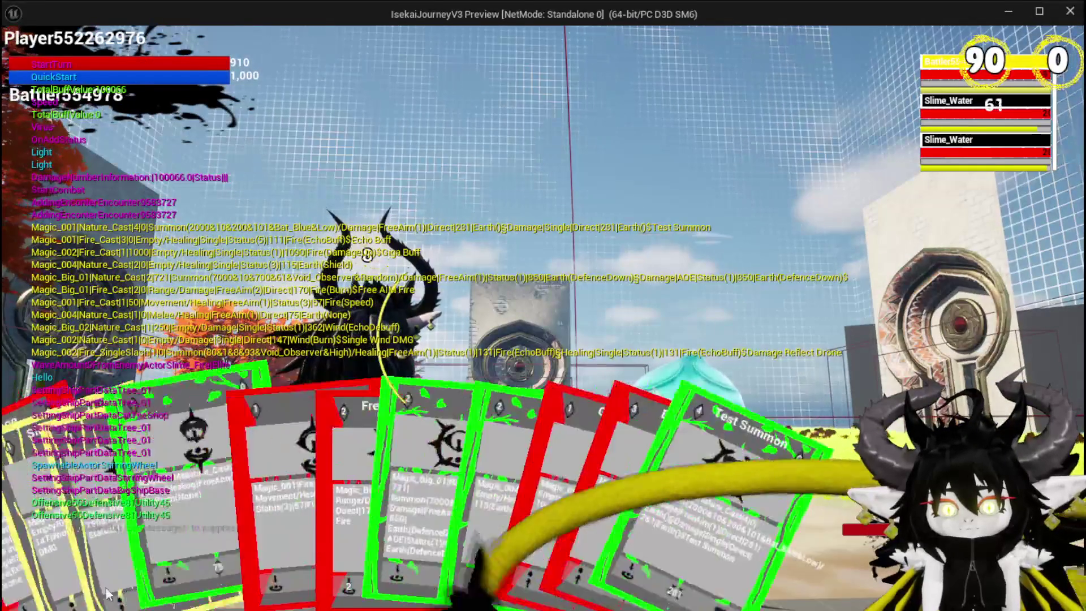
{"action": "left_click", "coordinate": [89, 505]}
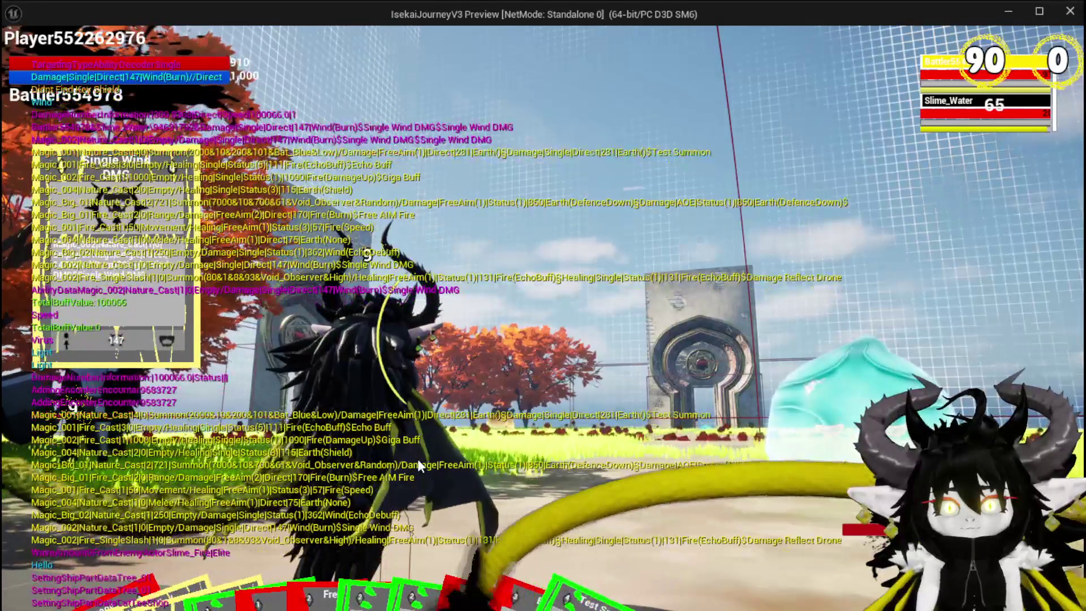
{"action": "key", "text": "Escape"}
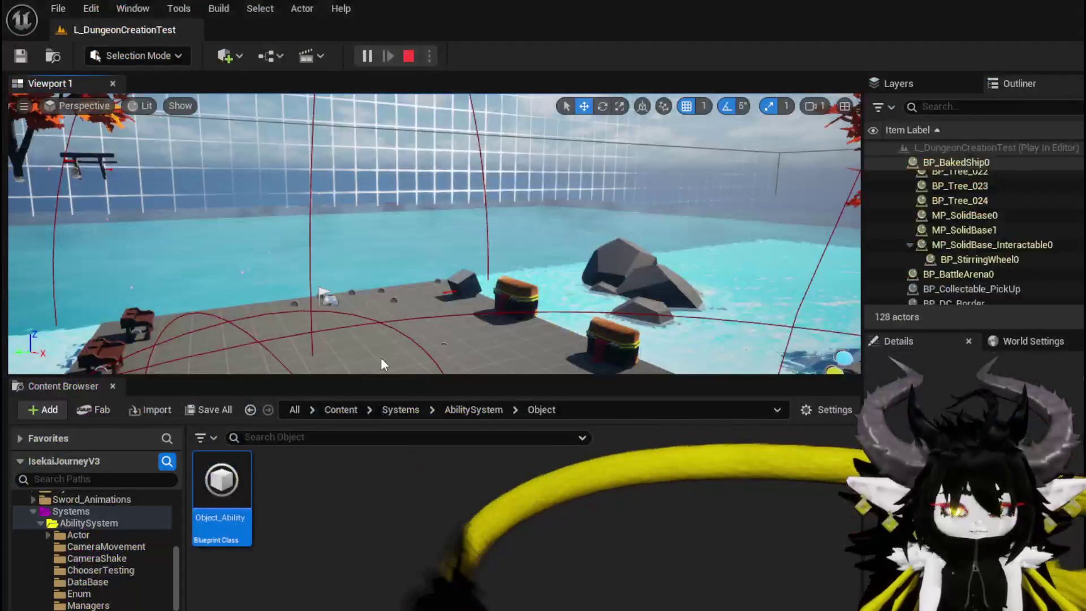
{"action": "left_click", "coordinate": [20, 57]}
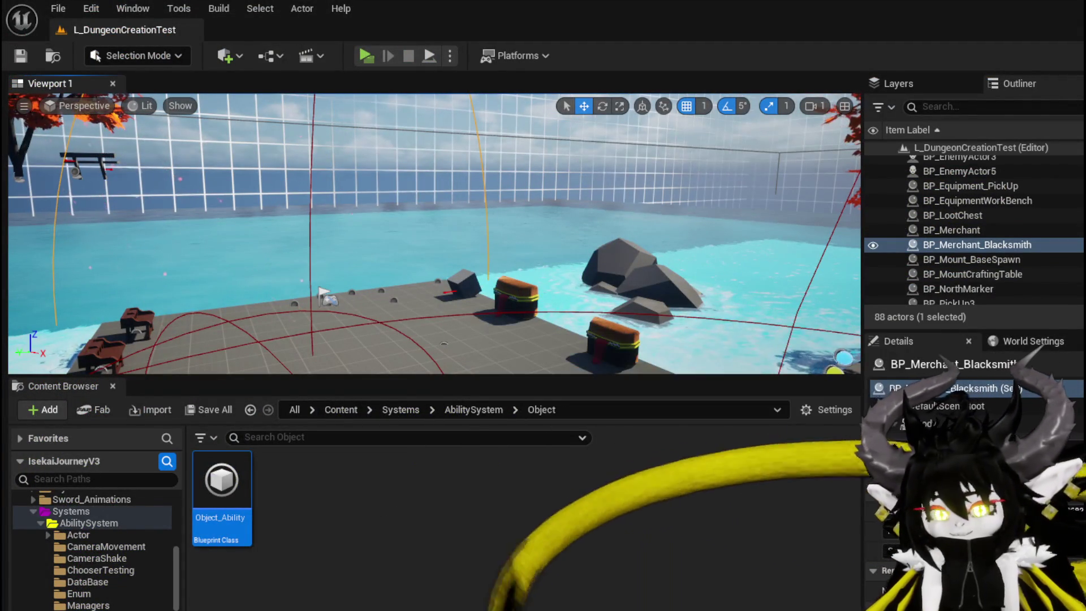
{"action": "key", "text": "alt+Tab"}
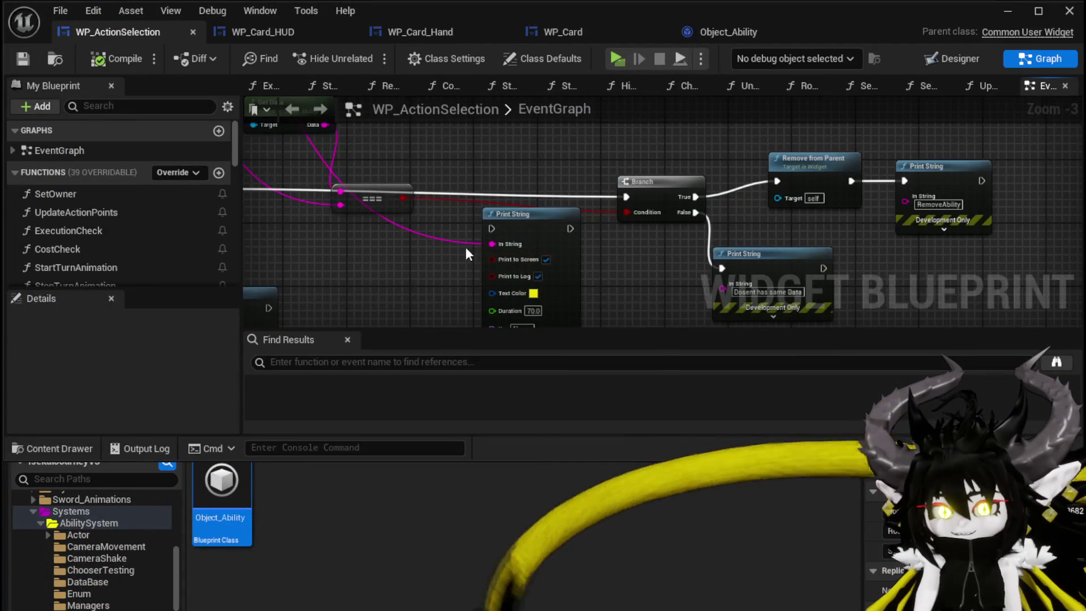
Step: Set the Print String message to 'Didnt Find Key', tidy the node and compile
{"action": "scroll", "coordinate": [645, 214], "scroll_direction": "down", "scroll_amount": 1}
{"action": "left_click", "coordinate": [617, 263]}
{"action": "left_click_drag", "start_coordinate": [460, 209], "coordinate": [505, 180]}
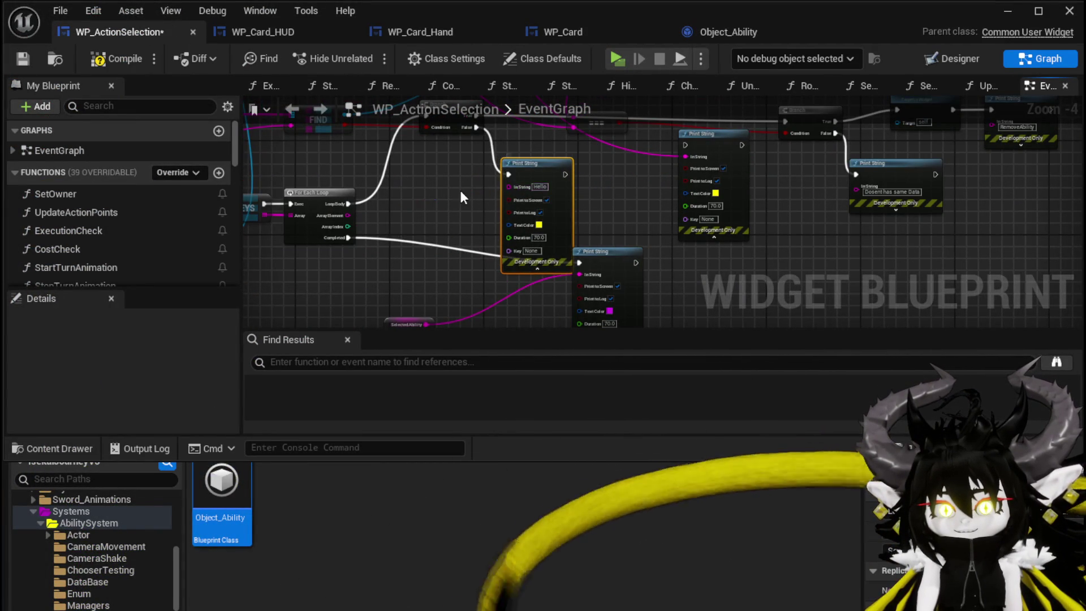
{"action": "scroll", "coordinate": [461, 197], "scroll_direction": "up", "scroll_amount": 3}
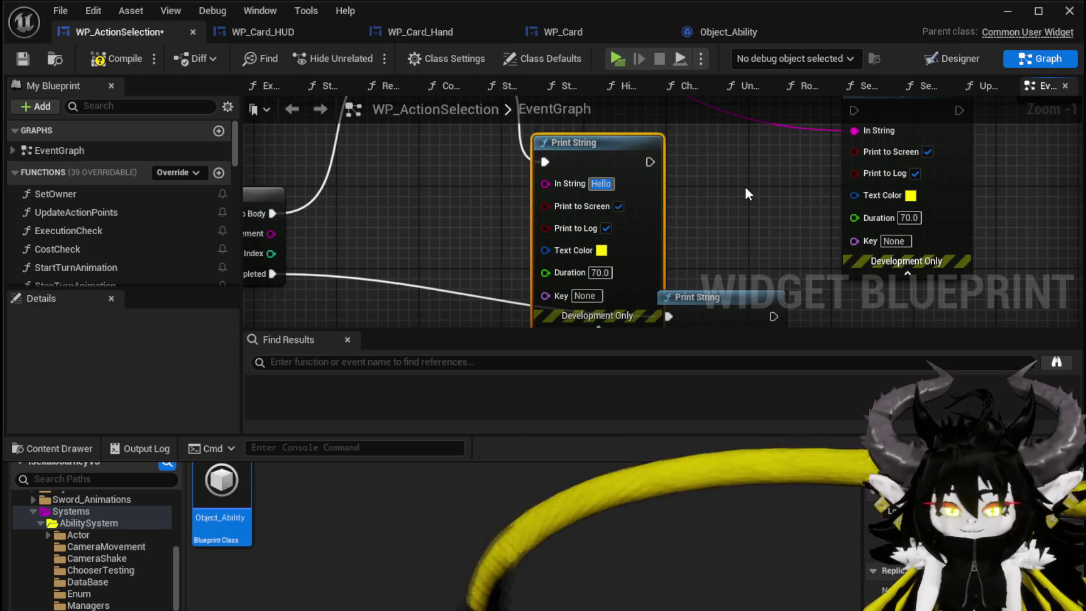
{"action": "type", "text": "Didnt Find Key"}
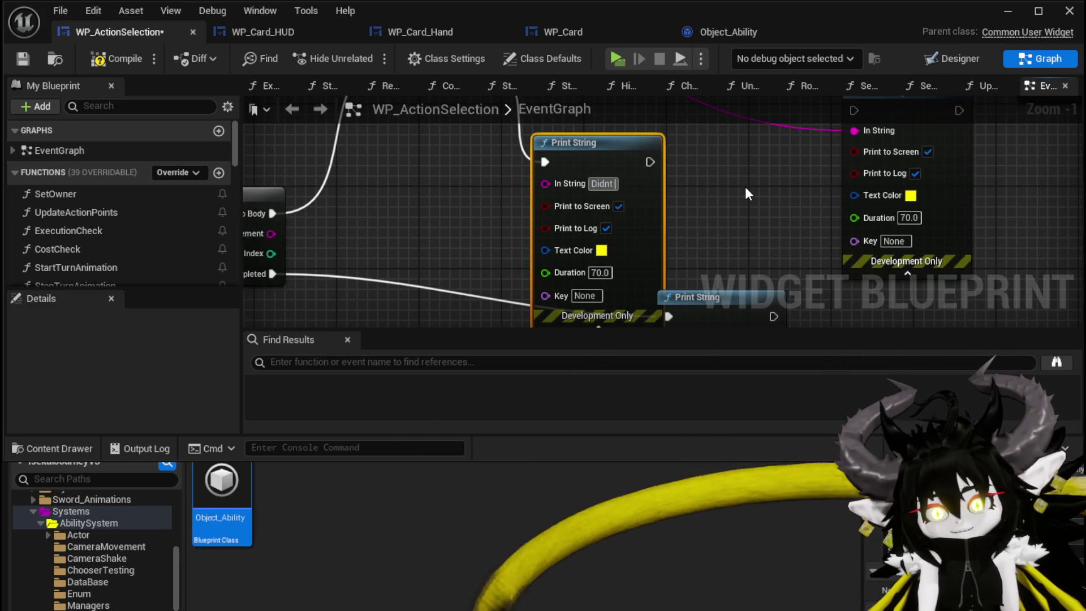
{"action": "key", "text": "Return"}
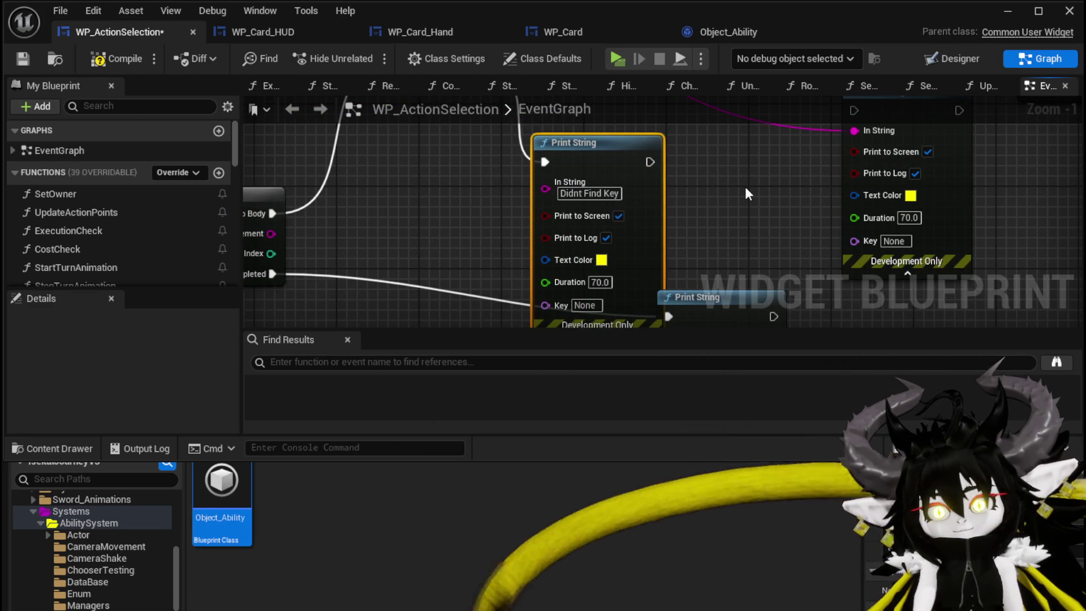
{"action": "left_click_drag", "start_coordinate": [606, 169], "coordinate": [565, 149]}
{"action": "left_click", "coordinate": [430, 139]}
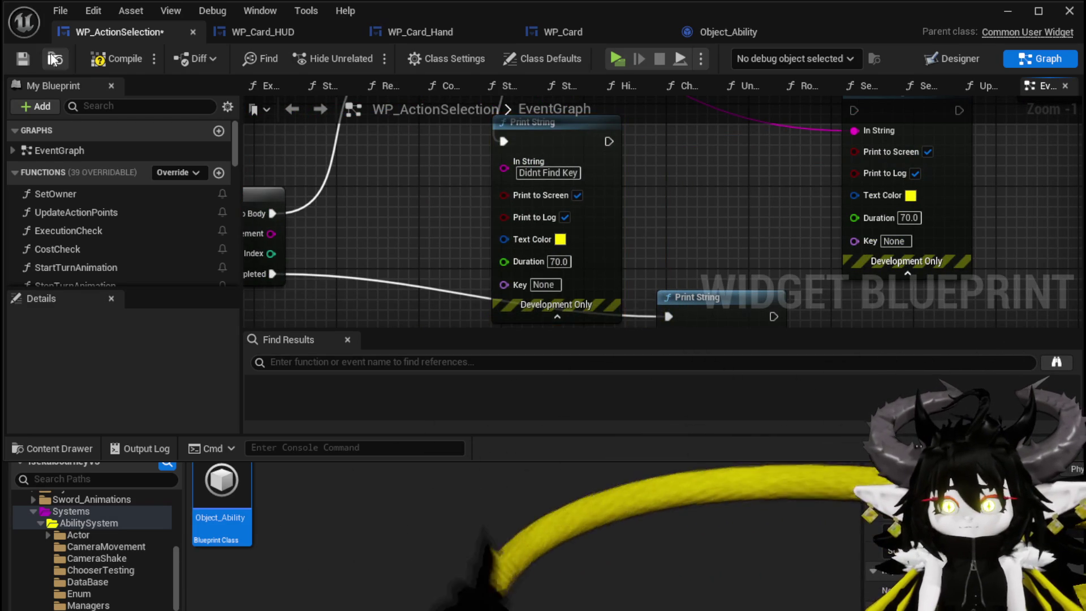
{"action": "left_click", "coordinate": [28, 56]}
Step: Add an Append node to the message input with Selected Ability plugged into B, then compile
{"action": "scroll", "coordinate": [509, 215], "scroll_direction": "down", "scroll_amount": 2}
{"action": "left_click_drag", "start_coordinate": [362, 213], "coordinate": [347, 190]}
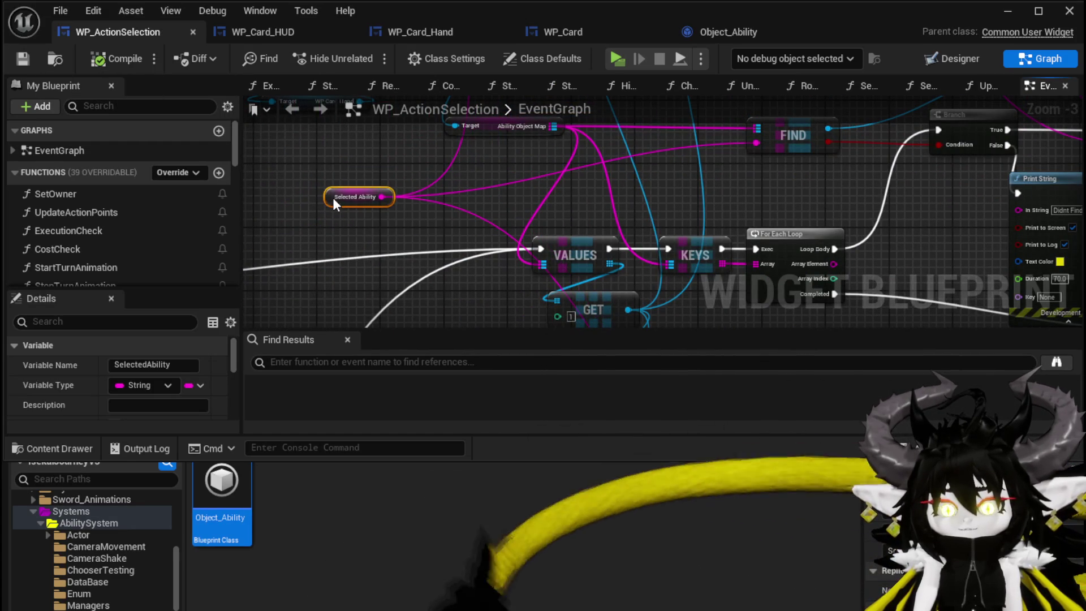
{"action": "mouse_move", "coordinate": [514, 185]}
{"action": "left_mouse_down"}
{"action": "mouse_move", "coordinate": [354, 179]}
{"action": "mouse_move", "coordinate": [257, 149]}
{"action": "left_mouse_up"}
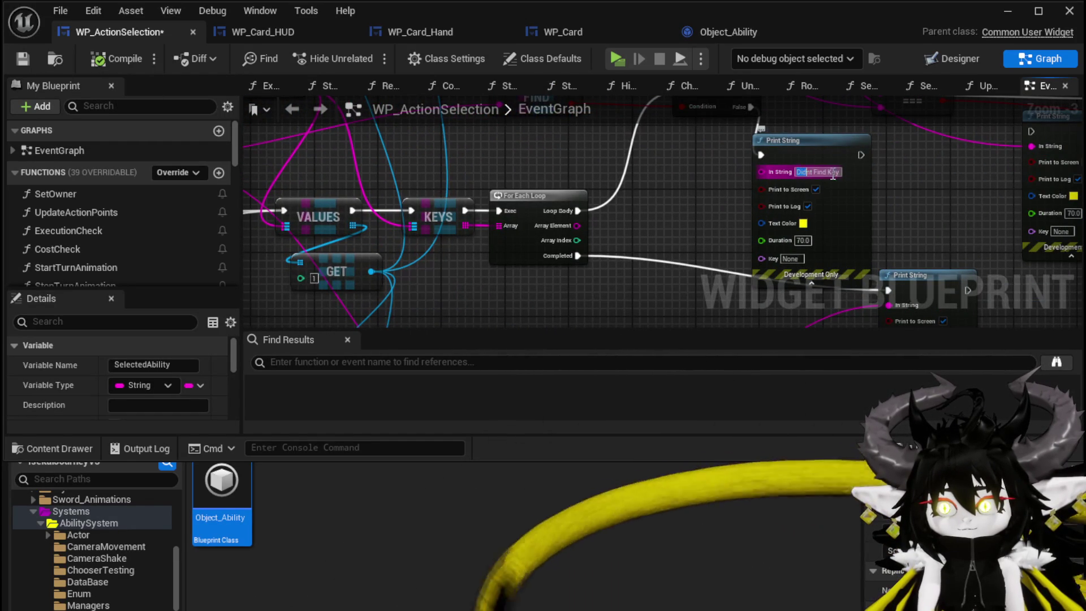
{"action": "left_click_drag", "start_coordinate": [758, 176], "coordinate": [682, 177]}
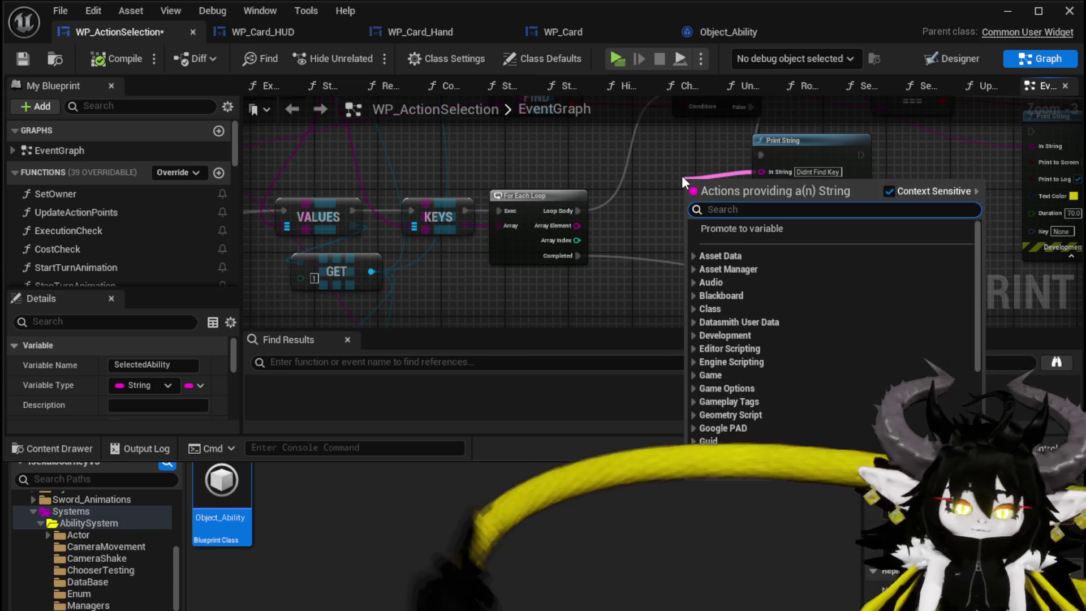
{"action": "type", "text": "Append"}
{"action": "key", "text": "Return"}
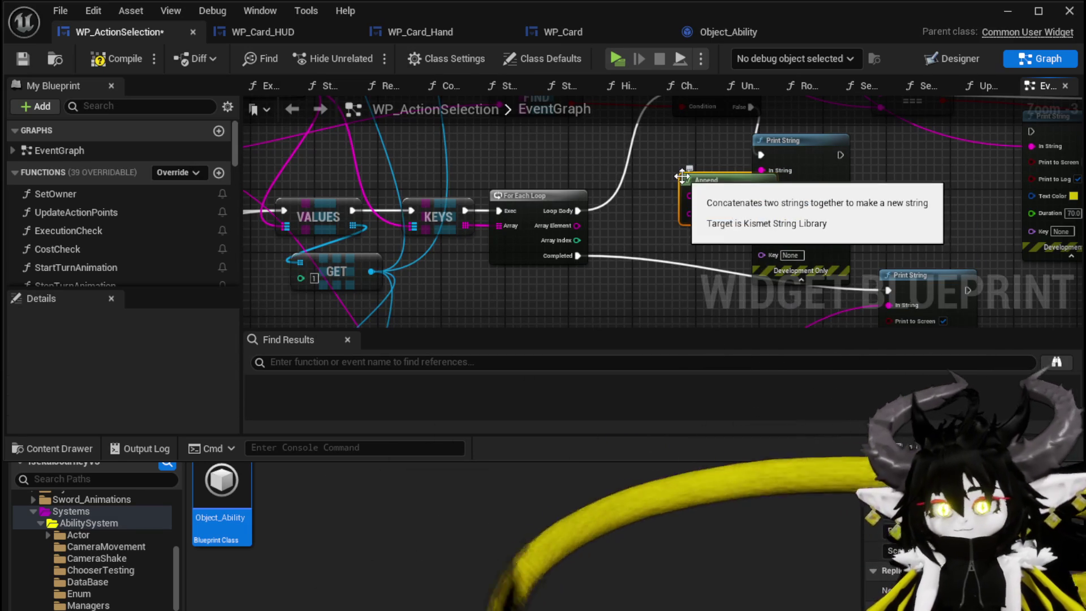
{"action": "mouse_move", "coordinate": [719, 178]}
{"action": "left_mouse_down"}
{"action": "mouse_move", "coordinate": [621, 280]}
{"action": "mouse_move", "coordinate": [819, 249]}
{"action": "left_mouse_up"}
{"action": "mouse_move", "coordinate": [345, 182]}
{"action": "left_mouse_down"}
{"action": "mouse_move", "coordinate": [825, 290]}
{"action": "mouse_move", "coordinate": [819, 308]}
{"action": "mouse_move", "coordinate": [818, 290]}
{"action": "left_mouse_up"}
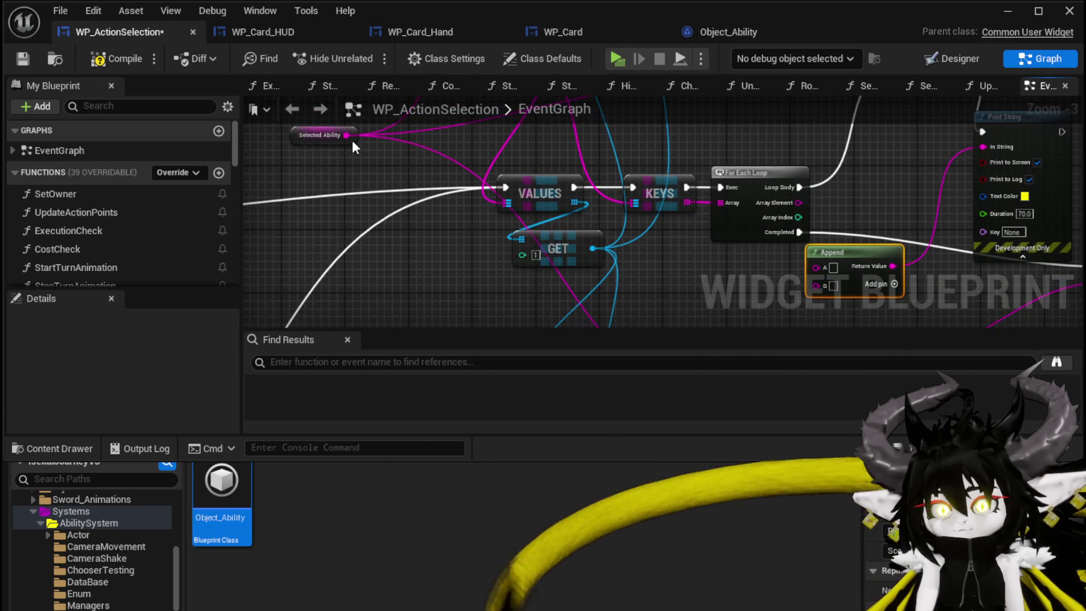
{"action": "left_click_drag", "start_coordinate": [347, 135], "coordinate": [600, 246]}
{"action": "left_click_drag", "start_coordinate": [816, 286], "coordinate": [817, 286]}
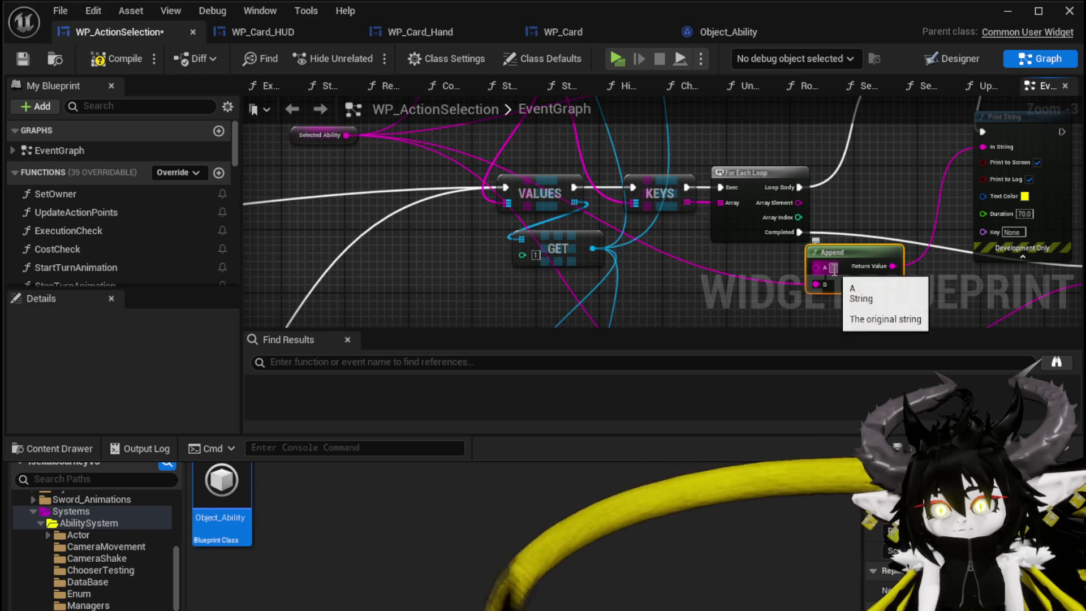
{"action": "left_click_drag", "start_coordinate": [898, 181], "coordinate": [697, 209]}
{"action": "key", "text": "F7"}
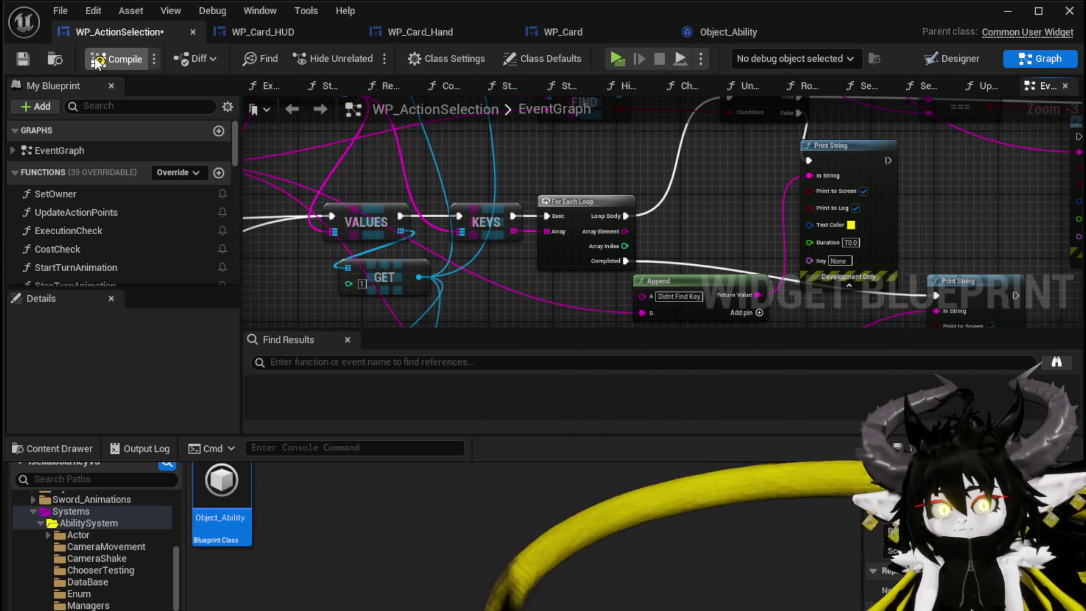
Step: Set the debug Print String text colour to teal
{"action": "left_click", "coordinate": [851, 225]}
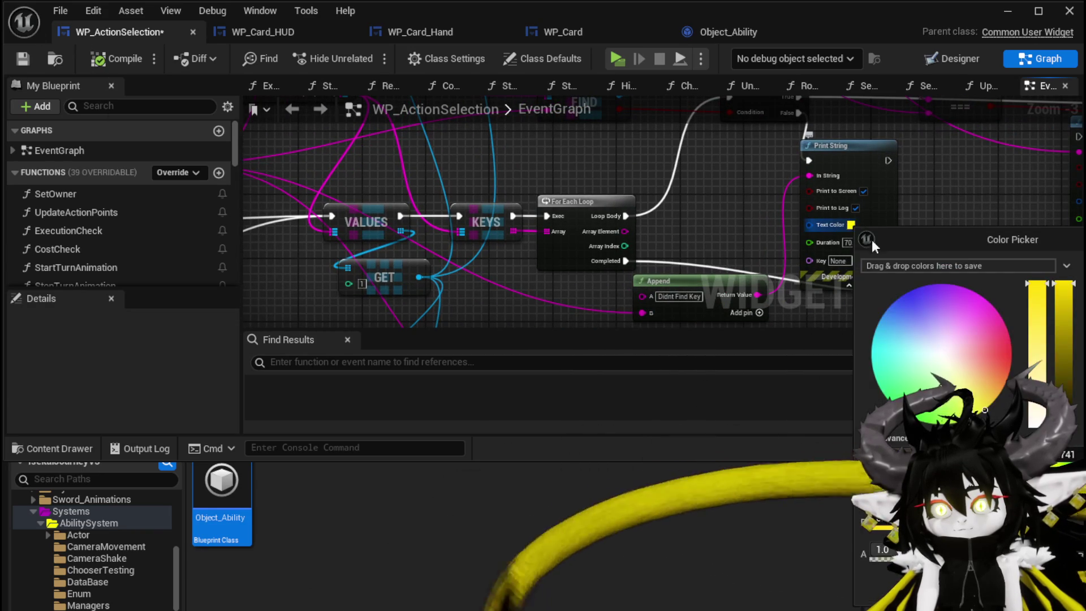
{"action": "left_click", "coordinate": [15, 64]}
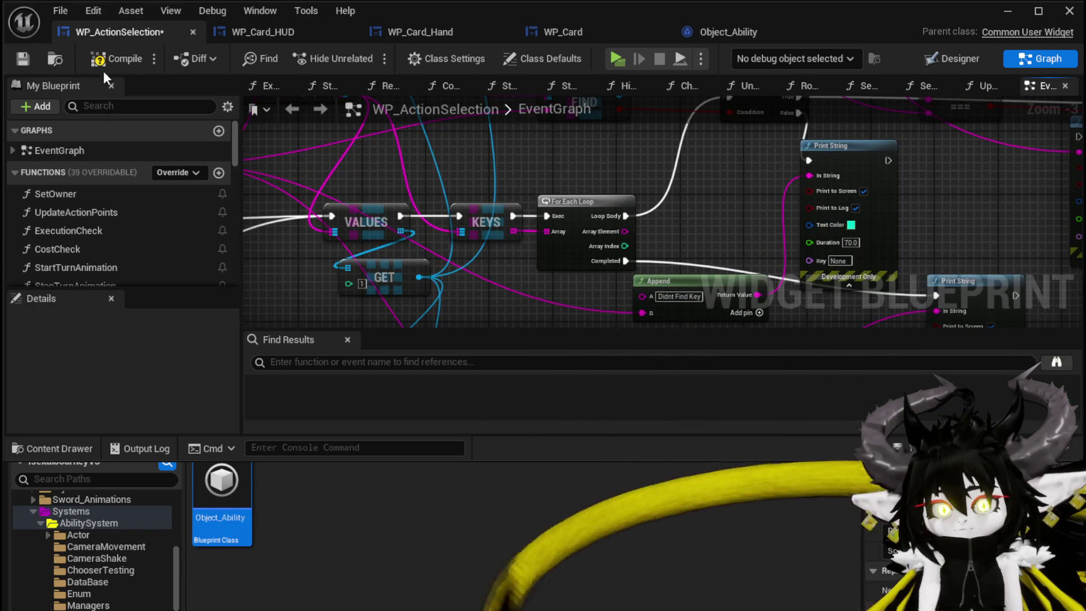
{"action": "left_click", "coordinate": [1005, 10]}
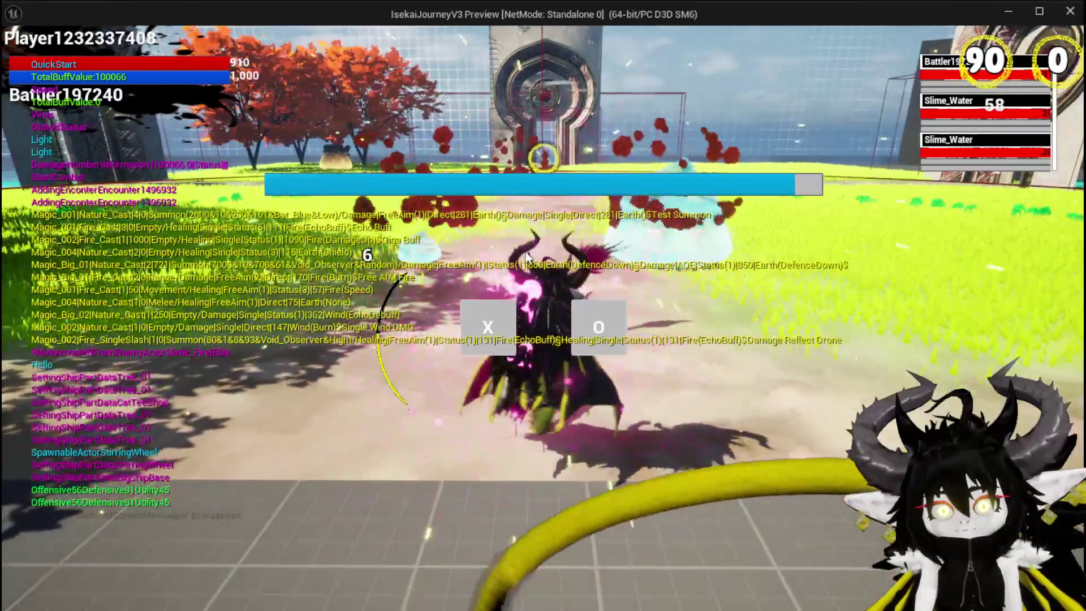
Step: Play the Single Wind DMG card on the slime, then stop the session after the Didnt Find Key messages
{"action": "left_click", "coordinate": [476, 326]}
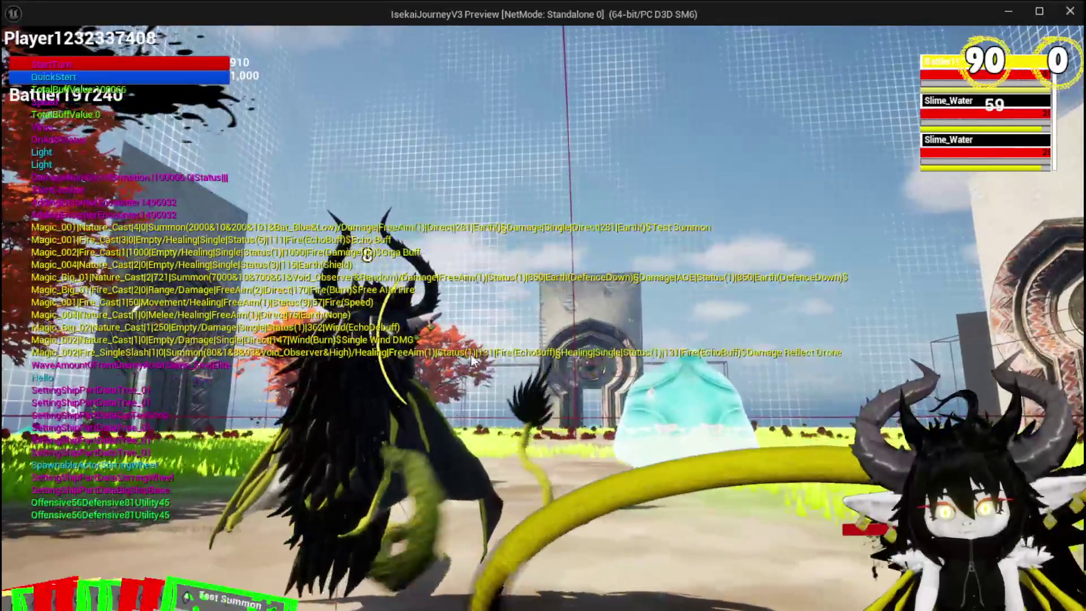
{"action": "left_click", "coordinate": [95, 542]}
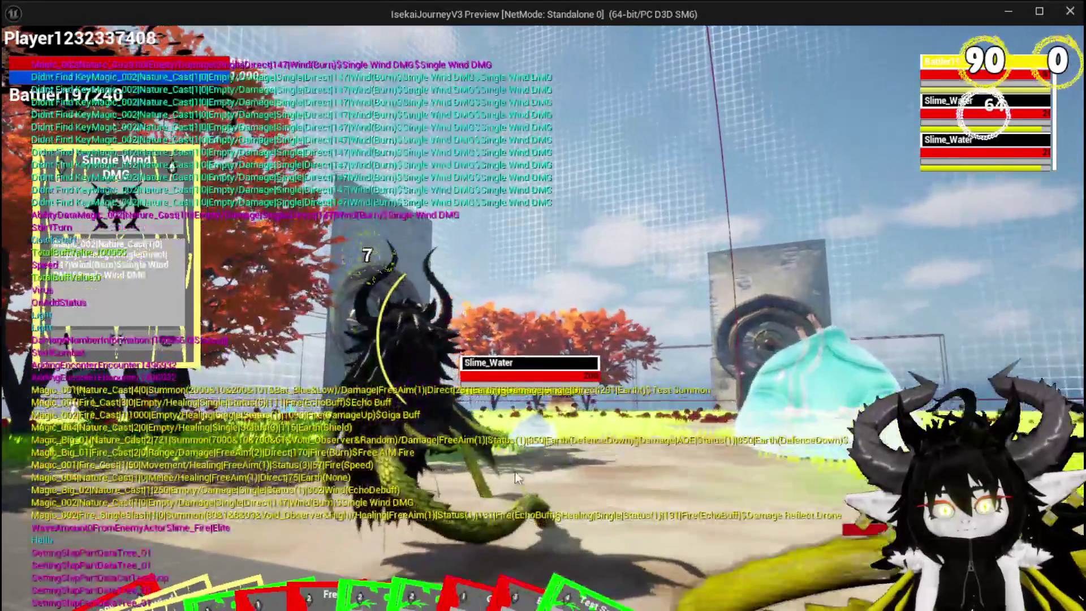
{"action": "left_click", "coordinate": [515, 472]}
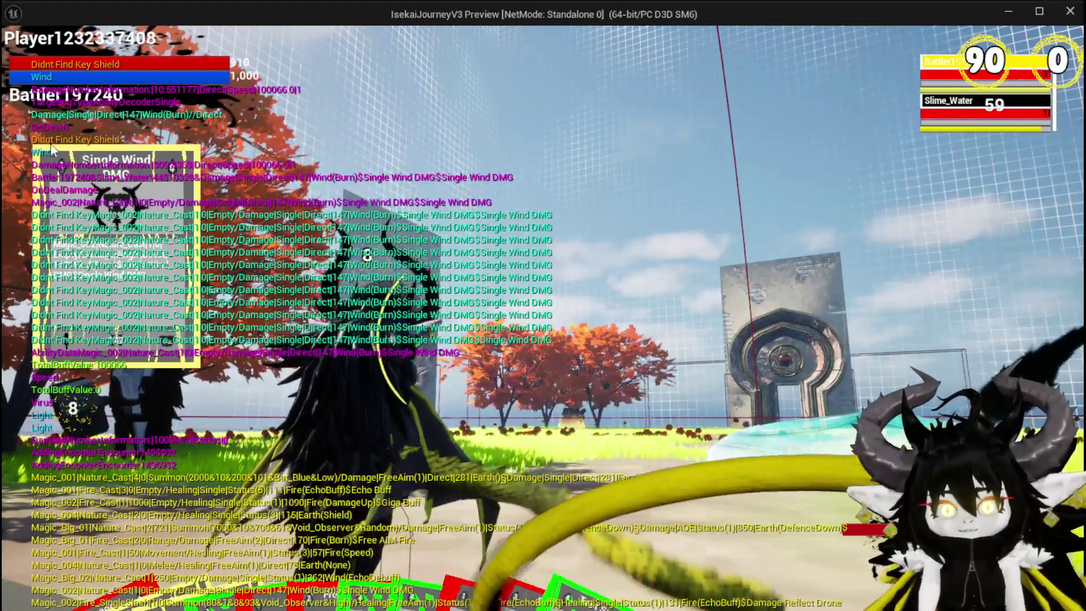
{"action": "key", "text": "Escape"}
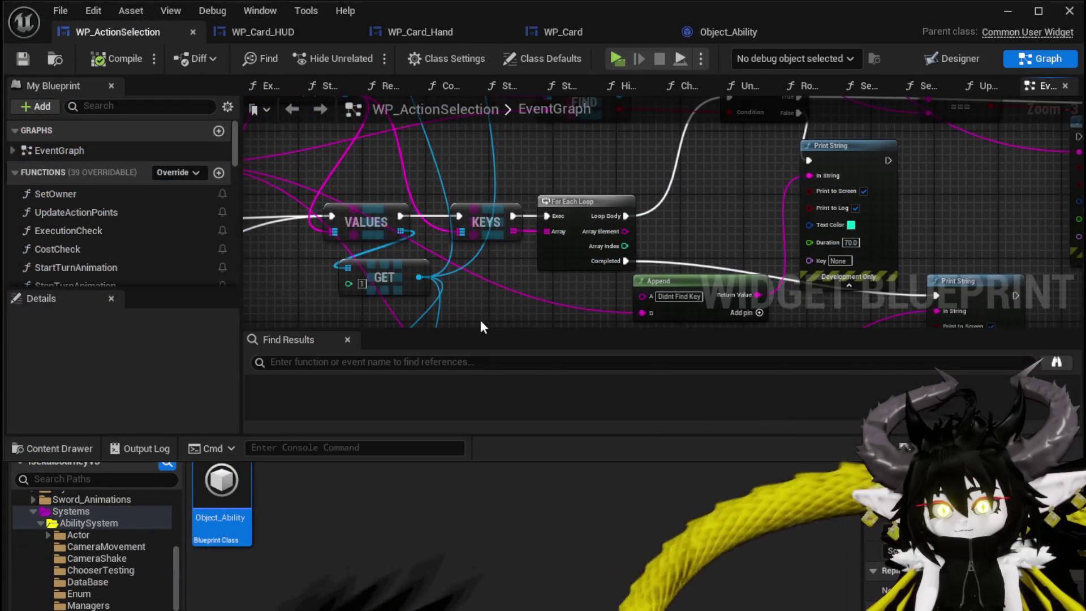
Step: Pan the EventGraph back to the KEYS, VALUES, FIND and loop nodes
{"action": "mouse_move", "coordinate": [293, 287]}
{"action": "left_mouse_down"}
{"action": "mouse_move", "coordinate": [517, 241]}
{"action": "mouse_move", "coordinate": [342, 287]}
{"action": "mouse_move", "coordinate": [369, 287]}
{"action": "mouse_move", "coordinate": [369, 312]}
{"action": "left_mouse_up"}
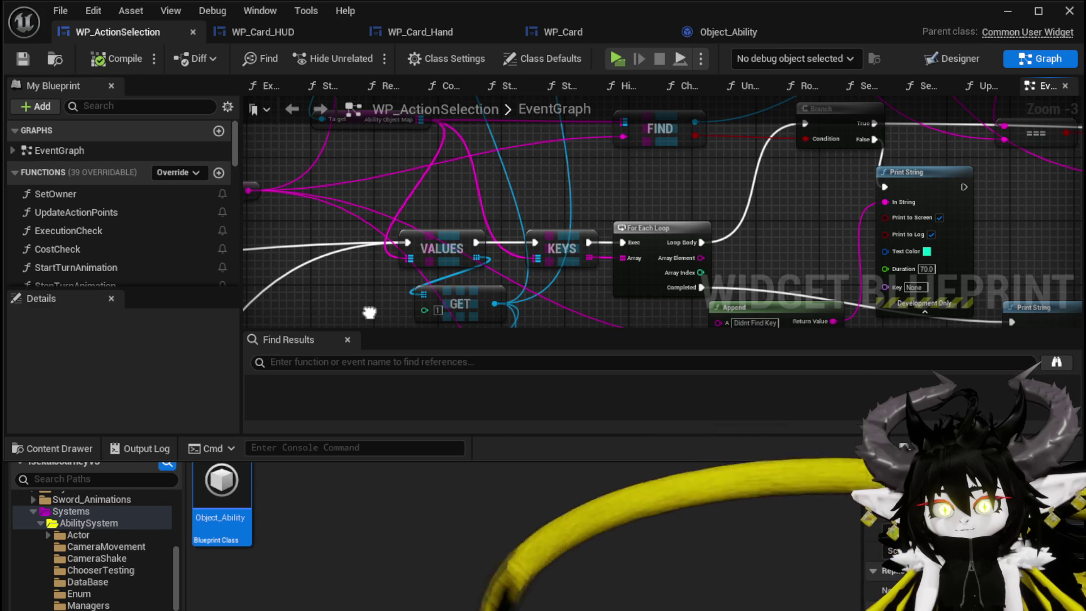
{"action": "left_click_drag", "start_coordinate": [369, 313], "coordinate": [301, 313]}
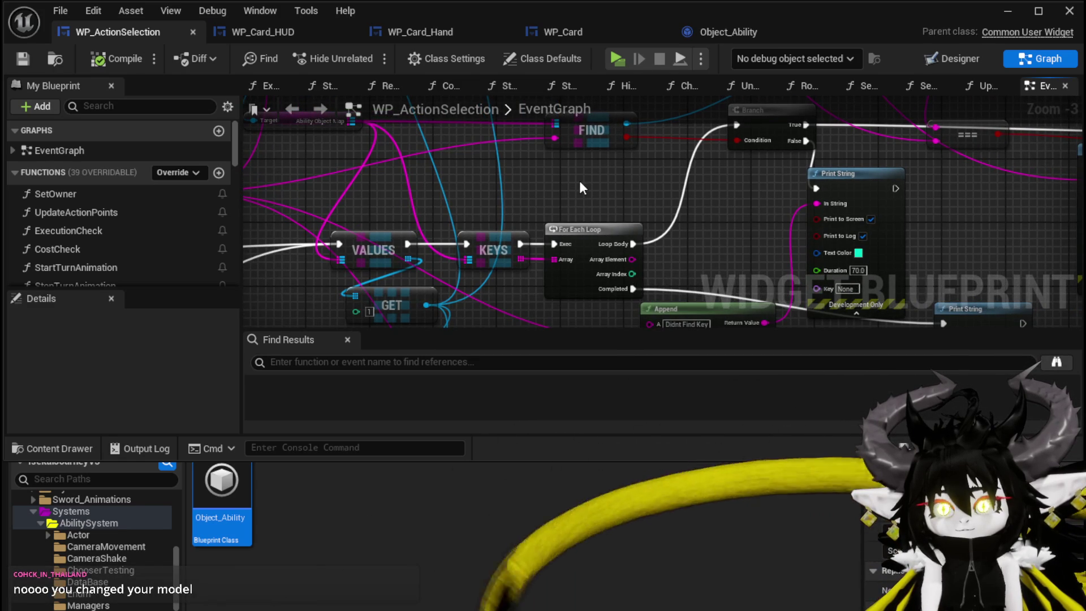
{"action": "mouse_move", "coordinate": [580, 182]}
{"action": "left_mouse_down"}
{"action": "mouse_move", "coordinate": [575, 165]}
{"action": "mouse_move", "coordinate": [321, 224]}
{"action": "left_mouse_up"}
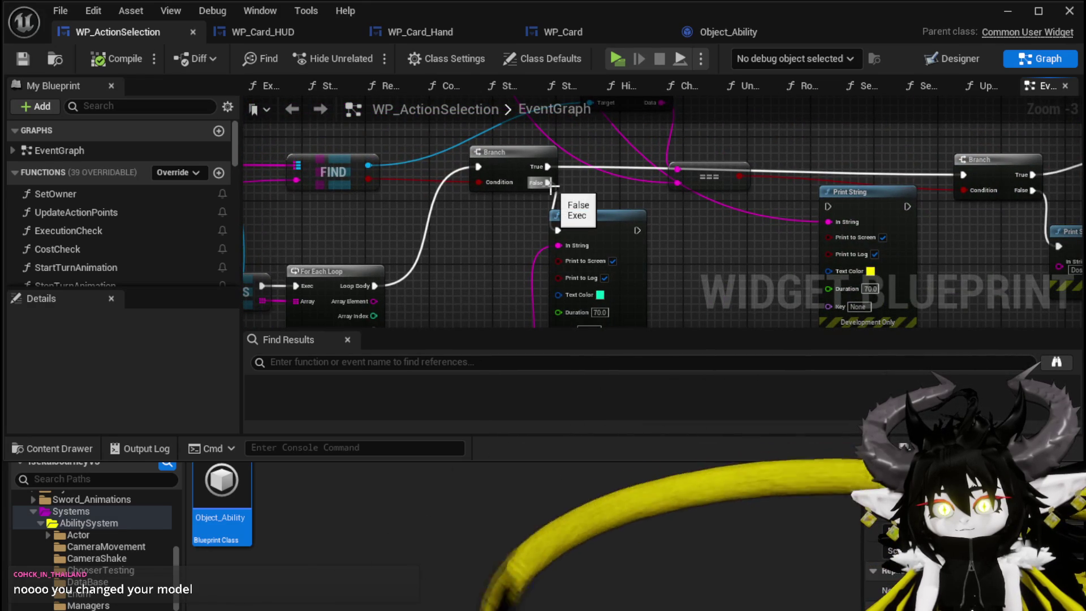
{"action": "left_click_drag", "start_coordinate": [552, 188], "coordinate": [364, 239]}
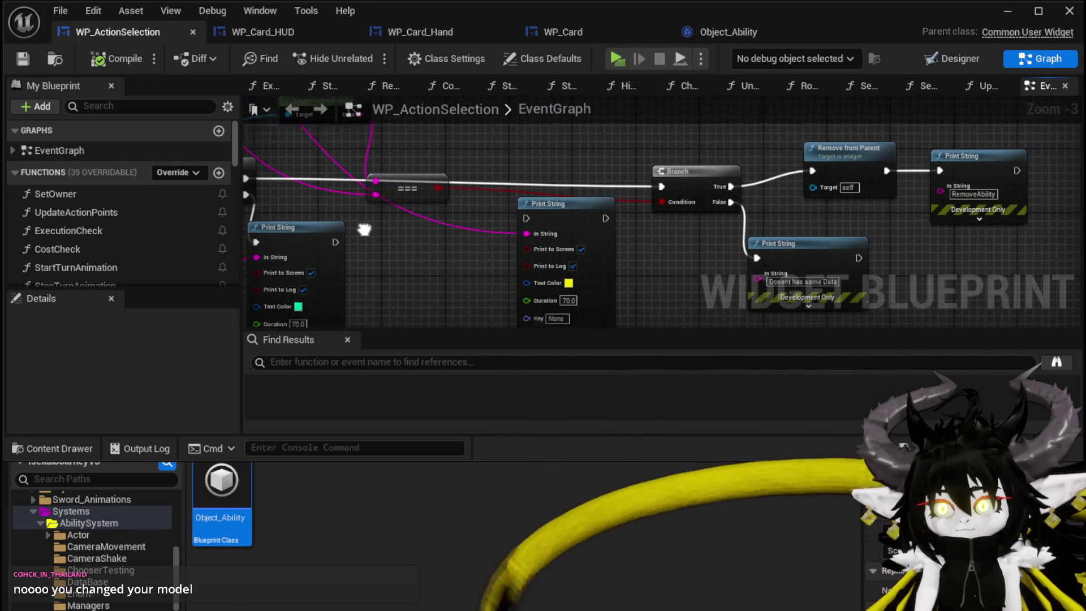
{"action": "scroll", "coordinate": [633, 253], "scroll_direction": "down", "scroll_amount": 2}
{"action": "left_click_drag", "start_coordinate": [335, 258], "coordinate": [618, 261]}
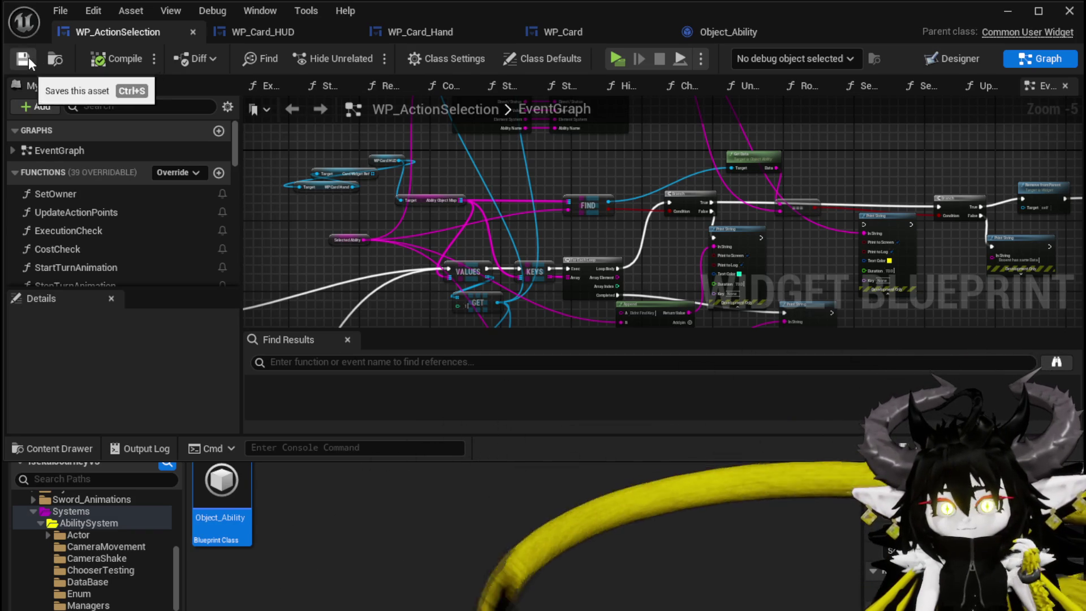
{"action": "left_click_drag", "start_coordinate": [505, 179], "coordinate": [418, 177]}
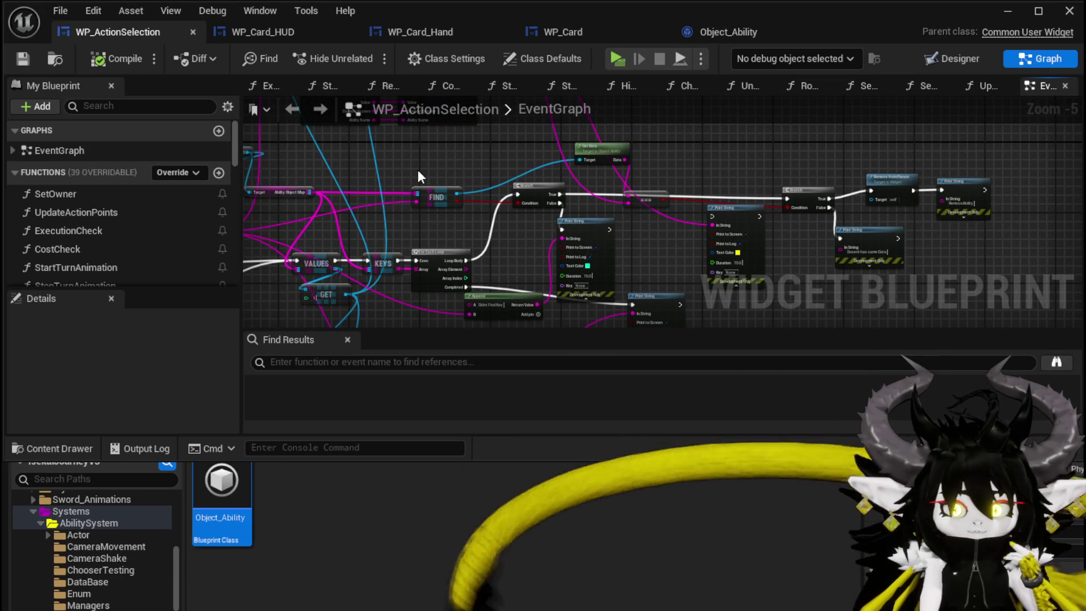
{"action": "left_click_drag", "start_coordinate": [419, 177], "coordinate": [415, 167]}
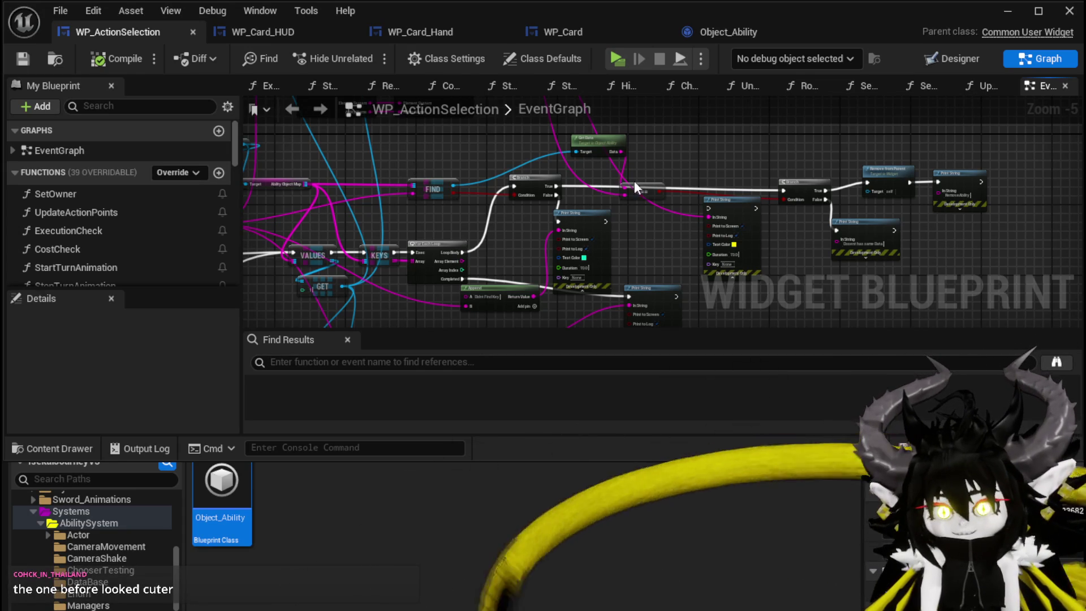
Step: Rearrange the == comparison, Get Data and Remove from Parent nodes around FIND and the loop
{"action": "scroll", "coordinate": [508, 181], "scroll_direction": "up", "scroll_amount": 2}
{"action": "left_click_drag", "start_coordinate": [510, 192], "coordinate": [518, 210]}
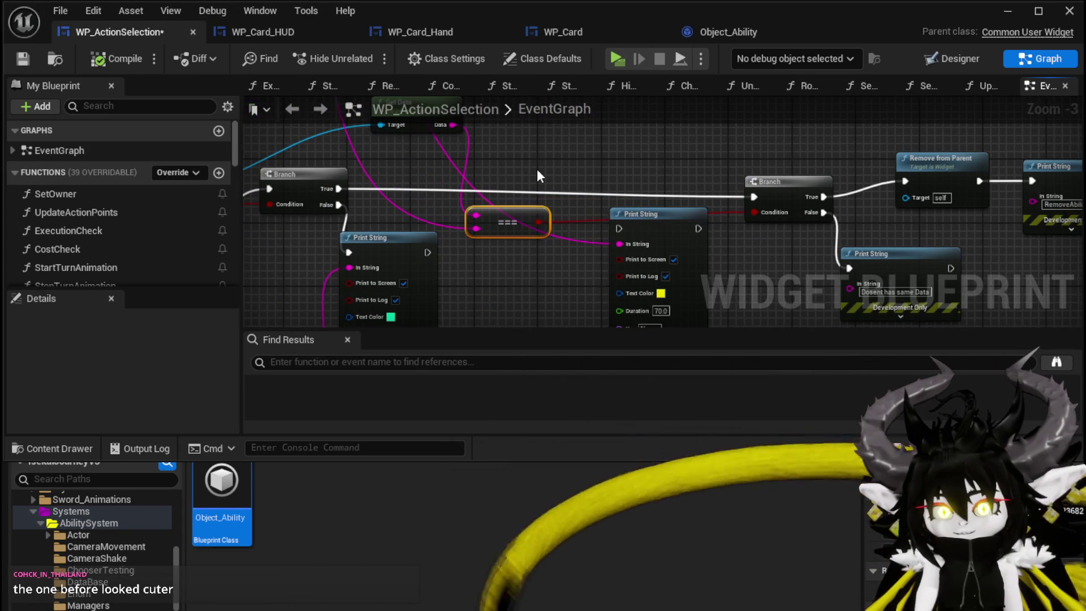
{"action": "mouse_move", "coordinate": [473, 177]}
{"action": "left_mouse_down"}
{"action": "mouse_move", "coordinate": [432, 195]}
{"action": "mouse_move", "coordinate": [286, 180]}
{"action": "left_mouse_up"}
{"action": "scroll", "coordinate": [532, 181], "scroll_direction": "down", "scroll_amount": 1}
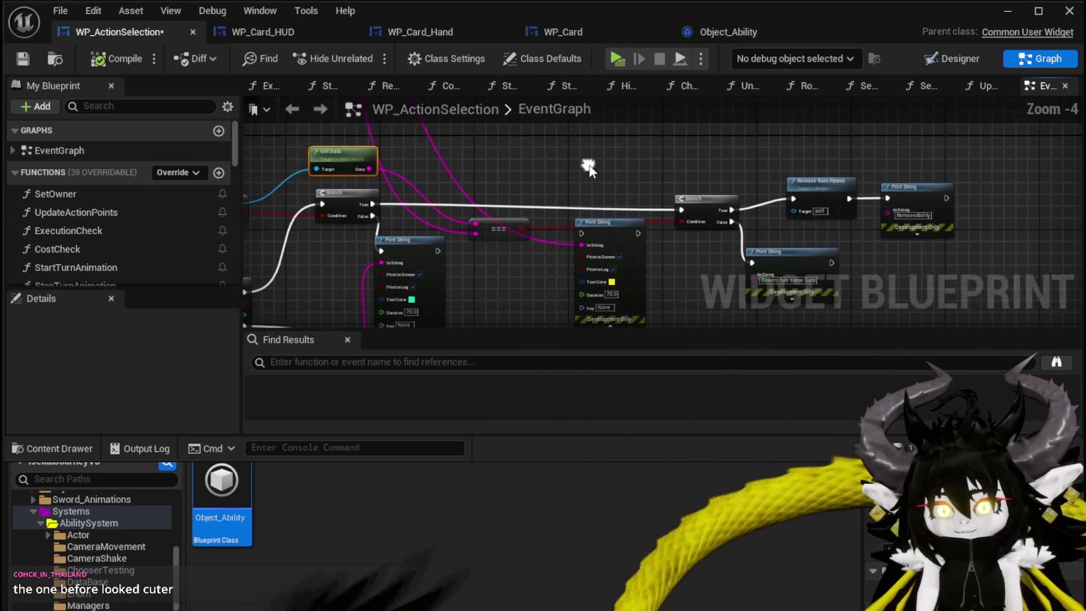
{"action": "left_click", "coordinate": [506, 220]}
{"action": "scroll", "coordinate": [606, 227], "scroll_direction": "up", "scroll_amount": 2}
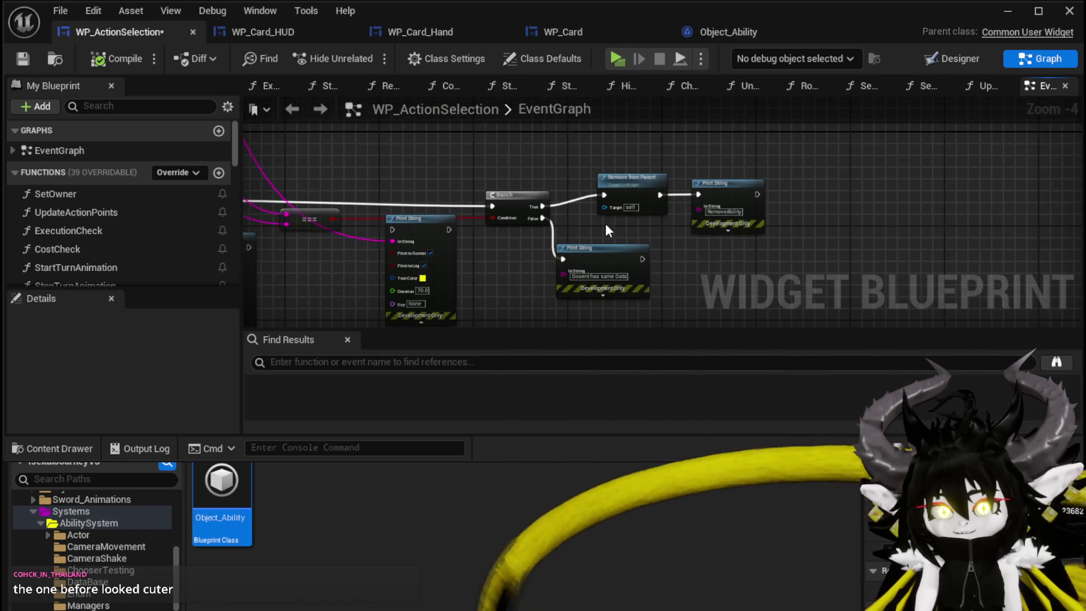
{"action": "mouse_move", "coordinate": [638, 135]}
{"action": "left_mouse_down"}
{"action": "mouse_move", "coordinate": [766, 178]}
{"action": "mouse_move", "coordinate": [735, 163]}
{"action": "left_mouse_up"}
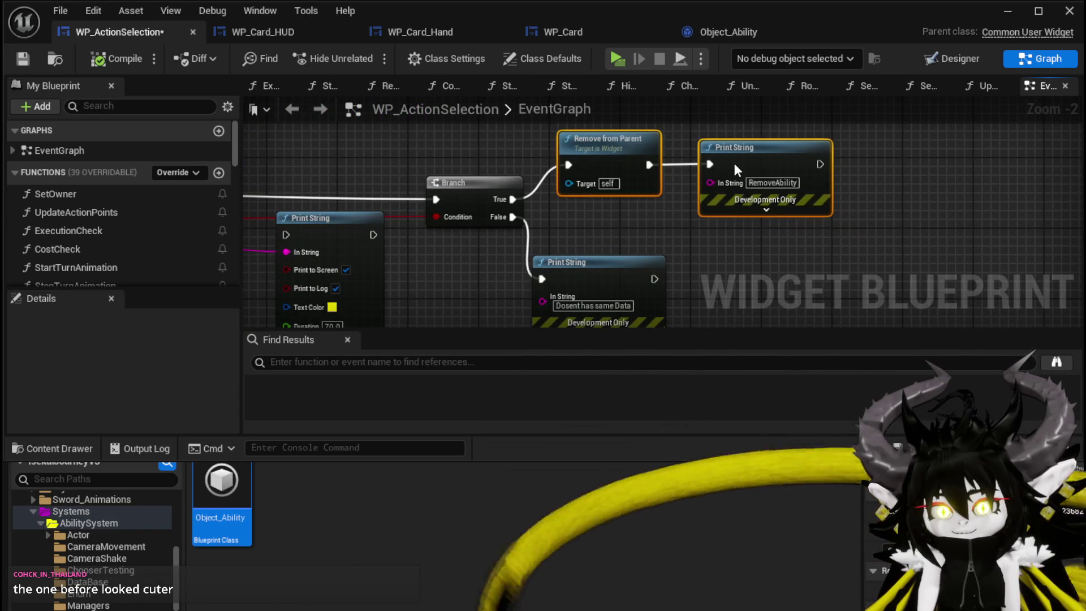
{"action": "left_click", "coordinate": [649, 249]}
{"action": "scroll", "coordinate": [782, 227], "scroll_direction": "down", "scroll_amount": 2}
{"action": "left_click_drag", "start_coordinate": [494, 249], "coordinate": [490, 229]}
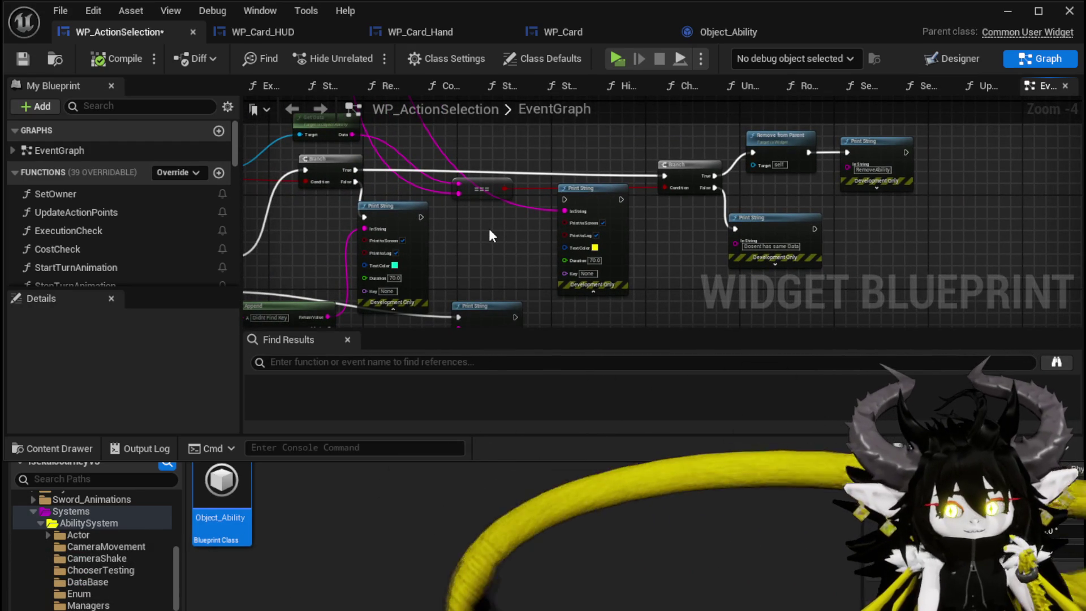
{"action": "mouse_move", "coordinate": [488, 229]}
{"action": "left_mouse_down"}
{"action": "mouse_move", "coordinate": [453, 227]}
{"action": "mouse_move", "coordinate": [521, 236]}
{"action": "mouse_move", "coordinate": [515, 255]}
{"action": "mouse_move", "coordinate": [571, 192]}
{"action": "mouse_move", "coordinate": [410, 233]}
{"action": "mouse_move", "coordinate": [476, 217]}
{"action": "left_mouse_up"}
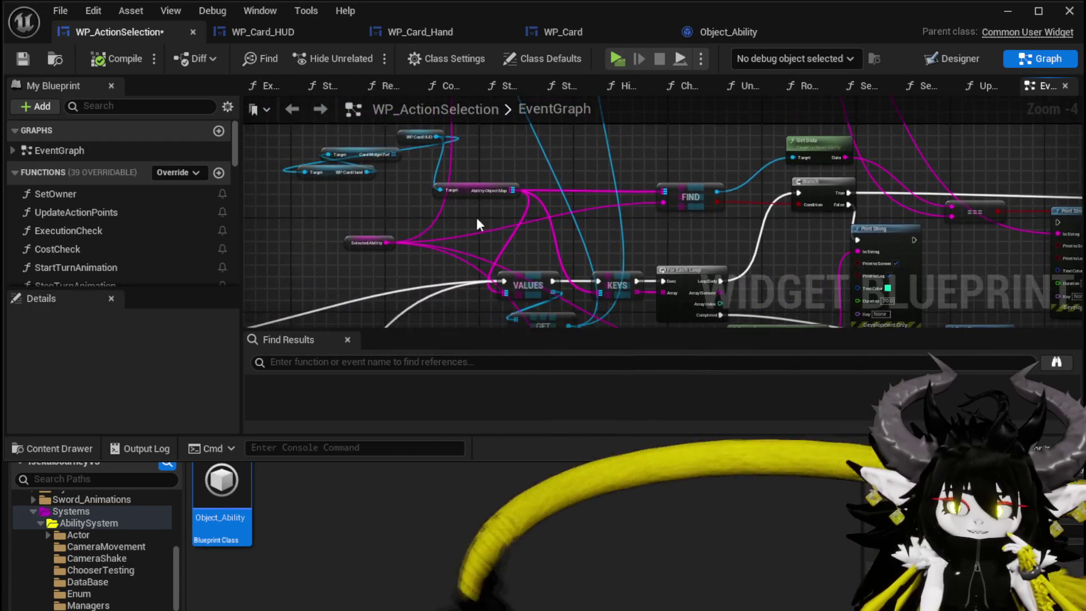
{"action": "scroll", "coordinate": [409, 228], "scroll_direction": "up", "scroll_amount": 2}
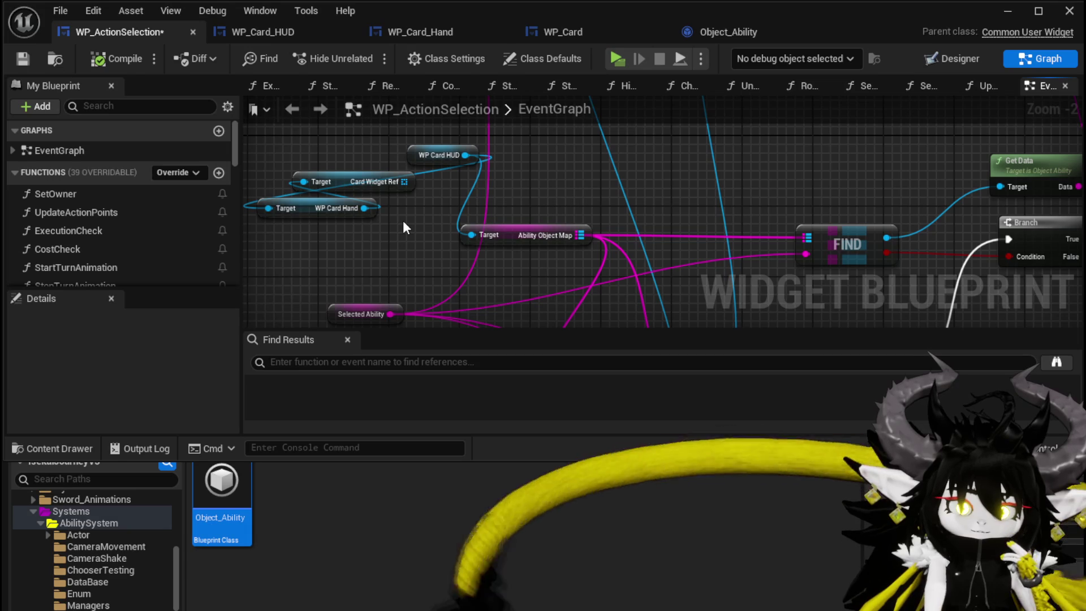
Step: Check the WP Card HUD references, save WP_ActionSelection, and frame the Branch and Print String nodes
{"action": "mouse_move", "coordinate": [404, 225]}
{"action": "left_mouse_down"}
{"action": "mouse_move", "coordinate": [369, 181]}
{"action": "mouse_move", "coordinate": [375, 196]}
{"action": "left_mouse_up"}
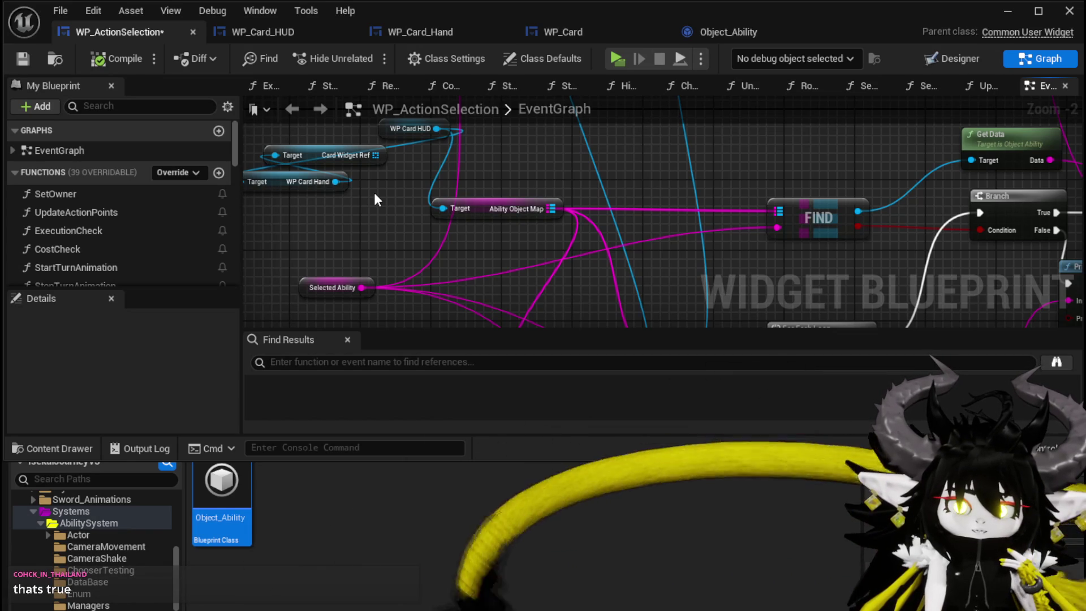
{"action": "scroll", "coordinate": [416, 215], "scroll_direction": "down", "scroll_amount": 2}
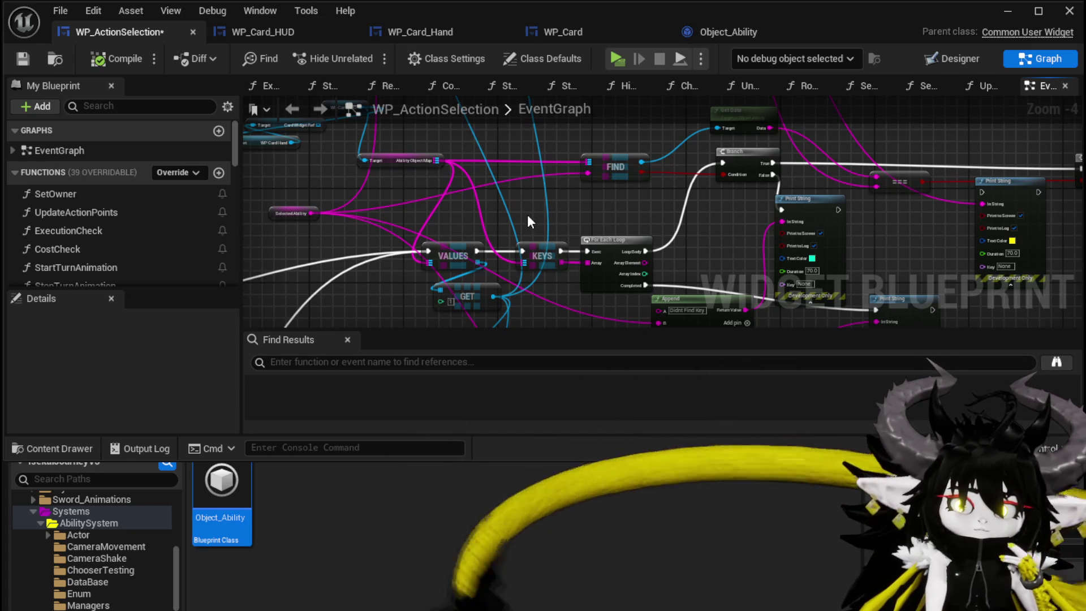
{"action": "left_click", "coordinate": [23, 58]}
{"action": "mouse_move", "coordinate": [301, 164]}
{"action": "left_mouse_down"}
{"action": "mouse_move", "coordinate": [315, 174]}
{"action": "mouse_move", "coordinate": [478, 169]}
{"action": "mouse_move", "coordinate": [409, 158]}
{"action": "mouse_move", "coordinate": [317, 164]}
{"action": "left_mouse_up"}
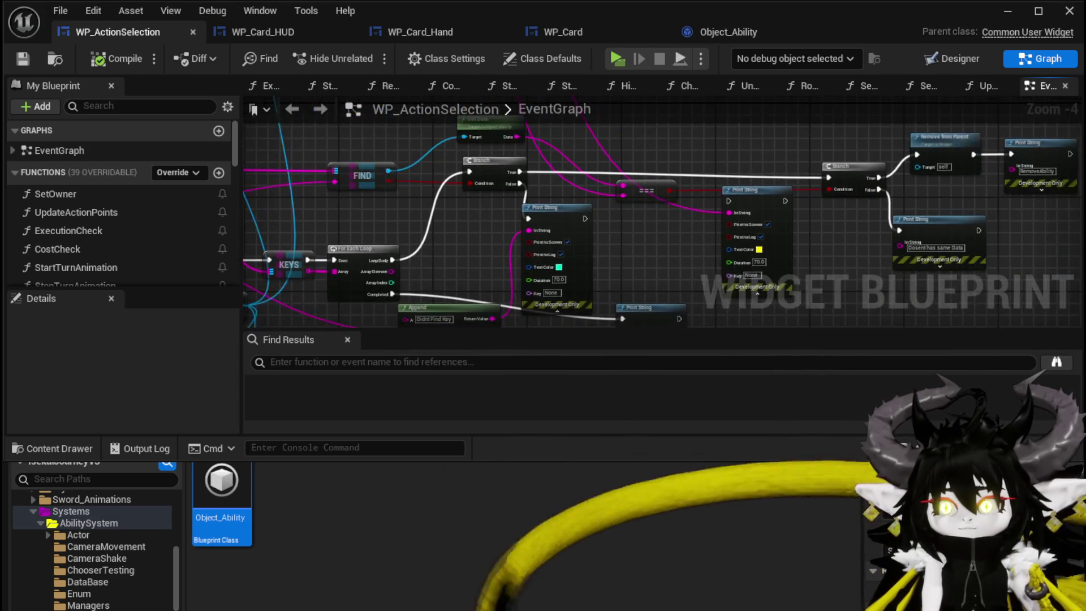
{"action": "left_click_drag", "start_coordinate": [623, 161], "coordinate": [443, 143]}
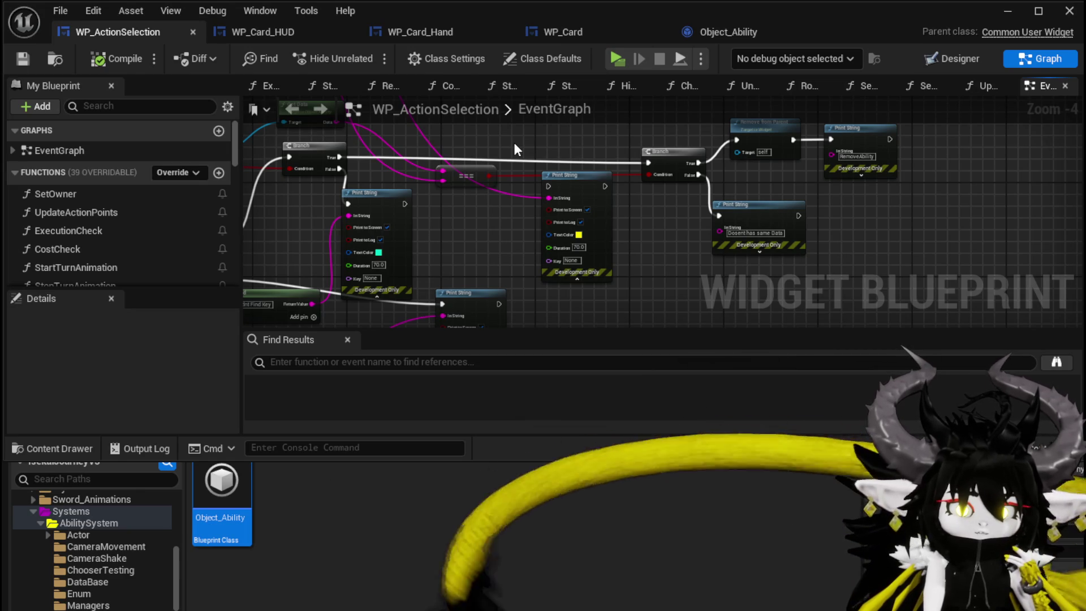
{"action": "mouse_move", "coordinate": [535, 144]}
{"action": "left_mouse_down"}
{"action": "mouse_move", "coordinate": [533, 175]}
{"action": "mouse_move", "coordinate": [653, 189]}
{"action": "mouse_move", "coordinate": [586, 234]}
{"action": "mouse_move", "coordinate": [555, 182]}
{"action": "mouse_move", "coordinate": [565, 236]}
{"action": "mouse_move", "coordinate": [612, 238]}
{"action": "mouse_move", "coordinate": [568, 194]}
{"action": "mouse_move", "coordinate": [565, 170]}
{"action": "left_mouse_up"}
Step: Insert the yellow-text Print String between the FIND Branch's True output and the second Branch
{"action": "left_click_drag", "start_coordinate": [736, 246], "coordinate": [719, 215]}
{"action": "left_click_drag", "start_coordinate": [495, 214], "coordinate": [695, 214]}
{"action": "left_click_drag", "start_coordinate": [749, 214], "coordinate": [806, 219]}
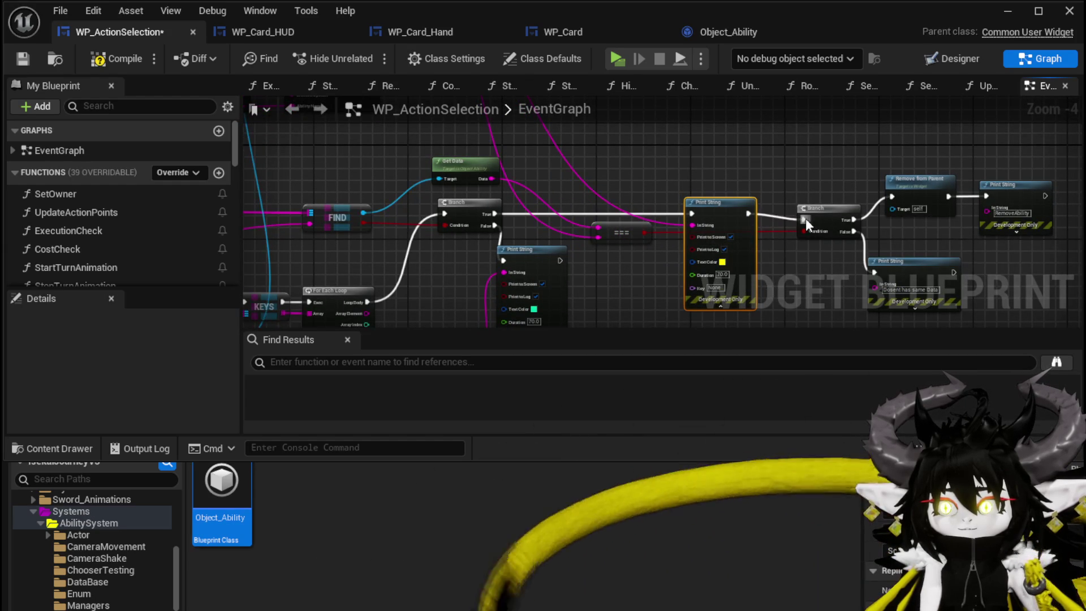
{"action": "left_click_drag", "start_coordinate": [710, 192], "coordinate": [652, 155]}
{"action": "scroll", "coordinate": [656, 164], "scroll_direction": "up", "scroll_amount": 3}
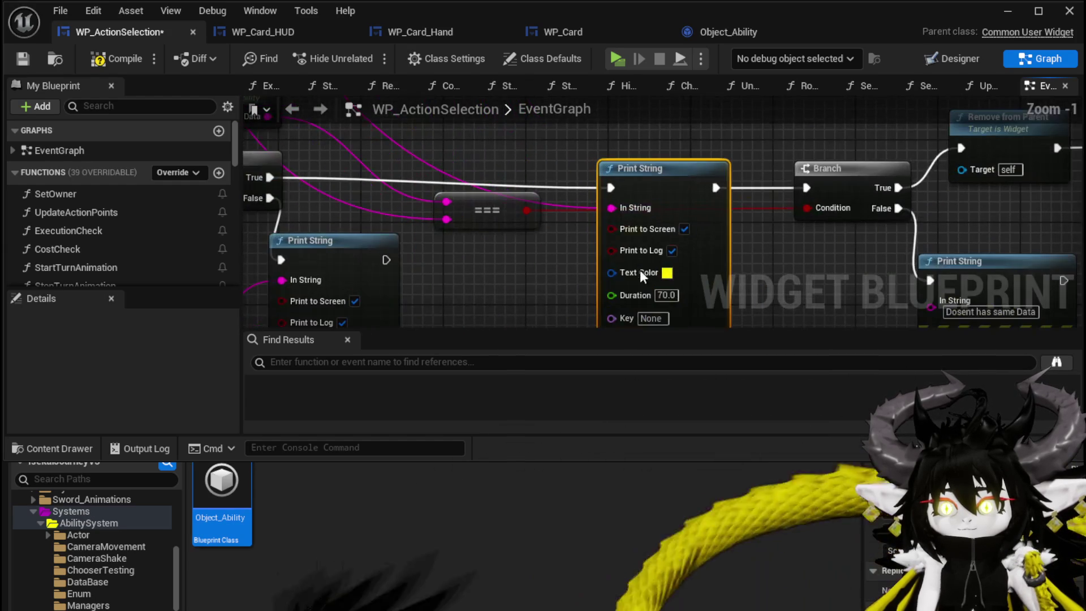
Step: Make the Print String log the fixed text DidFindKey, save WP_ActionSelection and start a test play
{"action": "left_click", "coordinate": [617, 208], "text": "alt"}
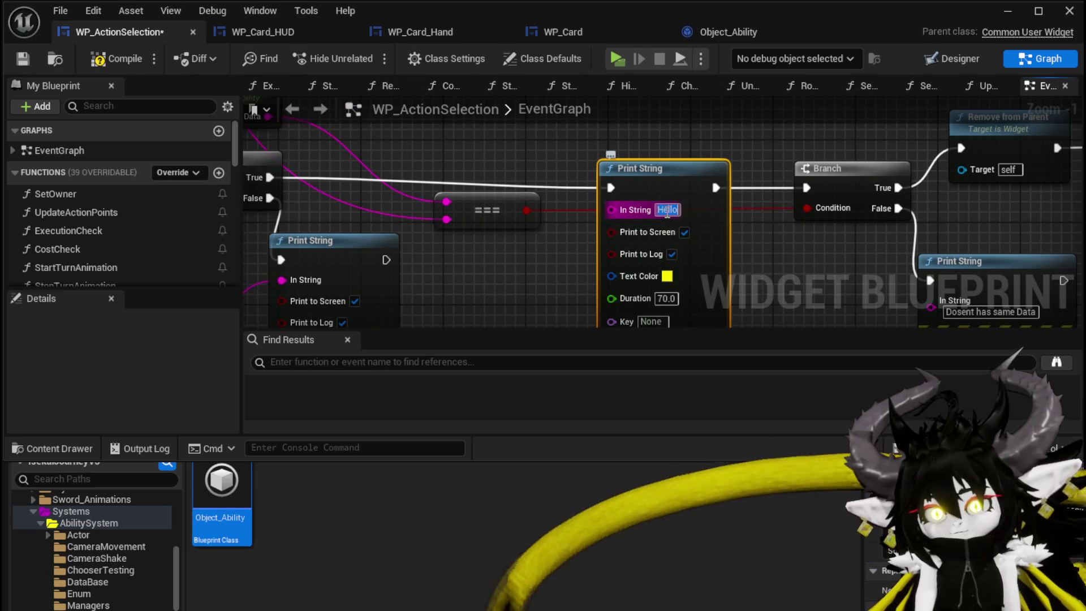
{"action": "type", "text": "DidFindKey"}
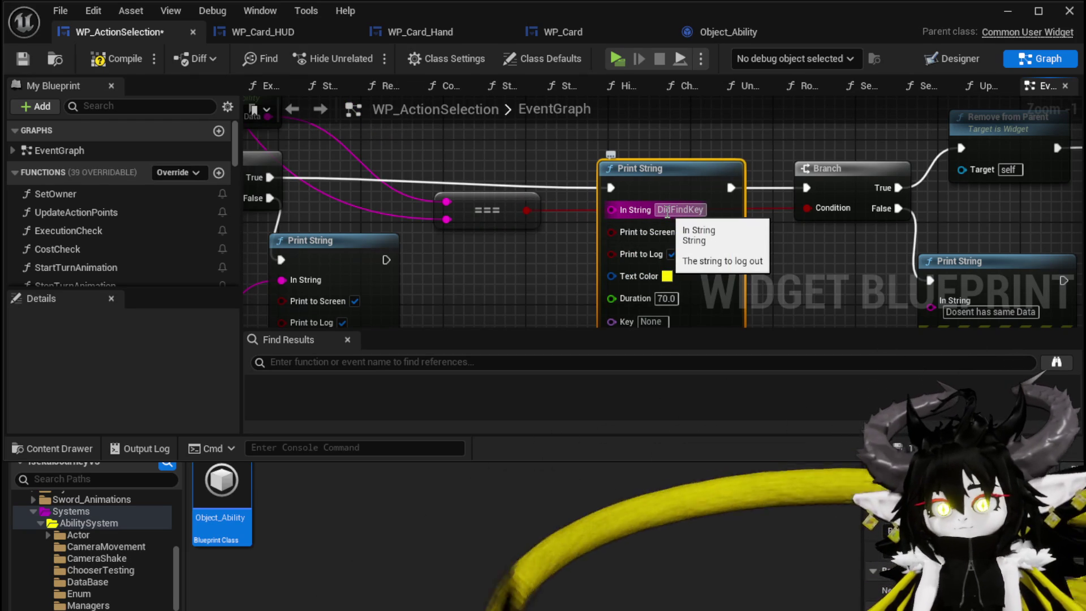
{"action": "left_click", "coordinate": [38, 57]}
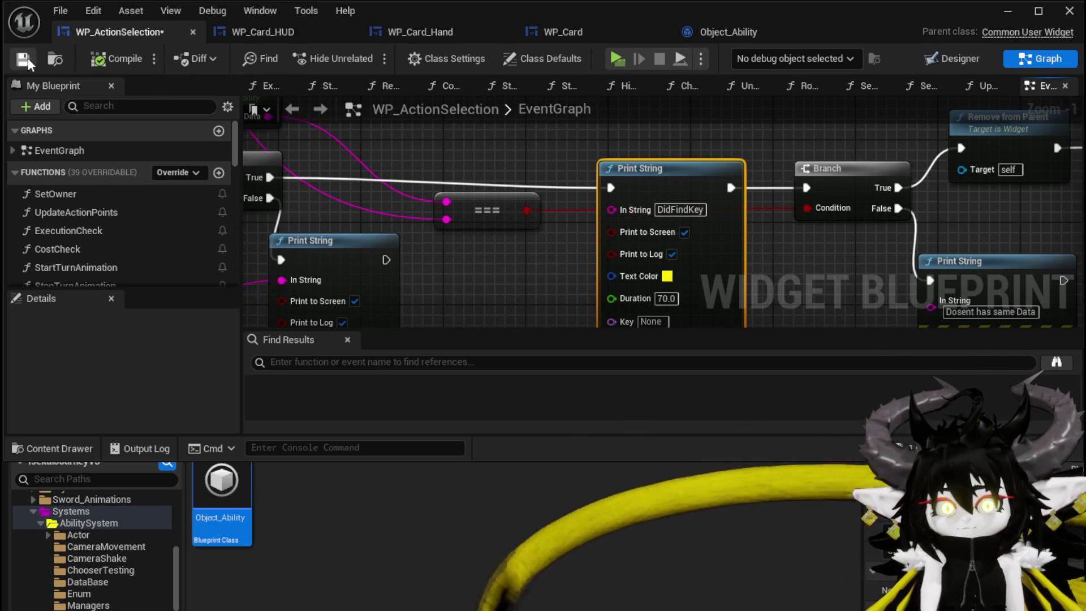
{"action": "left_click", "coordinate": [366, 55]}
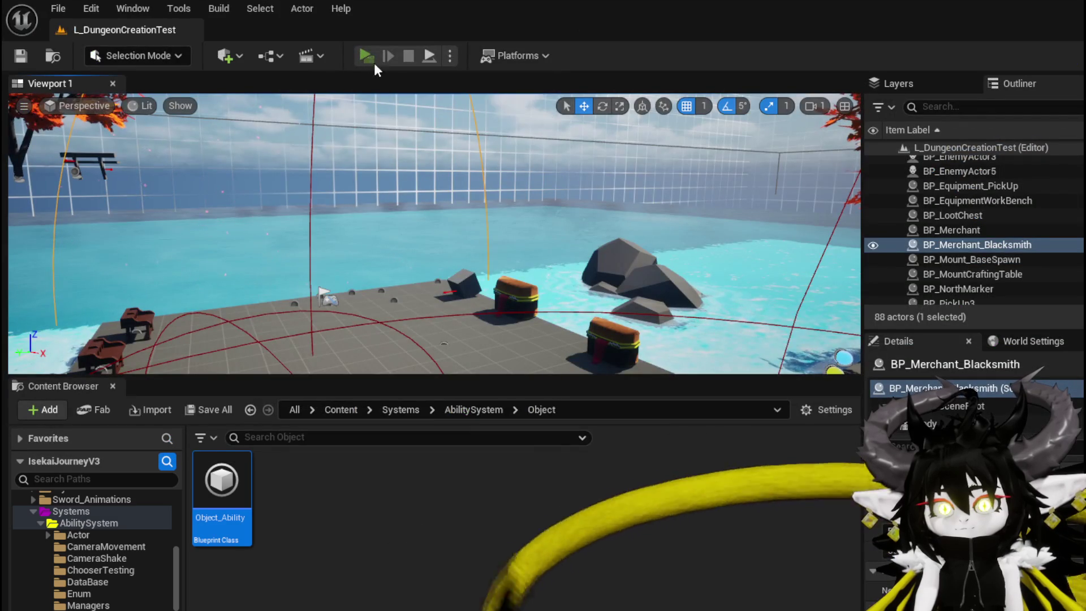
Step: Run into the slime, choose X, cast Single Wind DMG, then stop the preview
{"action": "key", "text": "w"}
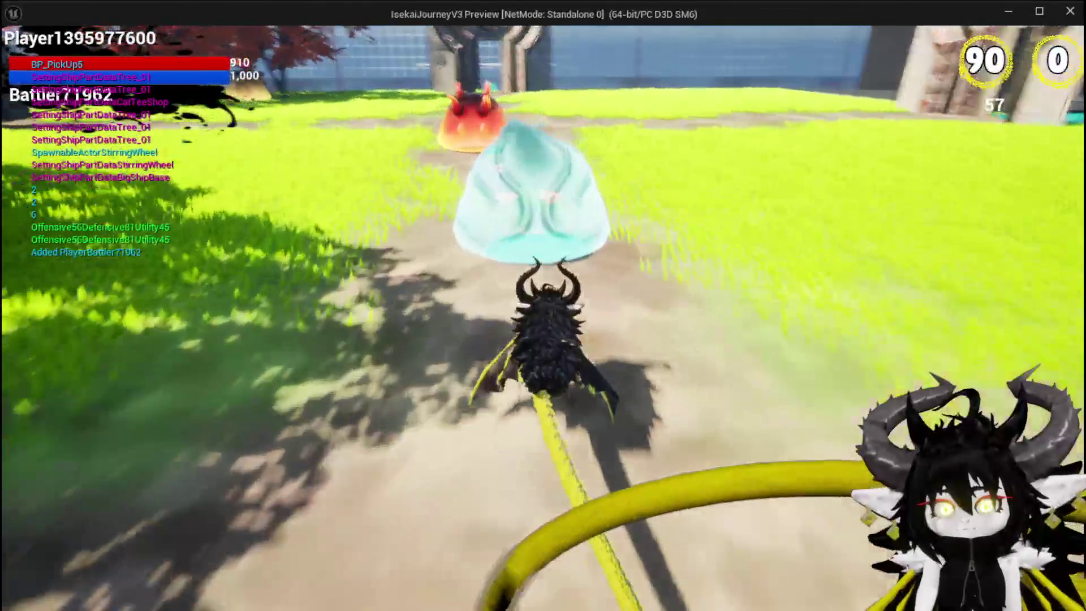
{"action": "key", "text": "w"}
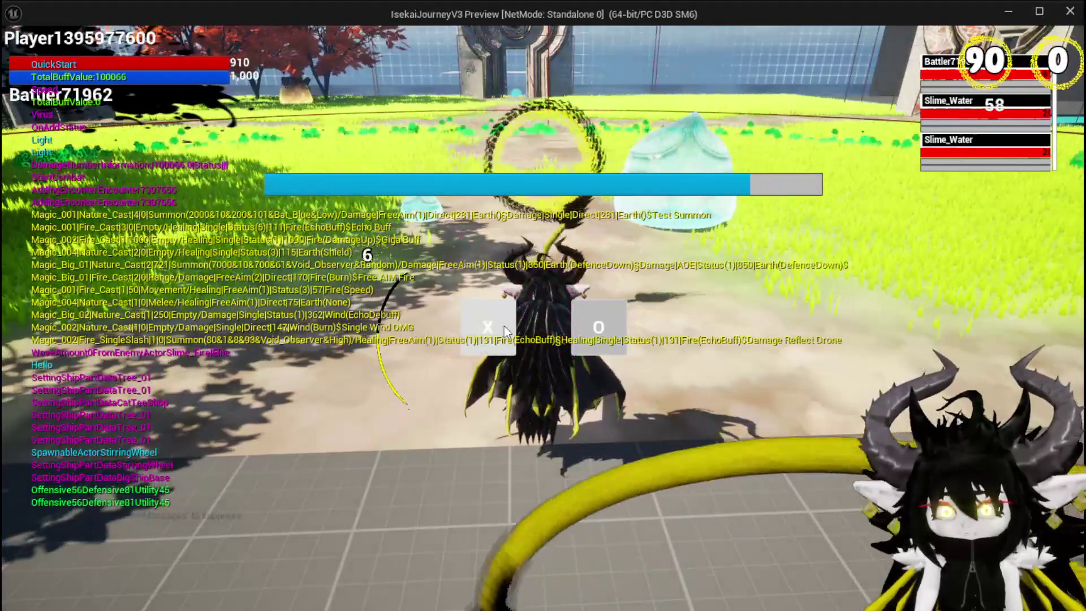
{"action": "left_click", "coordinate": [492, 334]}
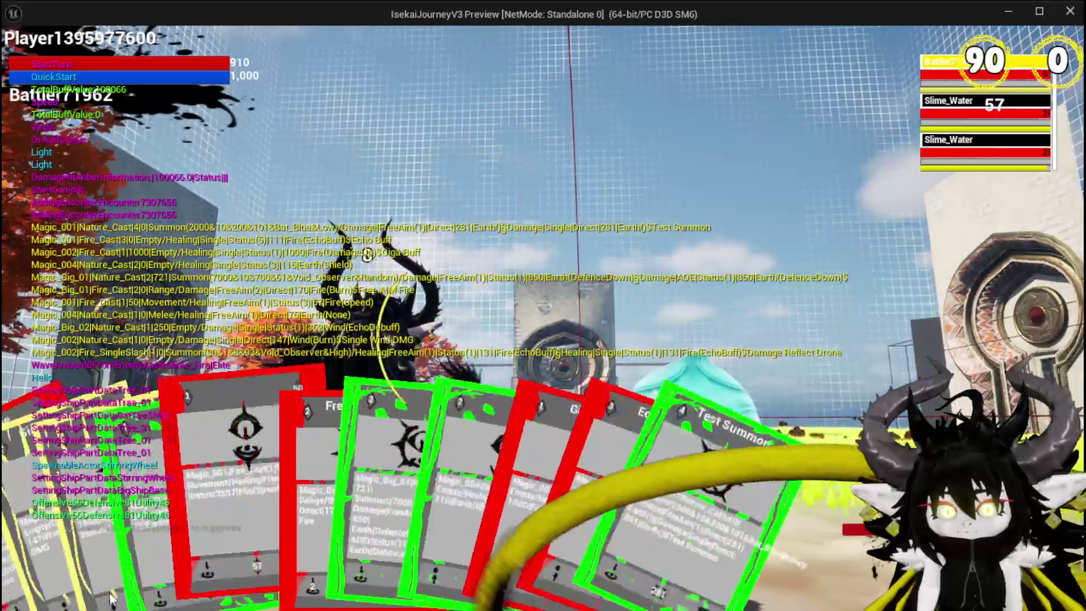
{"action": "left_click", "coordinate": [165, 518]}
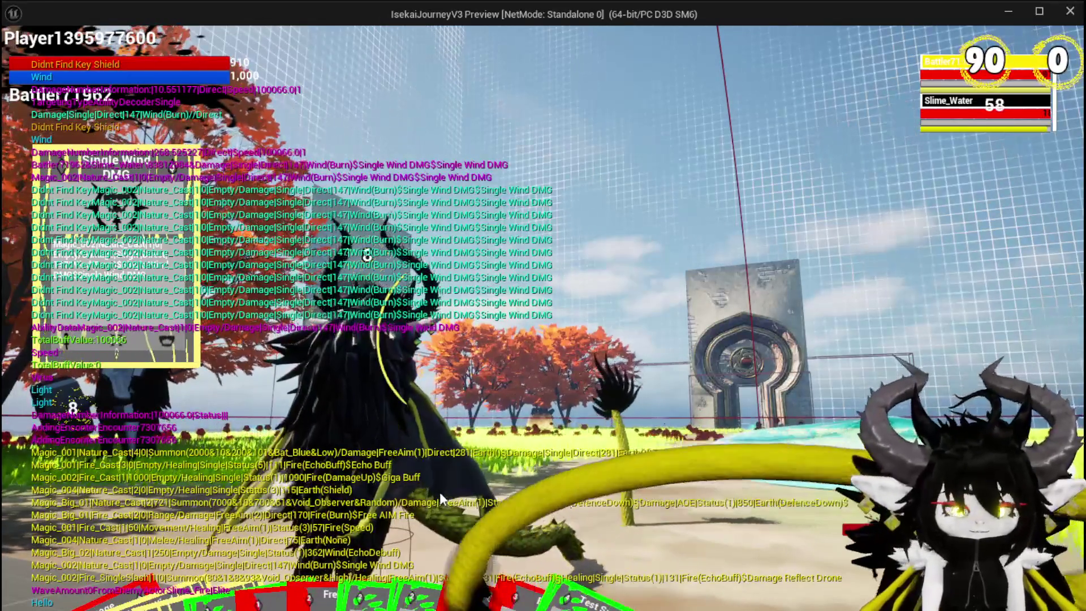
{"action": "key", "text": "Escape"}
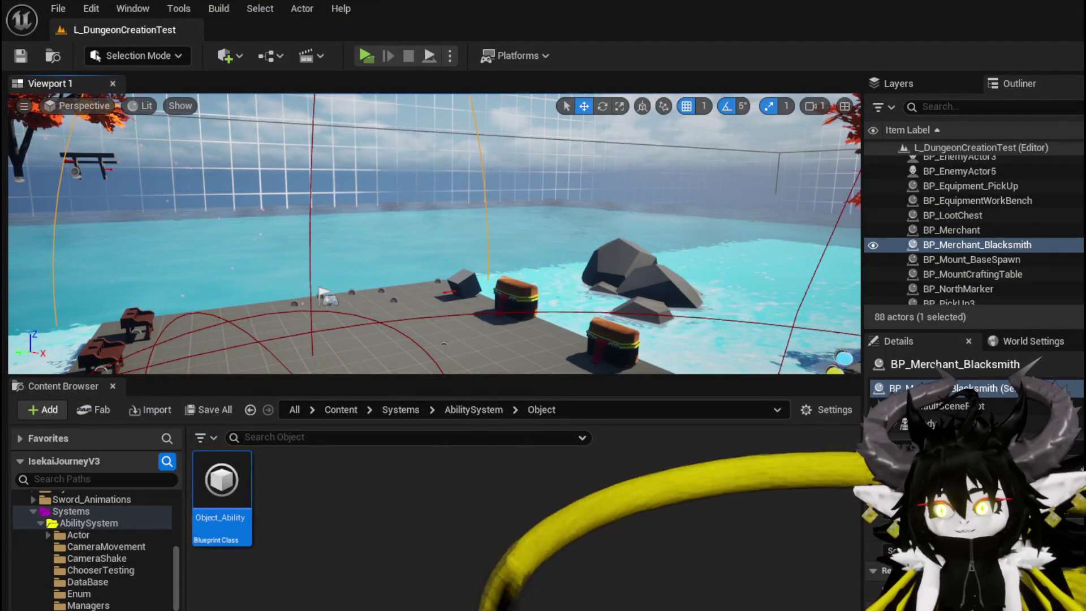
Step: Browse the WP_Card and WP_Card_Hand tabs, then open WP_Card_HUD's SetParent function at its FIND node
{"action": "key", "text": "alt+Tab"}
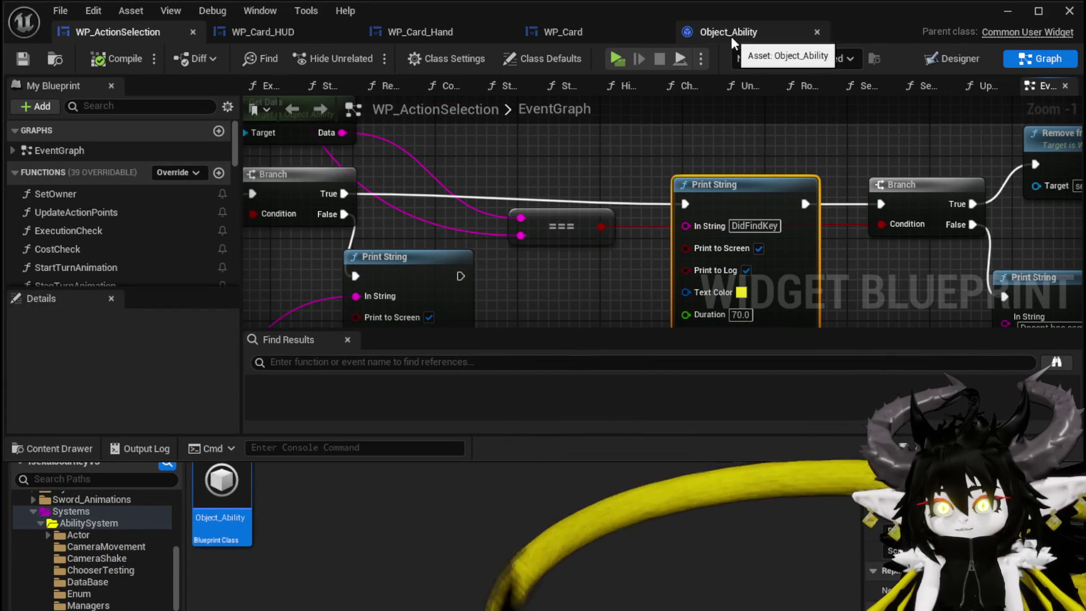
{"action": "left_click", "coordinate": [586, 31]}
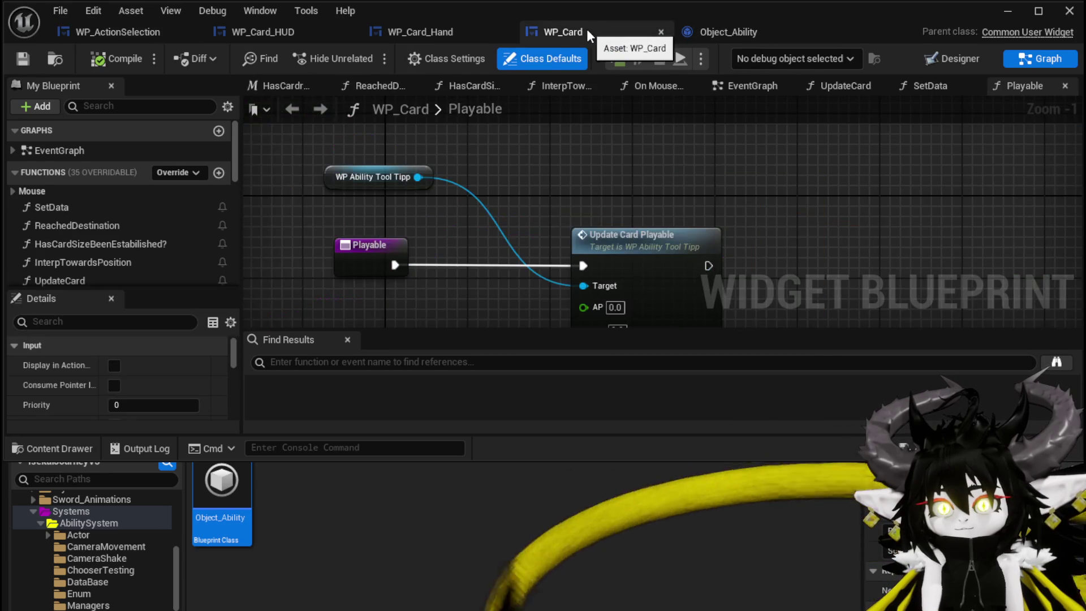
{"action": "left_click", "coordinate": [447, 33]}
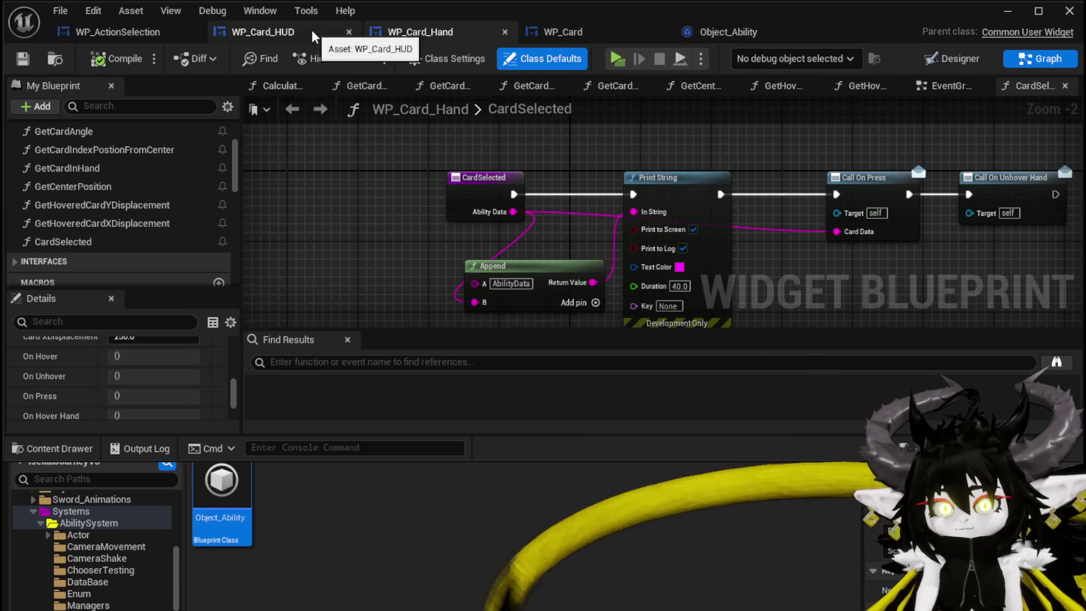
{"action": "left_click", "coordinate": [313, 35]}
{"action": "scroll", "coordinate": [114, 171], "scroll_direction": "up", "scroll_amount": 10}
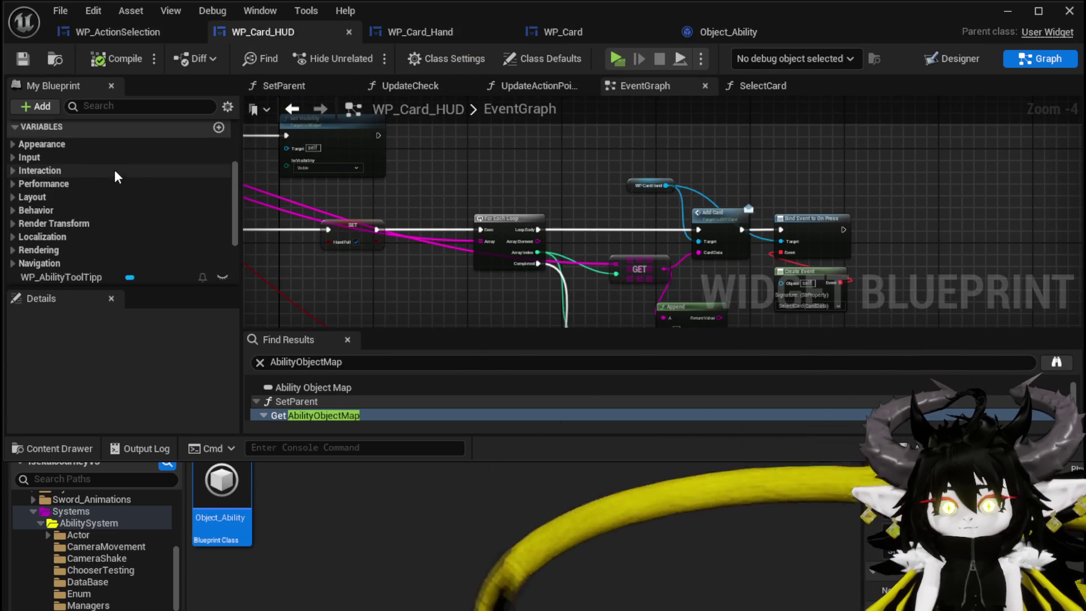
{"action": "double_click", "coordinate": [112, 148]}
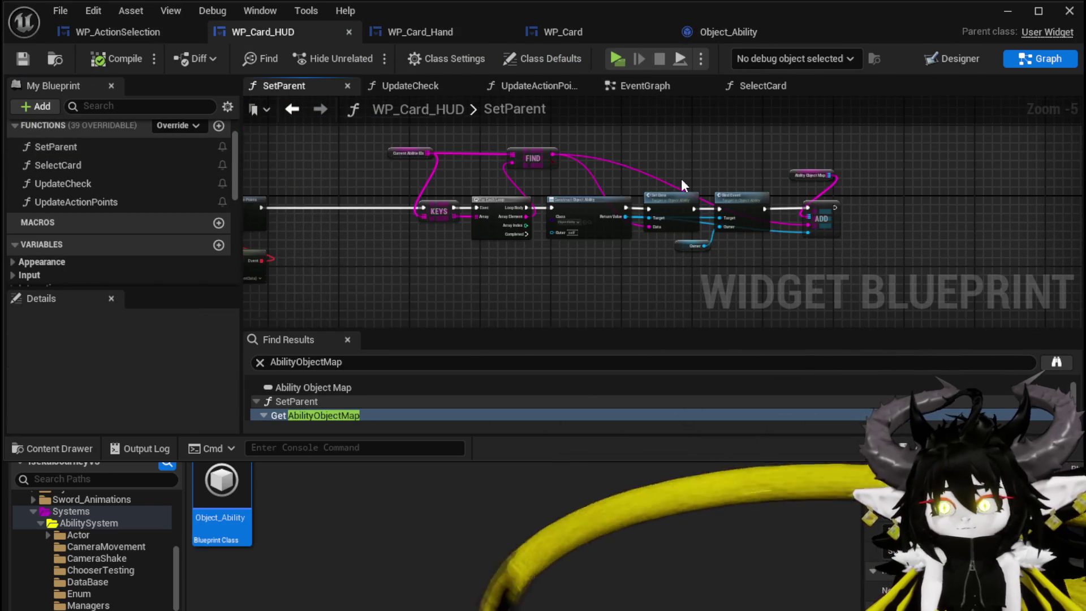
{"action": "scroll", "coordinate": [436, 199], "scroll_direction": "up", "scroll_amount": 4}
{"action": "left_click_drag", "start_coordinate": [435, 199], "coordinate": [349, 227]}
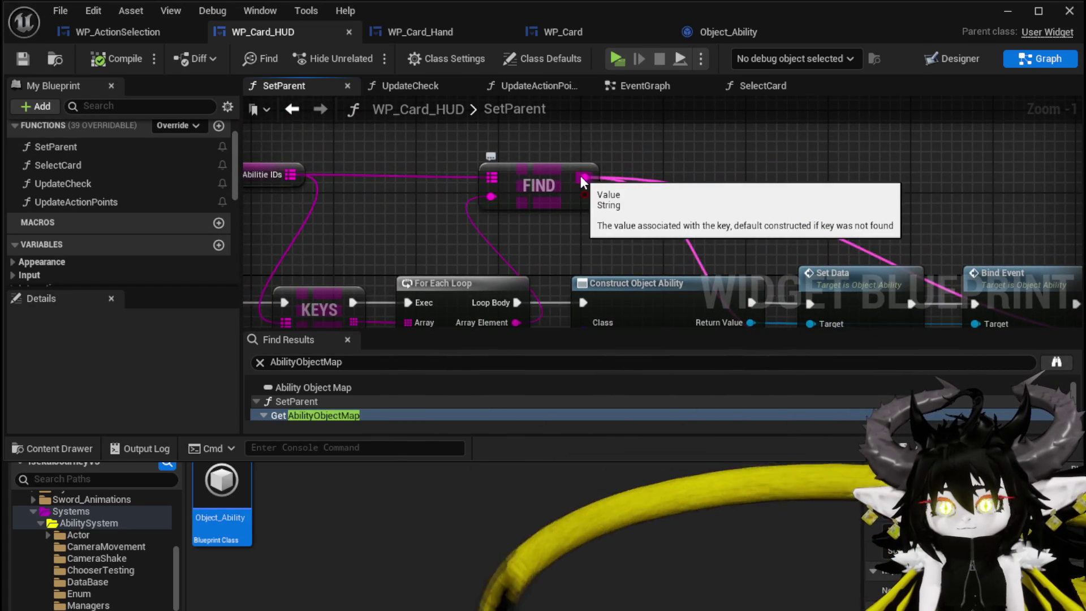
Step: Feed FIND's value into a Parse Into Array node with delimiter $, placed above FIND
{"action": "left_click_drag", "start_coordinate": [586, 180], "coordinate": [762, 165]}
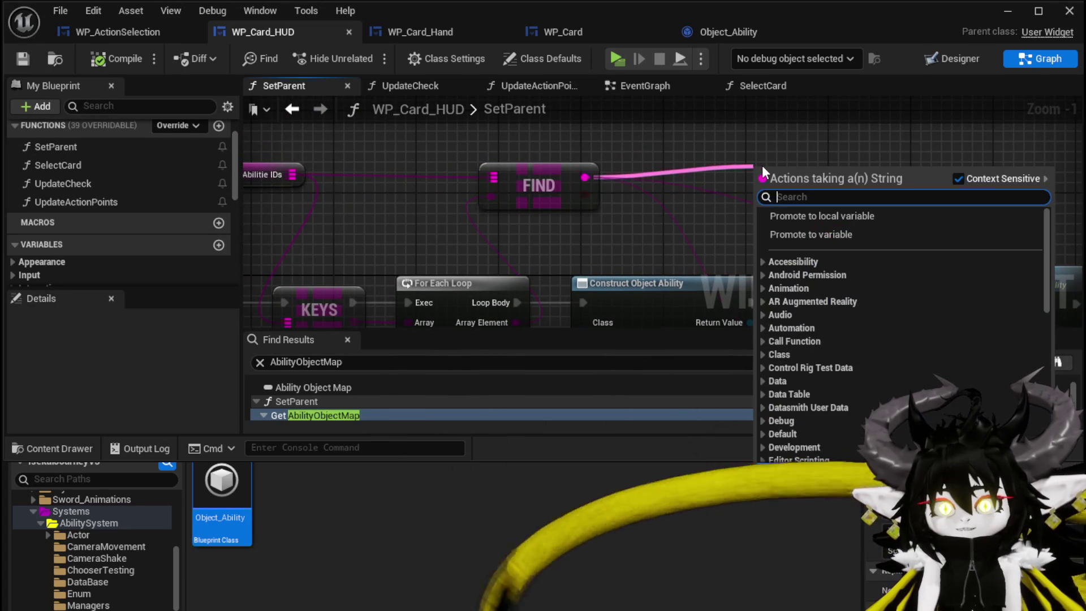
{"action": "type", "text": "Parse"}
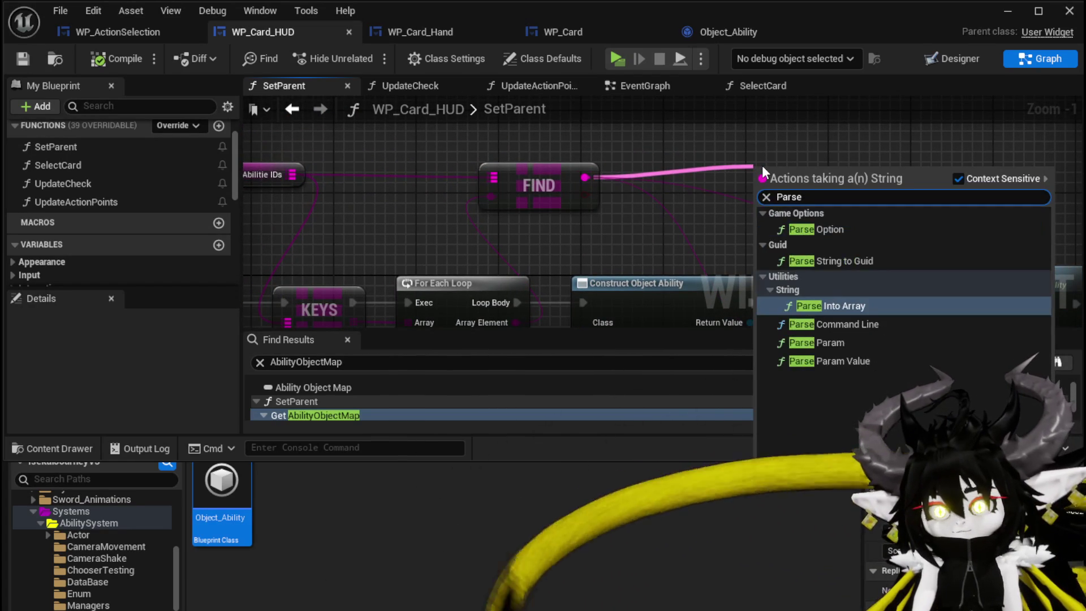
{"action": "key", "text": "Return"}
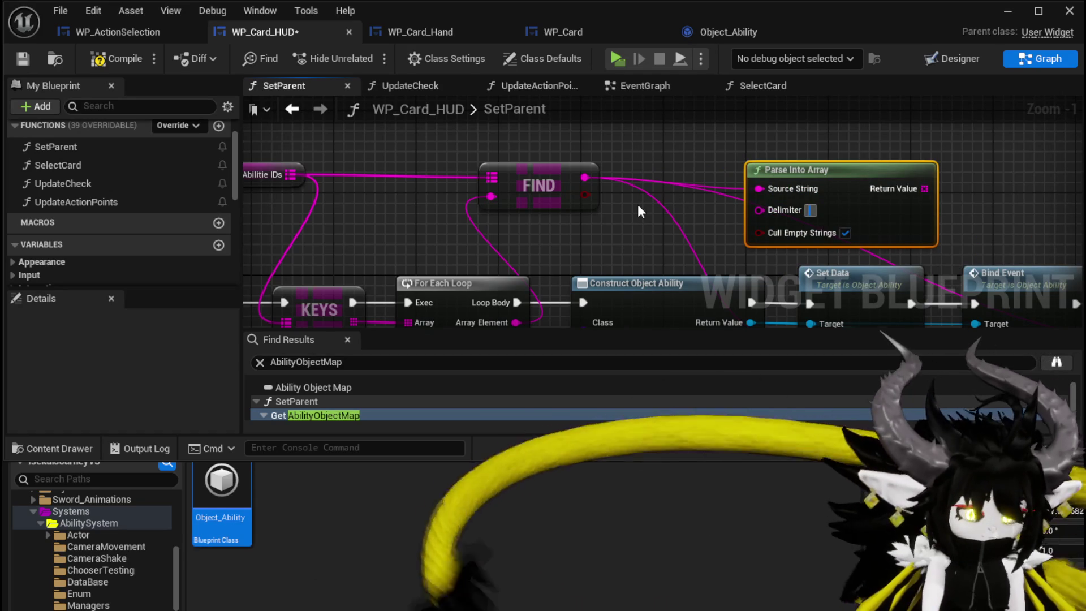
{"action": "type", "text": "$"}
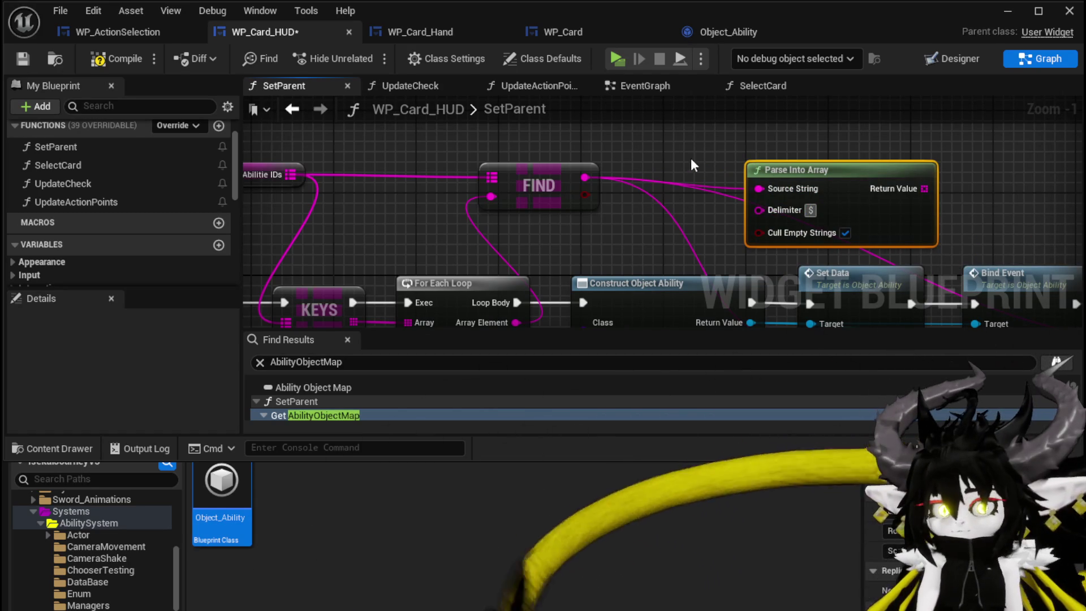
{"action": "left_click_drag", "start_coordinate": [650, 148], "coordinate": [450, 180]}
{"action": "mouse_move", "coordinate": [673, 208]}
{"action": "left_mouse_down"}
{"action": "mouse_move", "coordinate": [441, 123]}
{"action": "mouse_move", "coordinate": [442, 112]}
{"action": "left_mouse_up"}
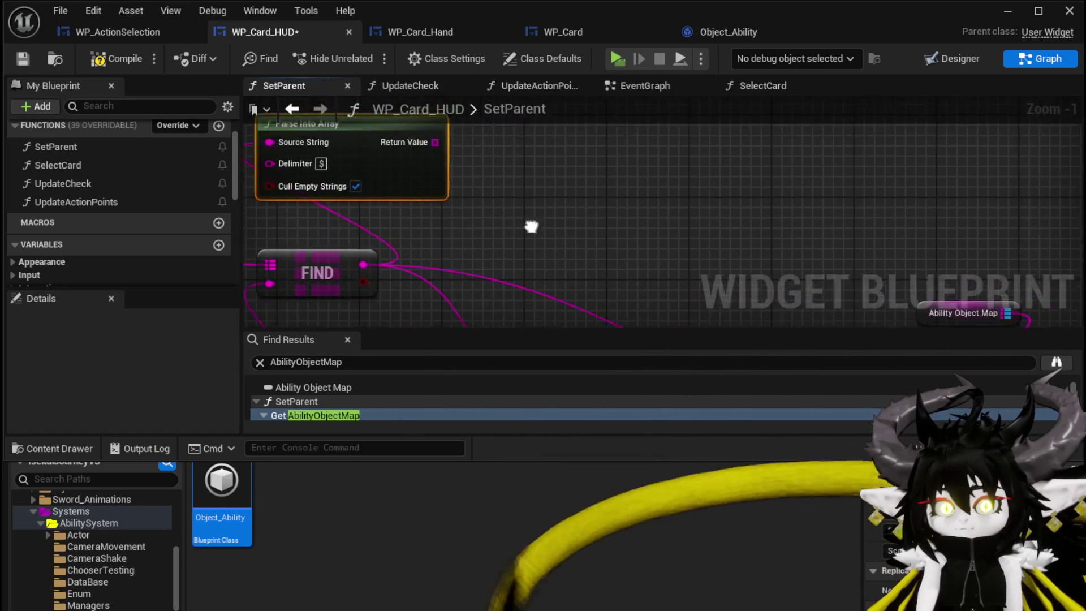
Step: Add a GET node reading from the parsed array and follow the chain to Set Data and ADD
{"action": "left_click_drag", "start_coordinate": [424, 202], "coordinate": [424, 201]}
{"action": "type", "text": "get"}
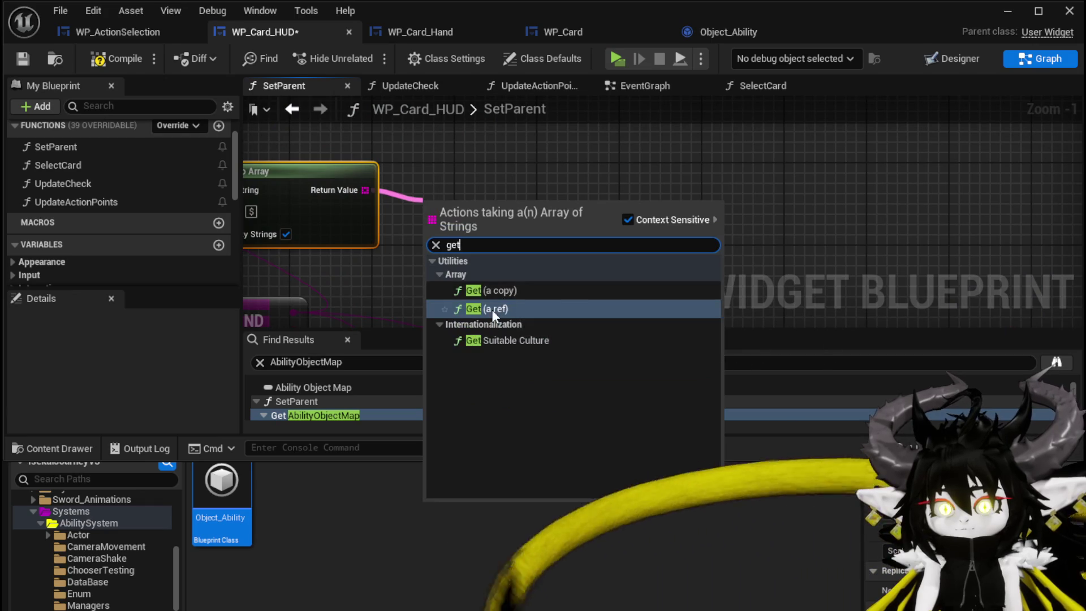
{"action": "left_click", "coordinate": [493, 310]}
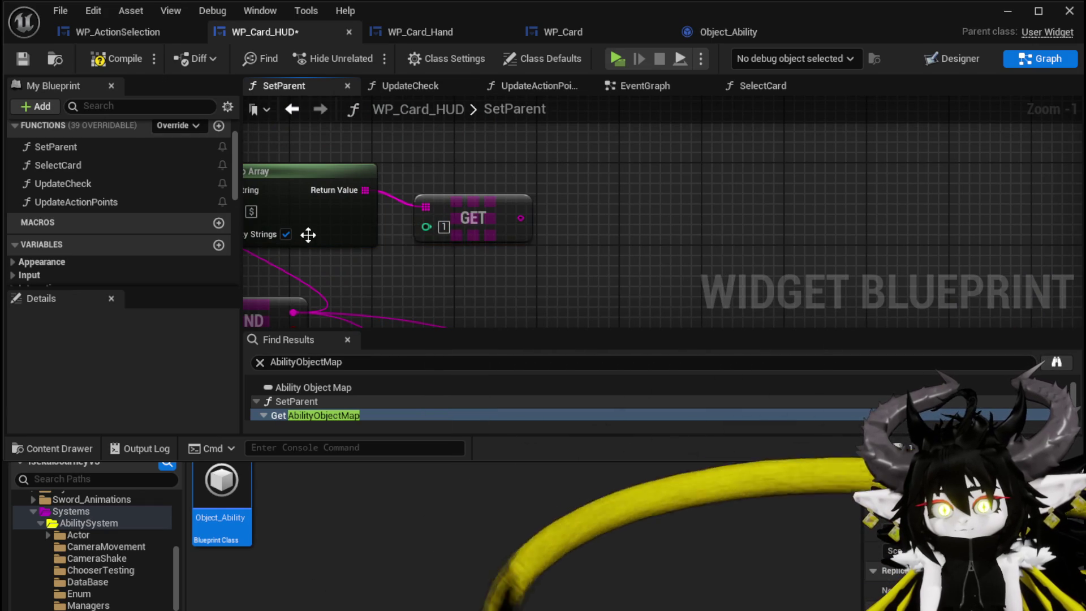
{"action": "scroll", "coordinate": [308, 235], "scroll_direction": "down", "scroll_amount": 2}
{"action": "mouse_move", "coordinate": [470, 182]}
{"action": "left_mouse_down"}
{"action": "mouse_move", "coordinate": [405, 148]}
{"action": "mouse_move", "coordinate": [671, 169]}
{"action": "mouse_move", "coordinate": [681, 154]}
{"action": "mouse_move", "coordinate": [681, 168]}
{"action": "left_mouse_up"}
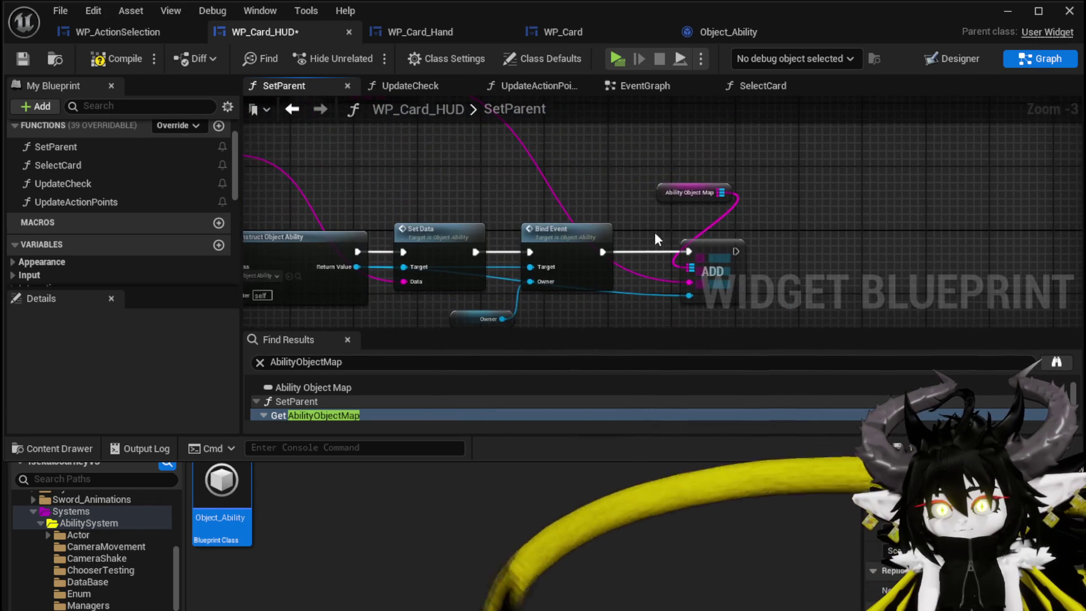
{"action": "left_click", "coordinate": [585, 180]}
{"action": "mouse_move", "coordinate": [619, 265]}
{"action": "left_mouse_down"}
{"action": "mouse_move", "coordinate": [575, 136]}
{"action": "mouse_move", "coordinate": [608, 195]}
{"action": "mouse_move", "coordinate": [739, 194]}
{"action": "mouse_move", "coordinate": [619, 164]}
{"action": "mouse_move", "coordinate": [699, 251]}
{"action": "left_mouse_up"}
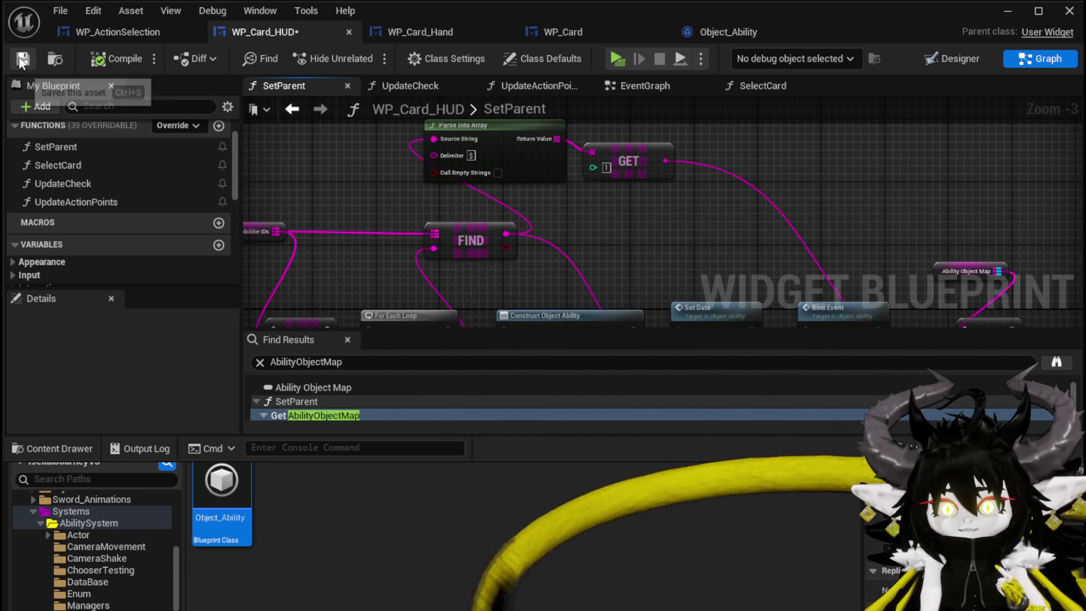
{"action": "left_click_drag", "start_coordinate": [795, 191], "coordinate": [734, 134]}
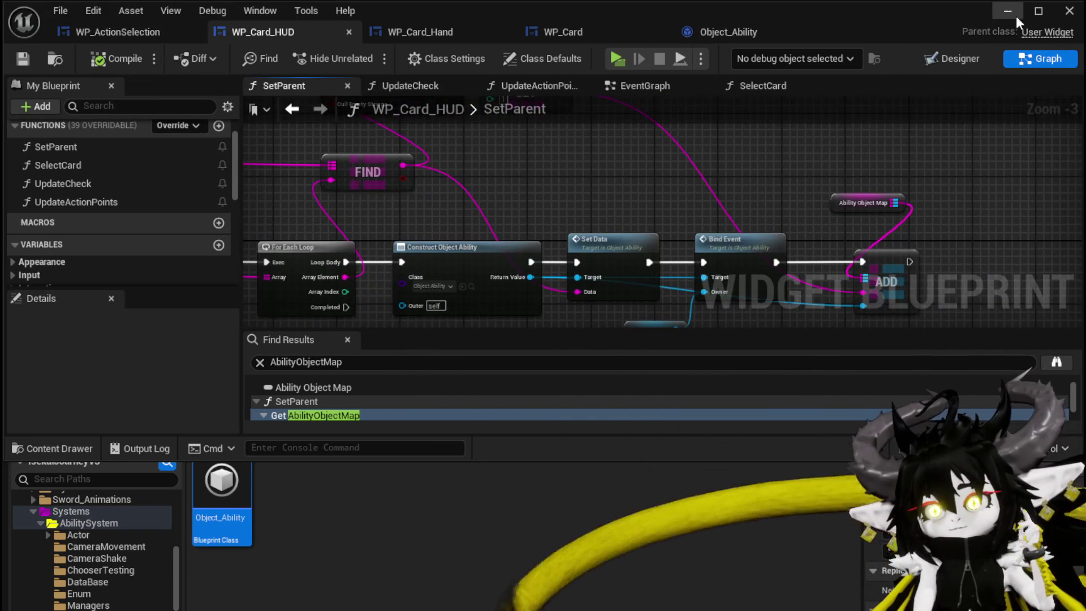
Step: Run a play-test, walk to the slime and play the Single Wind DMG card, then return to WP_Card_HUD
{"action": "left_click", "coordinate": [1007, 11]}
{"action": "left_click", "coordinate": [366, 54]}
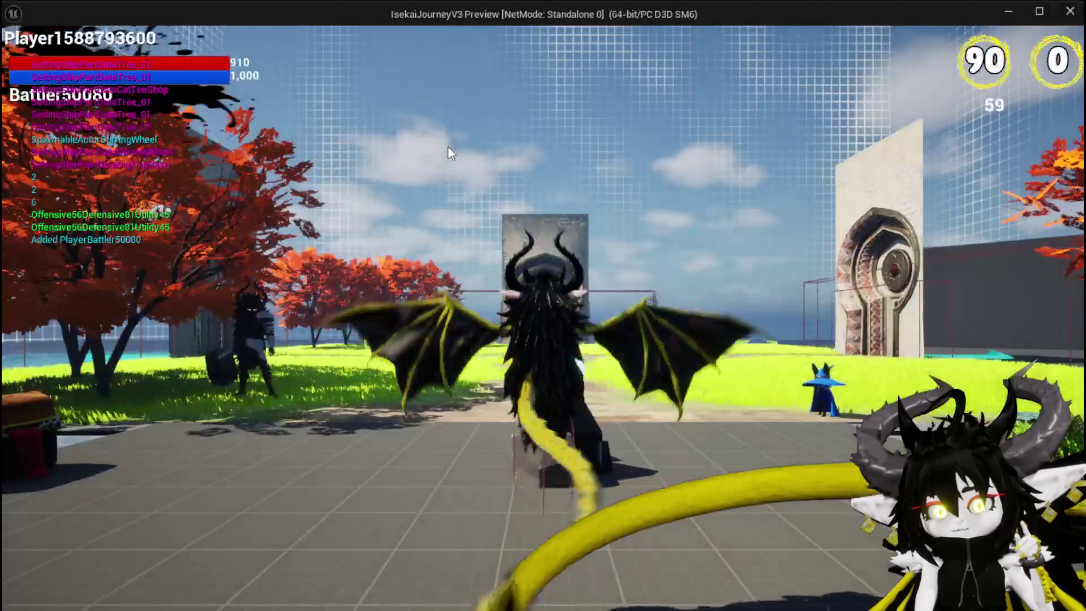
{"action": "key", "text": "w"}
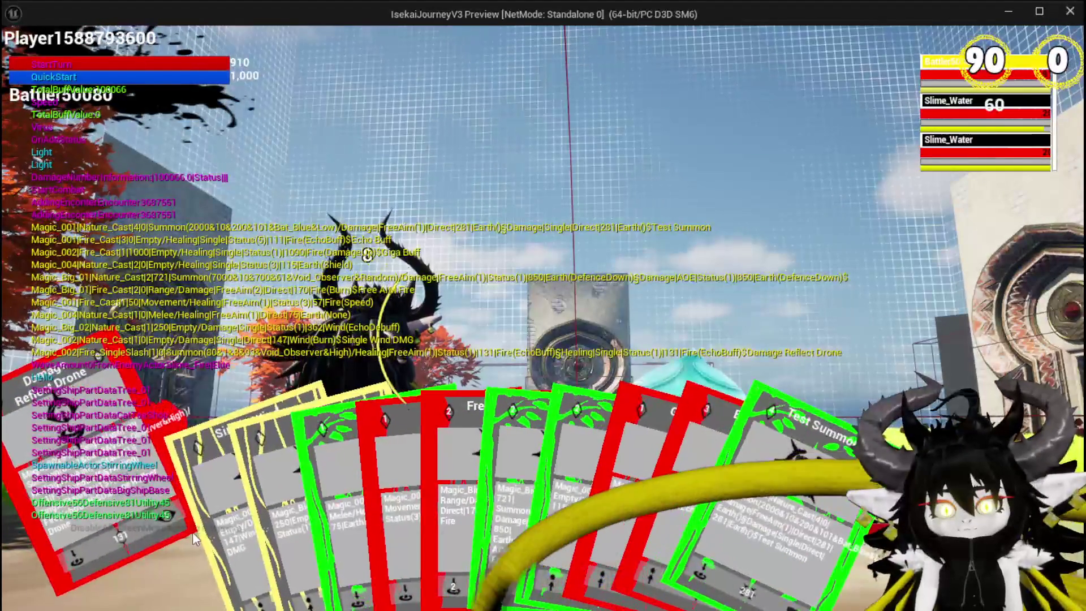
{"action": "left_click", "coordinate": [171, 503]}
{"action": "mouse_move", "coordinate": [131, 531]}
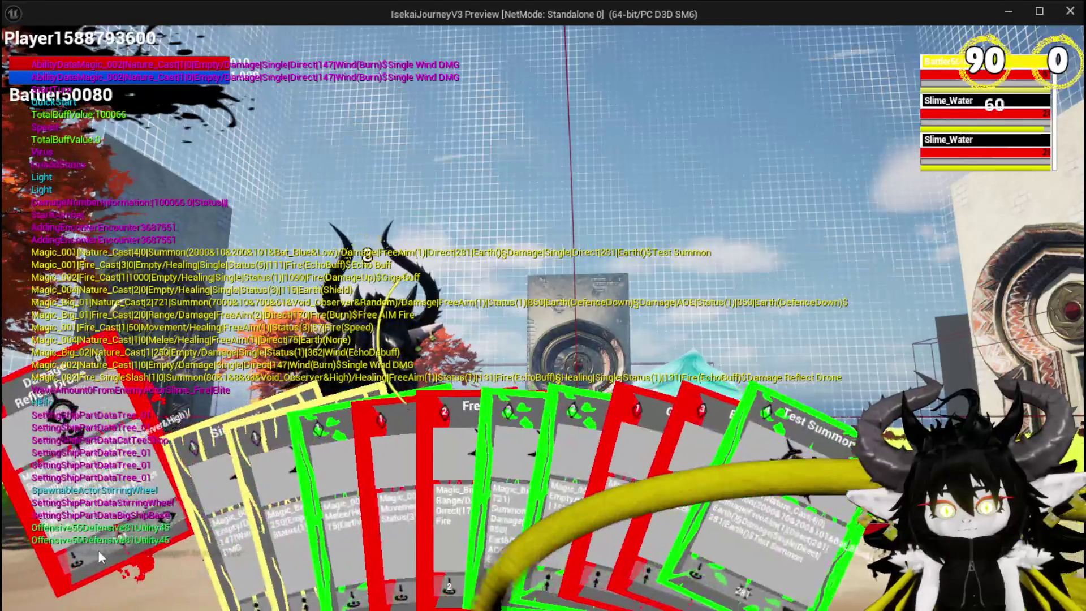
{"action": "left_click", "coordinate": [164, 517]}
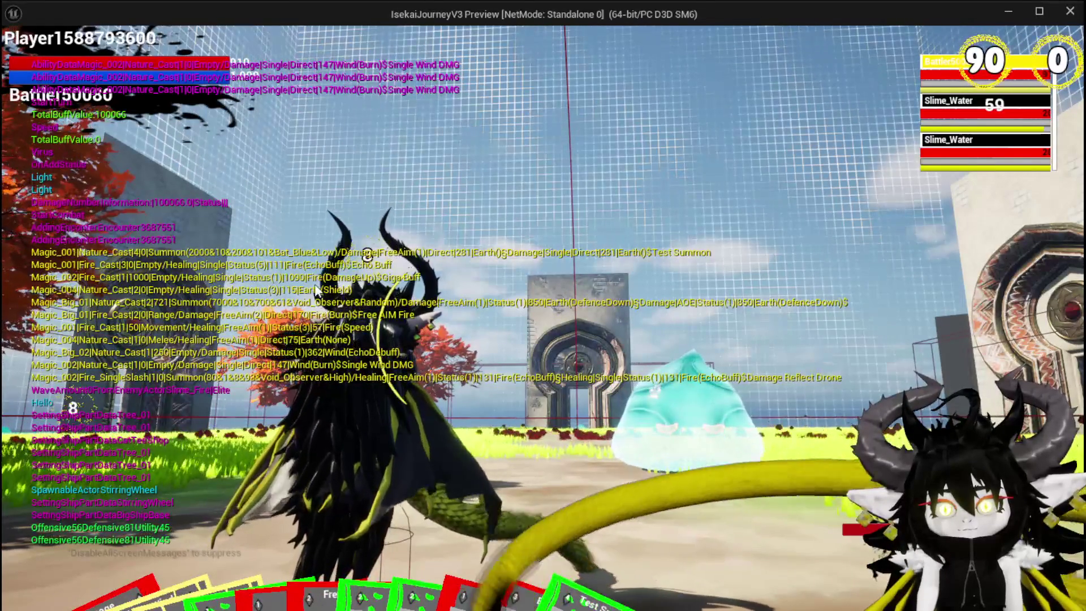
{"action": "key", "text": "Escape"}
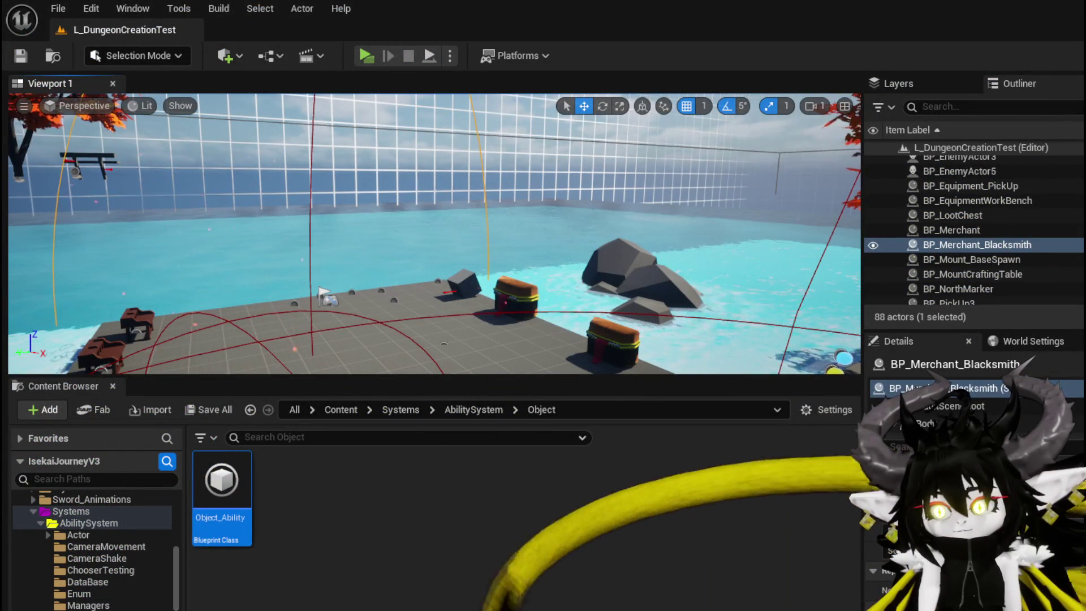
{"action": "key", "text": "alt+Tab"}
Step: Look over the SelectCard function graph in WP_Card_HUD
{"action": "mouse_move", "coordinate": [479, 171]}
{"action": "left_mouse_down"}
{"action": "mouse_move", "coordinate": [553, 206]}
{"action": "mouse_move", "coordinate": [531, 233]}
{"action": "mouse_move", "coordinate": [604, 211]}
{"action": "mouse_move", "coordinate": [597, 174]}
{"action": "left_mouse_up"}
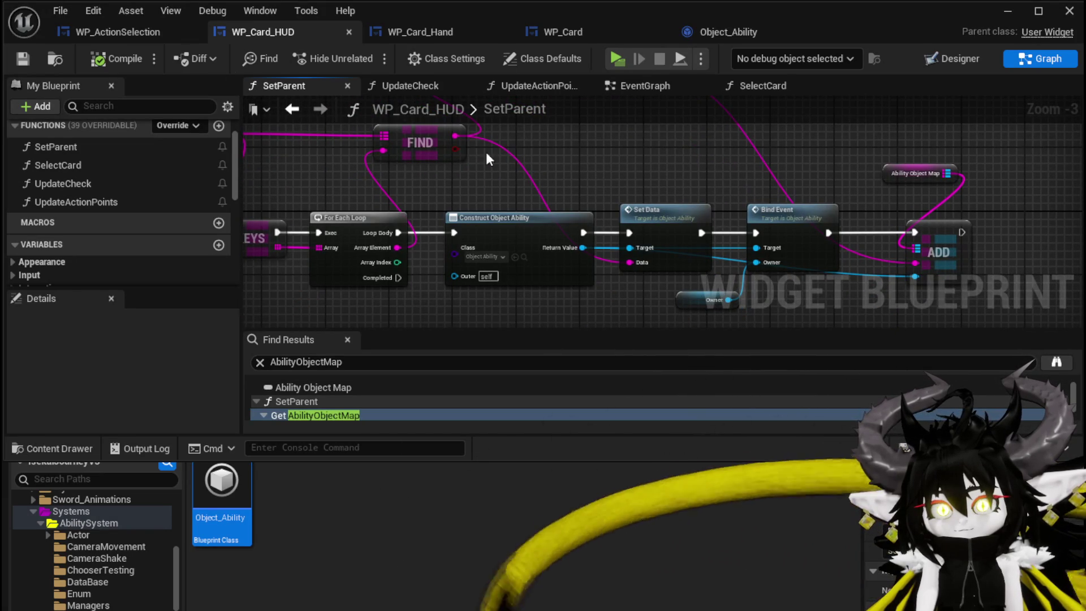
{"action": "double_click", "coordinate": [89, 168]}
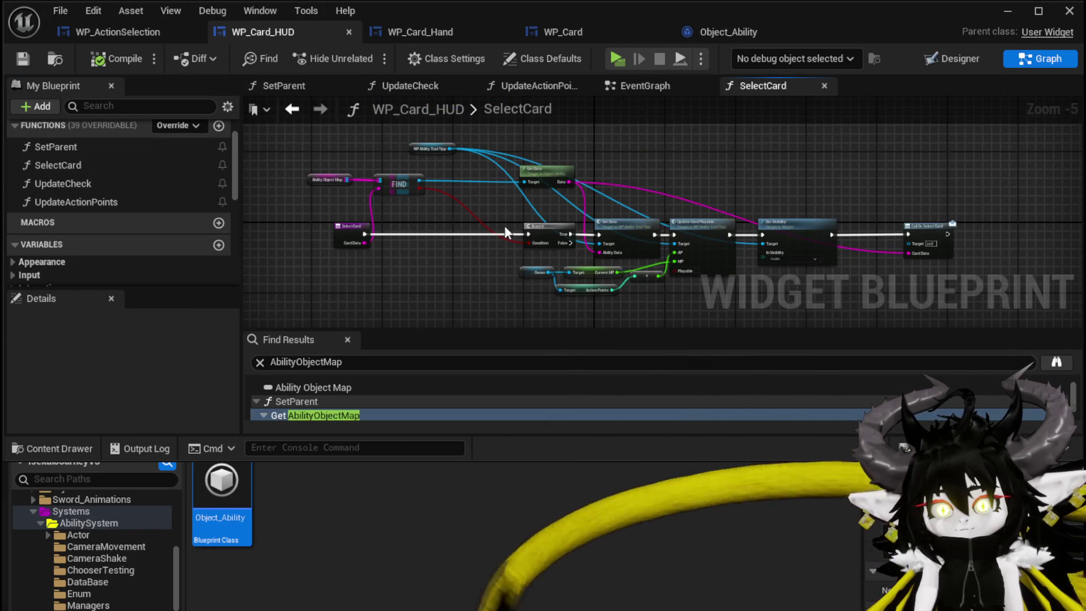
{"action": "mouse_move", "coordinate": [611, 196]}
{"action": "left_mouse_down"}
{"action": "mouse_move", "coordinate": [719, 209]}
{"action": "mouse_move", "coordinate": [654, 195]}
{"action": "mouse_move", "coordinate": [330, 202]}
{"action": "mouse_move", "coordinate": [683, 192]}
{"action": "left_mouse_up"}
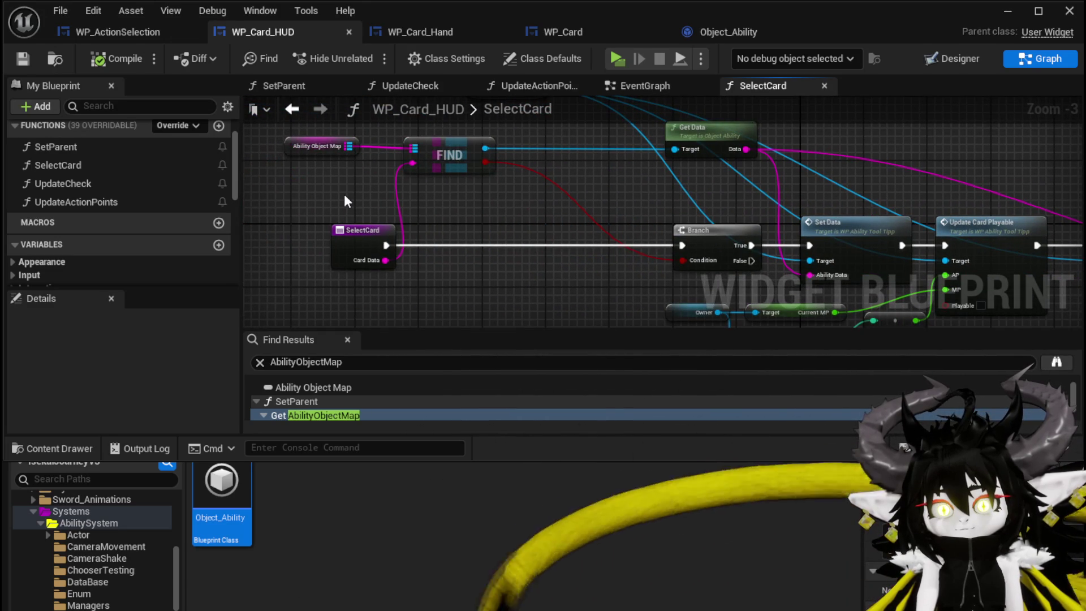
{"action": "left_click_drag", "start_coordinate": [403, 284], "coordinate": [158, 92]}
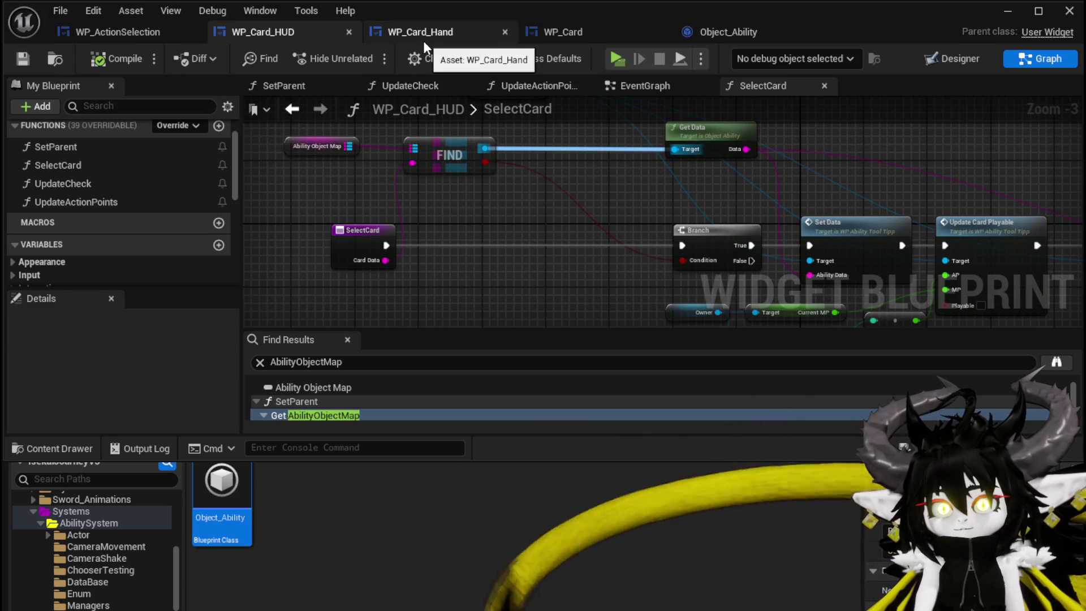
Step: In the EventGraph, locate the DrawCardsFromString event and the card-adding loop nodes
{"action": "left_click", "coordinate": [655, 88]}
{"action": "scroll", "coordinate": [722, 160], "scroll_direction": "up", "scroll_amount": 2}
{"action": "left_click_drag", "start_coordinate": [799, 182], "coordinate": [783, 144]}
{"action": "scroll", "coordinate": [783, 145], "scroll_direction": "down", "scroll_amount": 6}
{"action": "mouse_move", "coordinate": [820, 242]}
{"action": "left_mouse_down"}
{"action": "mouse_move", "coordinate": [711, 124]}
{"action": "mouse_move", "coordinate": [686, 189]}
{"action": "mouse_move", "coordinate": [677, 153]}
{"action": "left_mouse_up"}
{"action": "scroll", "coordinate": [747, 220], "scroll_direction": "down", "scroll_amount": 4}
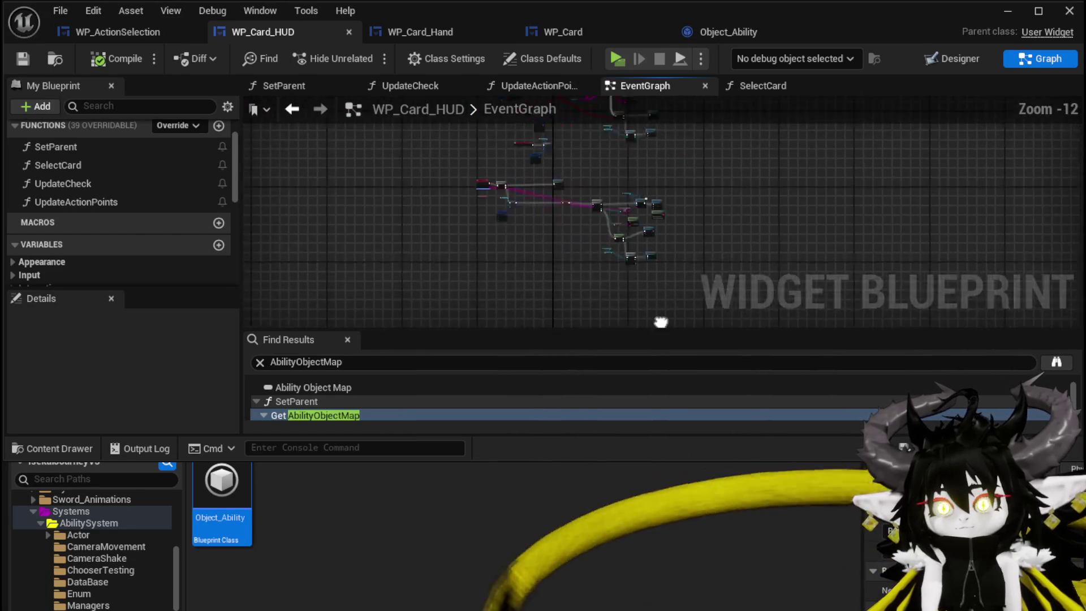
{"action": "scroll", "coordinate": [432, 162], "scroll_direction": "up", "scroll_amount": 11}
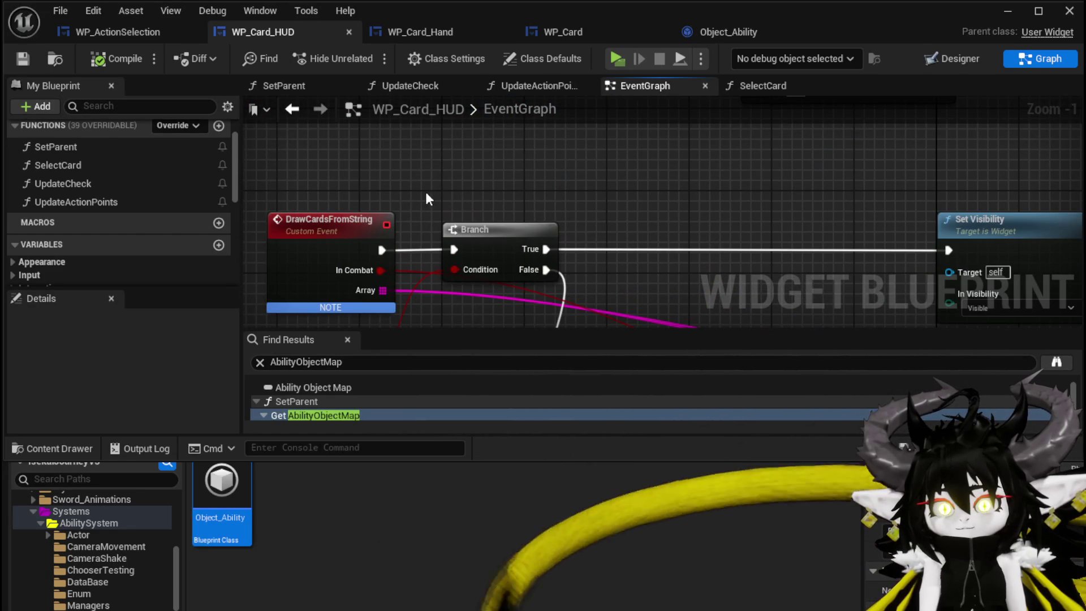
{"action": "left_click", "coordinate": [328, 221]}
{"action": "scroll", "coordinate": [576, 196], "scroll_direction": "down", "scroll_amount": 3}
{"action": "scroll", "coordinate": [547, 256], "scroll_direction": "up", "scroll_amount": 3}
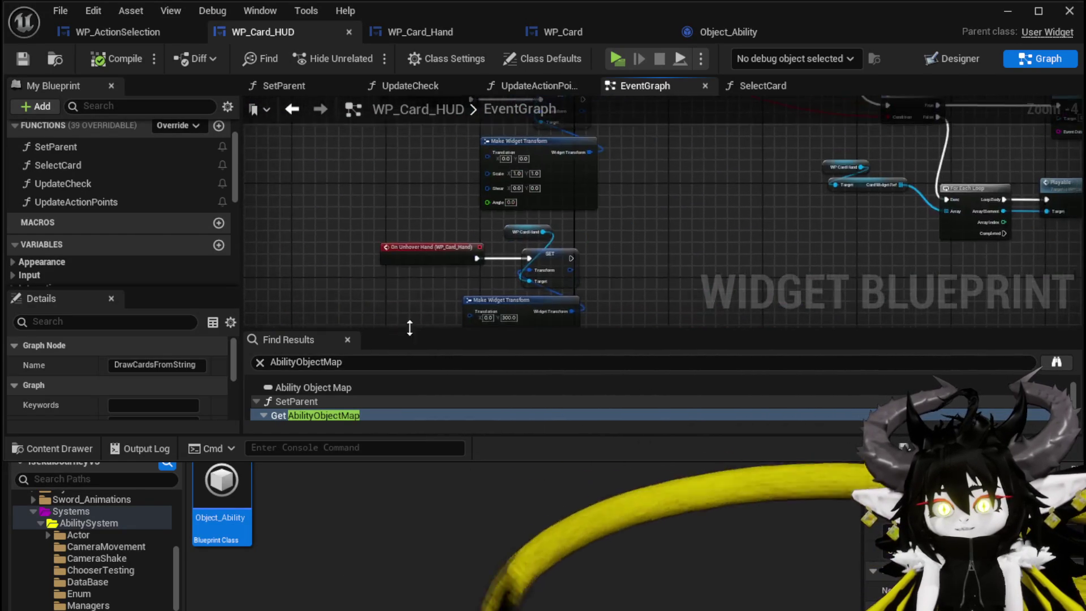
{"action": "mouse_move", "coordinate": [570, 259]}
{"action": "left_mouse_down"}
{"action": "mouse_move", "coordinate": [689, 258]}
{"action": "mouse_move", "coordinate": [681, 195]}
{"action": "mouse_move", "coordinate": [572, 207]}
{"action": "mouse_move", "coordinate": [571, 322]}
{"action": "left_mouse_up"}
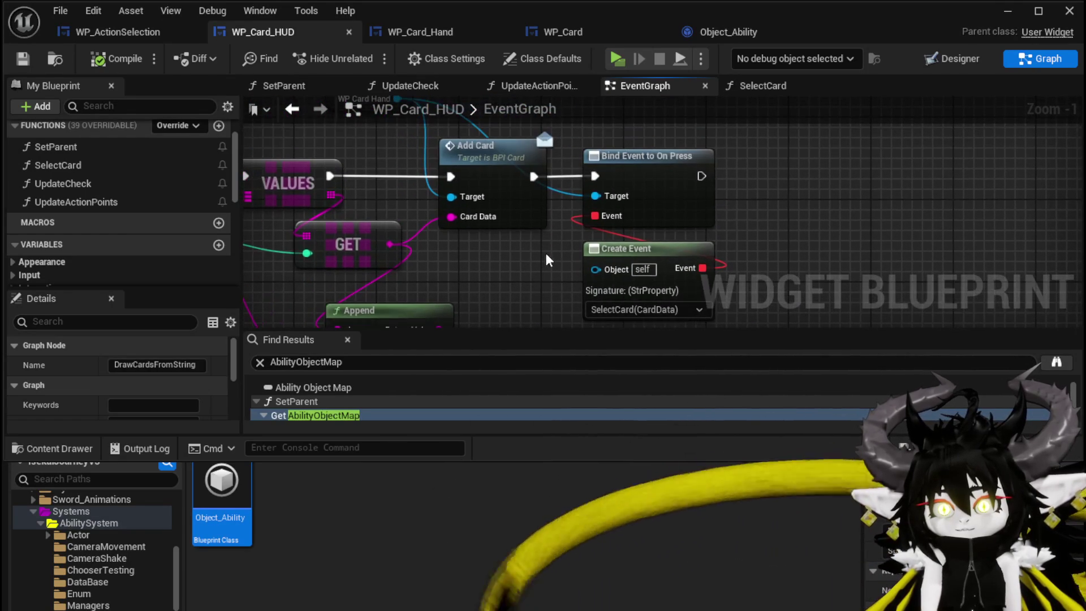
{"action": "left_click_drag", "start_coordinate": [766, 177], "coordinate": [707, 254]}
{"action": "left_click_drag", "start_coordinate": [826, 229], "coordinate": [842, 196]}
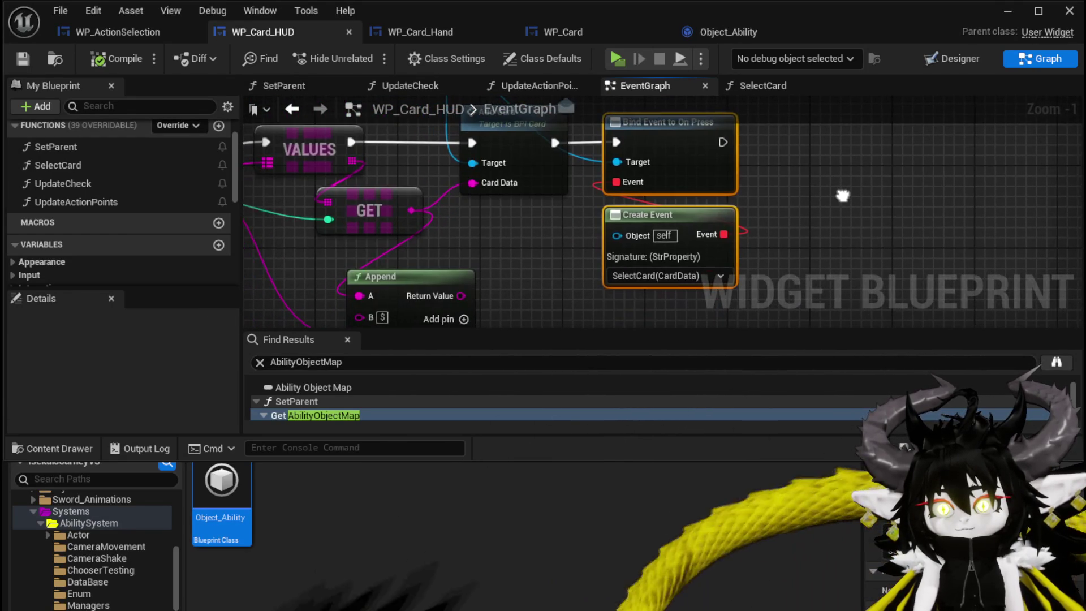
{"action": "left_click", "coordinate": [510, 245]}
{"action": "scroll", "coordinate": [511, 244], "scroll_direction": "down", "scroll_amount": 2}
{"action": "mouse_move", "coordinate": [510, 236]}
{"action": "left_mouse_down"}
{"action": "mouse_move", "coordinate": [527, 258]}
{"action": "mouse_move", "coordinate": [528, 249]}
{"action": "left_mouse_up"}
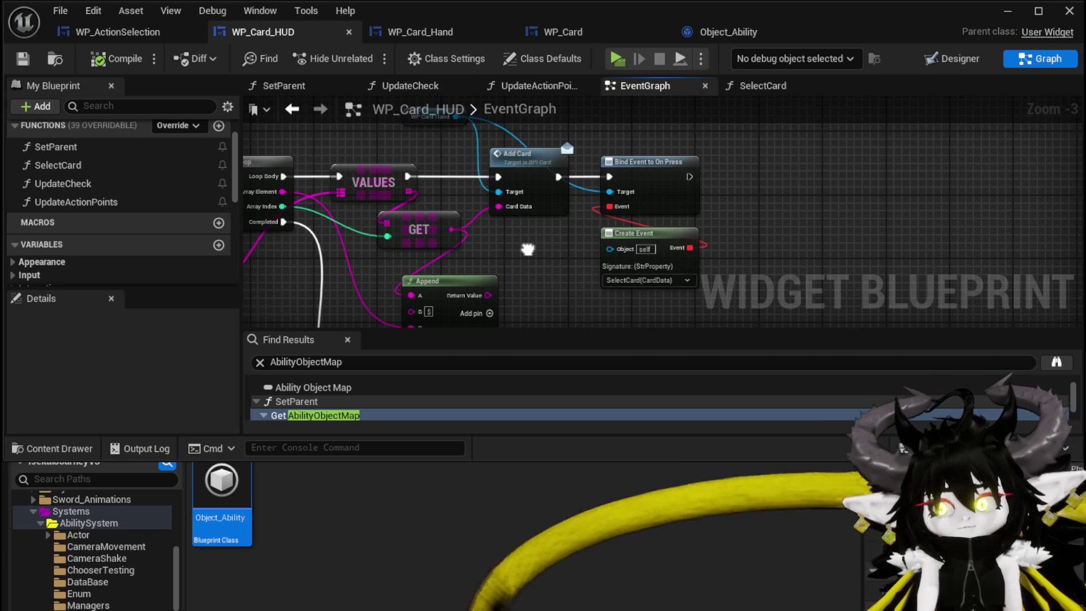
{"action": "left_click_drag", "start_coordinate": [528, 249], "coordinate": [621, 246]}
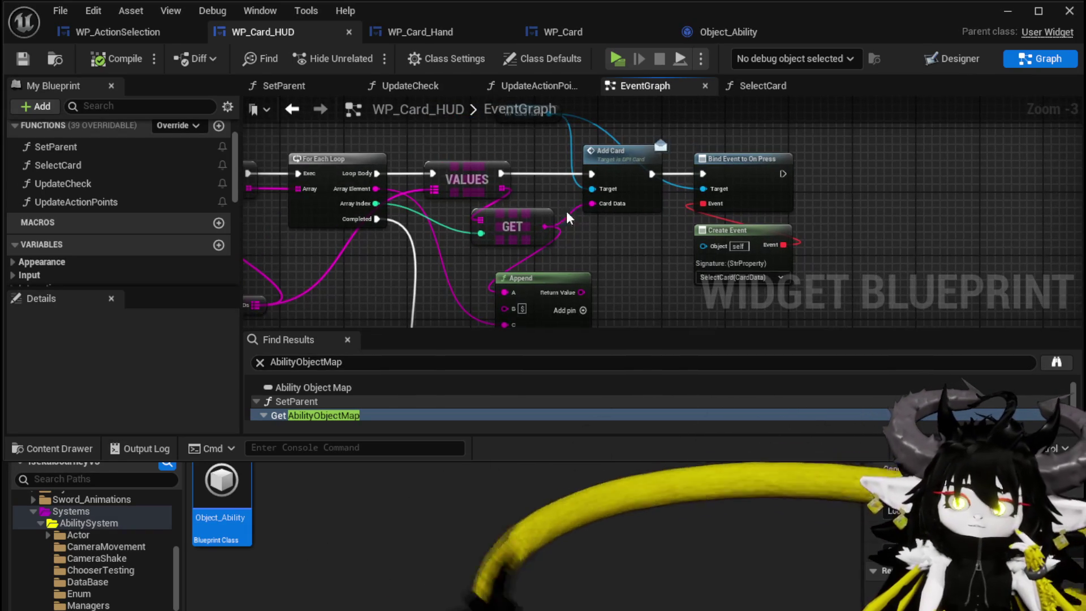
{"action": "left_click_drag", "start_coordinate": [501, 180], "coordinate": [556, 209]}
{"action": "mouse_move", "coordinate": [617, 240]}
{"action": "left_mouse_down"}
{"action": "mouse_move", "coordinate": [592, 239]}
{"action": "mouse_move", "coordinate": [602, 240]}
{"action": "mouse_move", "coordinate": [593, 254]}
{"action": "mouse_move", "coordinate": [764, 193]}
{"action": "mouse_move", "coordinate": [614, 143]}
{"action": "left_mouse_up"}
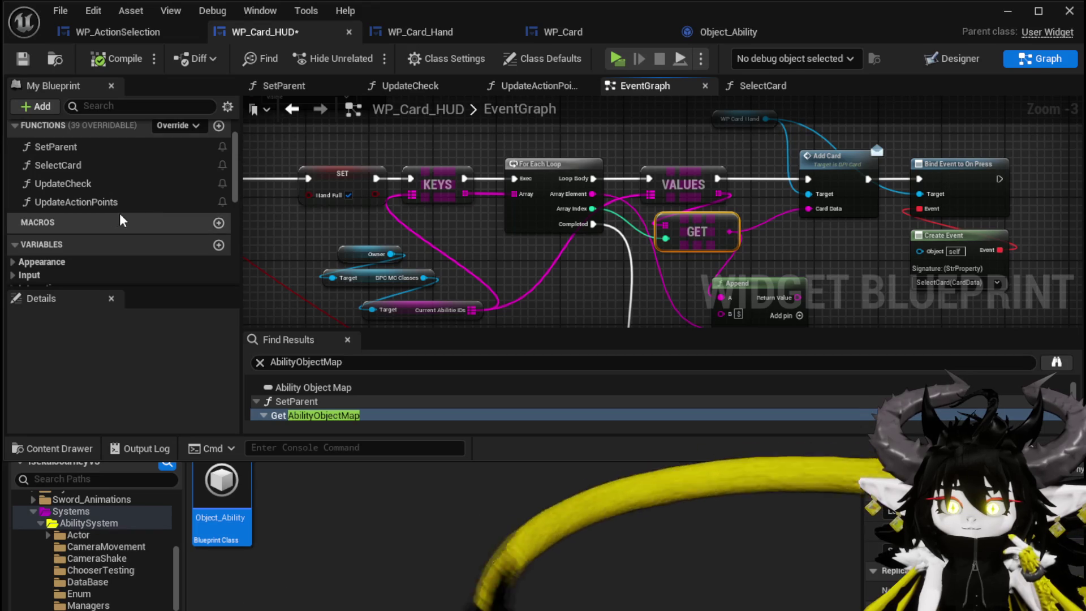
{"action": "scroll", "coordinate": [133, 215], "scroll_direction": "down", "scroll_amount": 5}
Step: Place an AbilityObjectMap getter in the EventGraph above the loop nodes
{"action": "left_click", "coordinate": [41, 227]}
{"action": "left_click_drag", "start_coordinate": [40, 226], "coordinate": [338, 132]}
{"action": "left_click", "coordinate": [401, 166]}
{"action": "left_click_drag", "start_coordinate": [402, 166], "coordinate": [408, 253]}
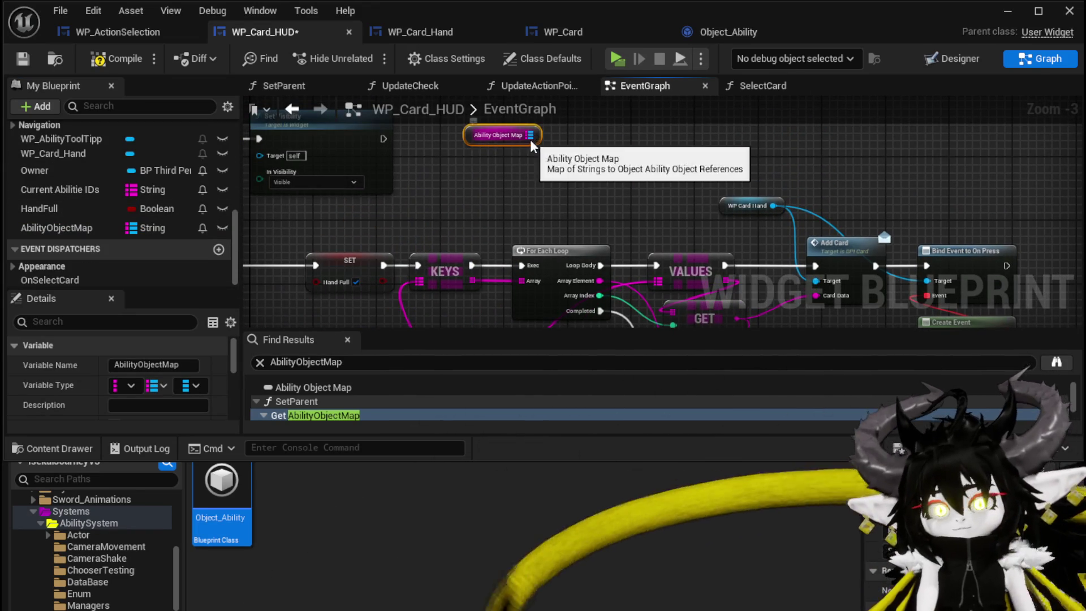
Step: Add Keys and Find nodes off Ability Object Map, feeding each Array Element into Find's key
{"action": "left_click_drag", "start_coordinate": [530, 135], "coordinate": [600, 165]}
{"action": "type", "text": "keys"}
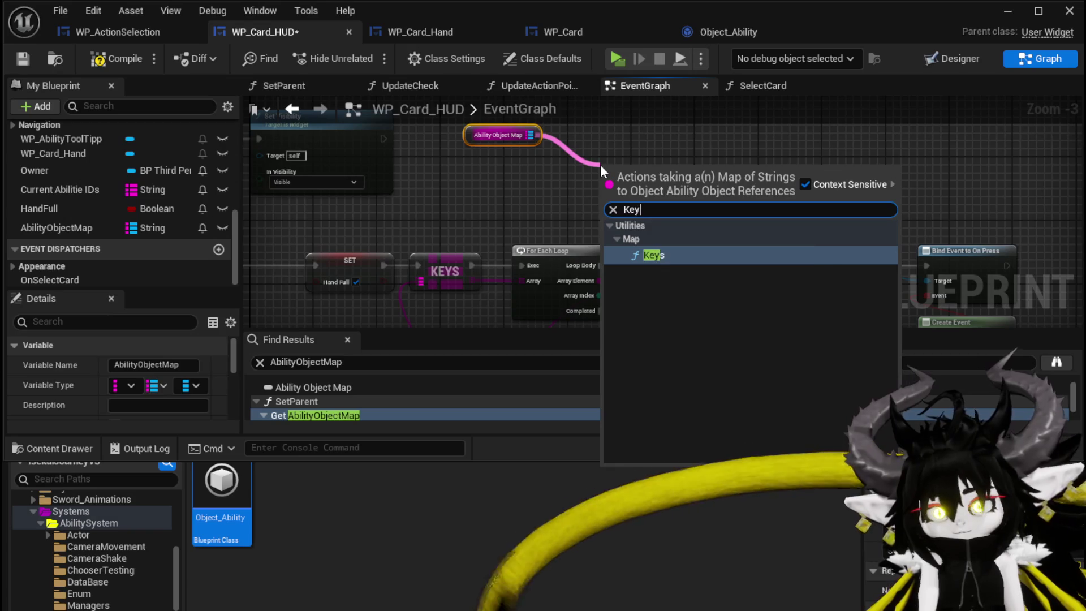
{"action": "key", "text": "Return"}
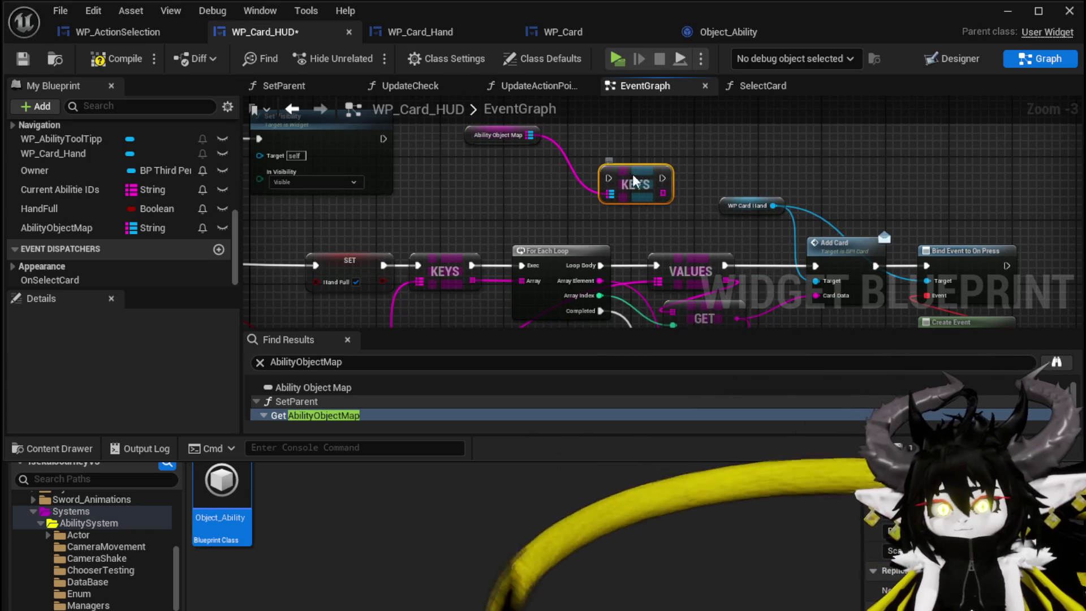
{"action": "mouse_move", "coordinate": [384, 265]}
{"action": "left_mouse_down"}
{"action": "mouse_move", "coordinate": [435, 219]}
{"action": "mouse_move", "coordinate": [521, 281]}
{"action": "left_mouse_up"}
{"action": "left_click_drag", "start_coordinate": [441, 155], "coordinate": [521, 182]}
{"action": "type", "text": "Find"}
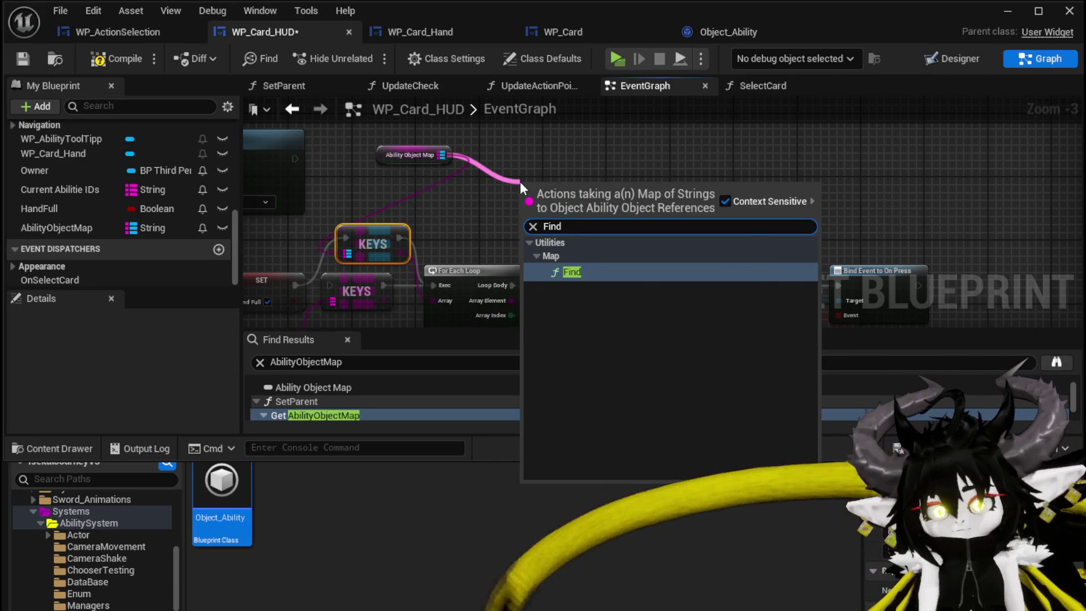
{"action": "key", "text": "Return"}
{"action": "mouse_move", "coordinate": [498, 224]}
{"action": "left_mouse_down"}
{"action": "mouse_move", "coordinate": [326, 190]}
{"action": "mouse_move", "coordinate": [344, 168]}
{"action": "left_mouse_up"}
{"action": "mouse_move", "coordinate": [400, 193]}
{"action": "left_mouse_down"}
{"action": "mouse_move", "coordinate": [496, 256]}
{"action": "mouse_move", "coordinate": [481, 180]}
{"action": "left_mouse_up"}
{"action": "left_click_drag", "start_coordinate": [573, 237], "coordinate": [500, 215]}
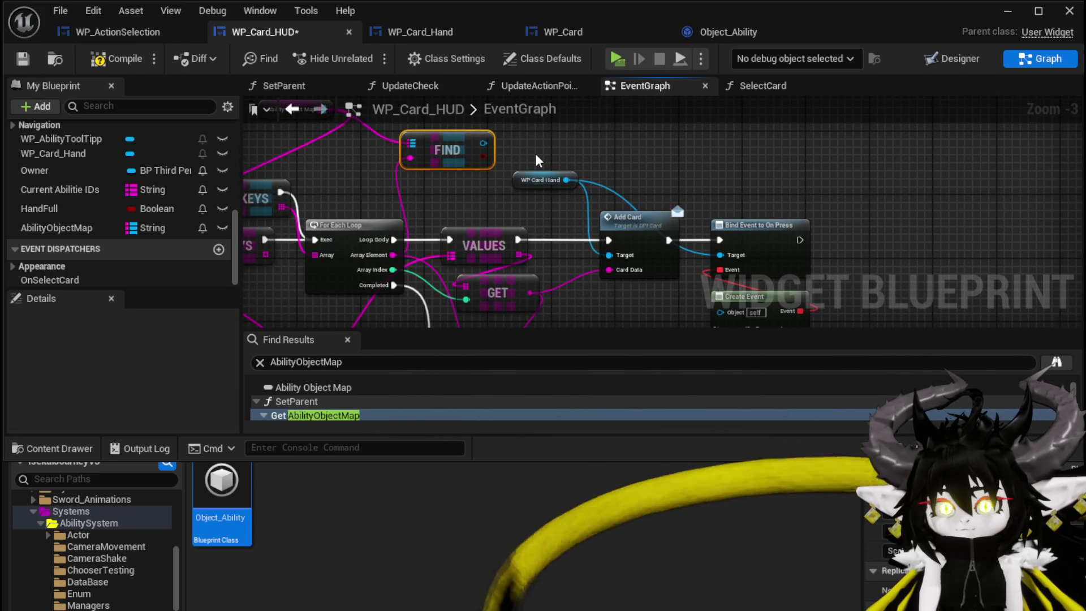
Step: Add a Get Data node after FIND and wire its Data into Add Card's Card Data
{"action": "mouse_move", "coordinate": [478, 142]}
{"action": "left_mouse_down"}
{"action": "mouse_move", "coordinate": [461, 189]}
{"action": "mouse_move", "coordinate": [493, 161]}
{"action": "left_mouse_up"}
{"action": "type", "text": "get"}
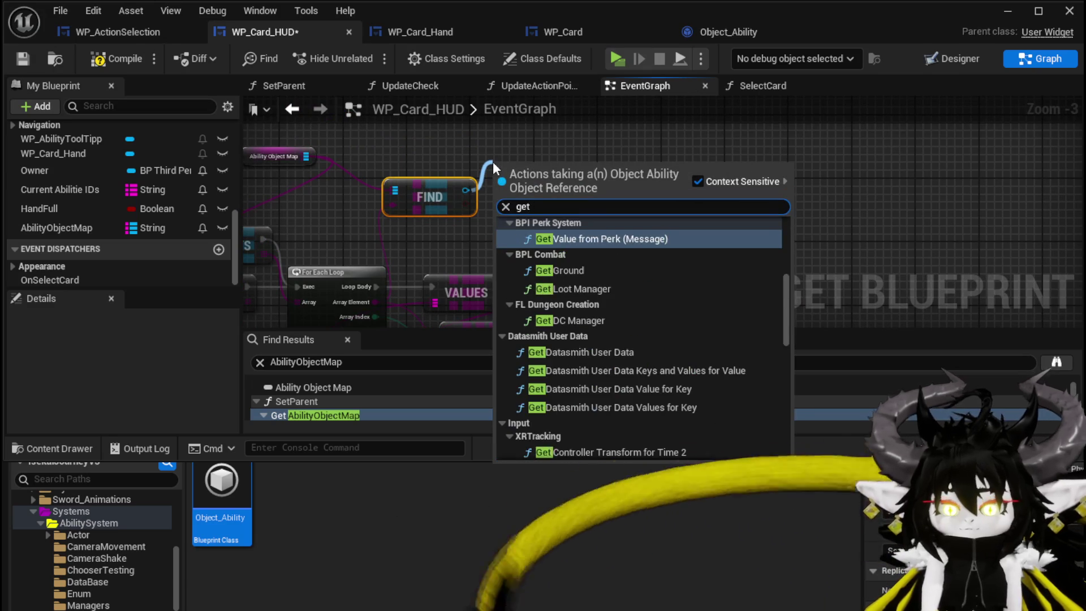
{"action": "type", "text": " Data"}
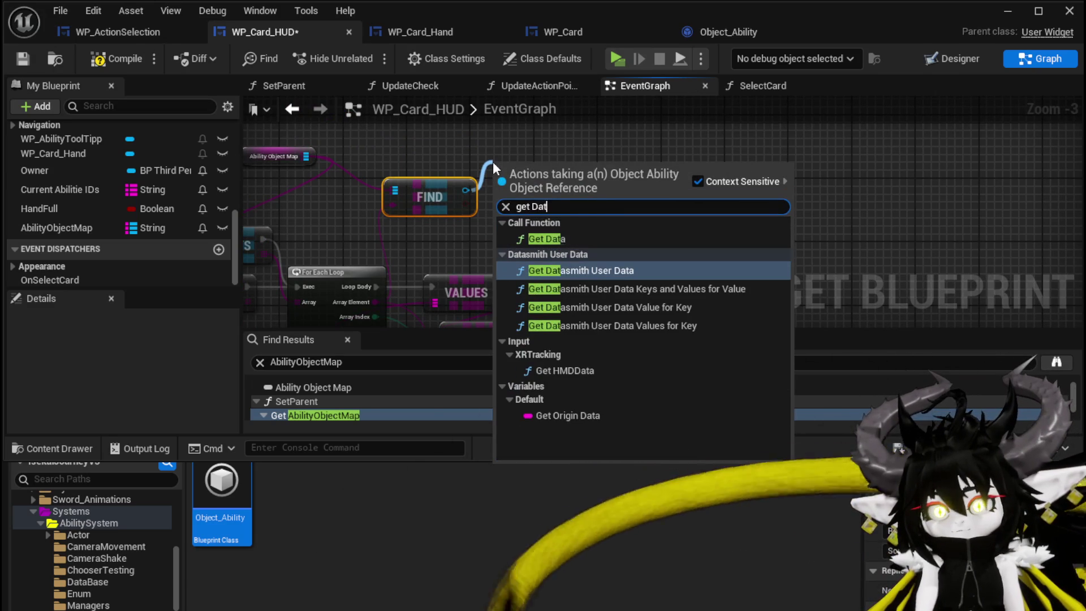
{"action": "left_click", "coordinate": [565, 239]}
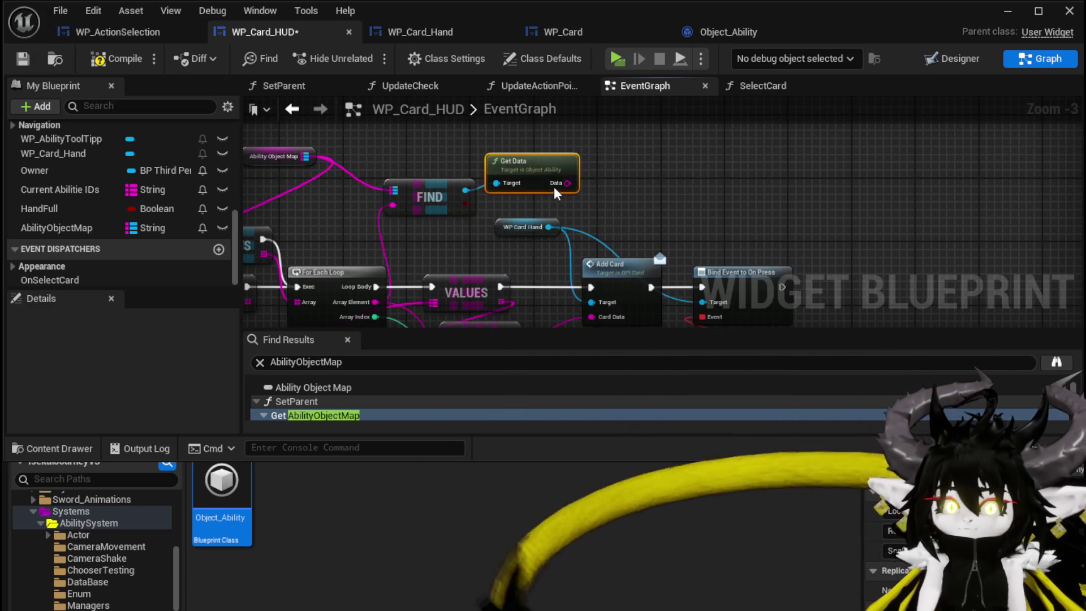
{"action": "left_click_drag", "start_coordinate": [555, 304], "coordinate": [591, 312]}
{"action": "mouse_move", "coordinate": [657, 209]}
{"action": "left_mouse_down"}
{"action": "mouse_move", "coordinate": [679, 179]}
{"action": "mouse_move", "coordinate": [755, 186]}
{"action": "mouse_move", "coordinate": [755, 201]}
{"action": "left_mouse_up"}
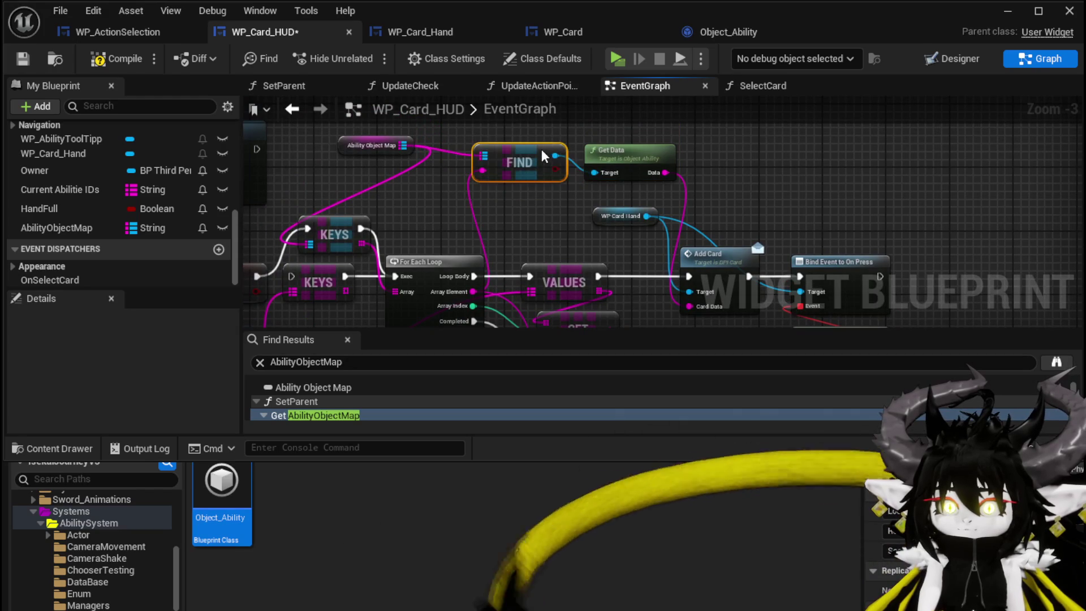
{"action": "mouse_move", "coordinate": [537, 159]}
{"action": "left_mouse_down"}
{"action": "mouse_move", "coordinate": [514, 126]}
{"action": "mouse_move", "coordinate": [514, 86]}
{"action": "mouse_move", "coordinate": [594, 174]}
{"action": "mouse_move", "coordinate": [603, 230]}
{"action": "mouse_move", "coordinate": [565, 166]}
{"action": "mouse_move", "coordinate": [569, 72]}
{"action": "mouse_move", "coordinate": [529, 175]}
{"action": "mouse_move", "coordinate": [641, 219]}
{"action": "left_mouse_up"}
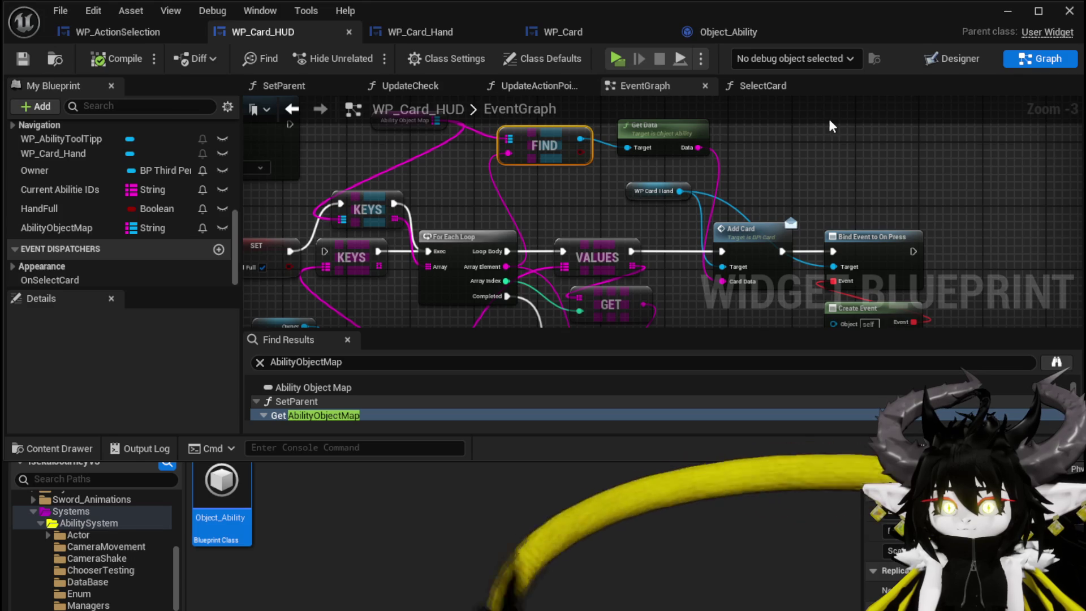
{"action": "left_click", "coordinate": [1007, 11]}
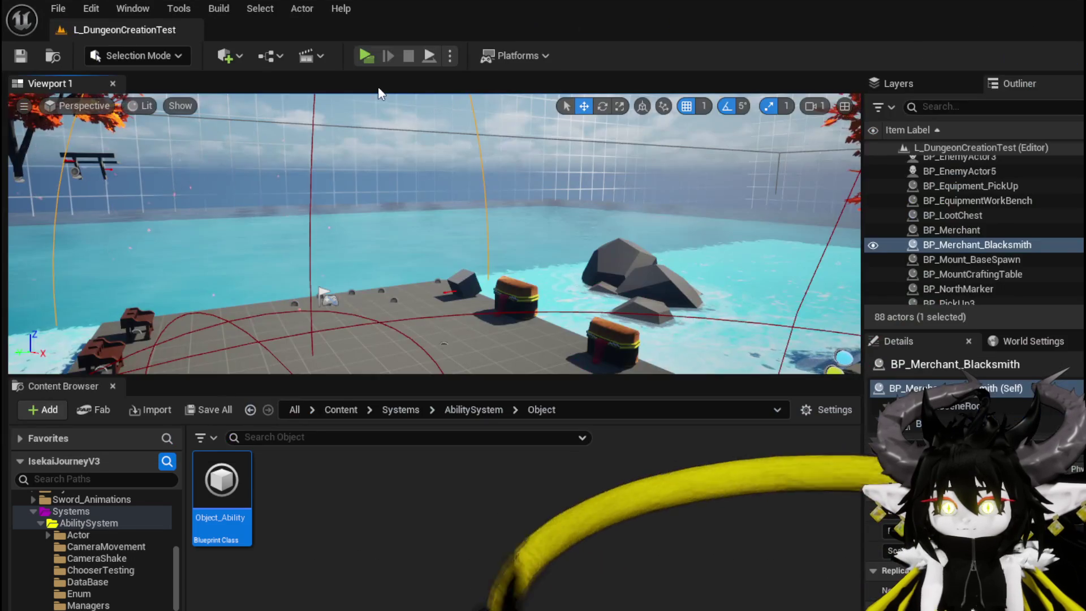
Step: Play-test the level, walking to the slime and playing the Single Wind DMG card three times
{"action": "left_click", "coordinate": [360, 57]}
{"action": "left_click", "coordinate": [456, 131]}
{"action": "key", "text": "w"}
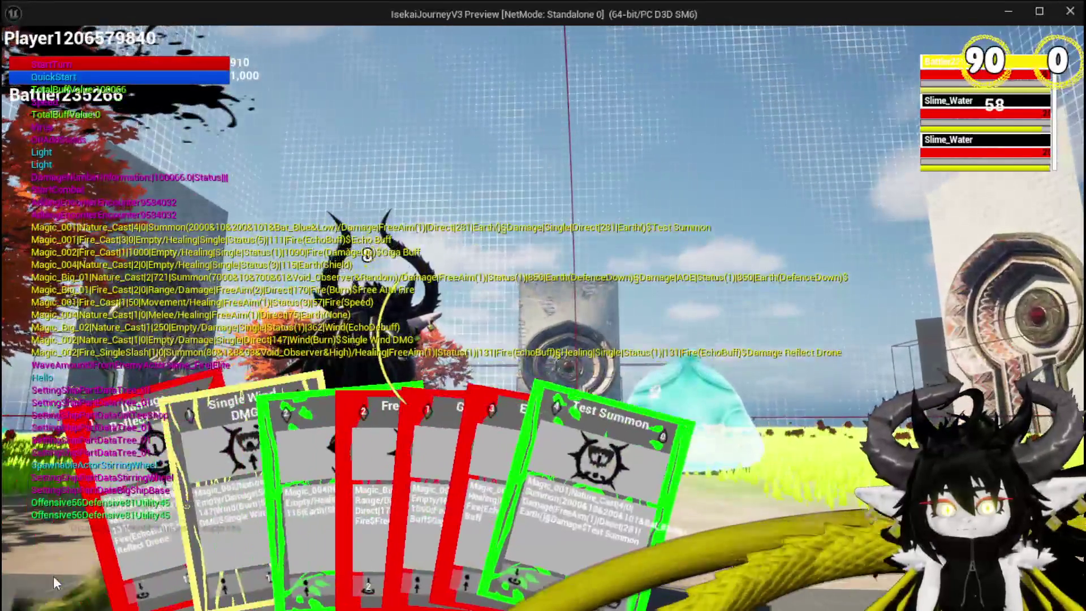
{"action": "mouse_move", "coordinate": [208, 533]}
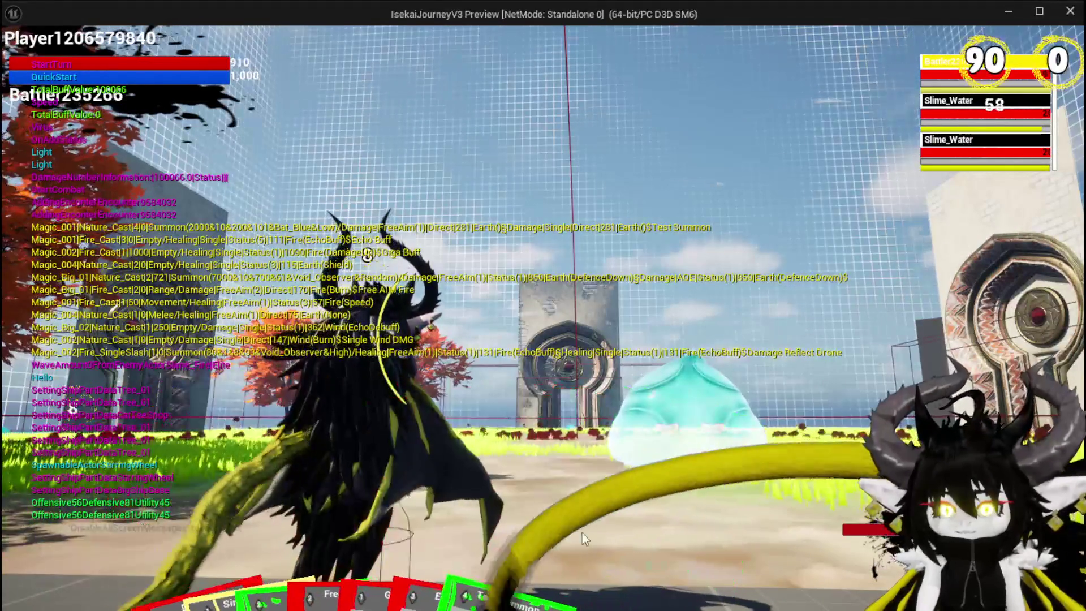
{"action": "mouse_move", "coordinate": [249, 604]}
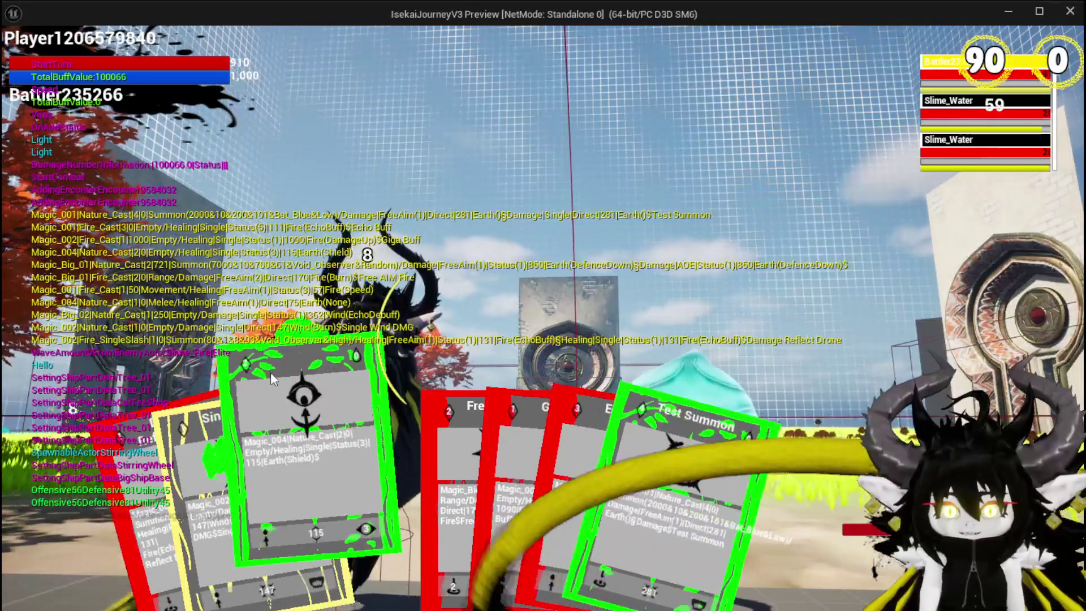
{"action": "left_click", "coordinate": [188, 449]}
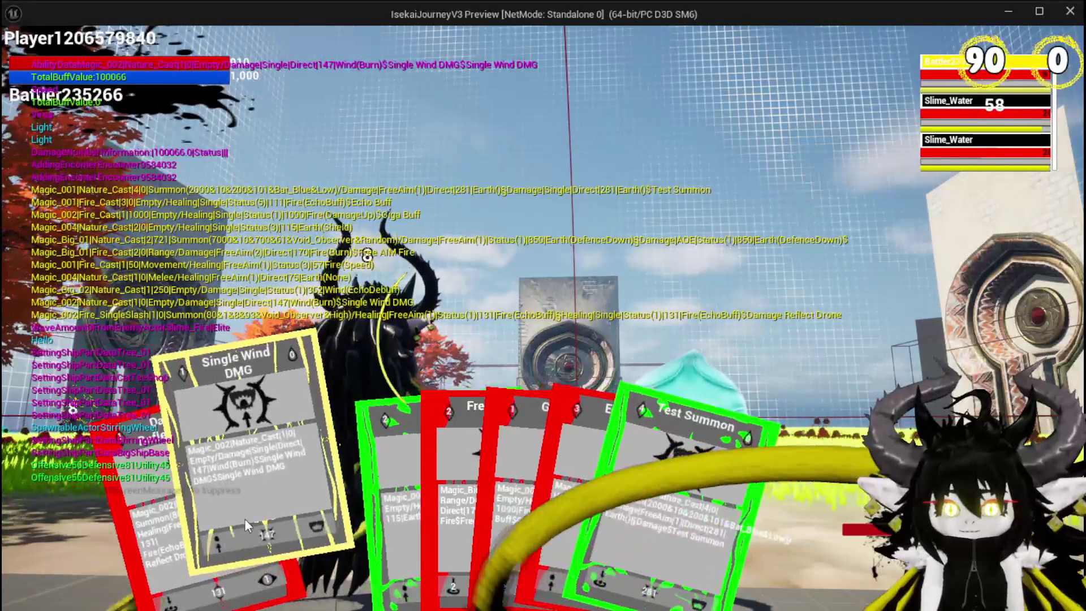
{"action": "left_click", "coordinate": [245, 518]}
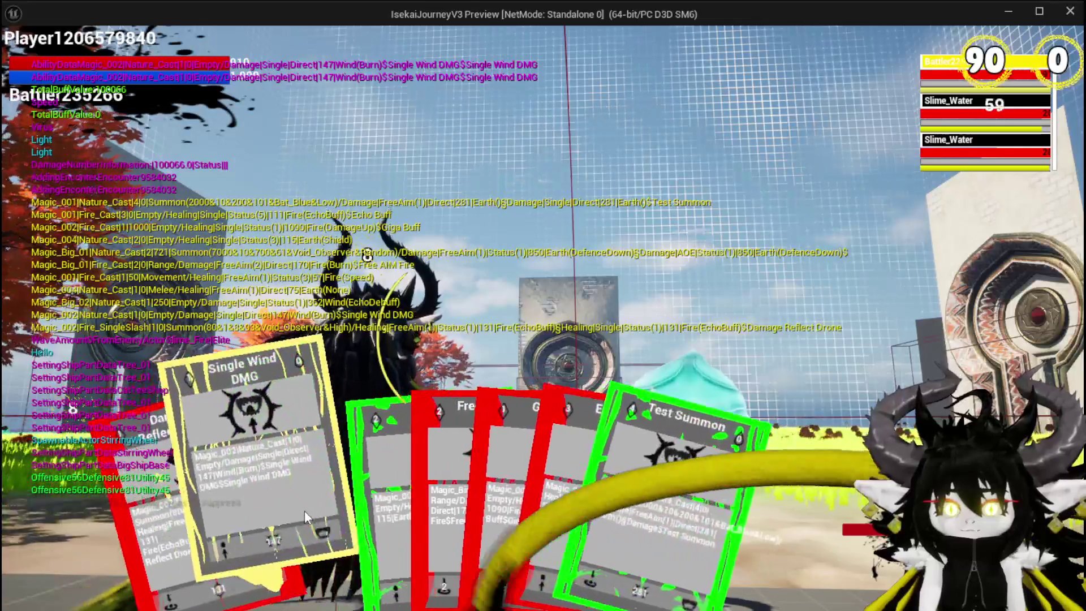
{"action": "left_click", "coordinate": [226, 497]}
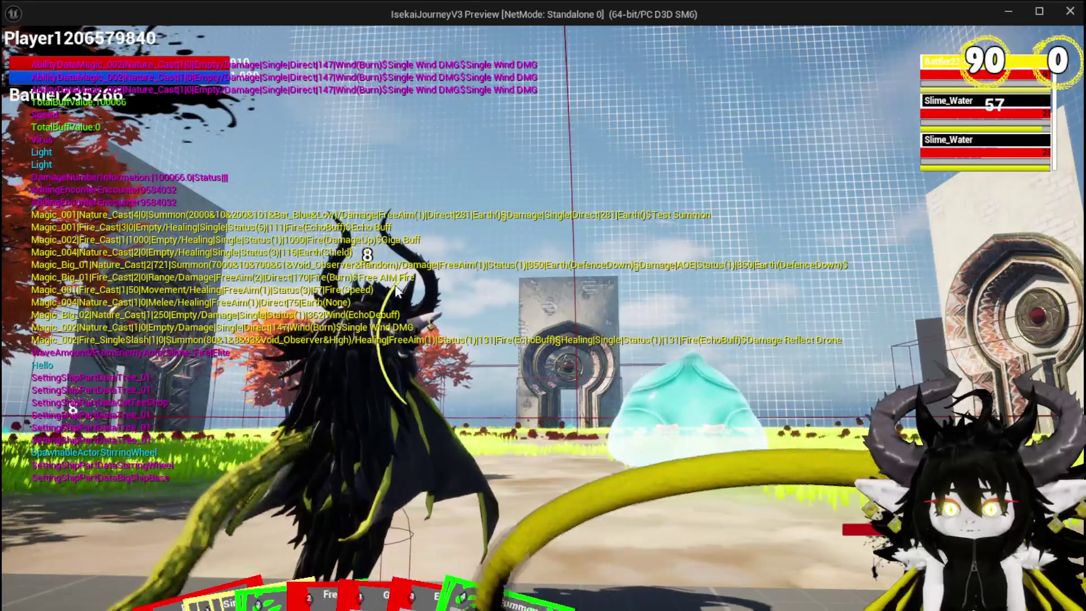
{"action": "key", "text": "Escape"}
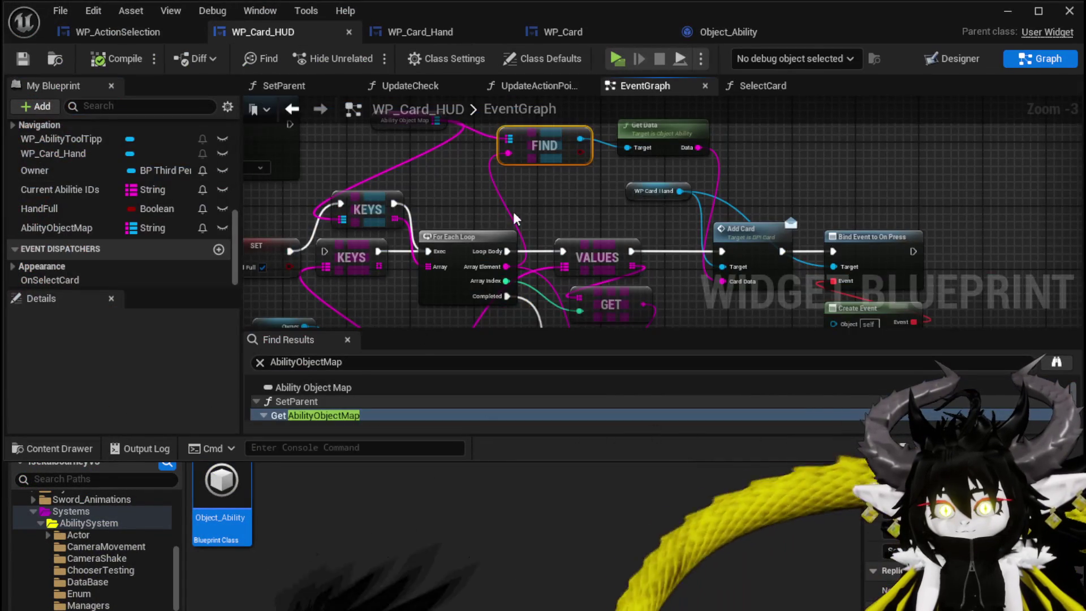
{"action": "left_click_drag", "start_coordinate": [515, 218], "coordinate": [513, 222]}
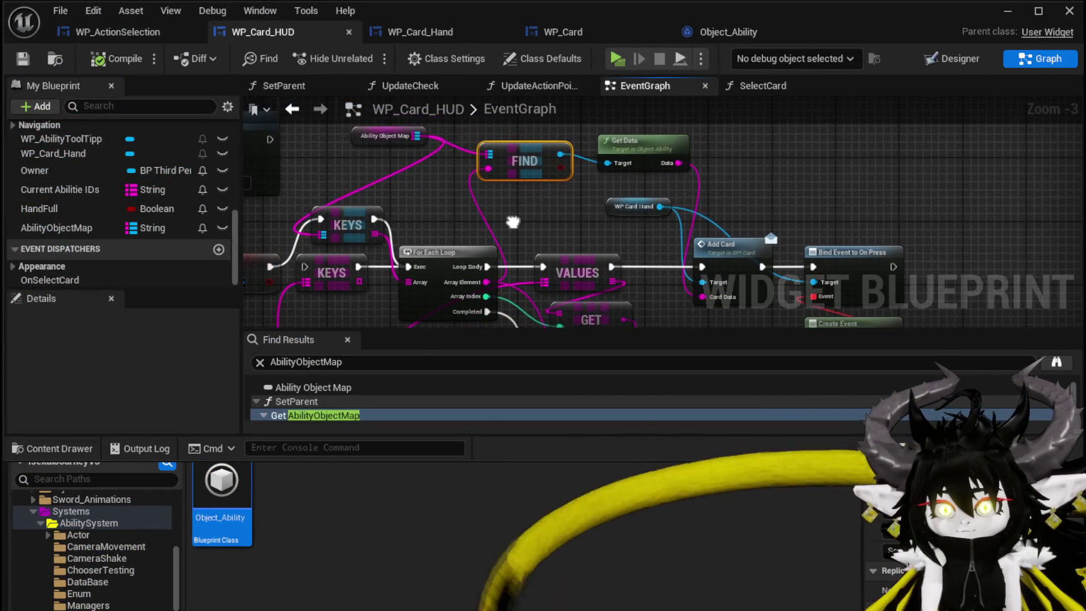
{"action": "left_click_drag", "start_coordinate": [704, 322], "coordinate": [701, 265]}
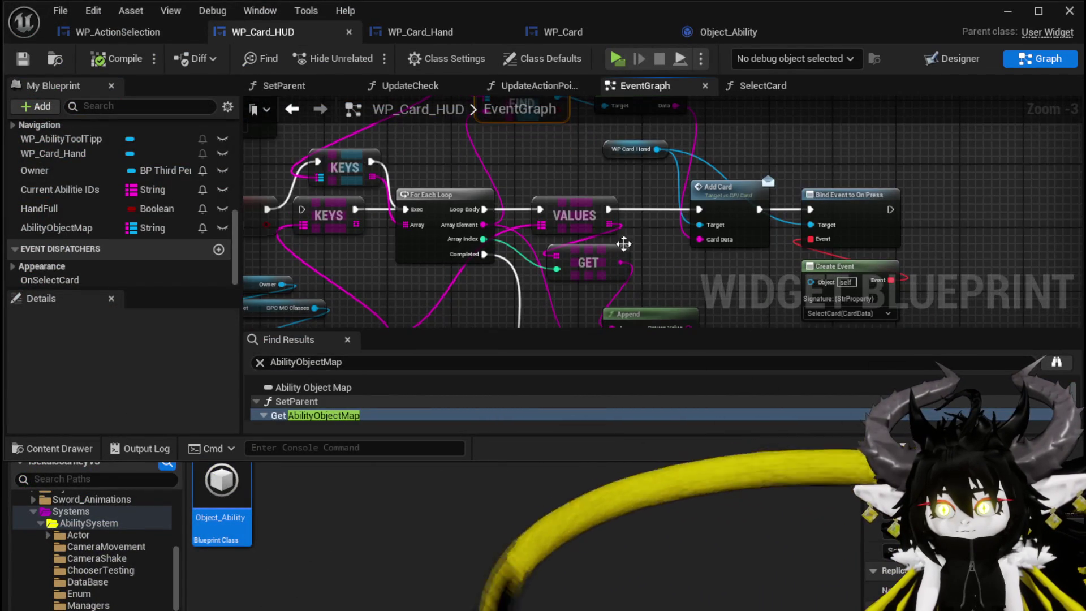
{"action": "scroll", "coordinate": [107, 216], "scroll_direction": "up", "scroll_amount": 3}
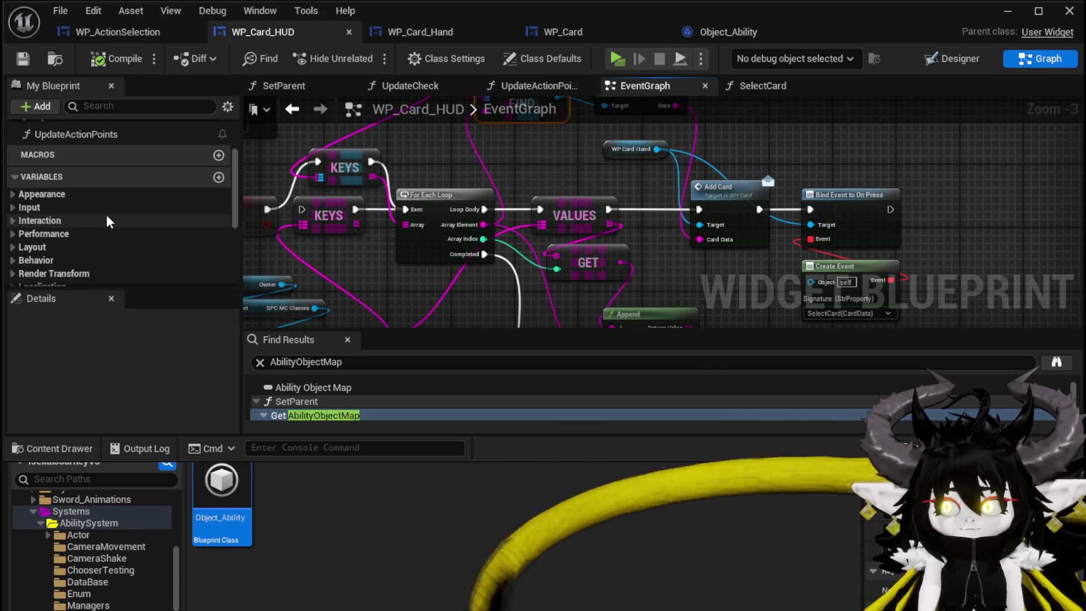
{"action": "scroll", "coordinate": [106, 215], "scroll_direction": "up", "scroll_amount": 3}
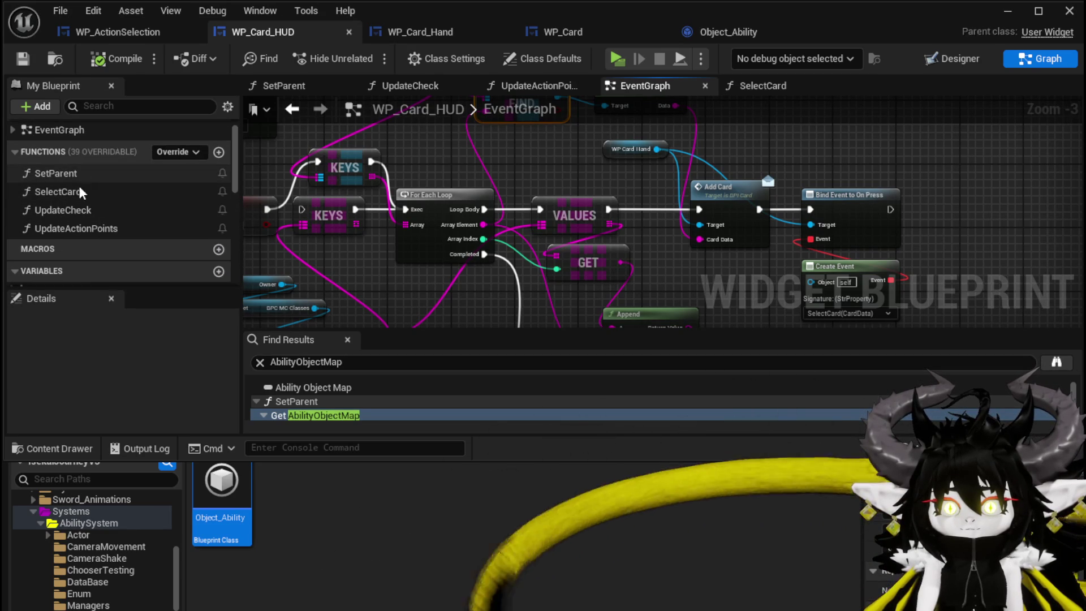
{"action": "double_click", "coordinate": [76, 193]}
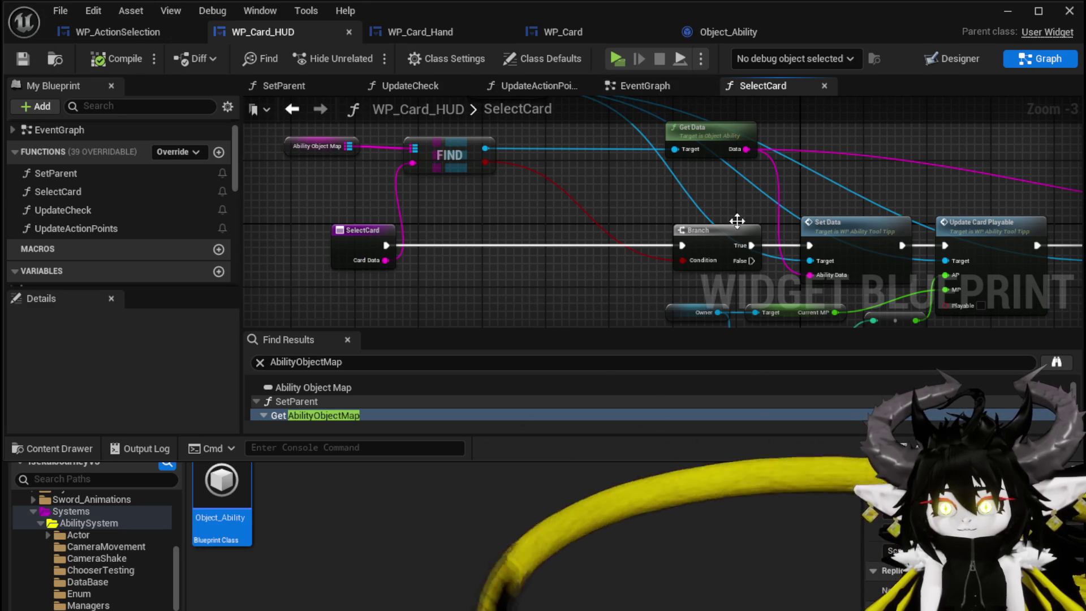
{"action": "left_click_drag", "start_coordinate": [757, 228], "coordinate": [456, 188]}
{"action": "left_click", "coordinate": [651, 86]}
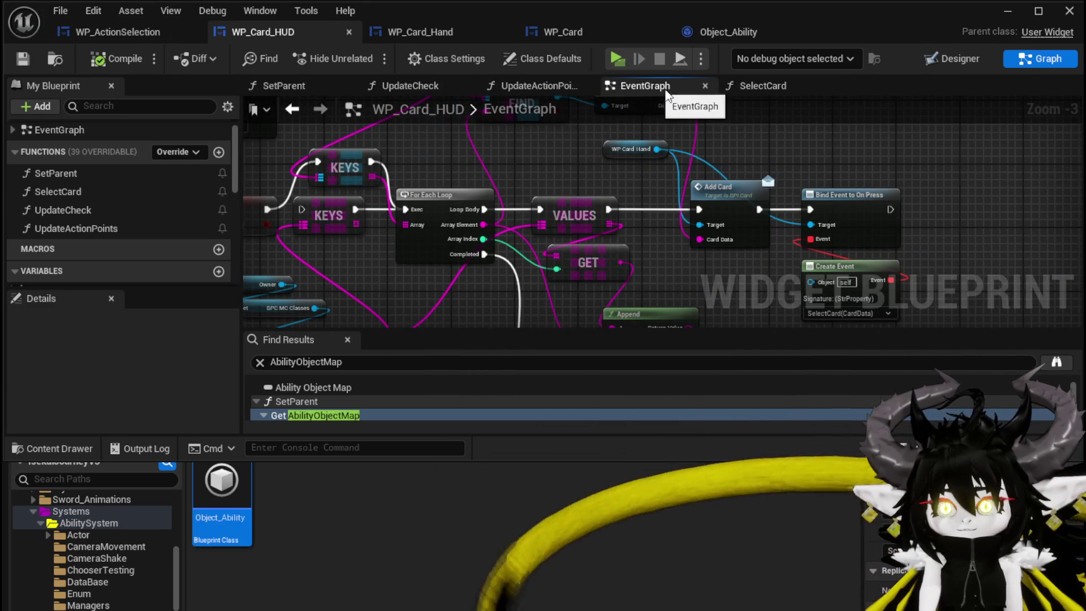
{"action": "left_click_drag", "start_coordinate": [603, 195], "coordinate": [585, 212]}
{"action": "mouse_move", "coordinate": [477, 243]}
{"action": "left_mouse_down"}
{"action": "mouse_move", "coordinate": [453, 279]}
{"action": "mouse_move", "coordinate": [459, 254]}
{"action": "mouse_move", "coordinate": [448, 260]}
{"action": "left_mouse_up"}
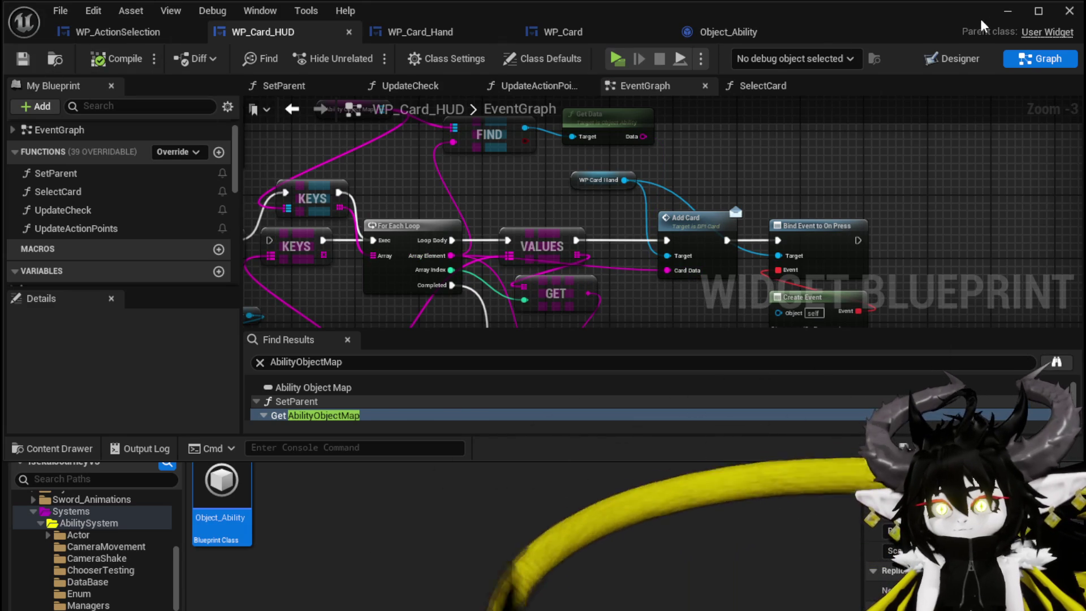
Step: Play-test against Slime_Water, playing the Single Wind DMG card and switching target with E
{"action": "left_click", "coordinate": [1007, 11]}
{"action": "key", "text": "alt+p"}
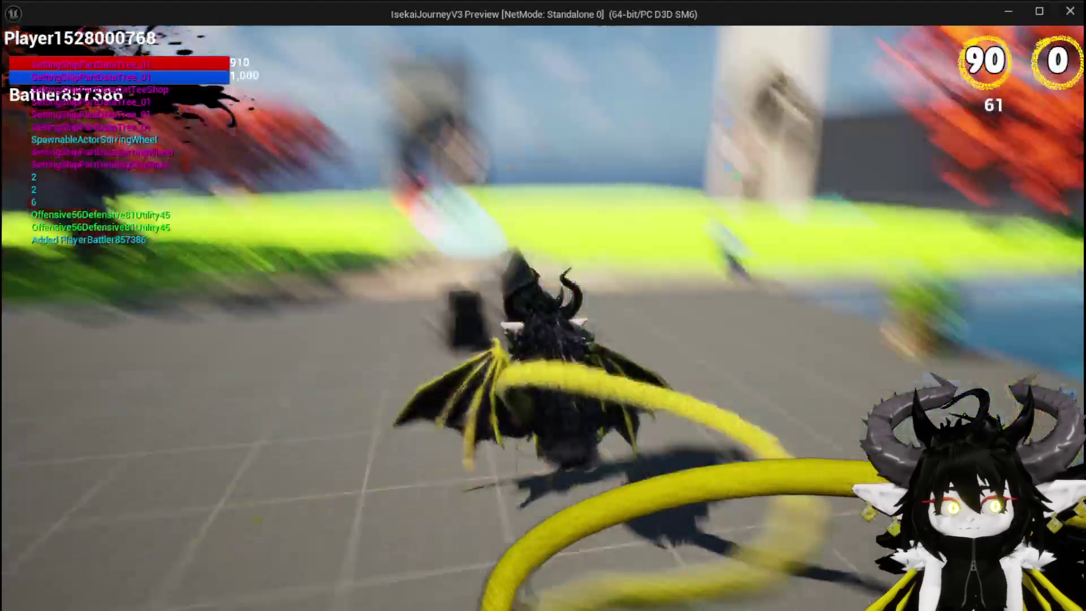
{"action": "key", "text": "w"}
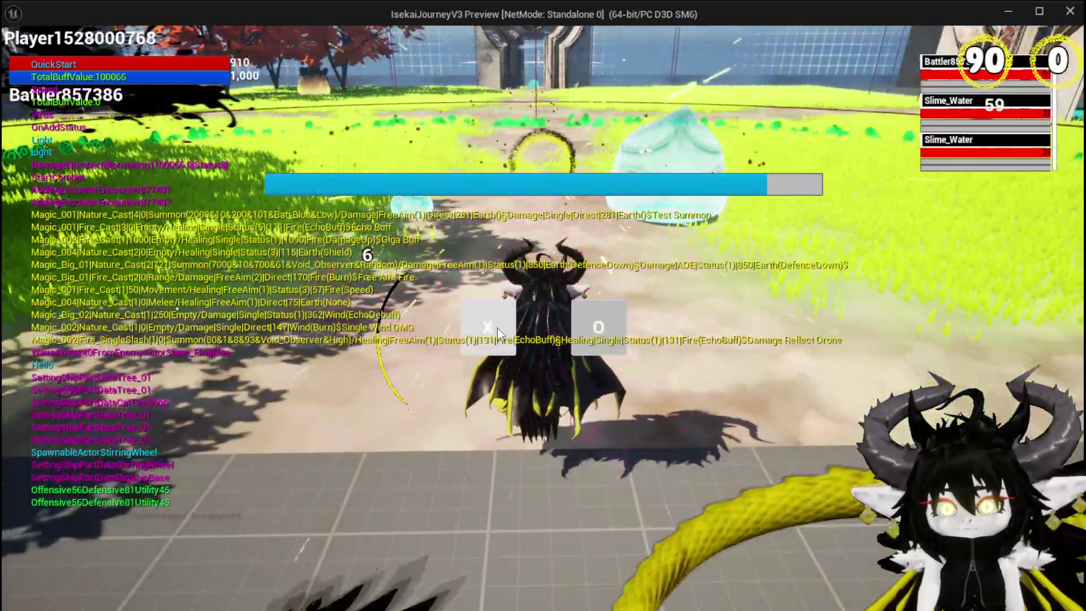
{"action": "left_click", "coordinate": [497, 328]}
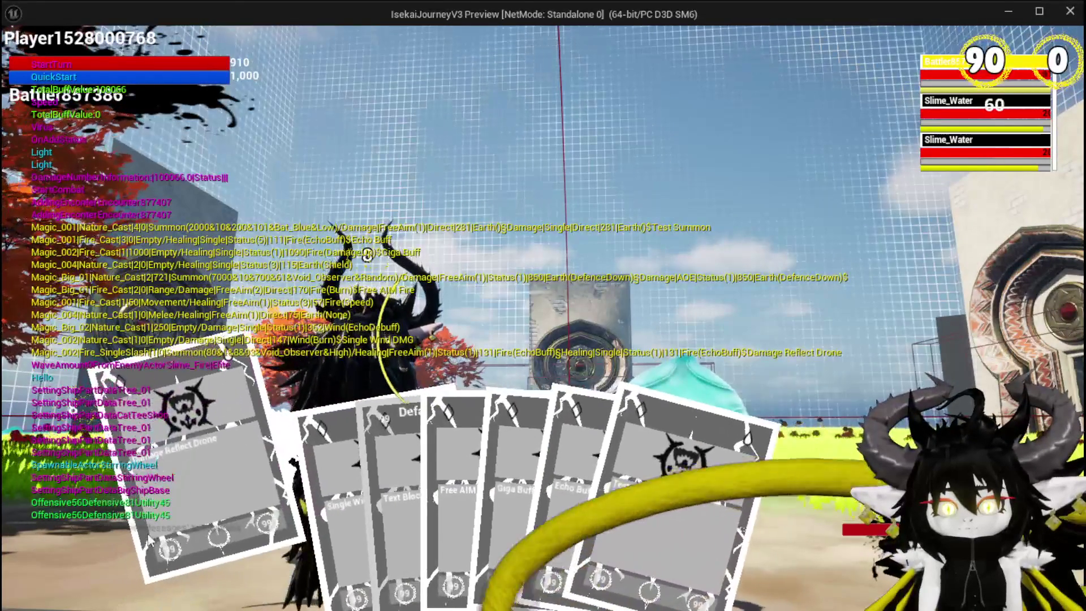
{"action": "left_click", "coordinate": [303, 511]}
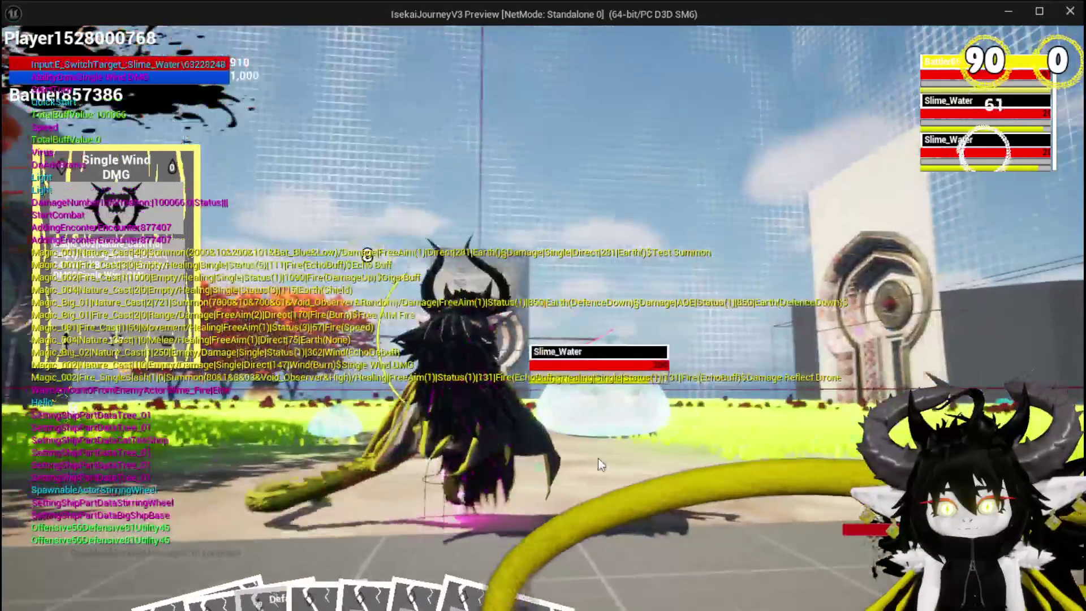
{"action": "key", "text": "e"}
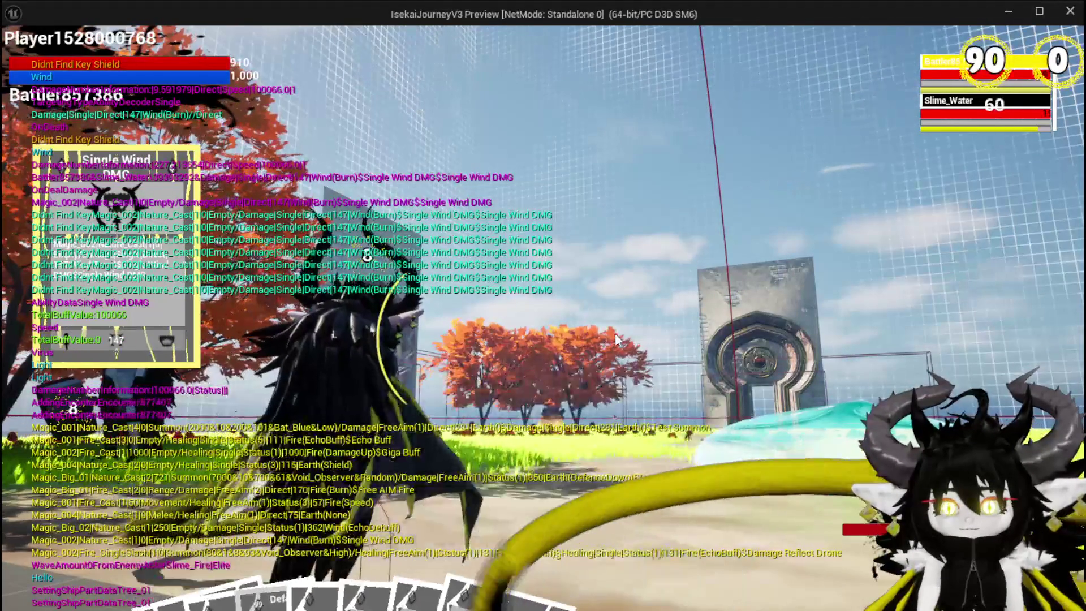
{"action": "key", "text": "Escape"}
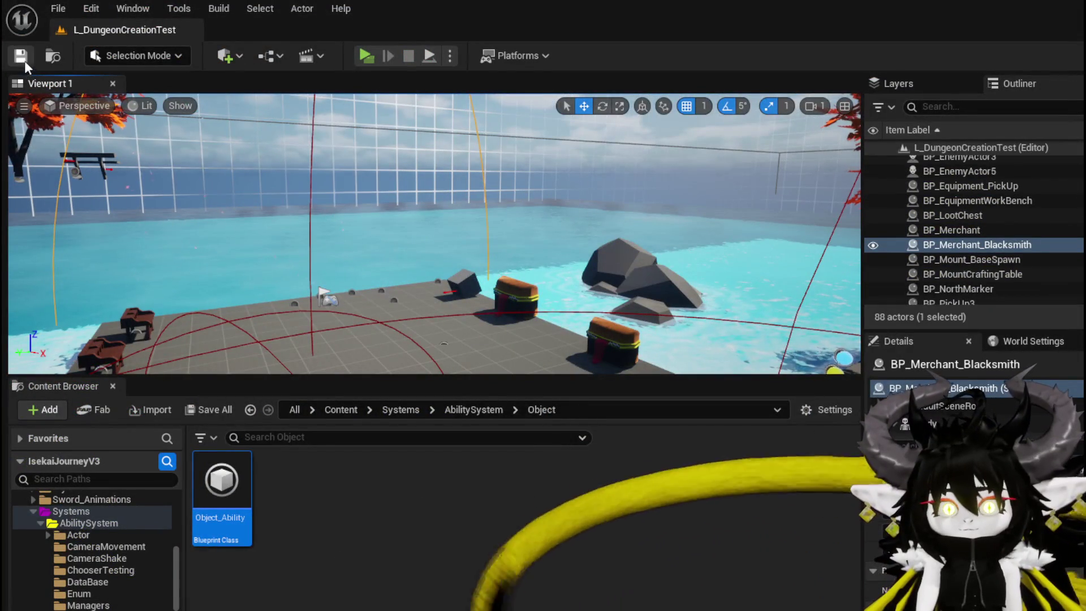
Step: Save the level and bring WP_Card_HUD's EventGraph back to the Get Data node
{"action": "left_click", "coordinate": [25, 60]}
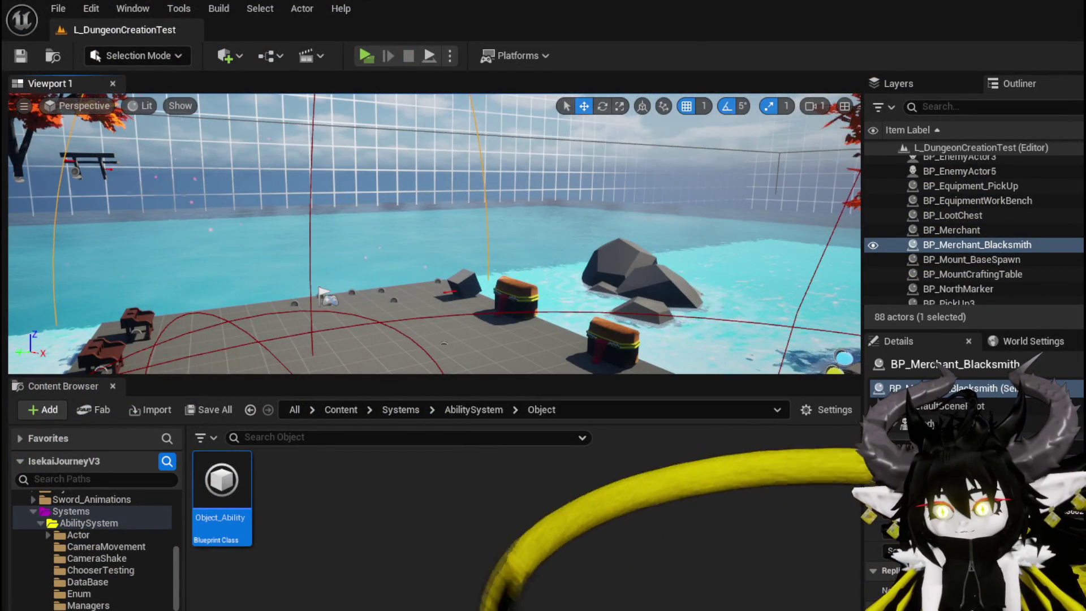
{"action": "key", "text": "alt+Tab"}
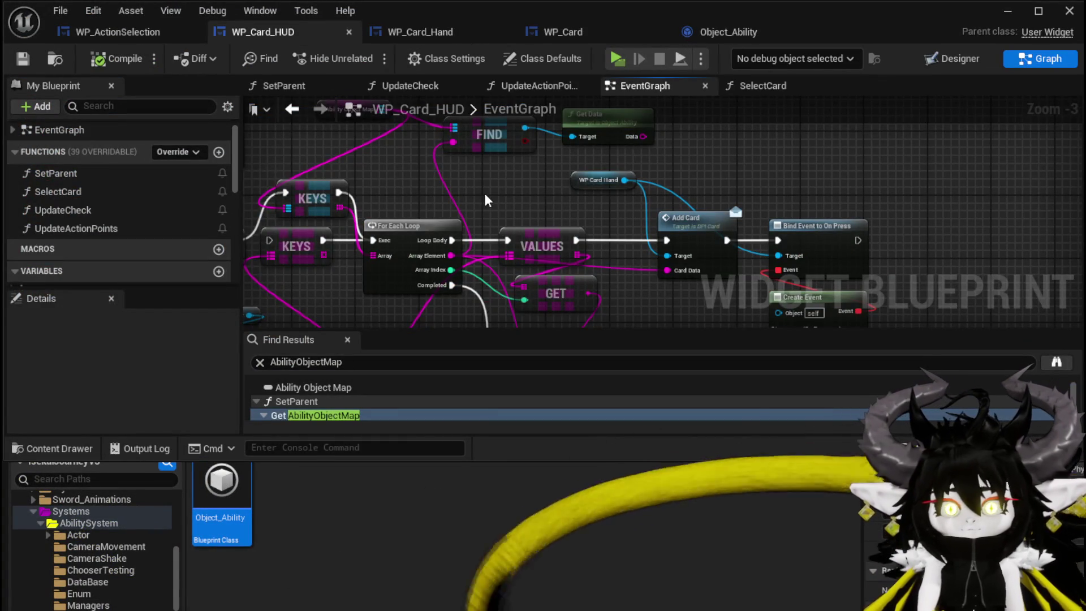
{"action": "left_click_drag", "start_coordinate": [484, 192], "coordinate": [441, 181]}
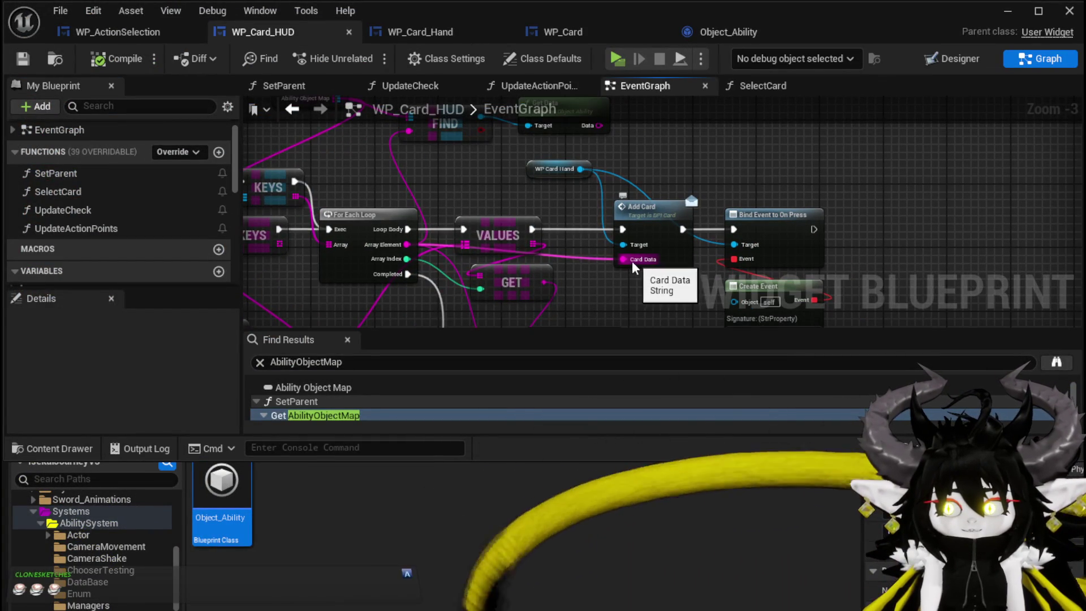
{"action": "left_click_drag", "start_coordinate": [431, 184], "coordinate": [431, 222]}
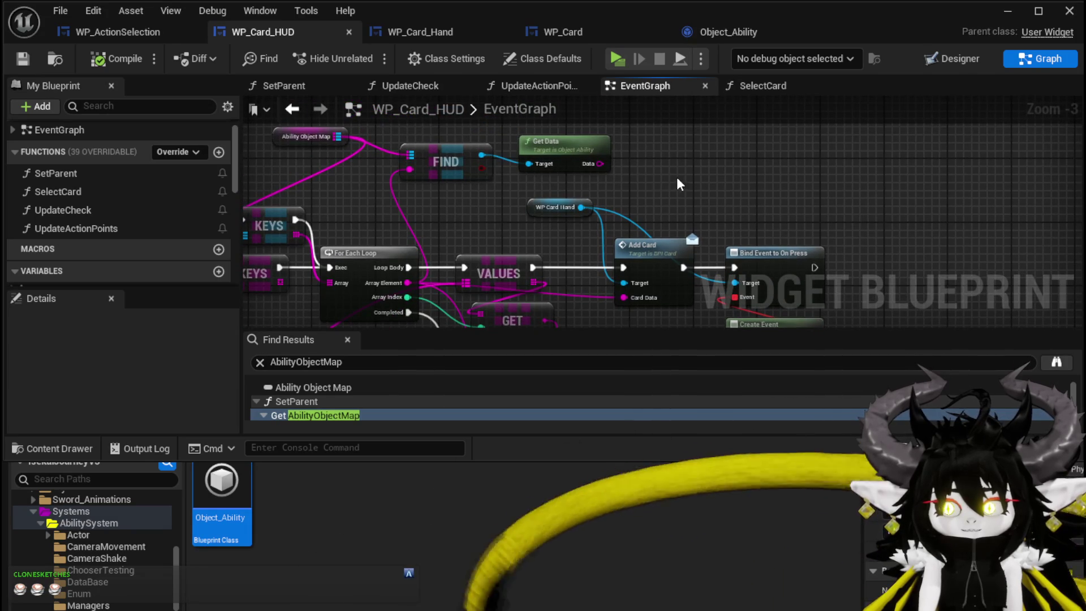
{"action": "left_click_drag", "start_coordinate": [726, 190], "coordinate": [710, 186]}
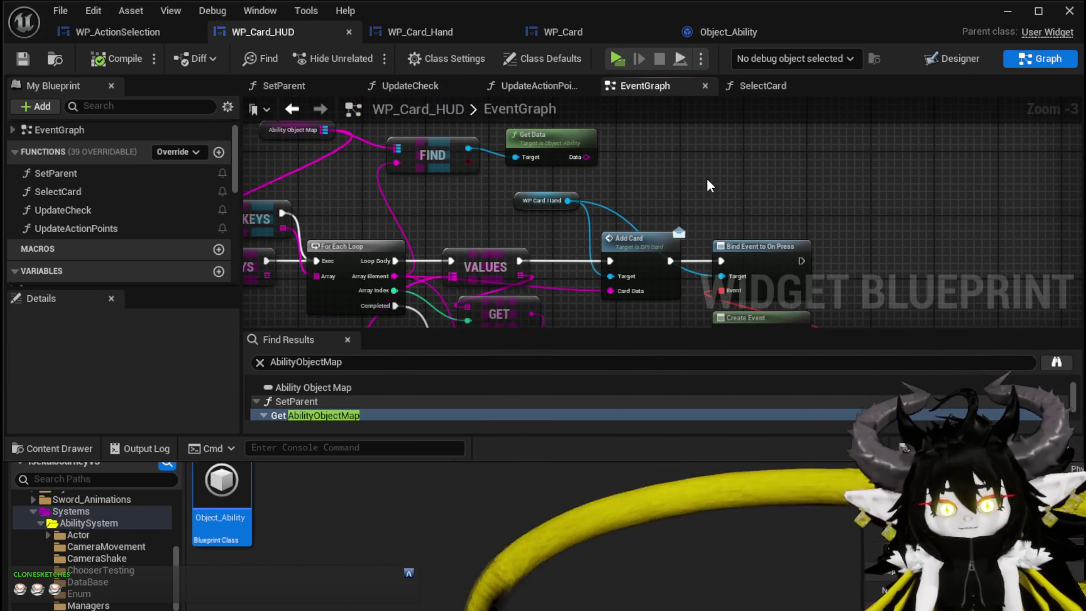
Step: Connect Get Data's Data output to Add Card's Card Data, then open SelectCard
{"action": "mouse_move", "coordinate": [615, 184]}
{"action": "left_mouse_down"}
{"action": "mouse_move", "coordinate": [546, 207]}
{"action": "mouse_move", "coordinate": [597, 184]}
{"action": "left_mouse_up"}
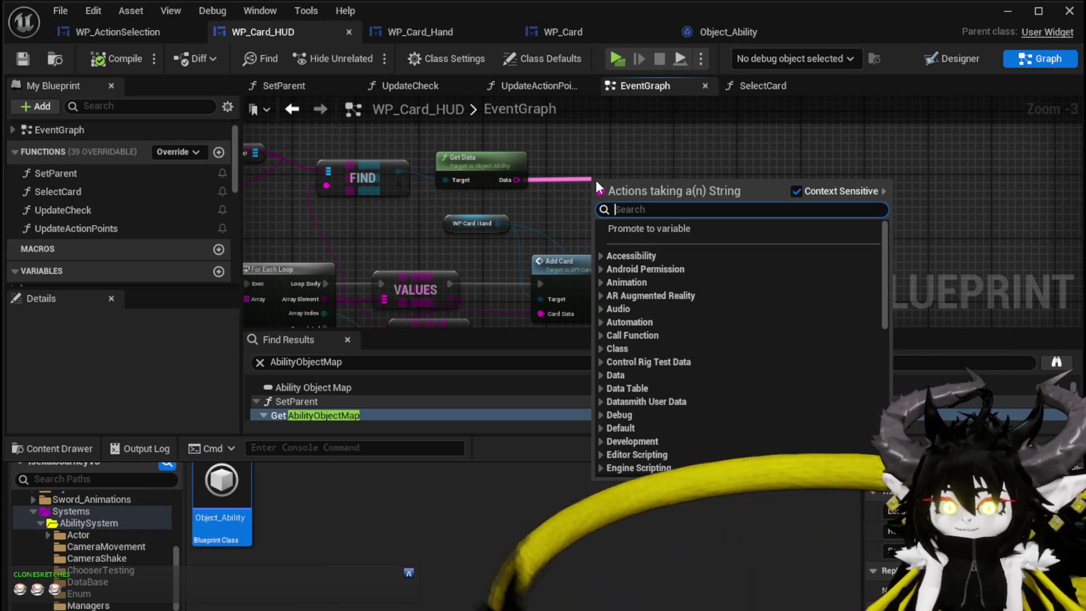
{"action": "left_click", "coordinate": [566, 155]}
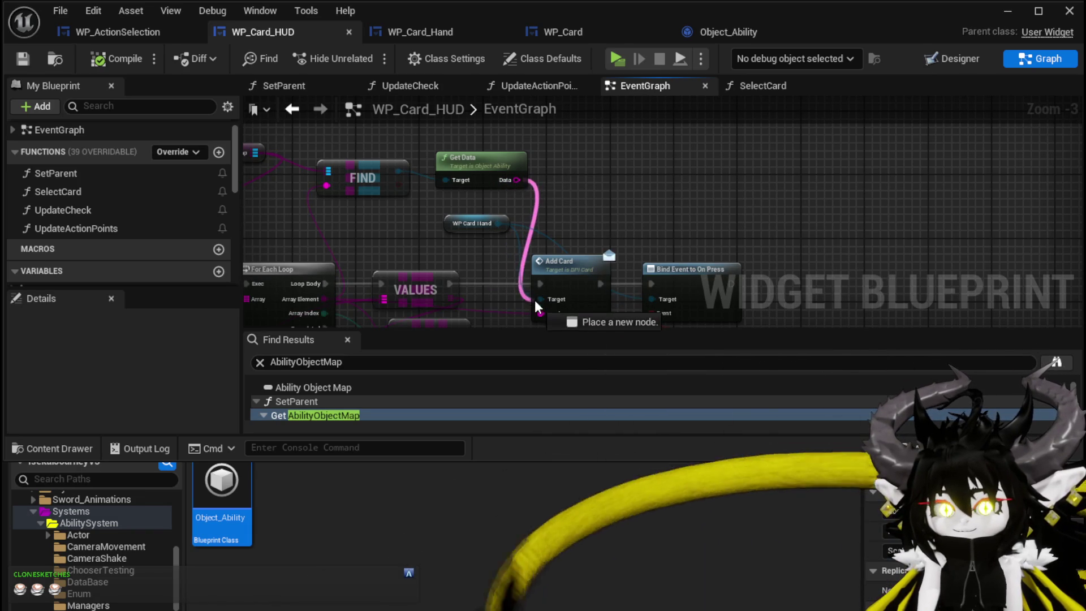
{"action": "left_click_drag", "start_coordinate": [535, 300], "coordinate": [545, 305]}
{"action": "left_click_drag", "start_coordinate": [509, 226], "coordinate": [530, 255]}
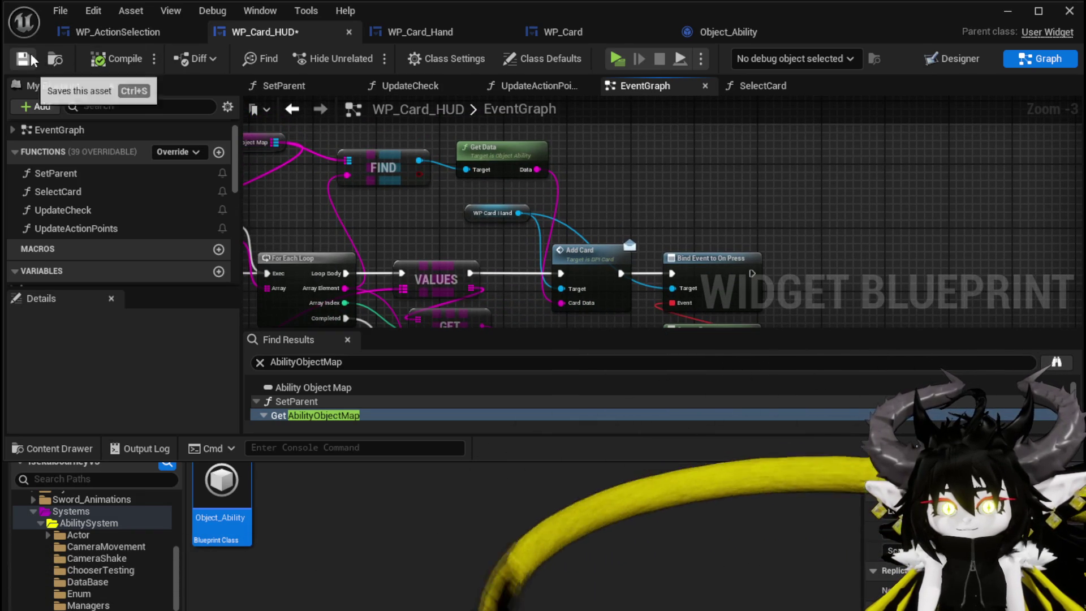
{"action": "double_click", "coordinate": [77, 193]}
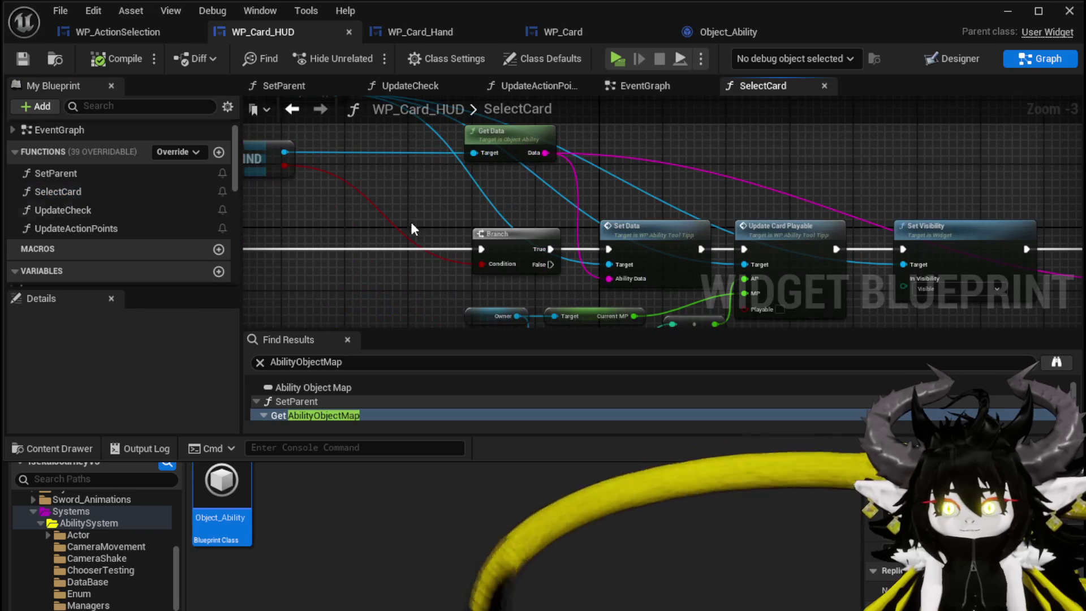
Step: Add a Parse Into Array node on SelectCard's Card Data with delimiter ','
{"action": "mouse_move", "coordinate": [504, 281]}
{"action": "left_mouse_down"}
{"action": "mouse_move", "coordinate": [505, 272]}
{"action": "mouse_move", "coordinate": [502, 314]}
{"action": "left_mouse_up"}
{"action": "type", "text": "Parse"}
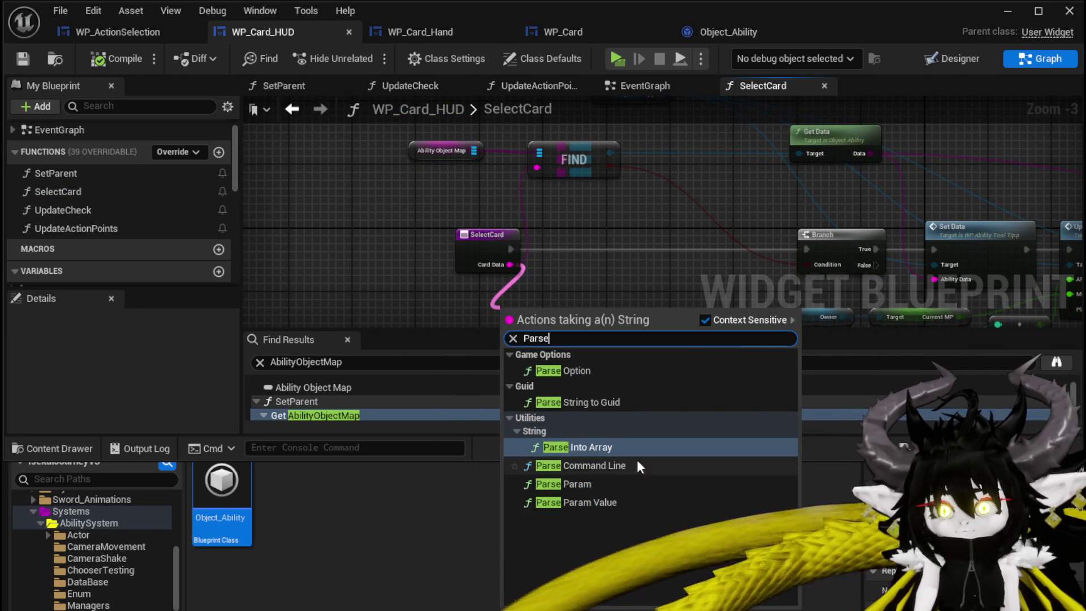
{"action": "key", "text": "Return"}
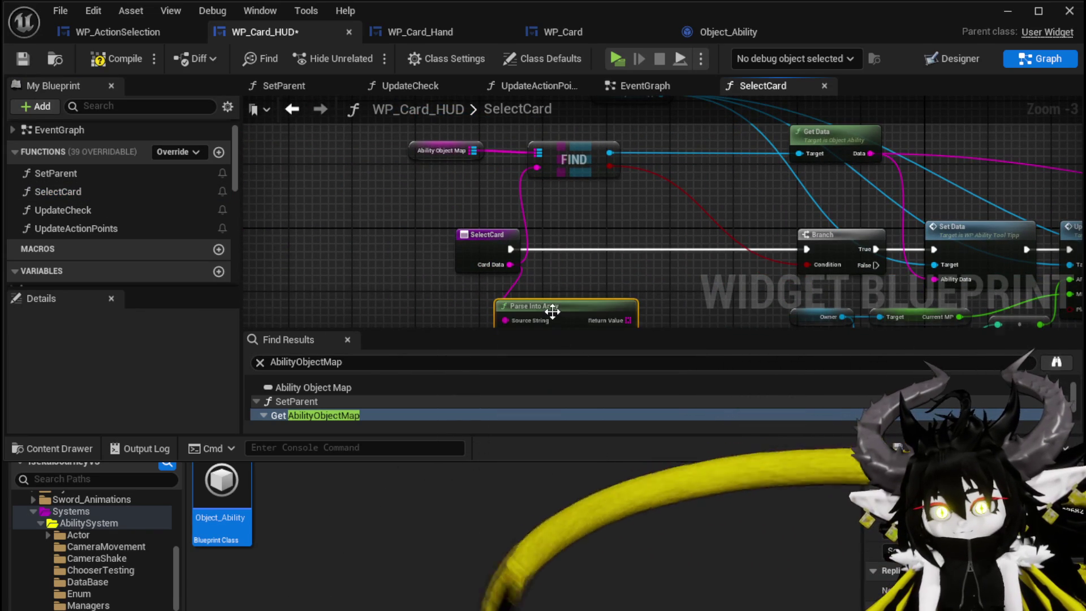
{"action": "left_click_drag", "start_coordinate": [553, 311], "coordinate": [481, 298]}
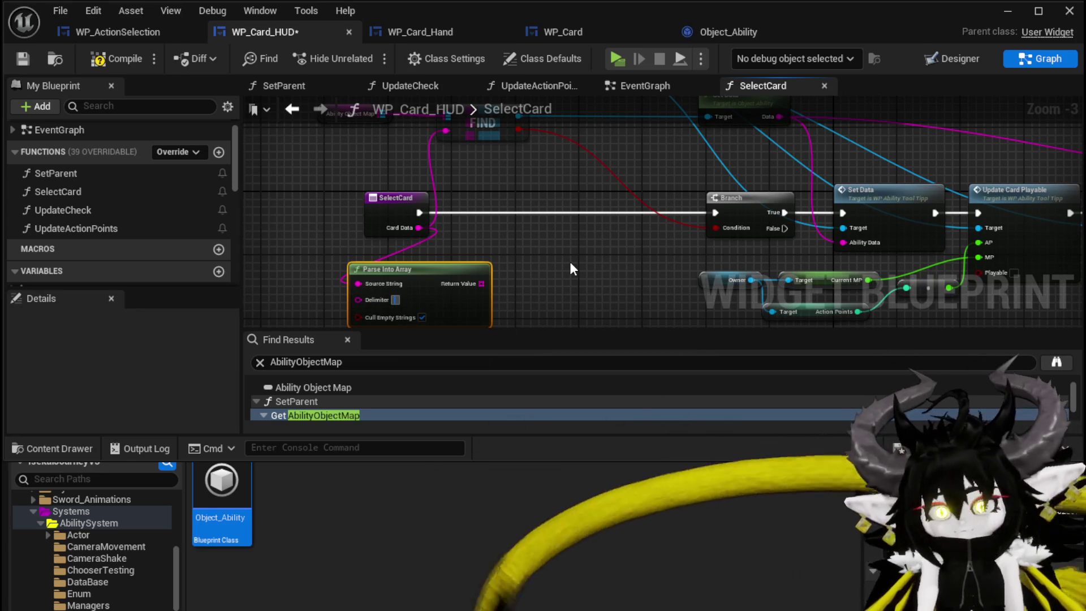
{"action": "type", "text": ","}
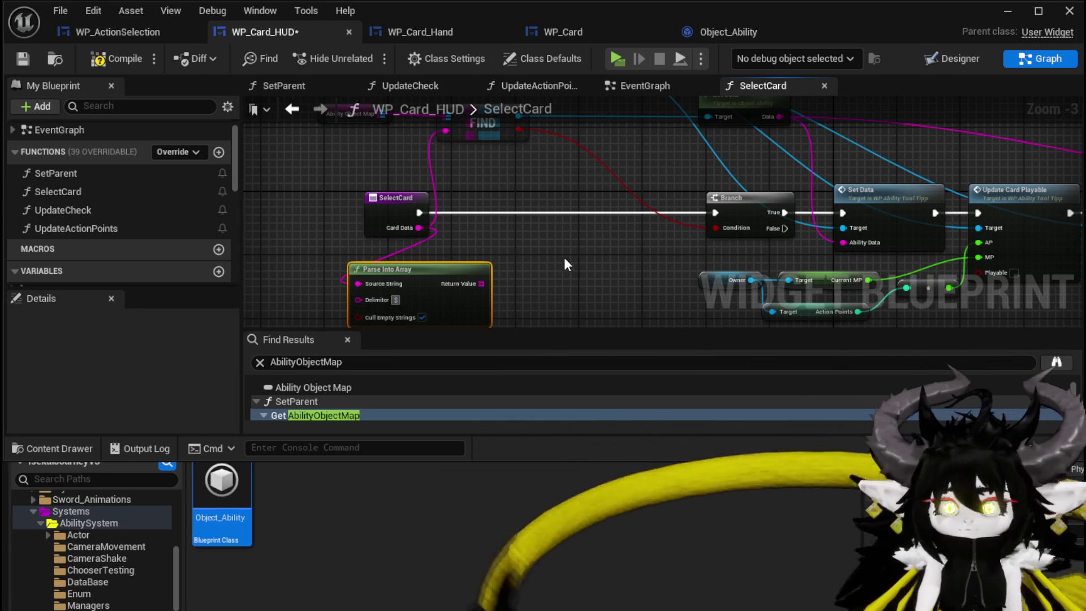
Step: Take GET index 1 of the parsed array and turn off Cull Empty Strings
{"action": "left_click_drag", "start_coordinate": [482, 281], "coordinate": [508, 240]}
{"action": "type", "text": "get"}
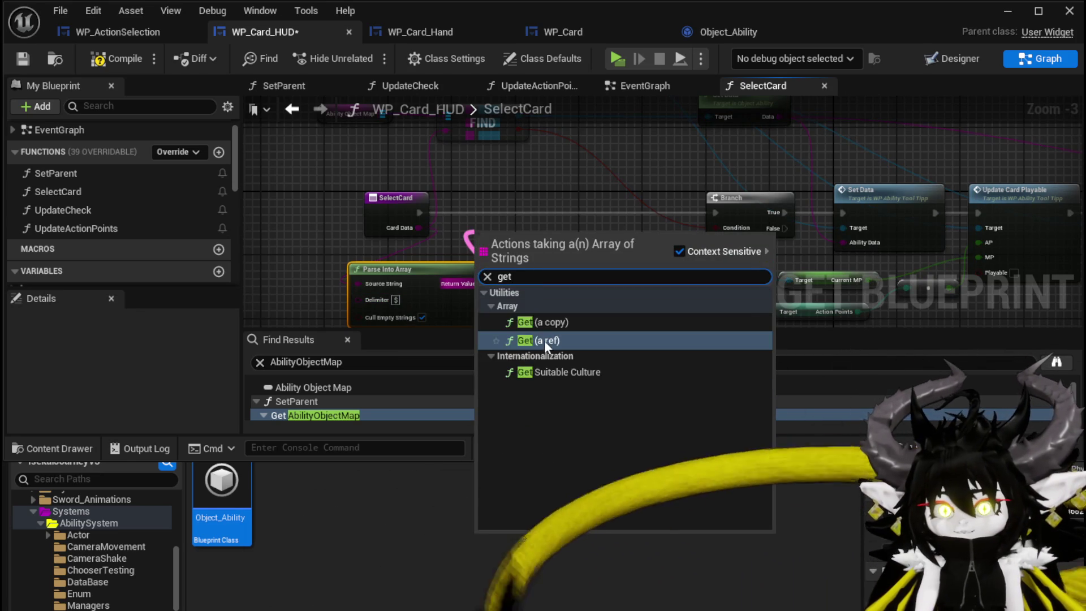
{"action": "left_click", "coordinate": [544, 341]}
{"action": "left_click", "coordinate": [490, 256]}
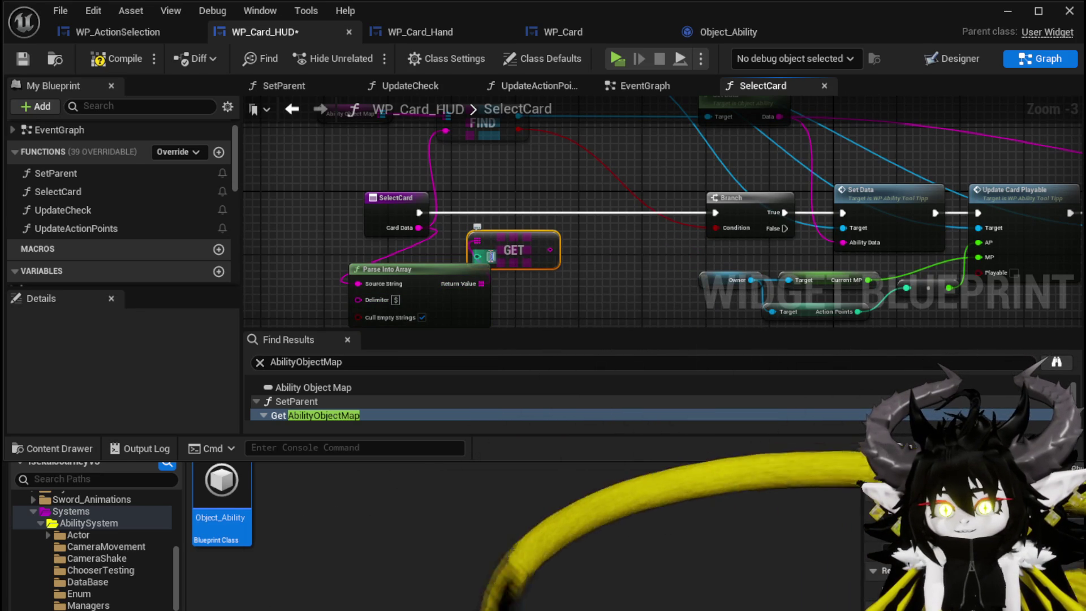
{"action": "type", "text": "1"}
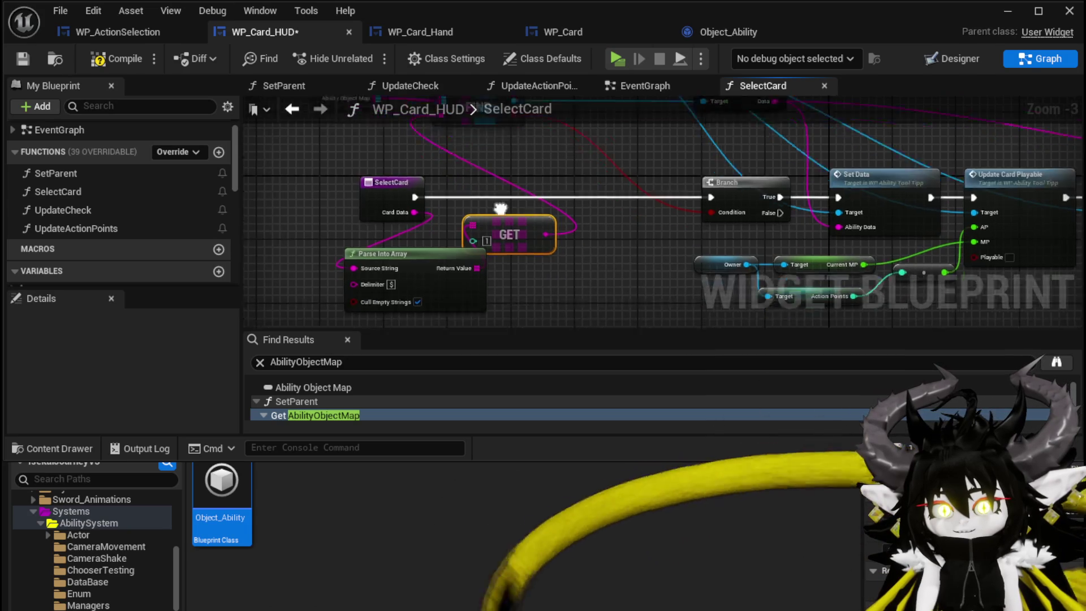
{"action": "left_click", "coordinate": [408, 257]}
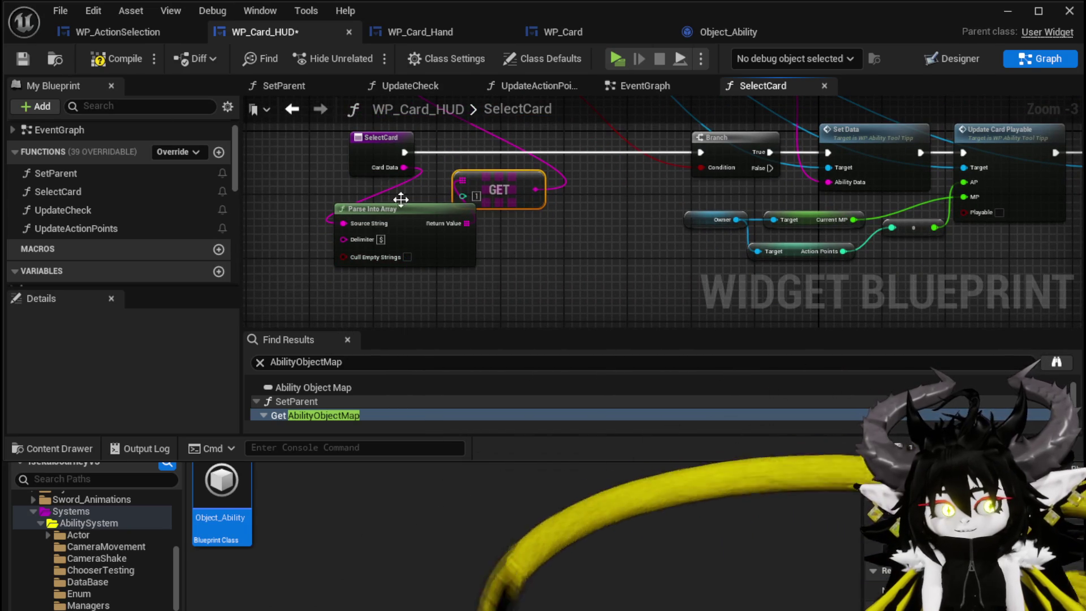
{"action": "left_click_drag", "start_coordinate": [491, 190], "coordinate": [463, 243]}
{"action": "left_click_drag", "start_coordinate": [538, 241], "coordinate": [552, 238]}
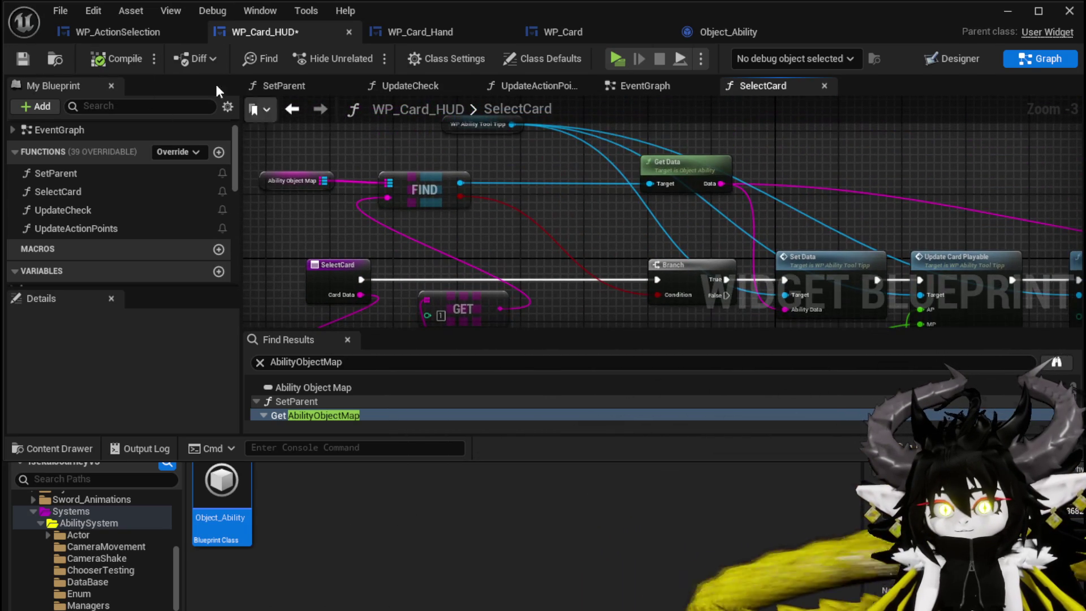
{"action": "left_click", "coordinate": [1009, 12]}
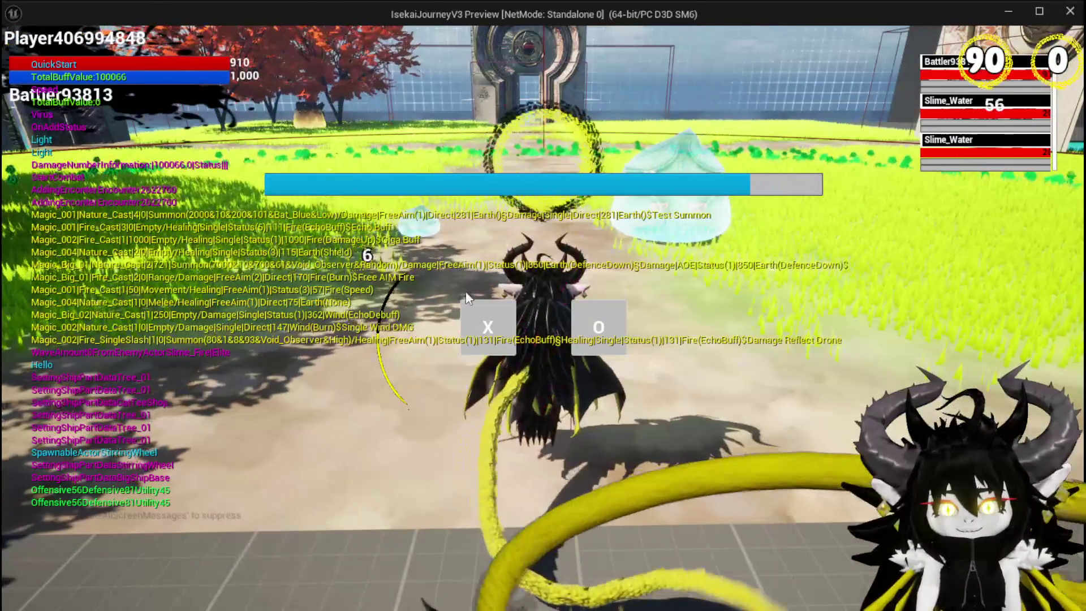
Step: Start the battle turn, play the Single Wind DMG card on Slime_Water, and stop the preview
{"action": "left_click", "coordinate": [486, 317]}
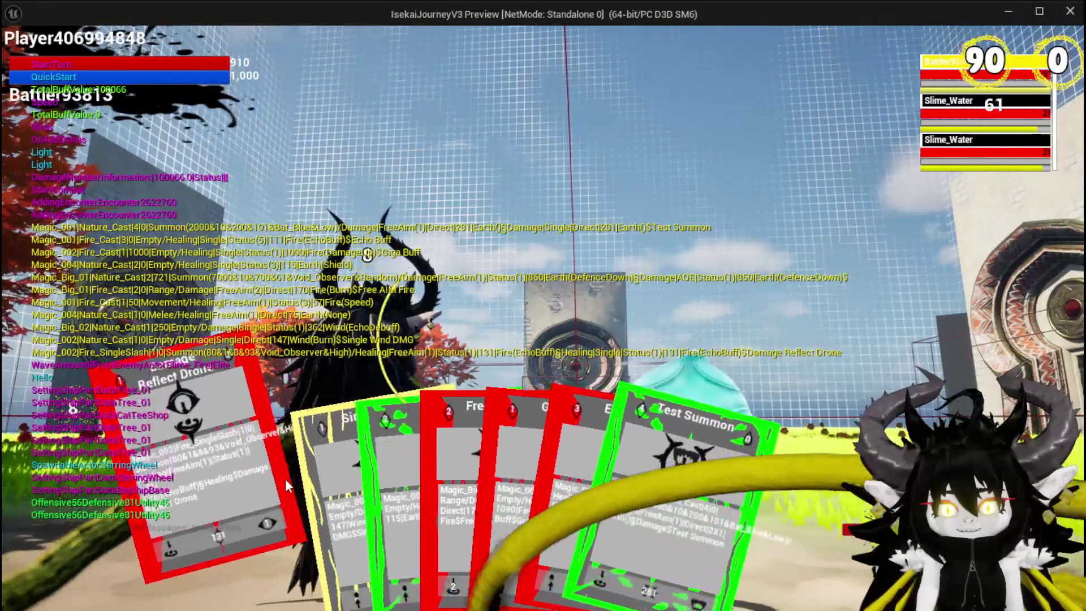
{"action": "left_click", "coordinate": [283, 474]}
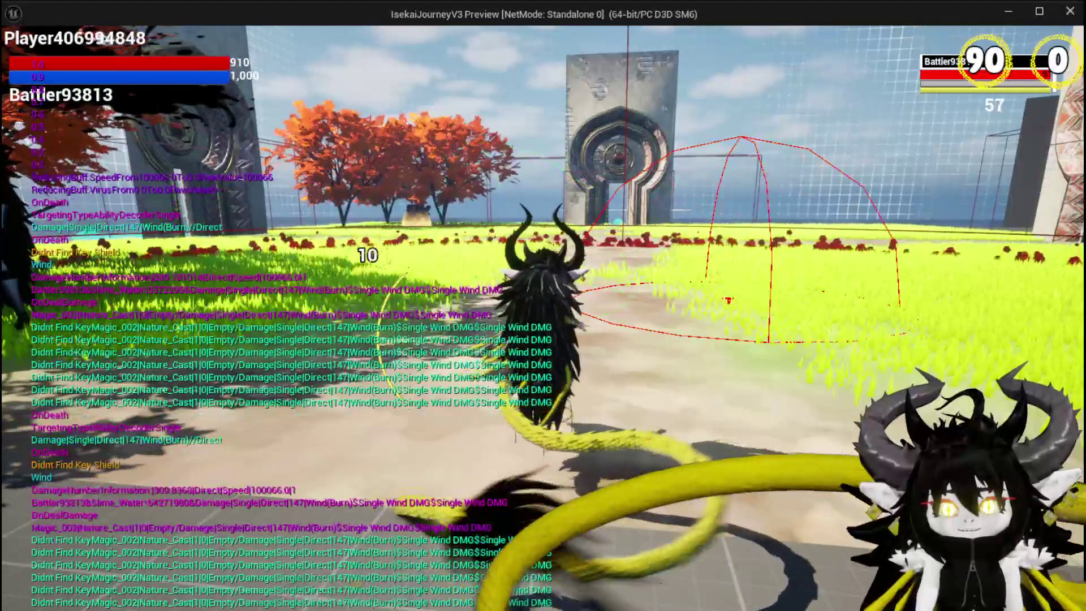
{"action": "key", "text": "Escape"}
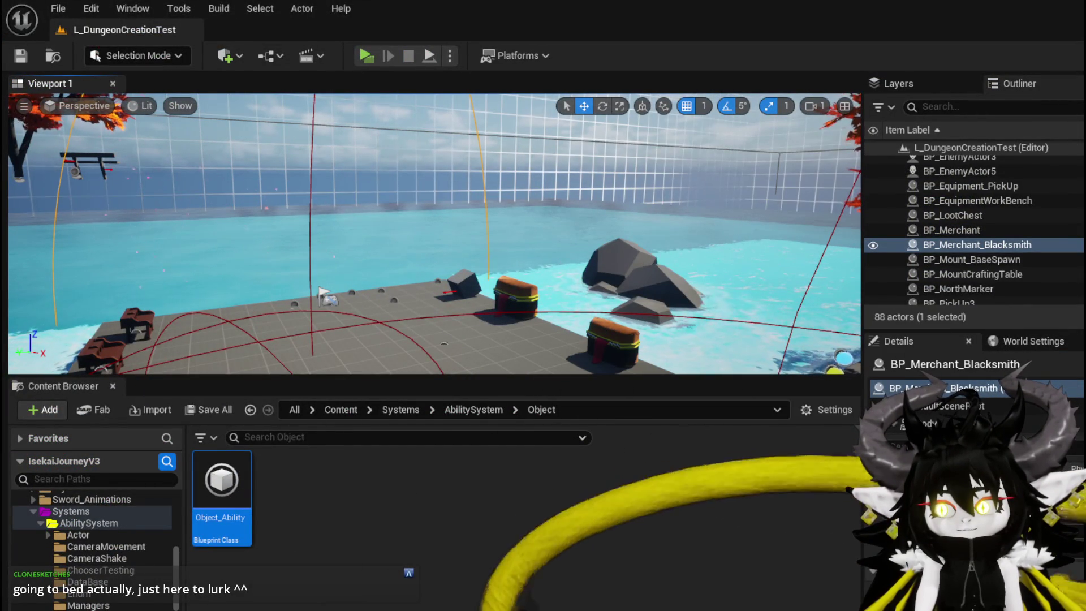
Step: Review the Set Data and Call On Select Card nodes in SelectCard, then switch to WP_ActionSelection
{"action": "key", "text": "alt+Tab"}
{"action": "mouse_move", "coordinate": [576, 158]}
{"action": "left_mouse_down"}
{"action": "mouse_move", "coordinate": [581, 187]}
{"action": "mouse_move", "coordinate": [498, 226]}
{"action": "mouse_move", "coordinate": [342, 206]}
{"action": "mouse_move", "coordinate": [357, 208]}
{"action": "left_mouse_up"}
{"action": "scroll", "coordinate": [581, 187], "scroll_direction": "down", "scroll_amount": 1}
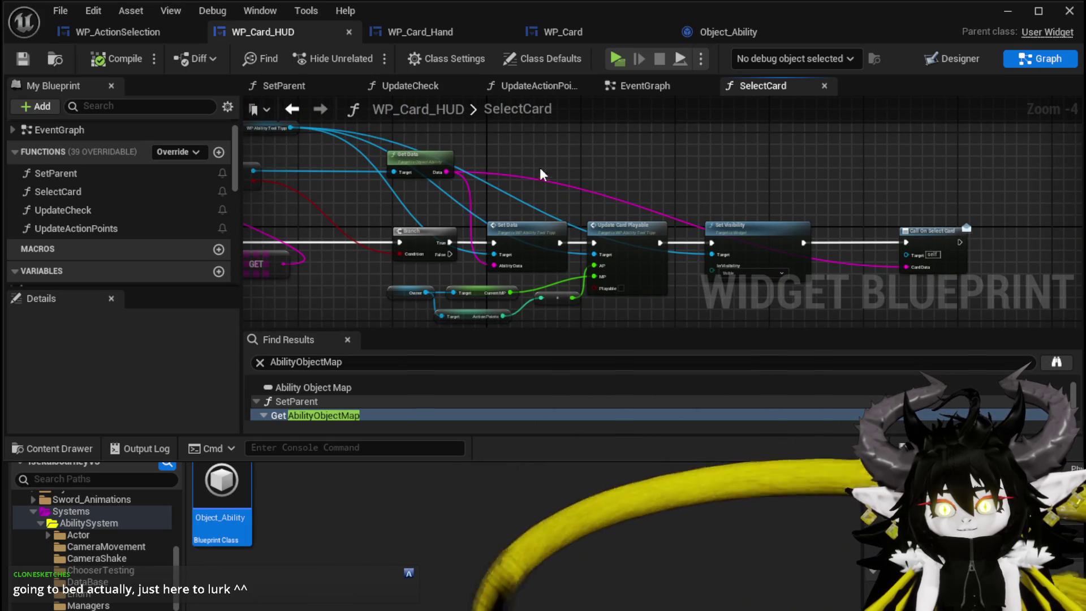
{"action": "left_click", "coordinate": [526, 238]}
{"action": "mouse_move", "coordinate": [593, 159]}
{"action": "left_mouse_down"}
{"action": "mouse_move", "coordinate": [678, 172]}
{"action": "mouse_move", "coordinate": [535, 154]}
{"action": "left_mouse_up"}
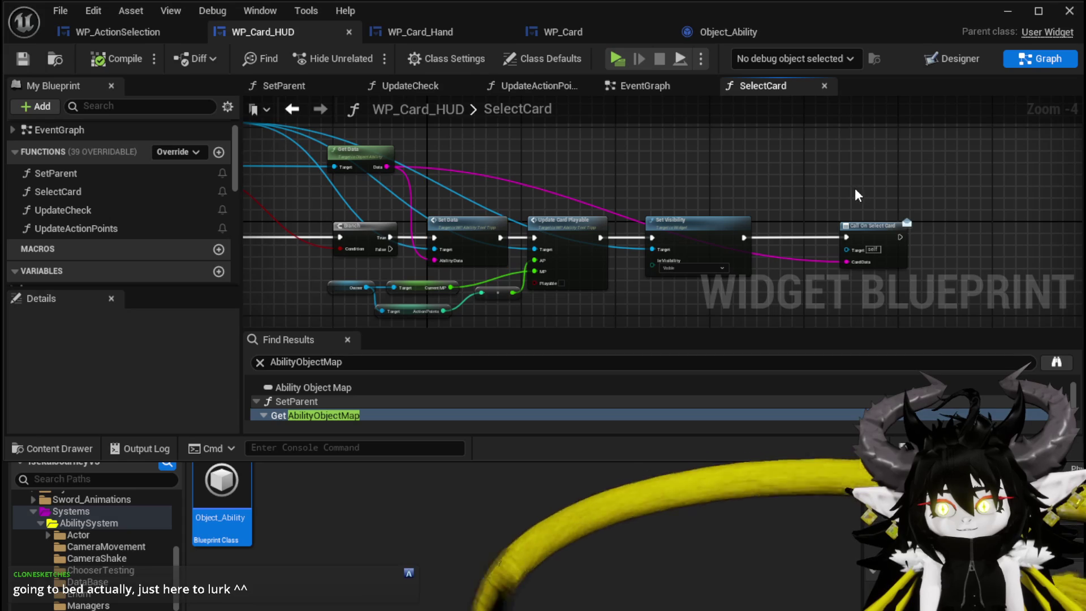
{"action": "left_click_drag", "start_coordinate": [830, 181], "coordinate": [940, 265]}
{"action": "left_click_drag", "start_coordinate": [694, 170], "coordinate": [884, 170]}
{"action": "left_click", "coordinate": [135, 31]}
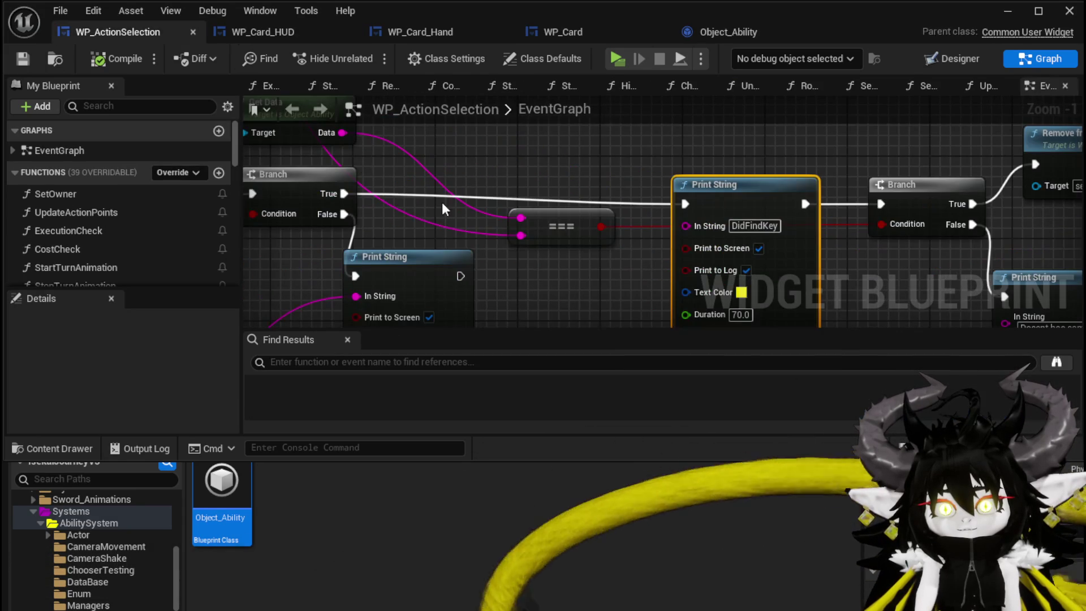
Step: Add a Parse Into Array node for Selected Ability, placed above the VALUES node
{"action": "scroll", "coordinate": [110, 218], "scroll_direction": "down", "scroll_amount": 2}
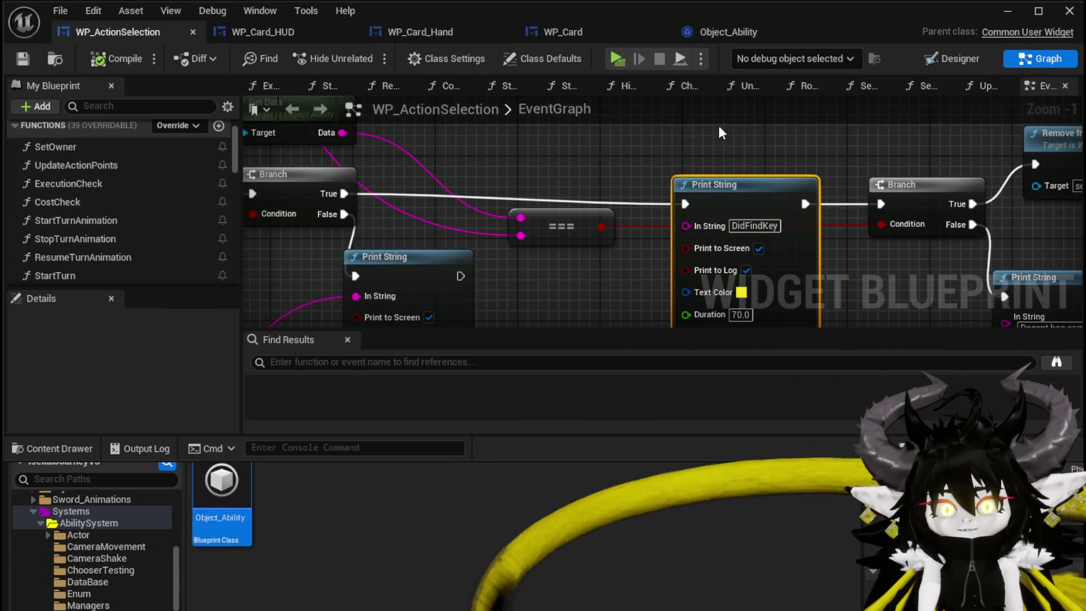
{"action": "scroll", "coordinate": [739, 189], "scroll_direction": "down", "scroll_amount": 4}
{"action": "scroll", "coordinate": [575, 229], "scroll_direction": "up", "scroll_amount": 2}
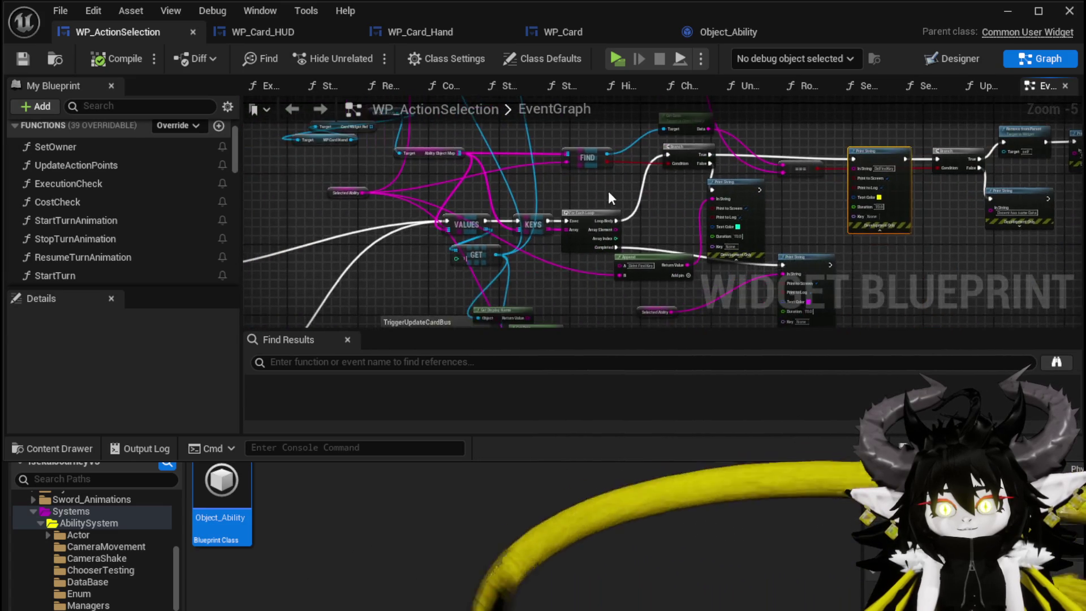
{"action": "left_click_drag", "start_coordinate": [583, 181], "coordinate": [778, 161]}
{"action": "left_click_drag", "start_coordinate": [407, 196], "coordinate": [334, 195]}
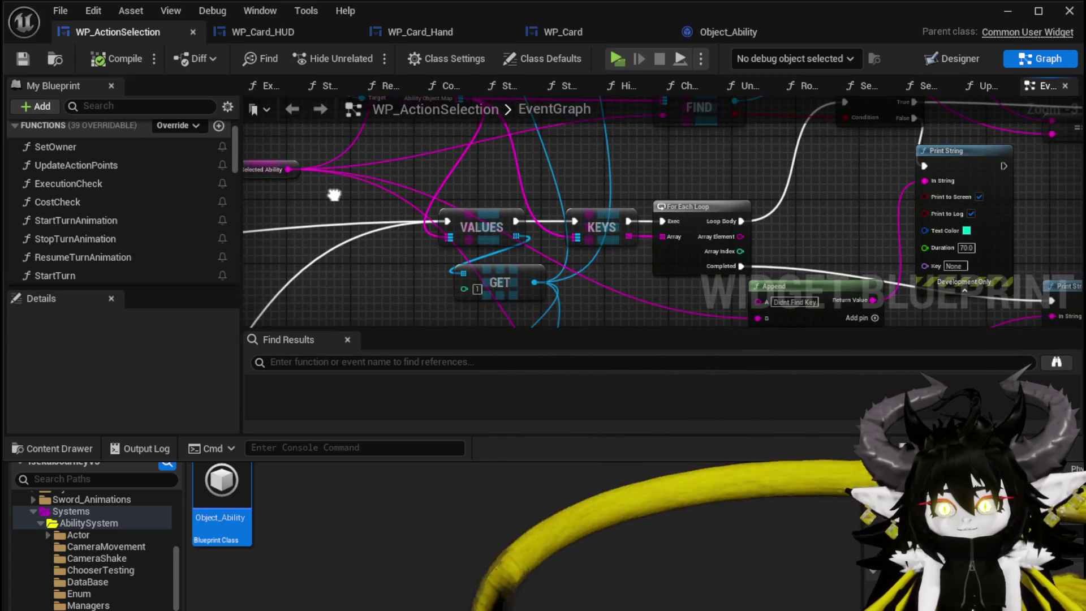
{"action": "scroll", "coordinate": [333, 195], "scroll_direction": "down", "scroll_amount": 2}
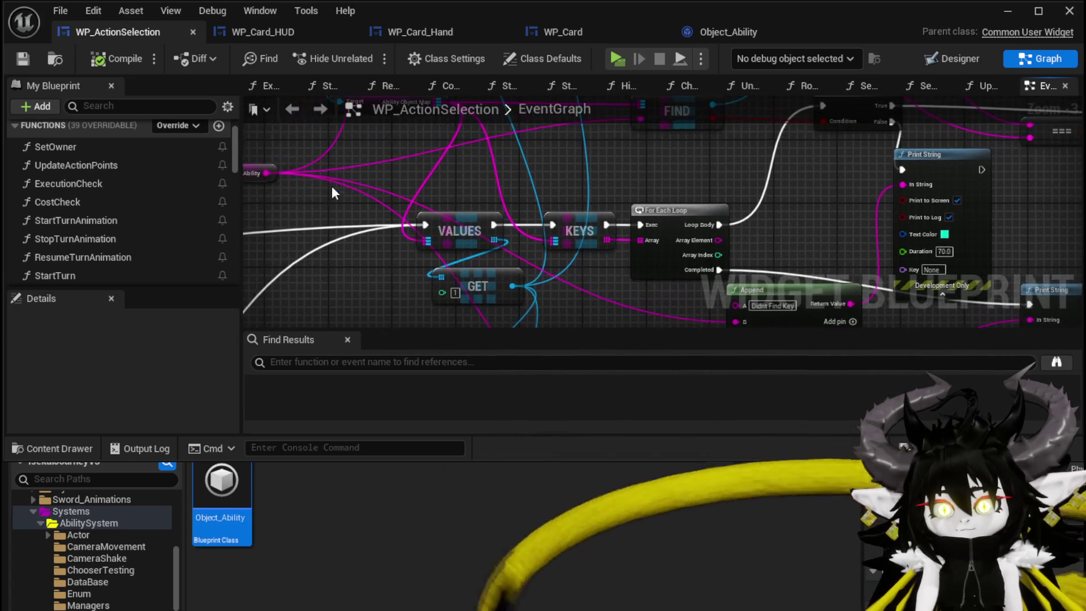
{"action": "scroll", "coordinate": [343, 208], "scroll_direction": "up", "scroll_amount": 2}
{"action": "mouse_move", "coordinate": [249, 192]}
{"action": "left_mouse_down"}
{"action": "mouse_move", "coordinate": [396, 194]}
{"action": "mouse_move", "coordinate": [414, 233]}
{"action": "left_mouse_up"}
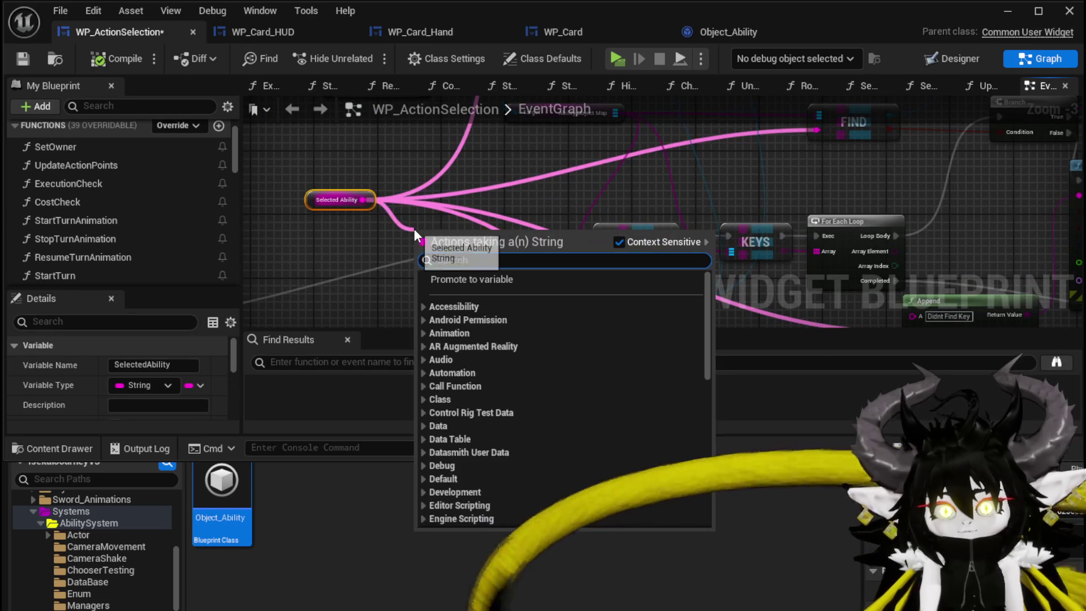
{"action": "type", "text": "parse"}
{"action": "key", "text": "Return"}
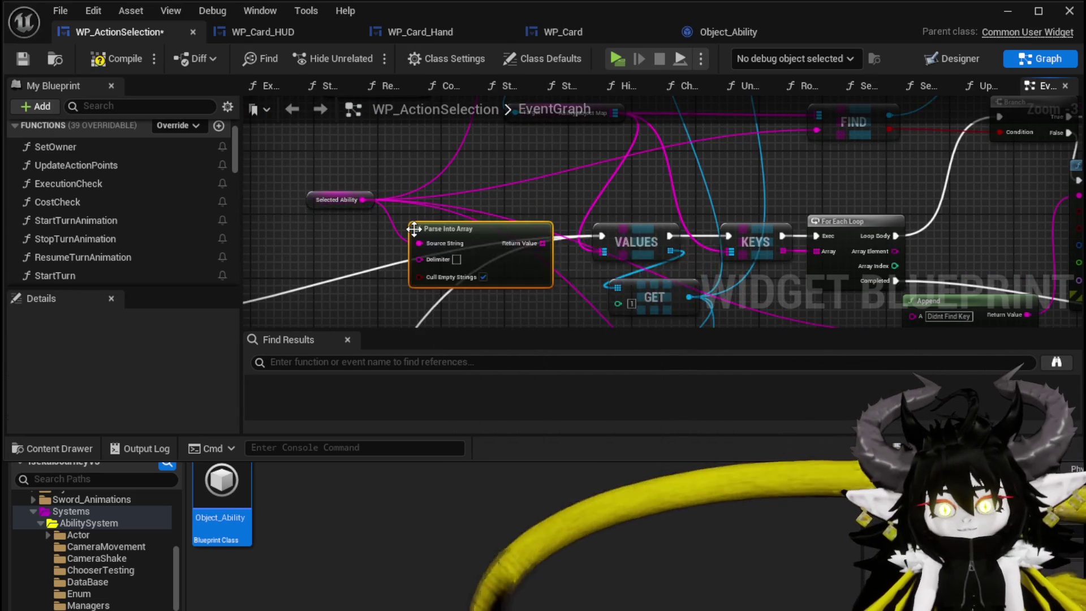
{"action": "left_click_drag", "start_coordinate": [414, 229], "coordinate": [414, 157]}
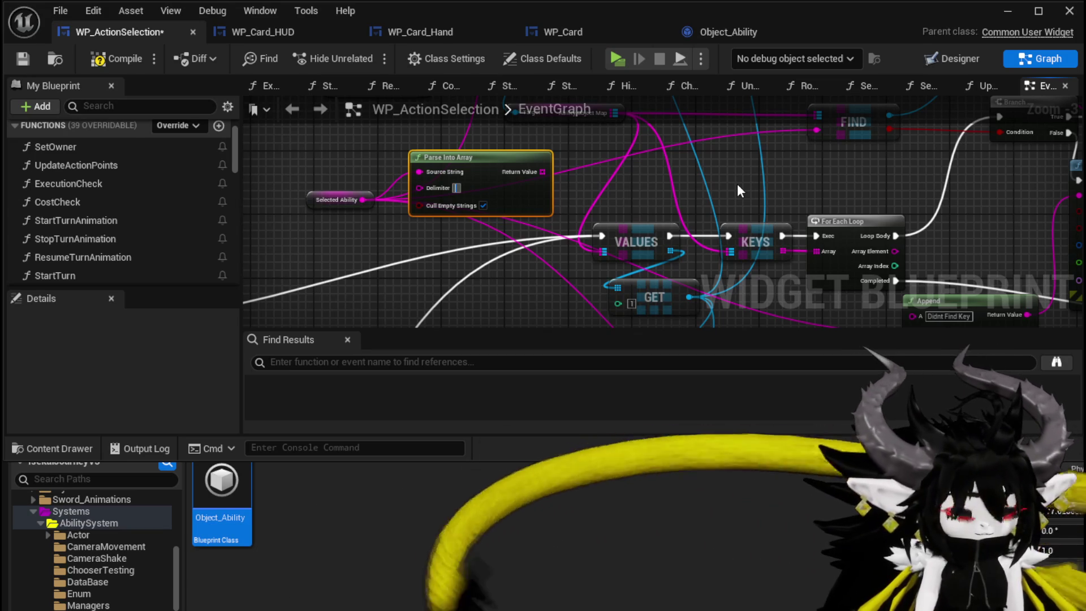
Step: Take a GET element from the parsed array and wire it into FIND's key
{"action": "left_click_drag", "start_coordinate": [737, 184], "coordinate": [699, 256]}
{"action": "key", "text": "ctrl+v"}
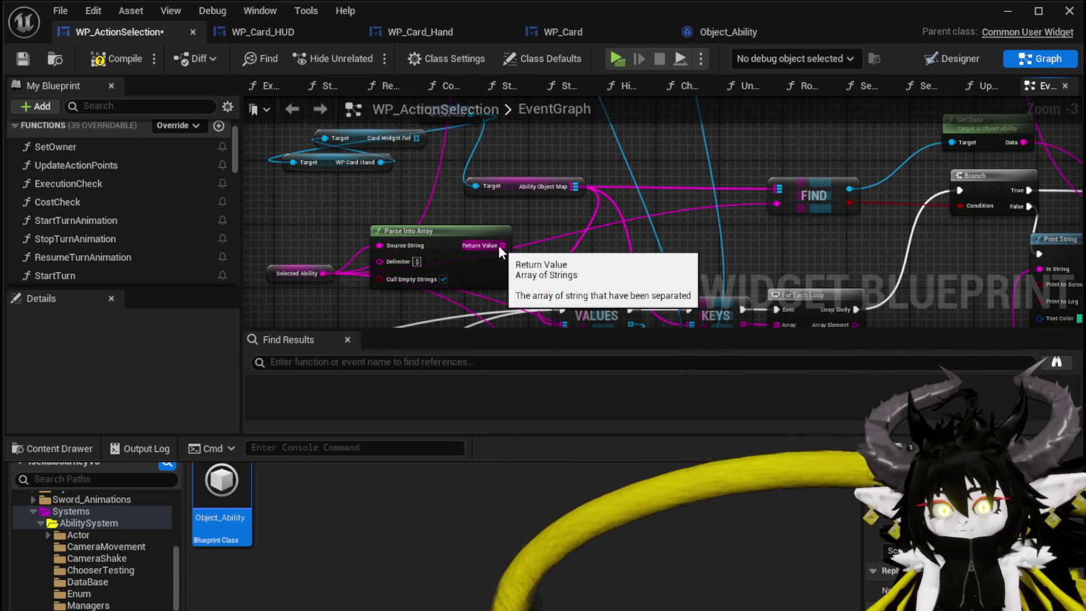
{"action": "left_click_drag", "start_coordinate": [502, 245], "coordinate": [549, 222]}
{"action": "type", "text": "get"}
{"action": "left_click", "coordinate": [626, 330]}
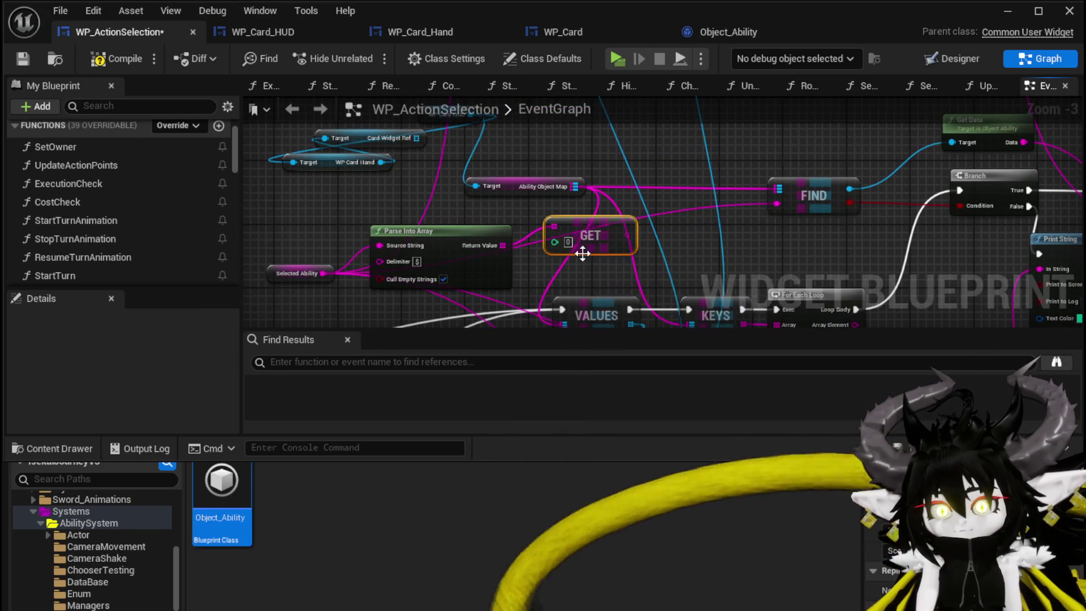
{"action": "mouse_move", "coordinate": [633, 242]}
{"action": "left_mouse_down"}
{"action": "mouse_move", "coordinate": [777, 203]}
{"action": "mouse_move", "coordinate": [645, 203]}
{"action": "mouse_move", "coordinate": [543, 162]}
{"action": "mouse_move", "coordinate": [435, 213]}
{"action": "mouse_move", "coordinate": [663, 212]}
{"action": "mouse_move", "coordinate": [477, 215]}
{"action": "mouse_move", "coordinate": [448, 204]}
{"action": "mouse_move", "coordinate": [249, 224]}
{"action": "left_mouse_up"}
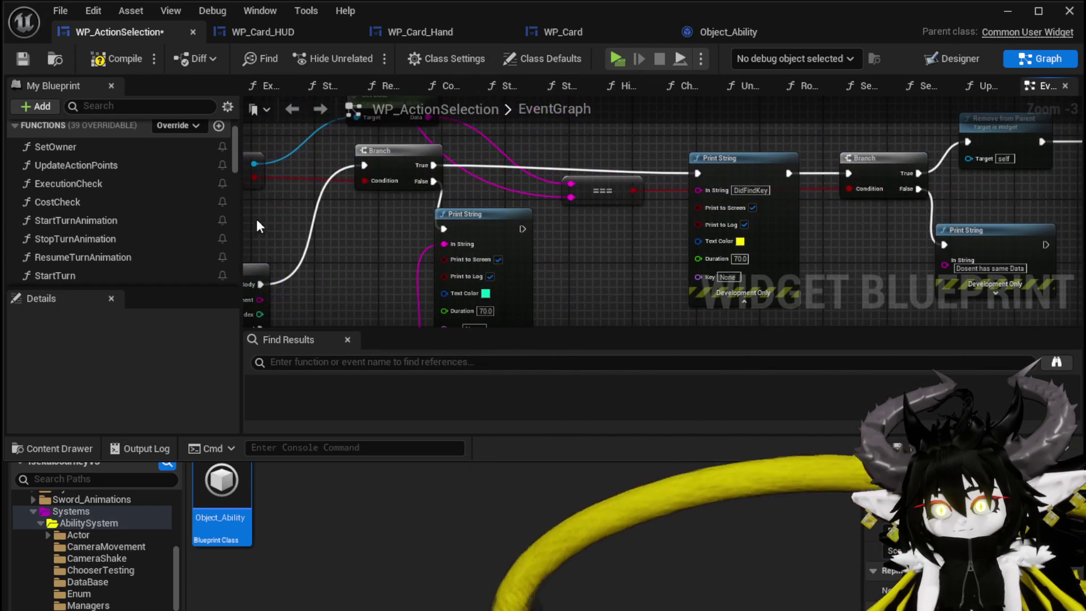
Step: Compile and save WP_ActionSelection with purple DidFindKey text, then start a play-test from the level
{"action": "left_click", "coordinate": [114, 56]}
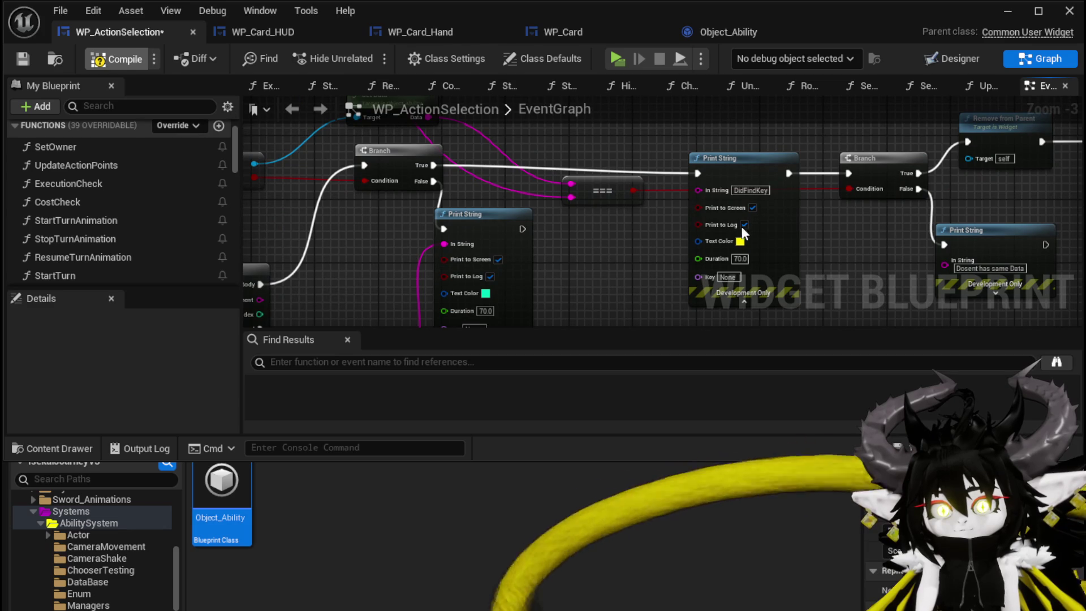
{"action": "left_click", "coordinate": [28, 60]}
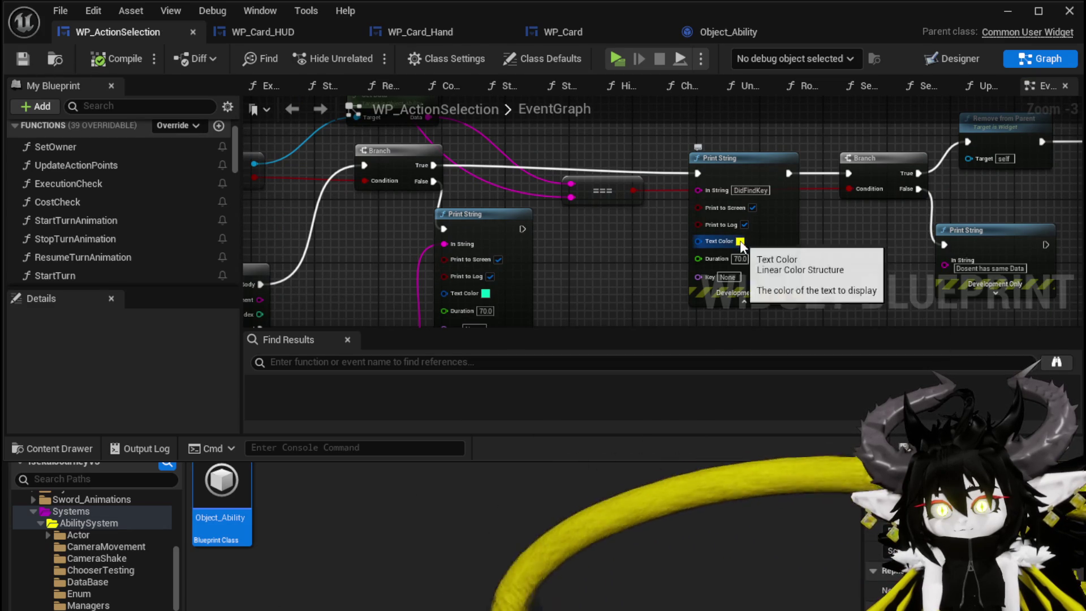
{"action": "left_click", "coordinate": [740, 242]}
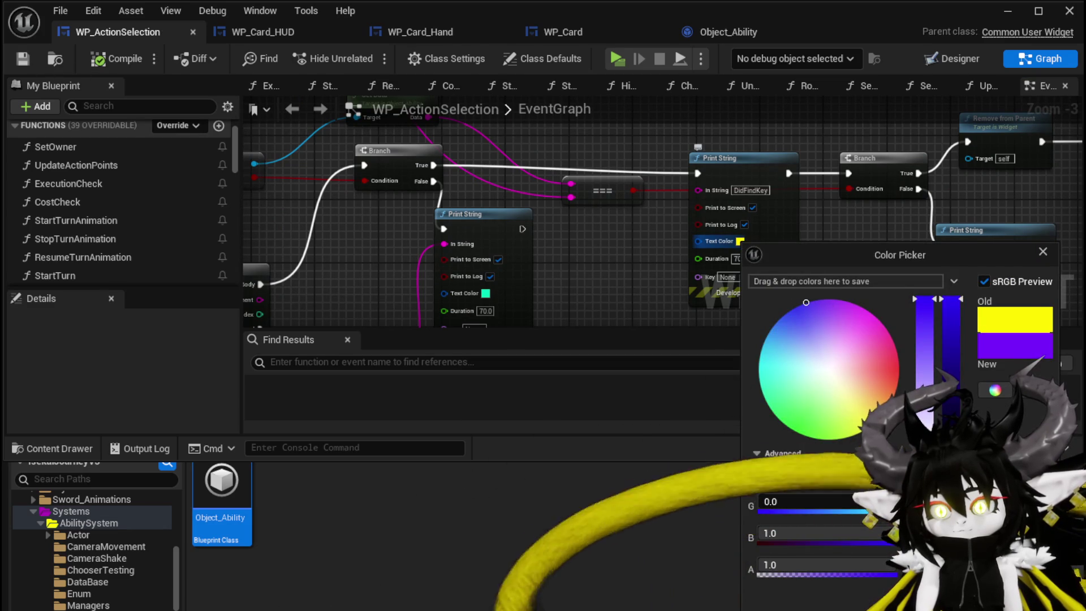
{"action": "left_click", "coordinate": [638, 415]}
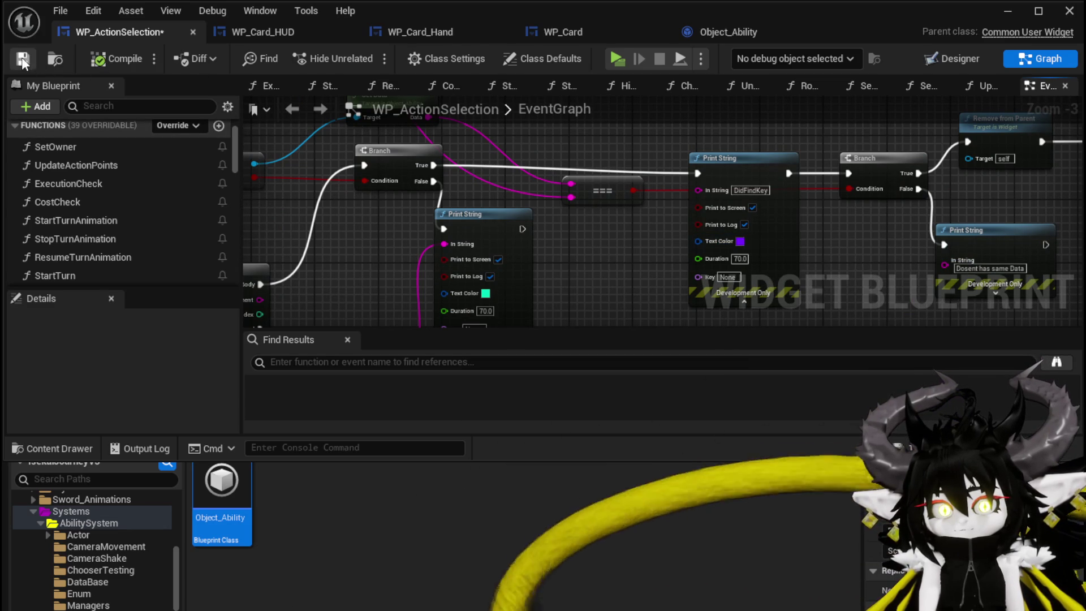
{"action": "left_click", "coordinate": [1069, 11]}
{"action": "left_click", "coordinate": [365, 55]}
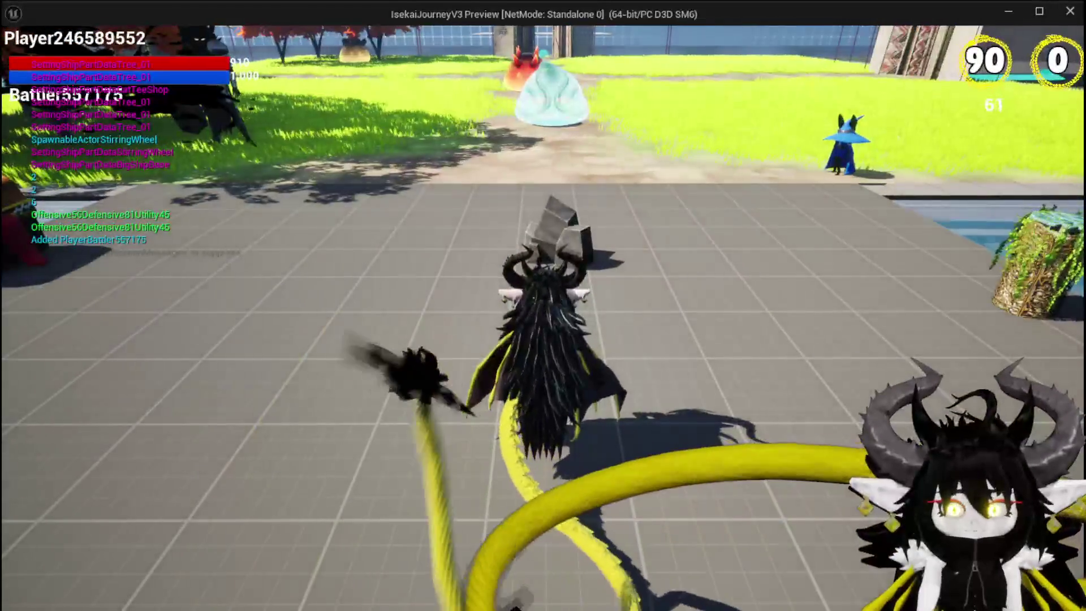
Step: Walk the character into the water slime to start a battle and dismiss the start prompt
{"action": "key", "text": "w"}
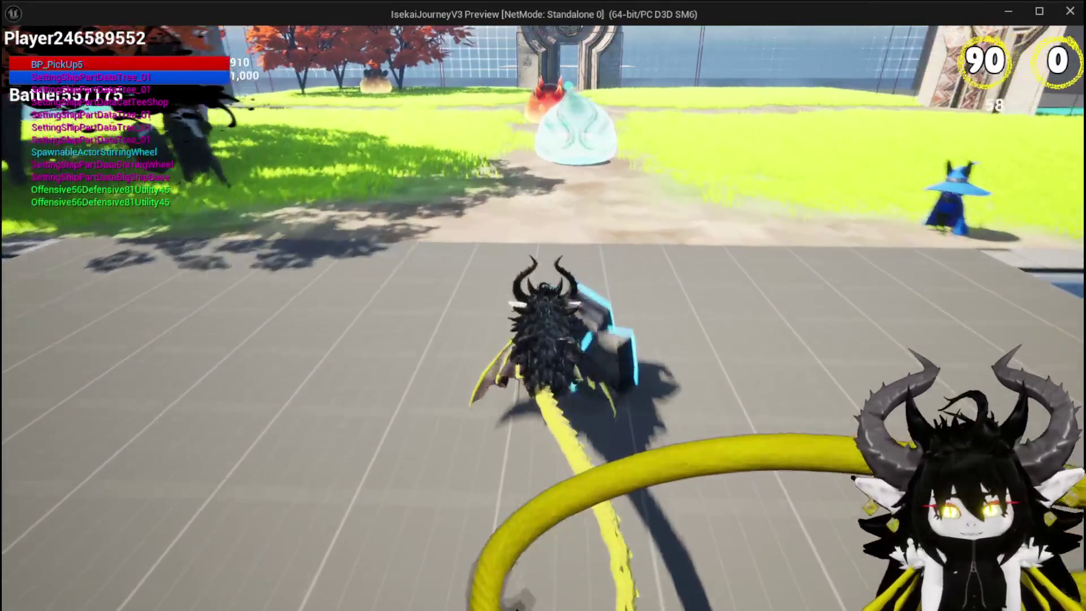
{"action": "key", "text": "w"}
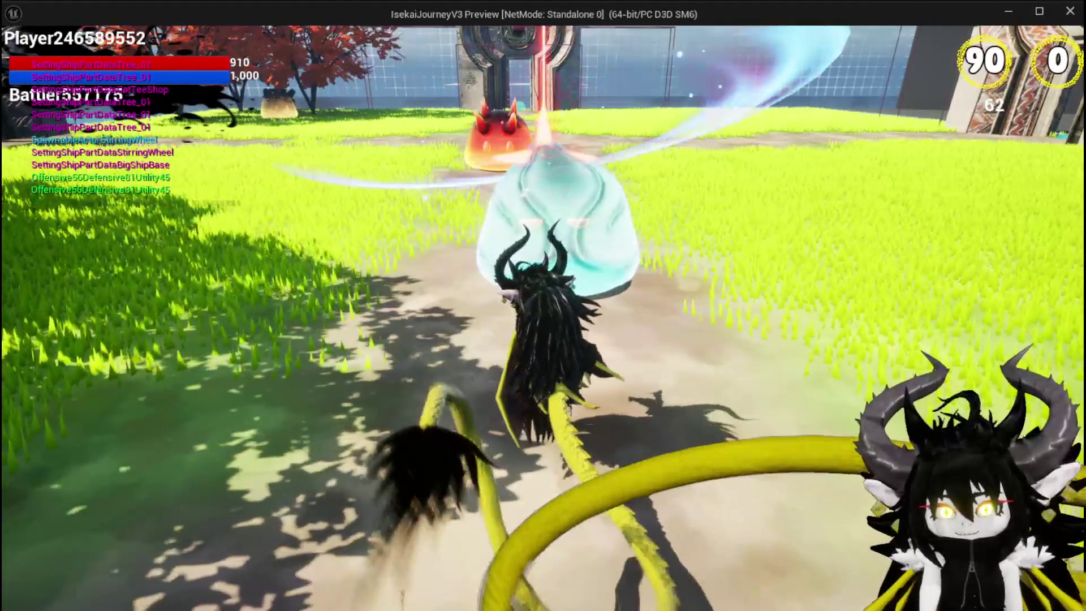
{"action": "key", "text": "w"}
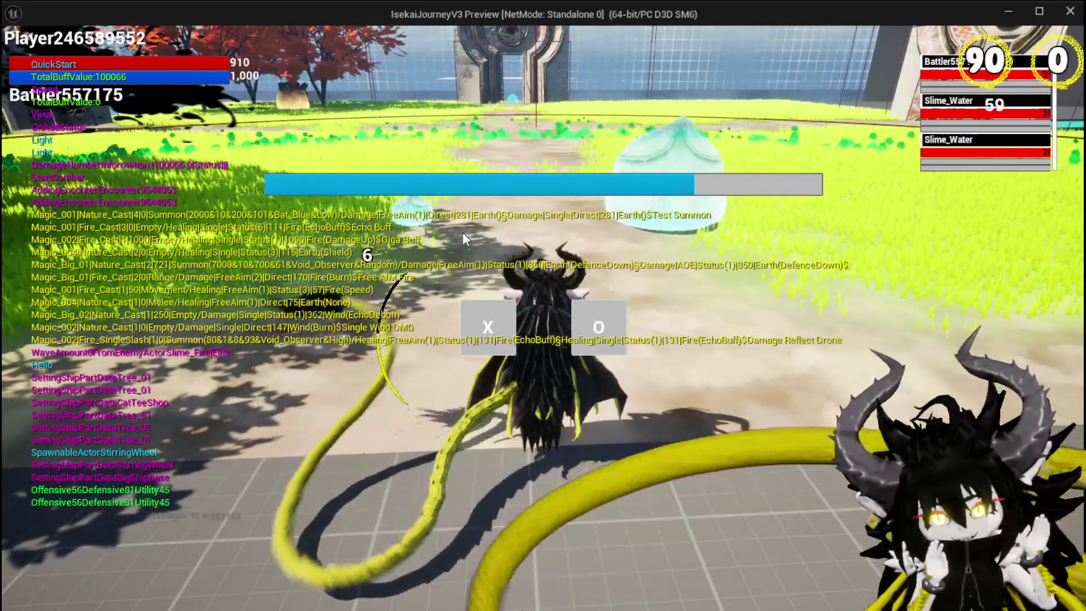
{"action": "left_click", "coordinate": [470, 338]}
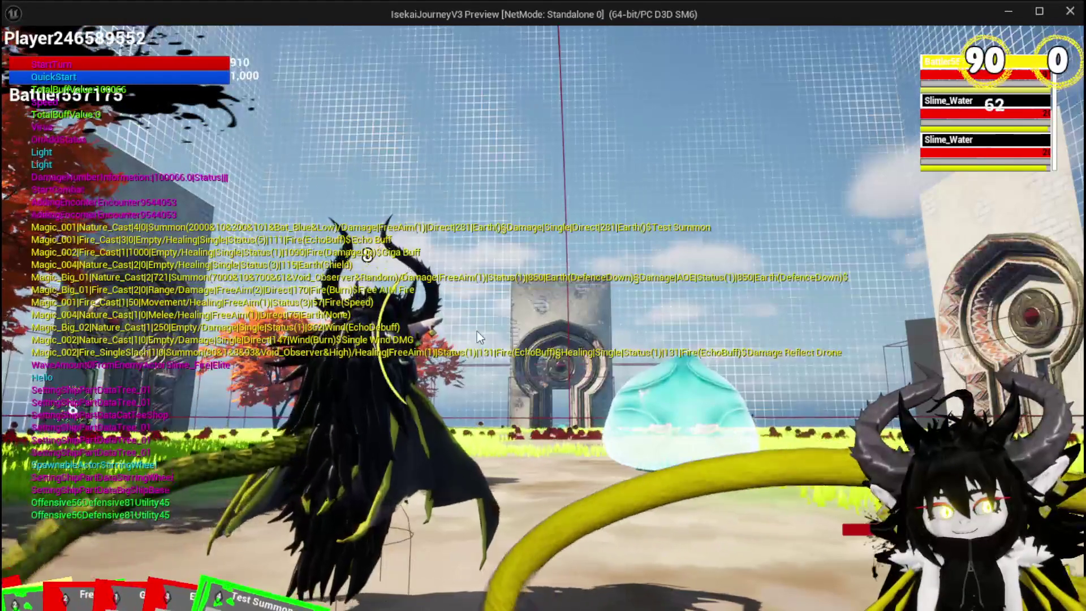
Step: Cast the Single Wind DMG card on a Slime_Water, dealing 310 damage
{"action": "mouse_move", "coordinate": [196, 515]}
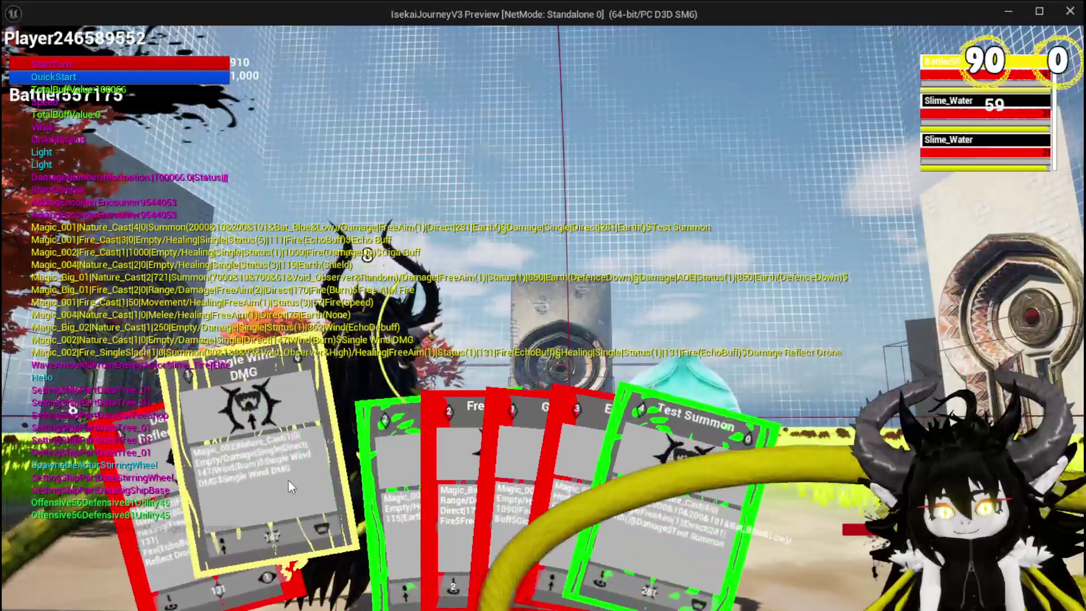
{"action": "left_click", "coordinate": [298, 483]}
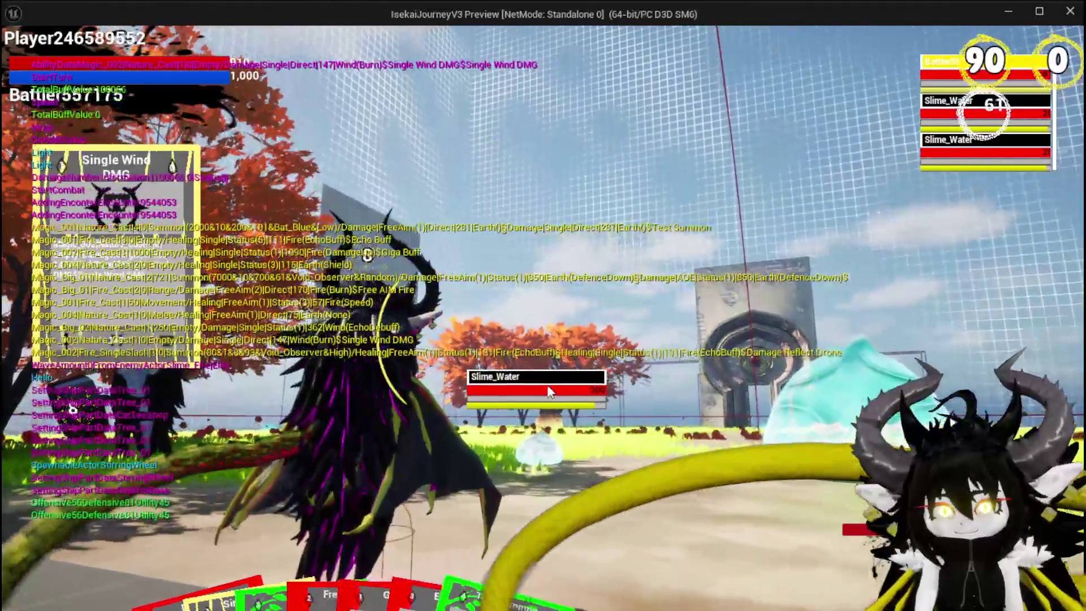
{"action": "left_click", "coordinate": [548, 391]}
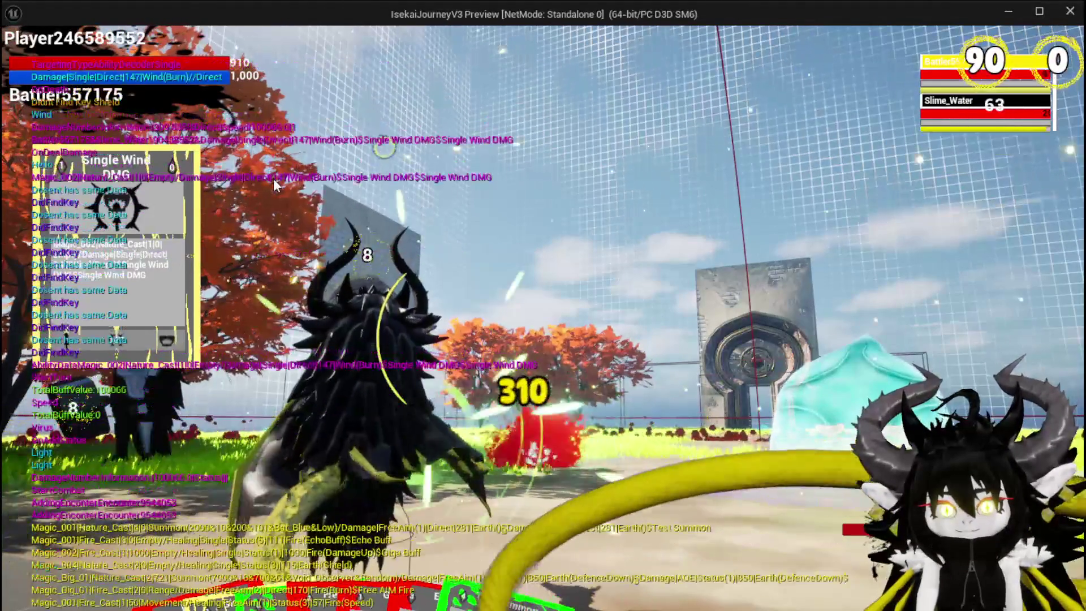
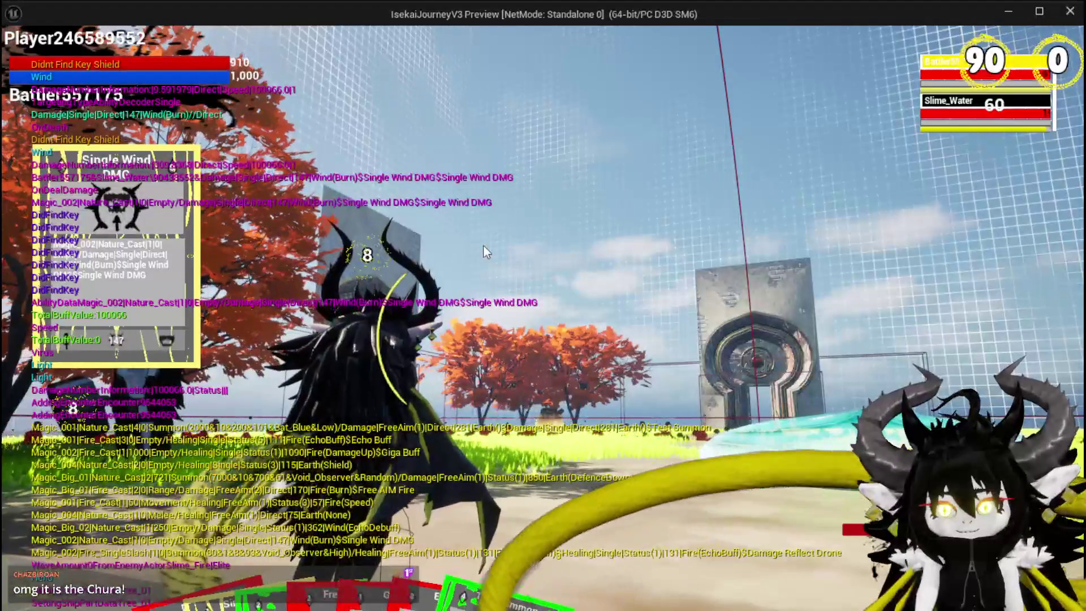
Step: Switch the combat target to Slime_Water in the game preview, then return to the editor
{"action": "key", "text": "e"}
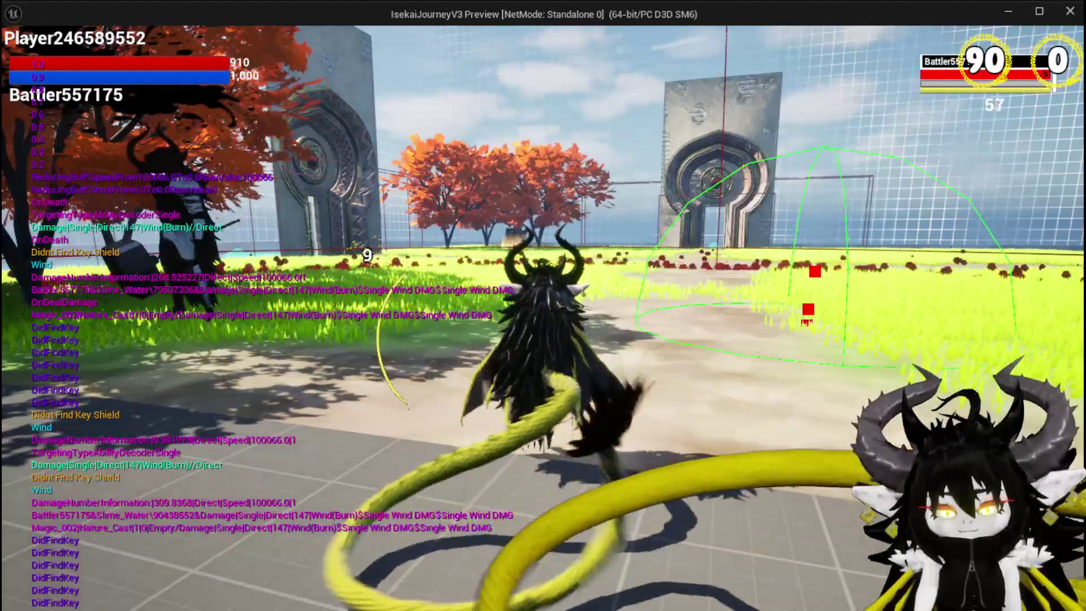
{"action": "key", "text": "alt+Tab"}
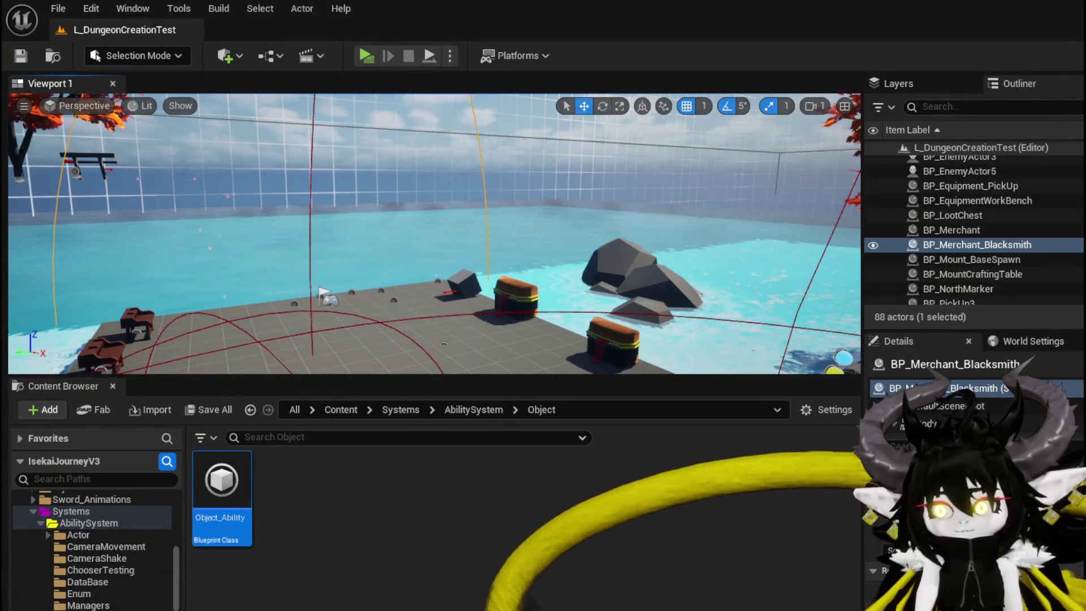
Step: In WP_ActionSelection's EventGraph, line up the FIND, Get Data and == nodes side by side
{"action": "key", "text": "alt+Tab"}
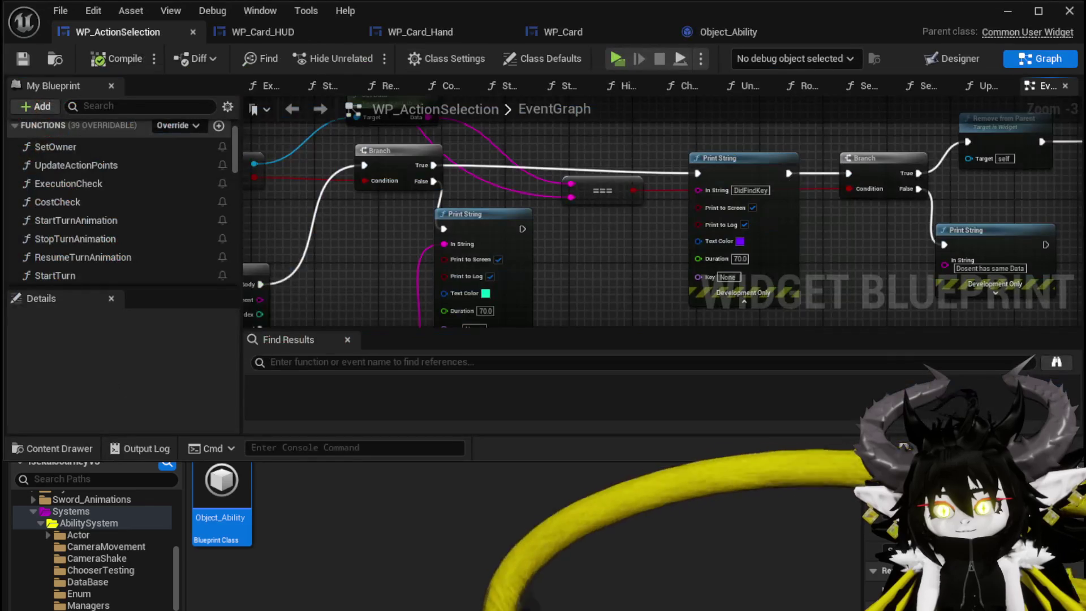
{"action": "scroll", "coordinate": [549, 212], "scroll_direction": "down", "scroll_amount": 2}
{"action": "mouse_move", "coordinate": [520, 222]}
{"action": "left_mouse_down"}
{"action": "mouse_move", "coordinate": [555, 269]}
{"action": "mouse_move", "coordinate": [677, 330]}
{"action": "left_mouse_up"}
{"action": "mouse_move", "coordinate": [515, 153]}
{"action": "left_mouse_down"}
{"action": "mouse_move", "coordinate": [484, 206]}
{"action": "mouse_move", "coordinate": [597, 226]}
{"action": "mouse_move", "coordinate": [632, 202]}
{"action": "left_mouse_up"}
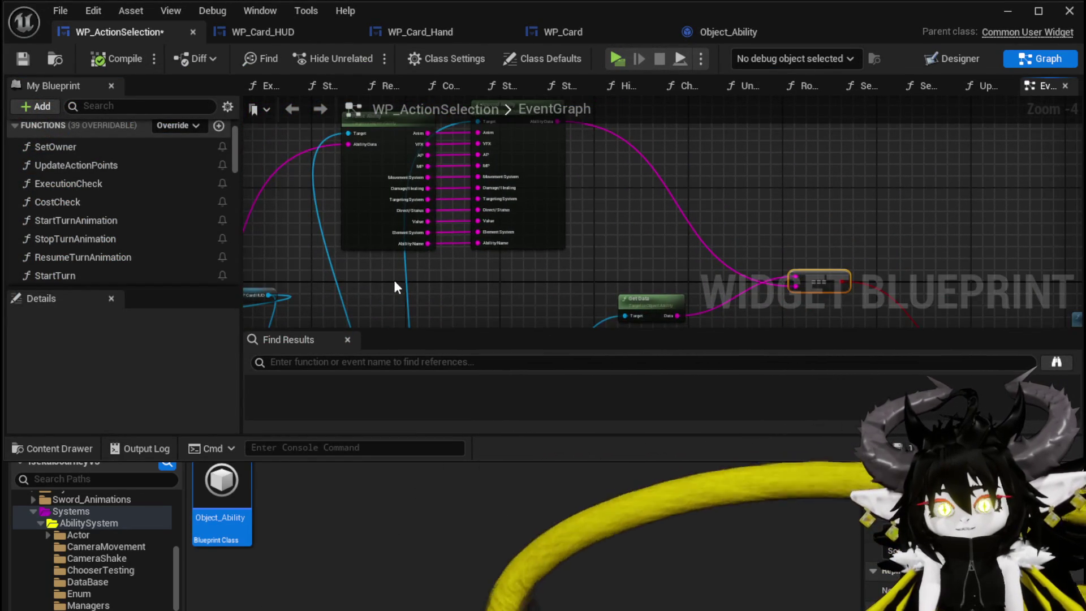
{"action": "mouse_move", "coordinate": [578, 268]}
{"action": "left_mouse_down"}
{"action": "mouse_move", "coordinate": [441, 189]}
{"action": "mouse_move", "coordinate": [536, 212]}
{"action": "mouse_move", "coordinate": [416, 195]}
{"action": "mouse_move", "coordinate": [417, 216]}
{"action": "mouse_move", "coordinate": [365, 249]}
{"action": "mouse_move", "coordinate": [422, 233]}
{"action": "left_mouse_up"}
{"action": "mouse_move", "coordinate": [490, 223]}
{"action": "left_mouse_down"}
{"action": "mouse_move", "coordinate": [527, 148]}
{"action": "mouse_move", "coordinate": [515, 119]}
{"action": "mouse_move", "coordinate": [505, 138]}
{"action": "left_mouse_up"}
{"action": "left_click_drag", "start_coordinate": [641, 150], "coordinate": [485, 238]}
{"action": "left_click_drag", "start_coordinate": [461, 177], "coordinate": [460, 192]}
{"action": "mouse_move", "coordinate": [626, 225]}
{"action": "left_mouse_down"}
{"action": "mouse_move", "coordinate": [627, 195]}
{"action": "mouse_move", "coordinate": [623, 206]}
{"action": "left_mouse_up"}
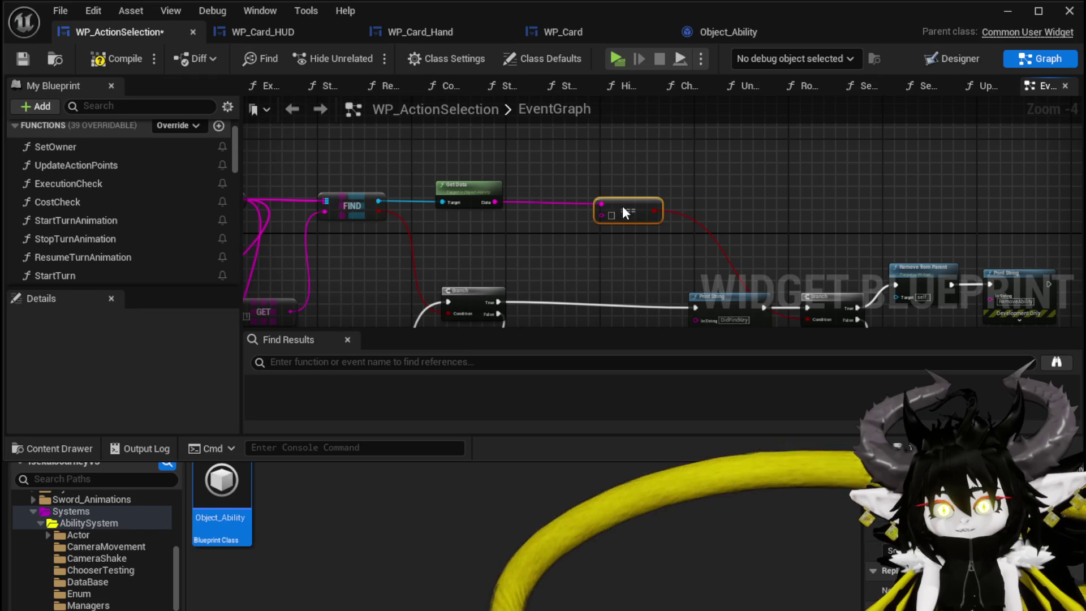
Step: Move the Parse Into Array and GET nodes up into place near them
{"action": "left_click_drag", "start_coordinate": [505, 236], "coordinate": [606, 216]}
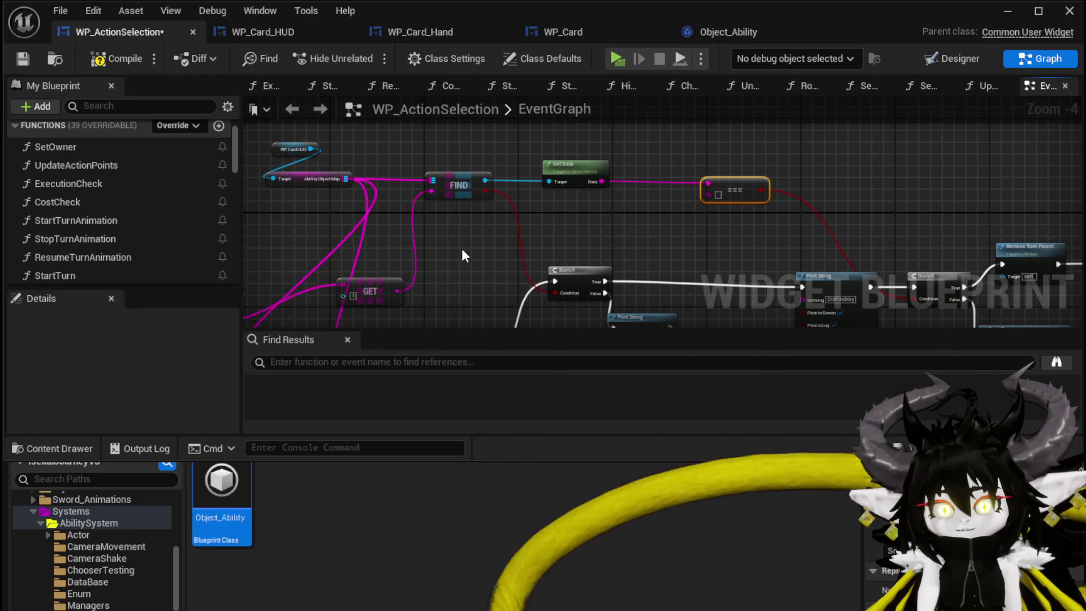
{"action": "left_click_drag", "start_coordinate": [461, 249], "coordinate": [613, 169]}
{"action": "left_click", "coordinate": [361, 189]}
{"action": "left_click_drag", "start_coordinate": [361, 189], "coordinate": [386, 198]}
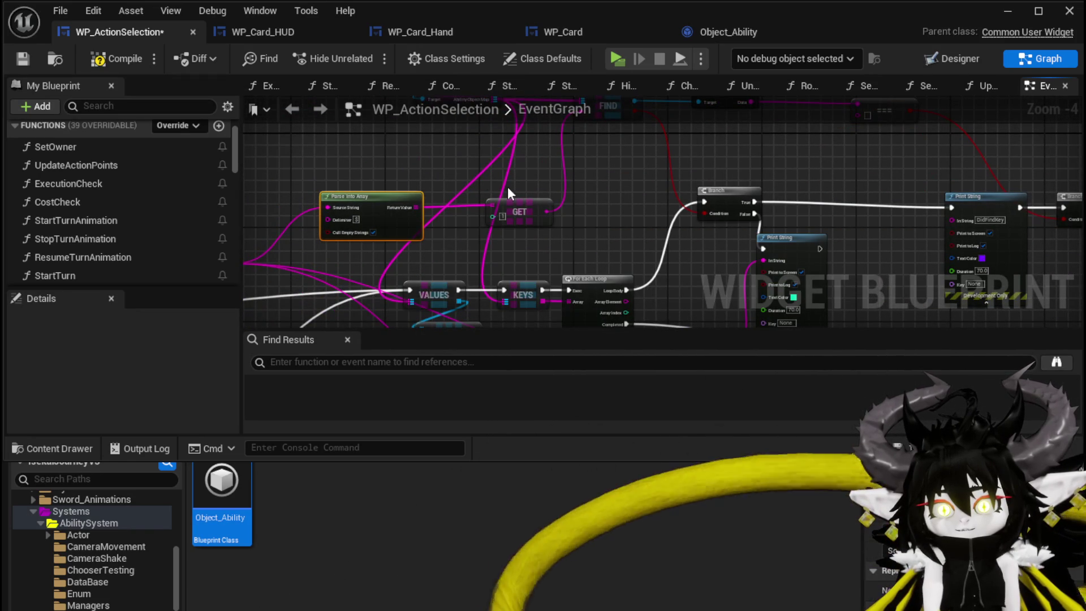
{"action": "mouse_move", "coordinate": [528, 212]}
{"action": "left_mouse_down"}
{"action": "mouse_move", "coordinate": [538, 166]}
{"action": "mouse_move", "coordinate": [564, 154]}
{"action": "left_mouse_up"}
{"action": "mouse_move", "coordinate": [621, 211]}
{"action": "left_mouse_down"}
{"action": "mouse_move", "coordinate": [475, 231]}
{"action": "mouse_move", "coordinate": [493, 283]}
{"action": "mouse_move", "coordinate": [465, 220]}
{"action": "left_mouse_up"}
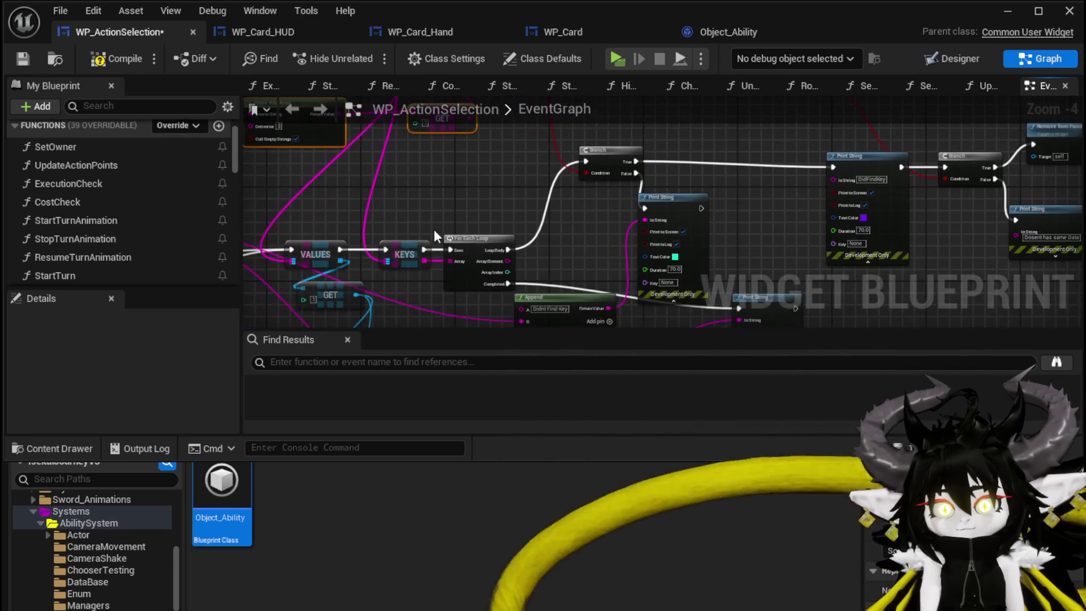
{"action": "mouse_move", "coordinate": [504, 257]}
{"action": "left_mouse_down"}
{"action": "mouse_move", "coordinate": [425, 291]}
{"action": "mouse_move", "coordinate": [544, 252]}
{"action": "mouse_move", "coordinate": [643, 195]}
{"action": "mouse_move", "coordinate": [688, 203]}
{"action": "left_mouse_up"}
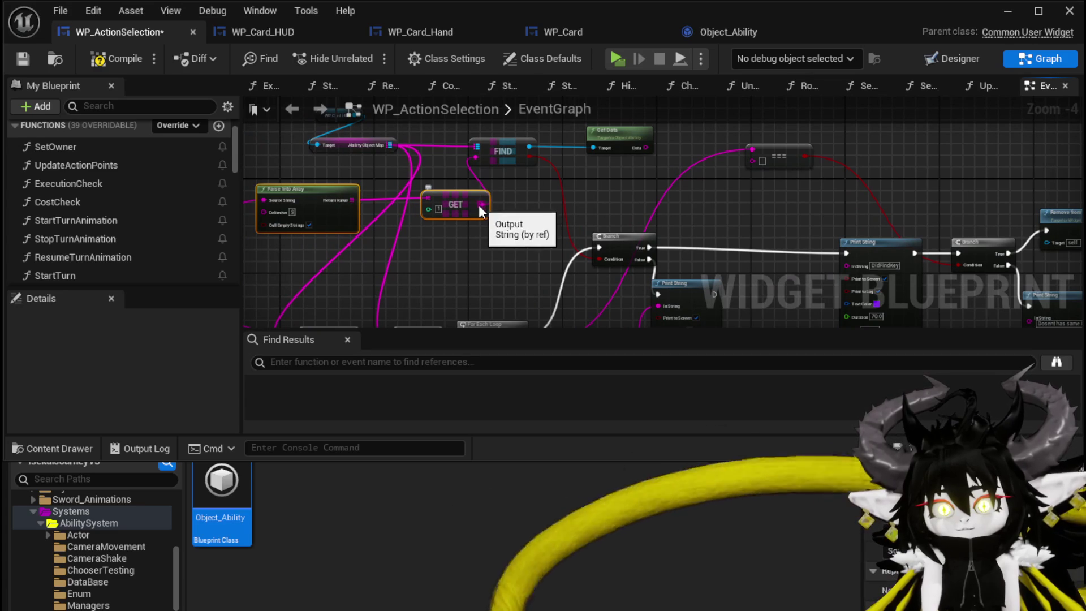
Step: Wire GET's string output into the === node, compile, and close the blueprint editor
{"action": "left_click_drag", "start_coordinate": [759, 168], "coordinate": [755, 163]}
{"action": "left_click_drag", "start_coordinate": [961, 240], "coordinate": [680, 245]}
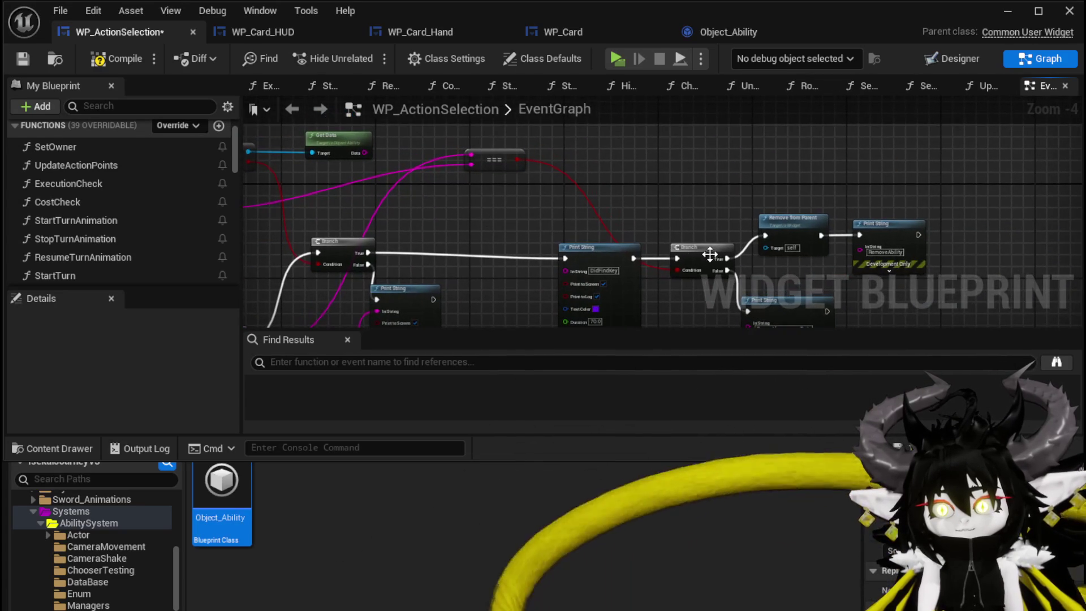
{"action": "mouse_move", "coordinate": [900, 242]}
{"action": "left_mouse_down"}
{"action": "mouse_move", "coordinate": [669, 192]}
{"action": "mouse_move", "coordinate": [490, 193]}
{"action": "left_mouse_up"}
{"action": "left_click", "coordinate": [122, 61]}
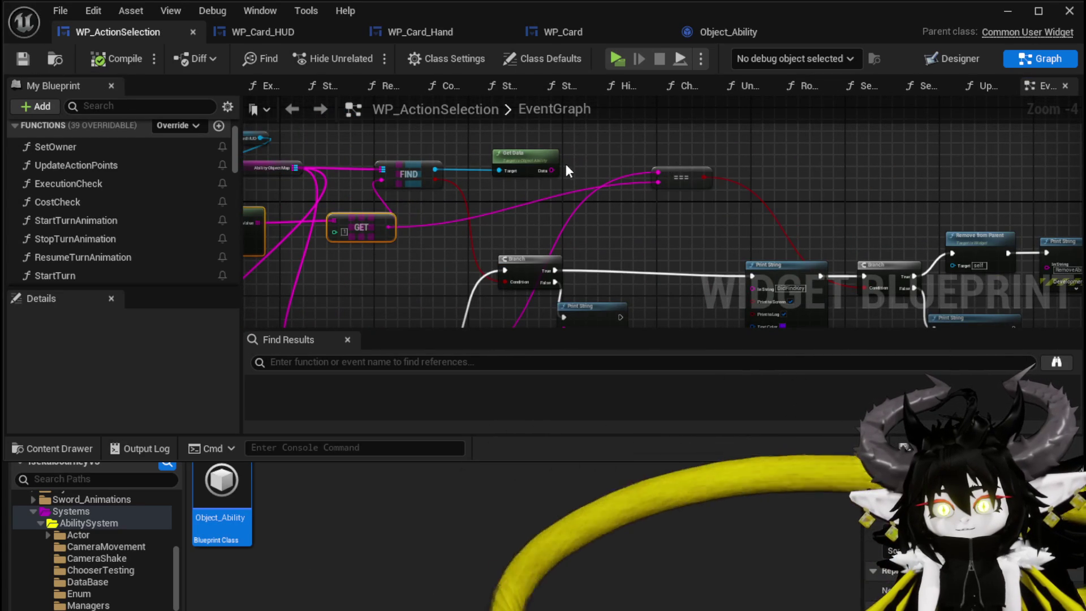
{"action": "left_click", "coordinate": [1008, 11]}
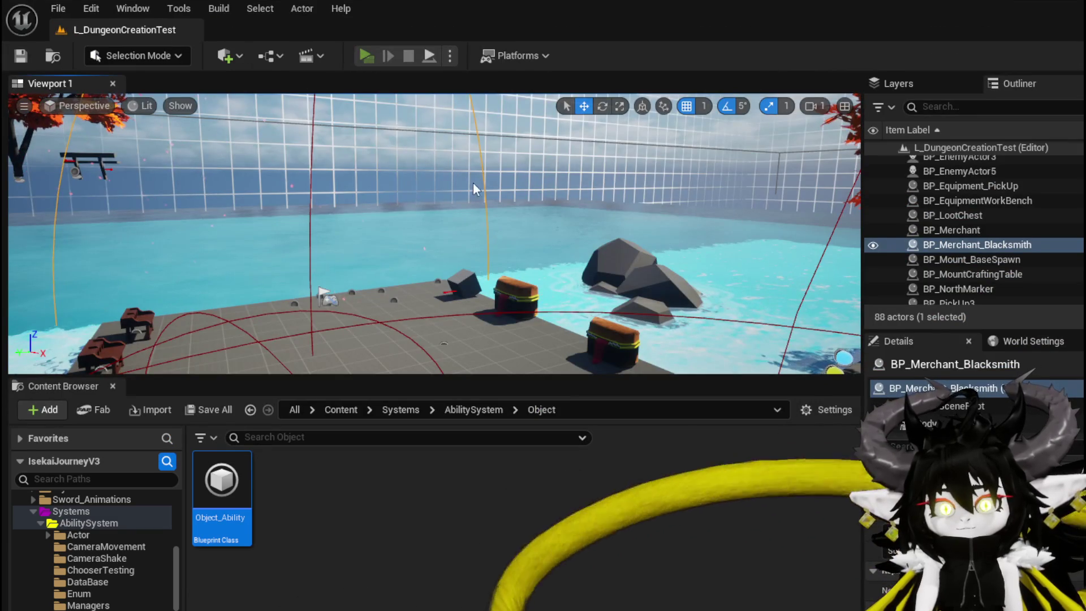
{"action": "key", "text": "alt+p"}
{"action": "key", "text": "w"}
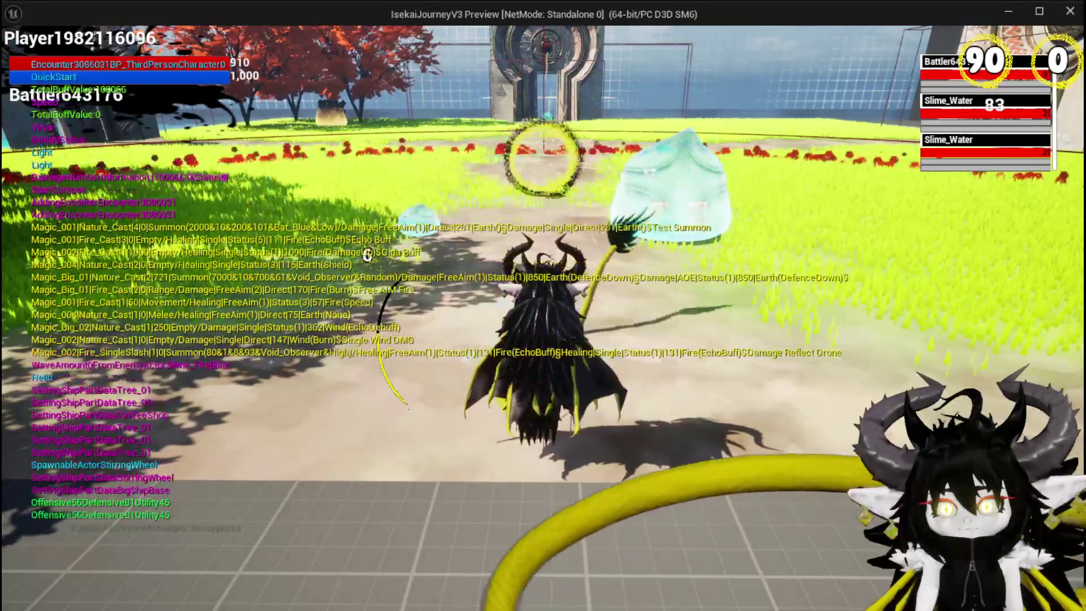
{"action": "left_click", "coordinate": [499, 340]}
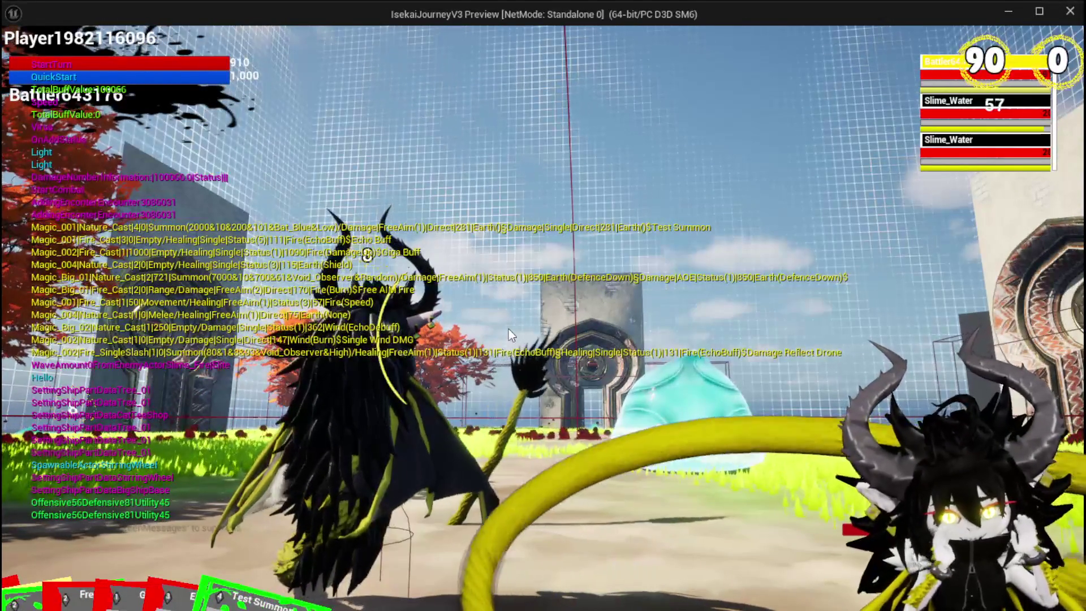
{"action": "mouse_move", "coordinate": [69, 590]}
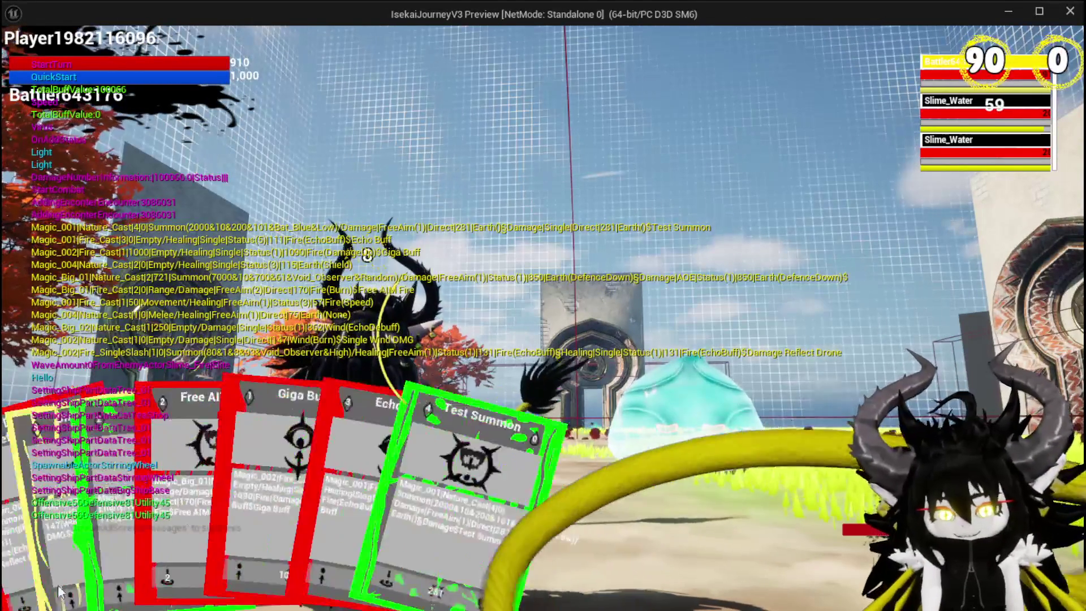
{"action": "left_click", "coordinate": [312, 498]}
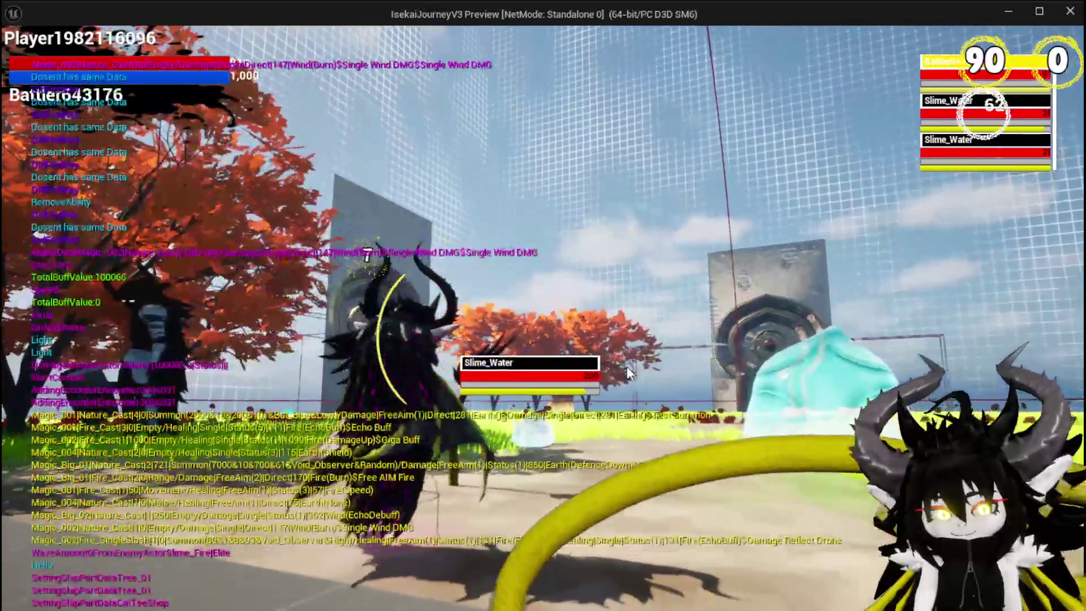
{"action": "left_click", "coordinate": [626, 365]}
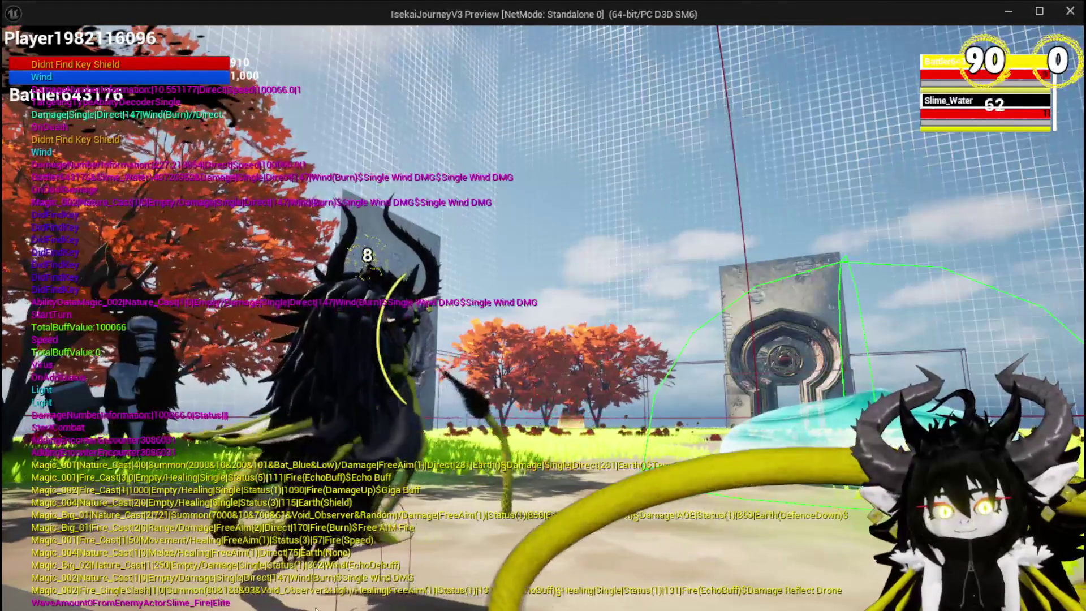
{"action": "key", "text": "Escape"}
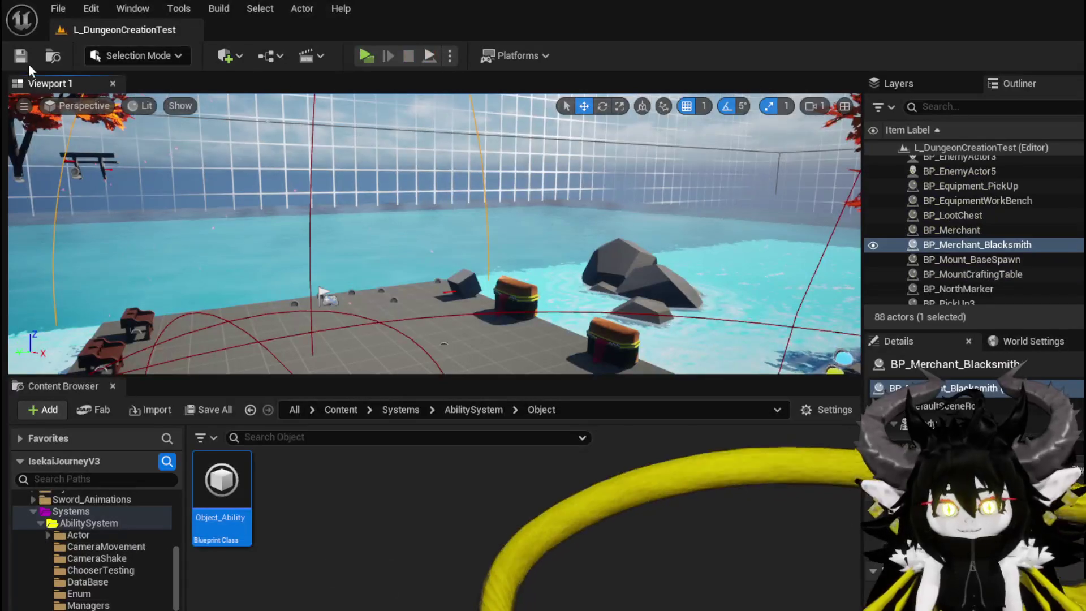
Step: Save all packages and reposition the === comparison node in WP_ActionSelection
{"action": "key", "text": "ctrl+s"}
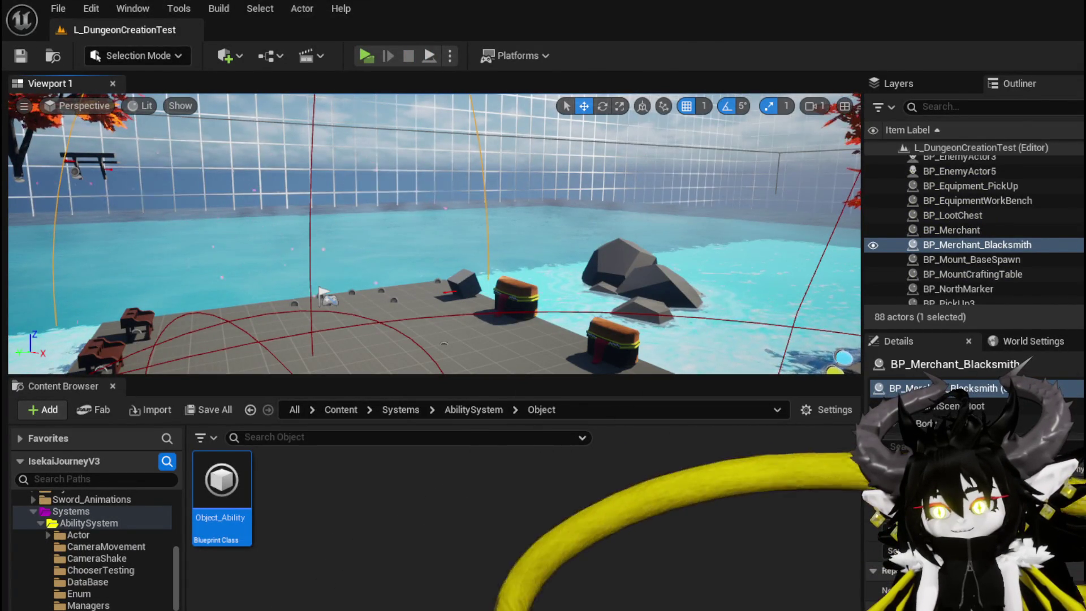
{"action": "key", "text": "alt+Tab"}
{"action": "left_click_drag", "start_coordinate": [531, 162], "coordinate": [511, 206]}
{"action": "left_click_drag", "start_coordinate": [451, 179], "coordinate": [698, 165]}
{"action": "mouse_move", "coordinate": [562, 209]}
{"action": "left_mouse_down"}
{"action": "mouse_move", "coordinate": [569, 184]}
{"action": "mouse_move", "coordinate": [634, 181]}
{"action": "mouse_move", "coordinate": [696, 204]}
{"action": "left_mouse_up"}
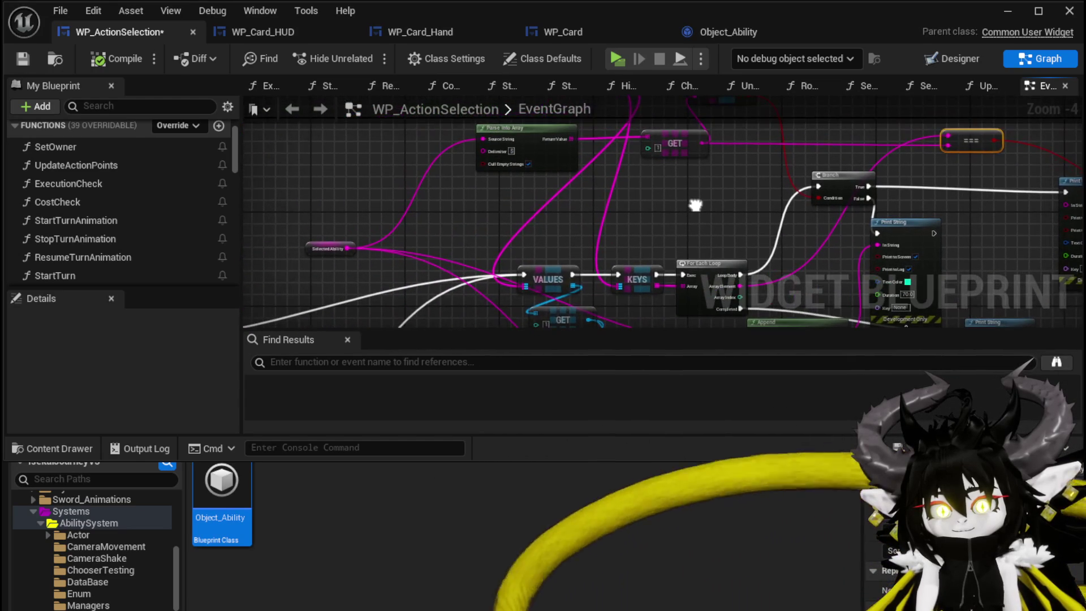
Step: Move SelectedAbility up near Parse Into Array and select the Remove from Parent node
{"action": "left_click_drag", "start_coordinate": [314, 253], "coordinate": [340, 136]}
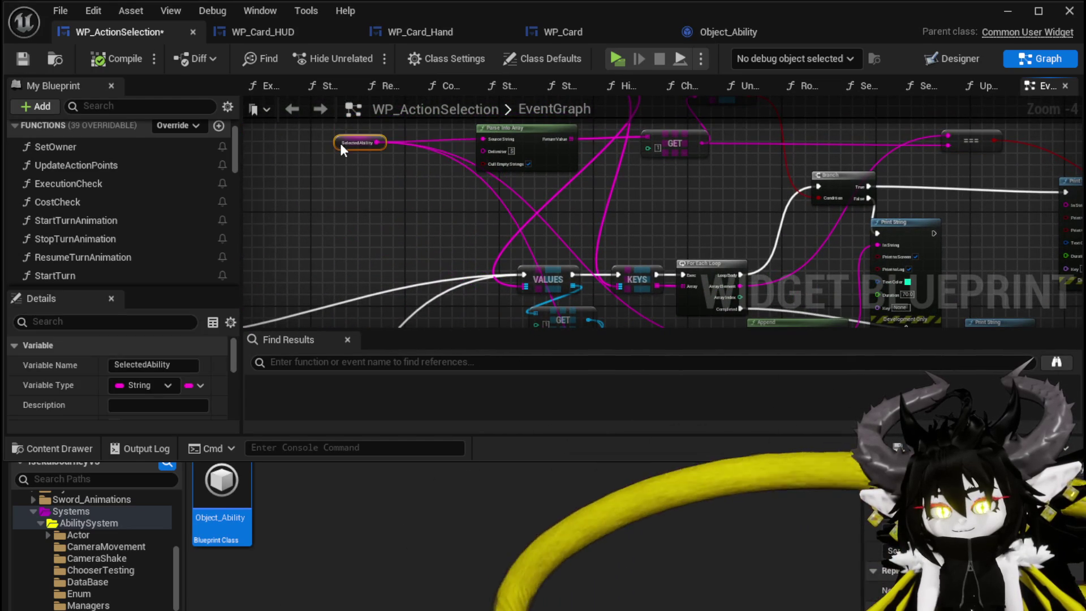
{"action": "left_click_drag", "start_coordinate": [528, 191], "coordinate": [350, 199]}
{"action": "mouse_move", "coordinate": [1019, 144]}
{"action": "left_mouse_down"}
{"action": "mouse_move", "coordinate": [838, 152]}
{"action": "mouse_move", "coordinate": [592, 208]}
{"action": "mouse_move", "coordinate": [710, 192]}
{"action": "mouse_move", "coordinate": [441, 173]}
{"action": "mouse_move", "coordinate": [603, 168]}
{"action": "left_mouse_up"}
{"action": "left_click", "coordinate": [710, 182]}
{"action": "scroll", "coordinate": [473, 179], "scroll_direction": "up", "scroll_amount": 3}
Step: Add a Get WP Card Hand node from the WP Card HUD reference and drag a wire from it
{"action": "type", "text": "get"}
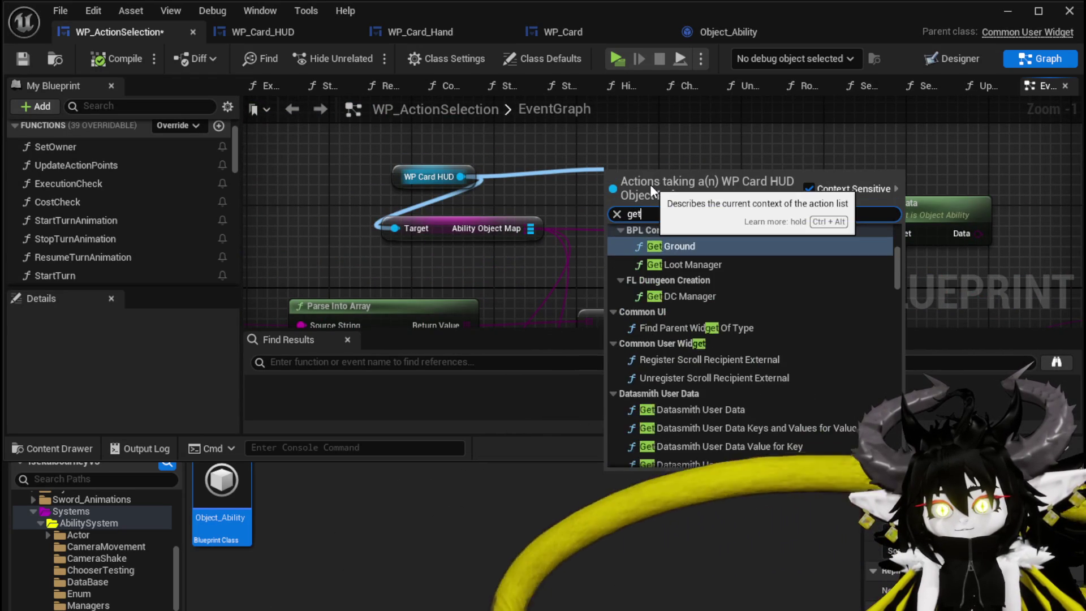
{"action": "type", "text": " card"}
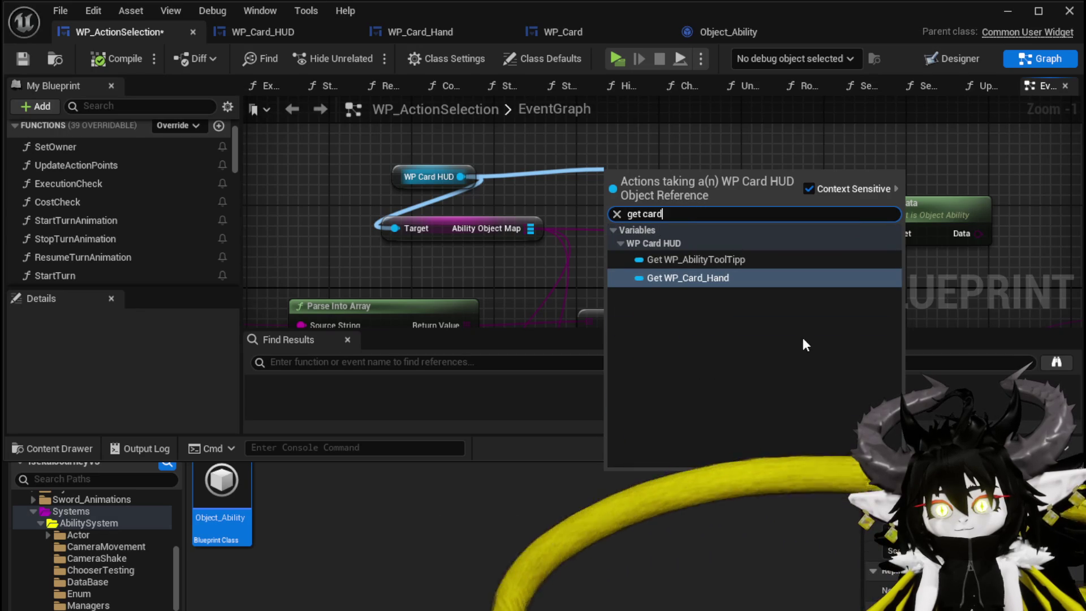
{"action": "left_click", "coordinate": [710, 277]}
{"action": "mouse_move", "coordinate": [609, 151]}
{"action": "left_mouse_down"}
{"action": "mouse_move", "coordinate": [588, 141]}
{"action": "mouse_move", "coordinate": [737, 151]}
{"action": "left_mouse_up"}
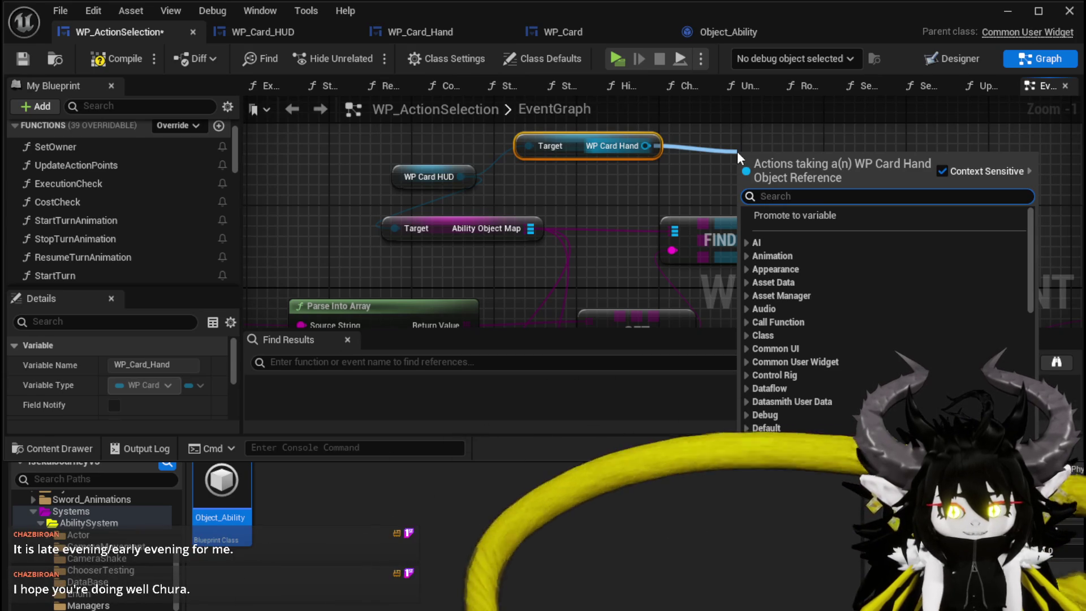
{"action": "mouse_move", "coordinate": [737, 150]}
{"action": "left_mouse_down"}
{"action": "mouse_move", "coordinate": [548, 163]}
{"action": "mouse_move", "coordinate": [643, 162]}
{"action": "left_mouse_up"}
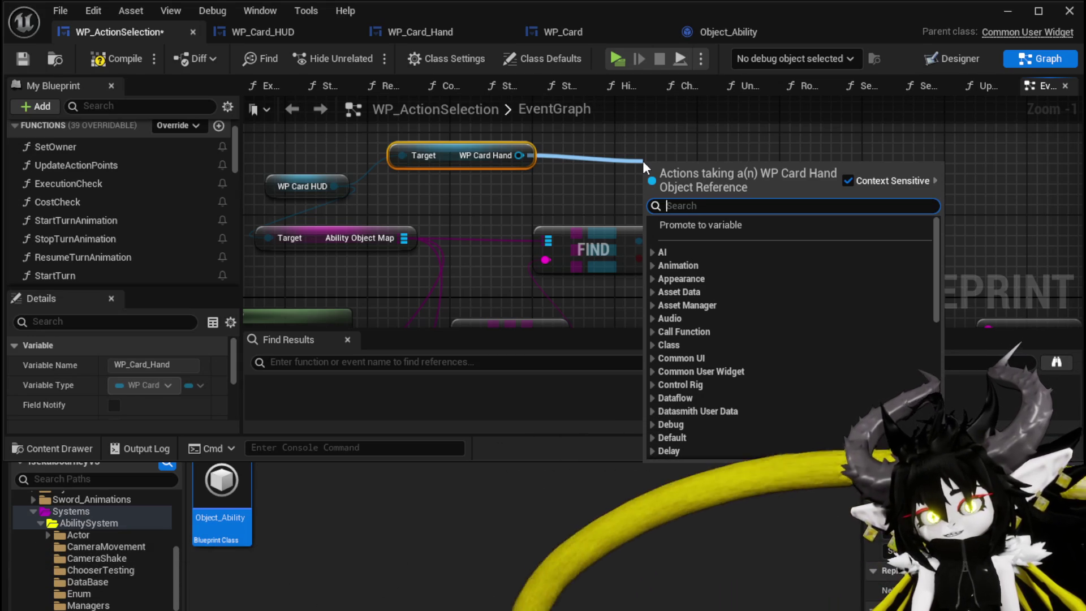
Step: Search 'get' and 'card' in the action menu and add Get Card Widget Ref
{"action": "scroll", "coordinate": [904, 326], "scroll_direction": "down", "scroll_amount": 10}
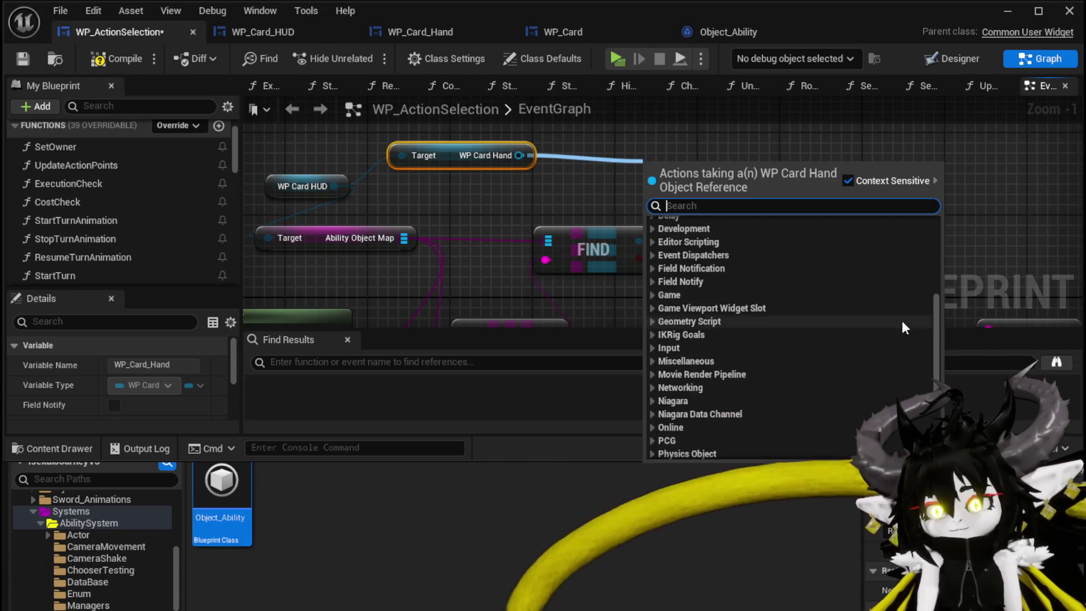
{"action": "type", "text": "get"}
{"action": "scroll", "coordinate": [900, 305], "scroll_direction": "down", "scroll_amount": 10}
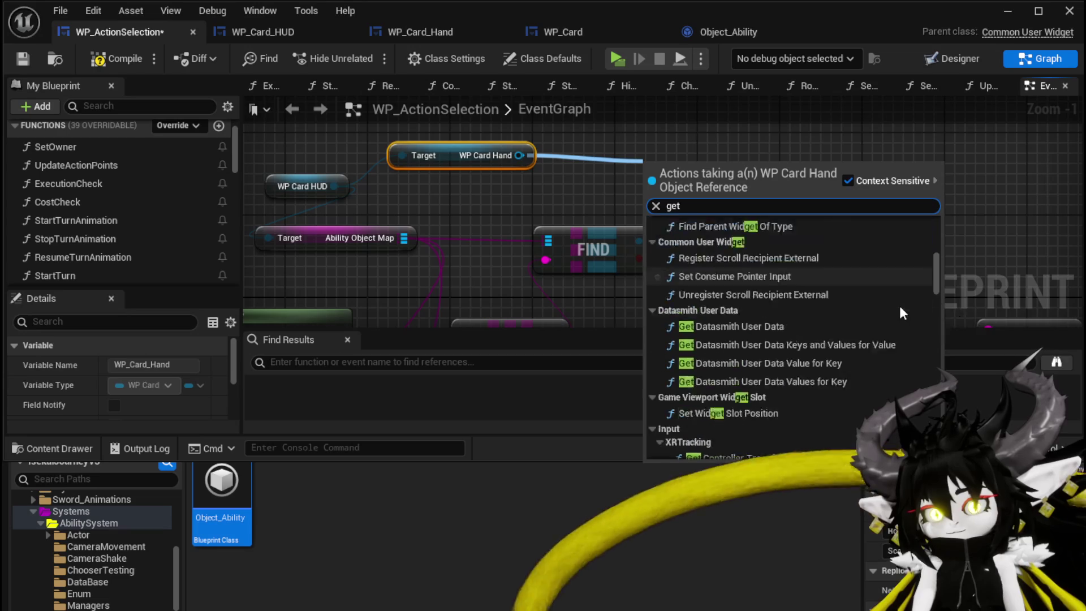
{"action": "scroll", "coordinate": [900, 309], "scroll_direction": "down", "scroll_amount": 15}
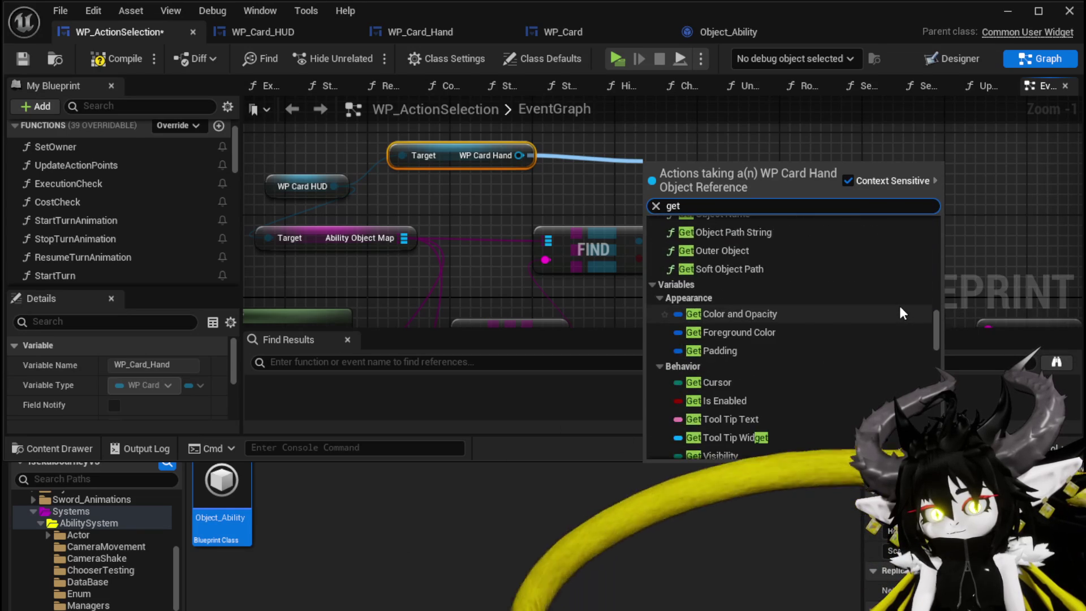
{"action": "scroll", "coordinate": [899, 305], "scroll_direction": "down", "scroll_amount": 1}
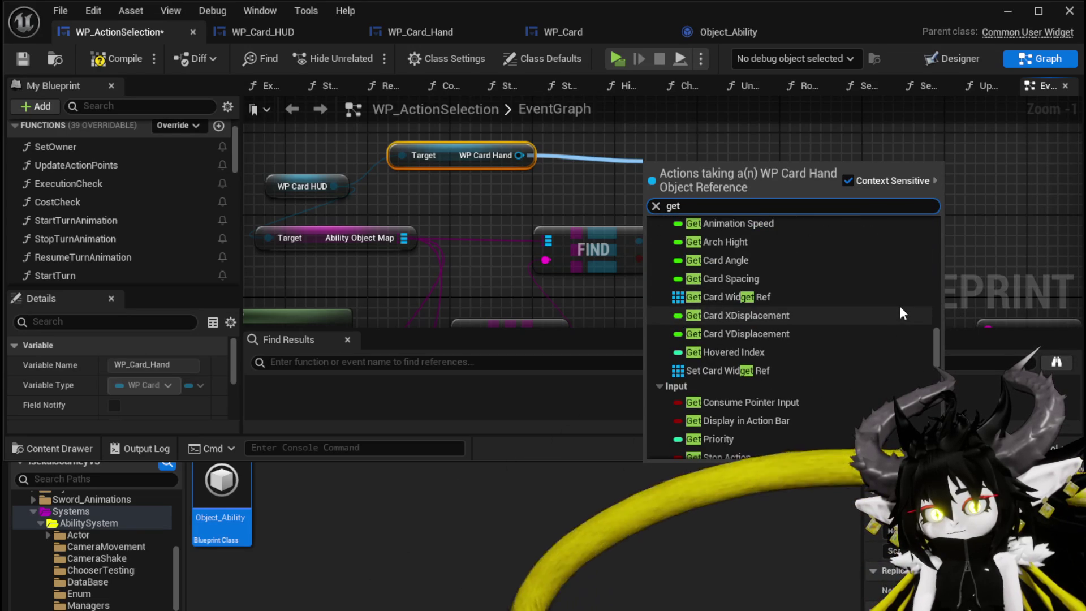
{"action": "scroll", "coordinate": [890, 292], "scroll_direction": "down", "scroll_amount": 10}
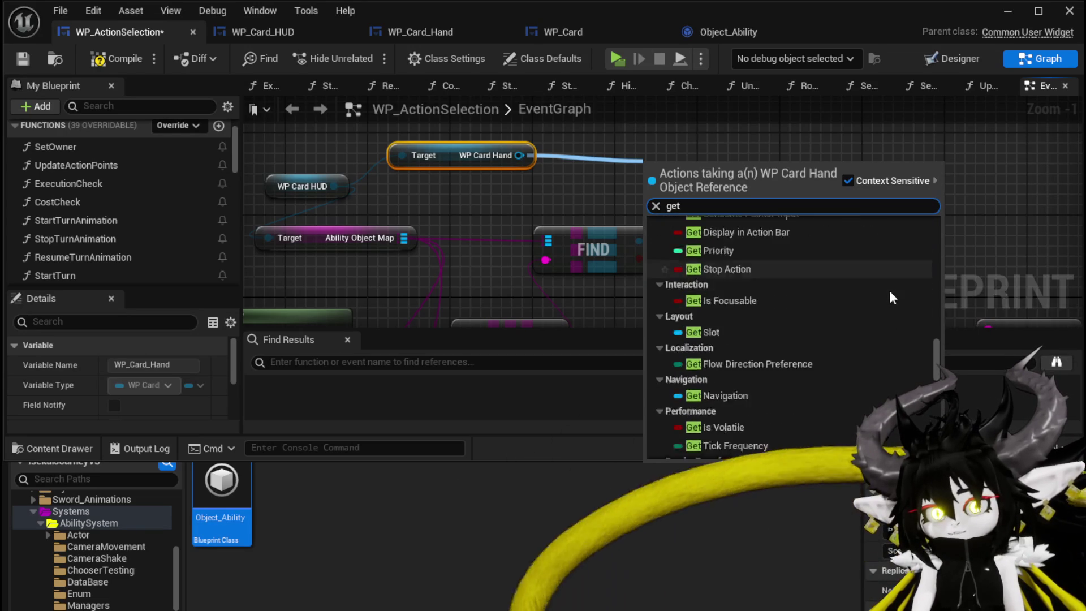
{"action": "scroll", "coordinate": [890, 292], "scroll_direction": "down", "scroll_amount": 10}
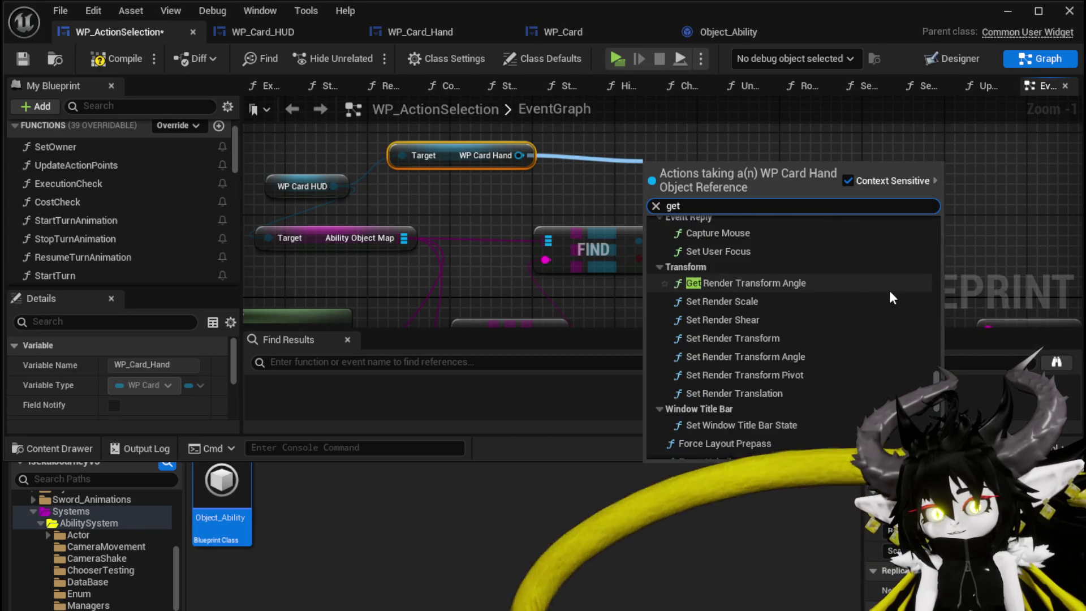
{"action": "scroll", "coordinate": [889, 290], "scroll_direction": "down", "scroll_amount": 10}
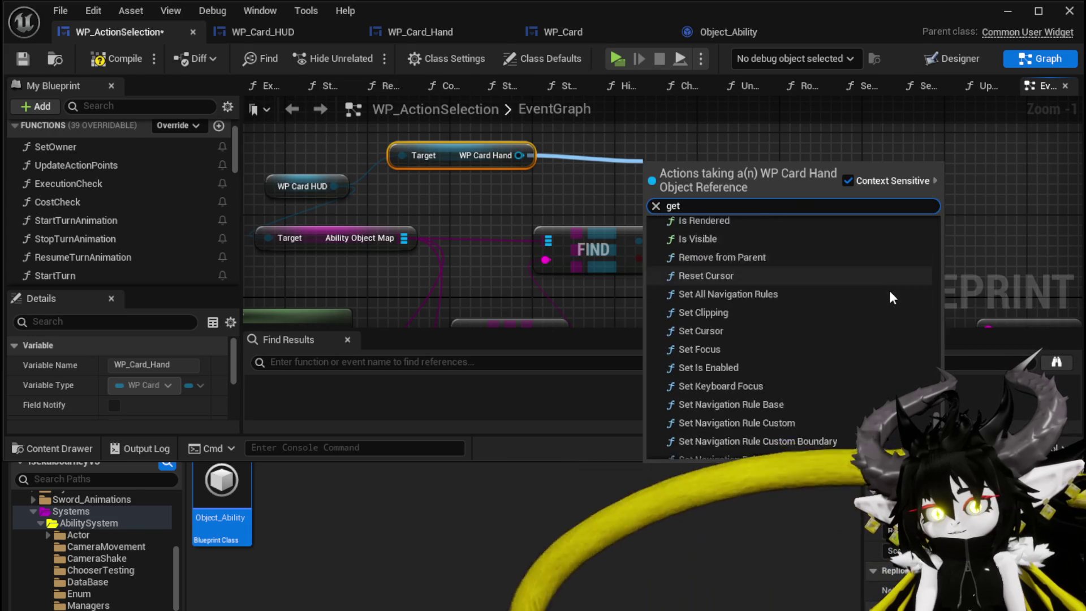
{"action": "type", "text": " card"}
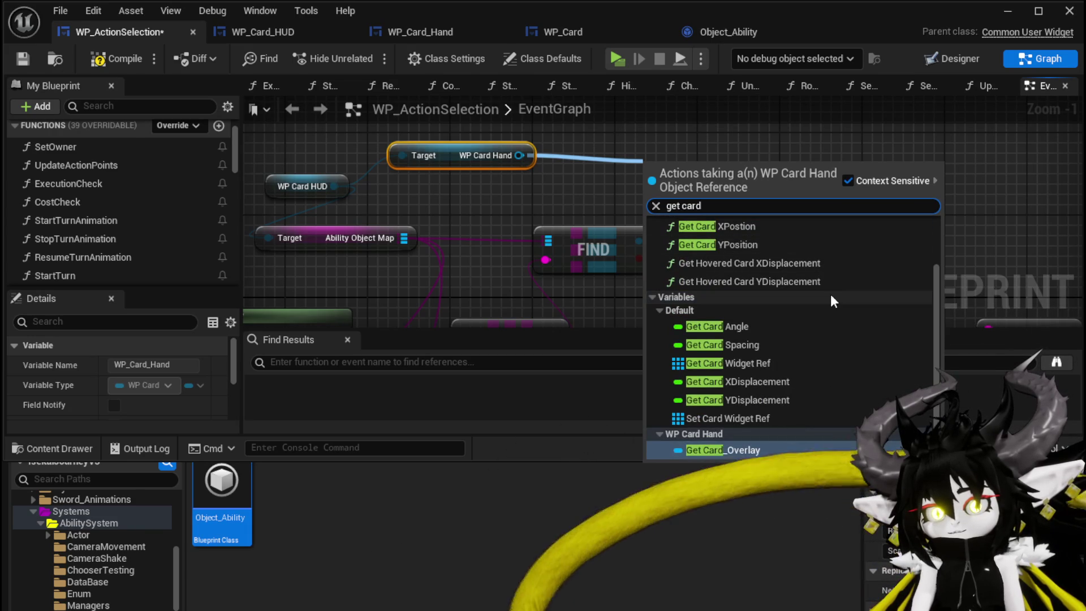
{"action": "left_click", "coordinate": [777, 368]}
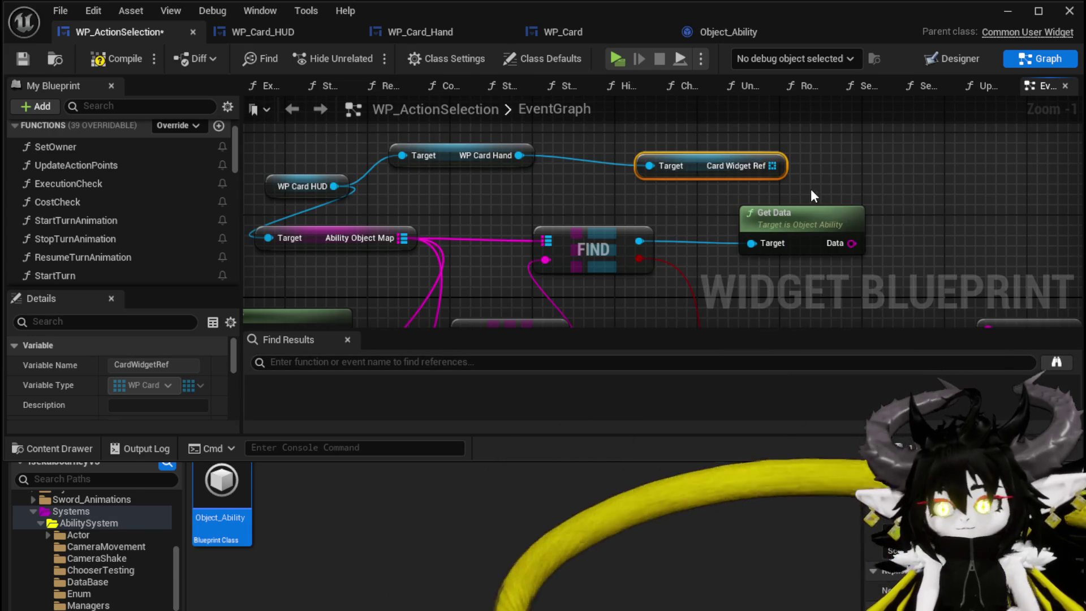
{"action": "scroll", "coordinate": [813, 190], "scroll_direction": "down", "scroll_amount": 3}
{"action": "left_click_drag", "start_coordinate": [592, 152], "coordinate": [432, 110]}
{"action": "mouse_move", "coordinate": [562, 141]}
{"action": "left_mouse_down"}
{"action": "mouse_move", "coordinate": [659, 138]}
{"action": "mouse_move", "coordinate": [681, 184]}
{"action": "left_mouse_up"}
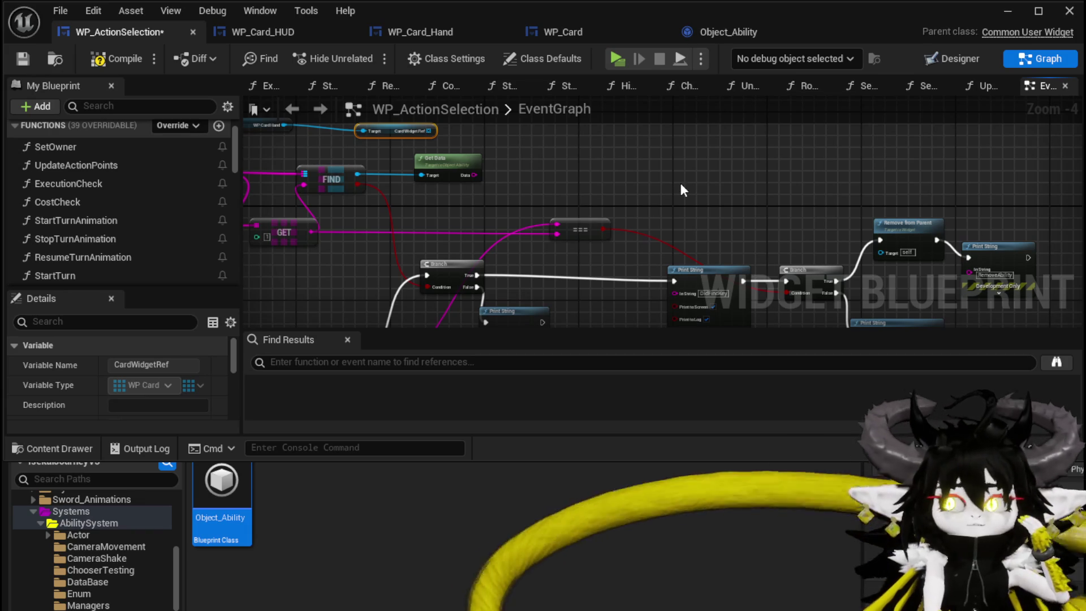
{"action": "scroll", "coordinate": [440, 138], "scroll_direction": "up", "scroll_amount": 1}
Step: Cancel the pending 'Data' node search, shift Card Widget Ref right, and compile WP_ActionSelection
{"action": "left_click_drag", "start_coordinate": [420, 163], "coordinate": [549, 163]}
{"action": "type", "text": "Data"}
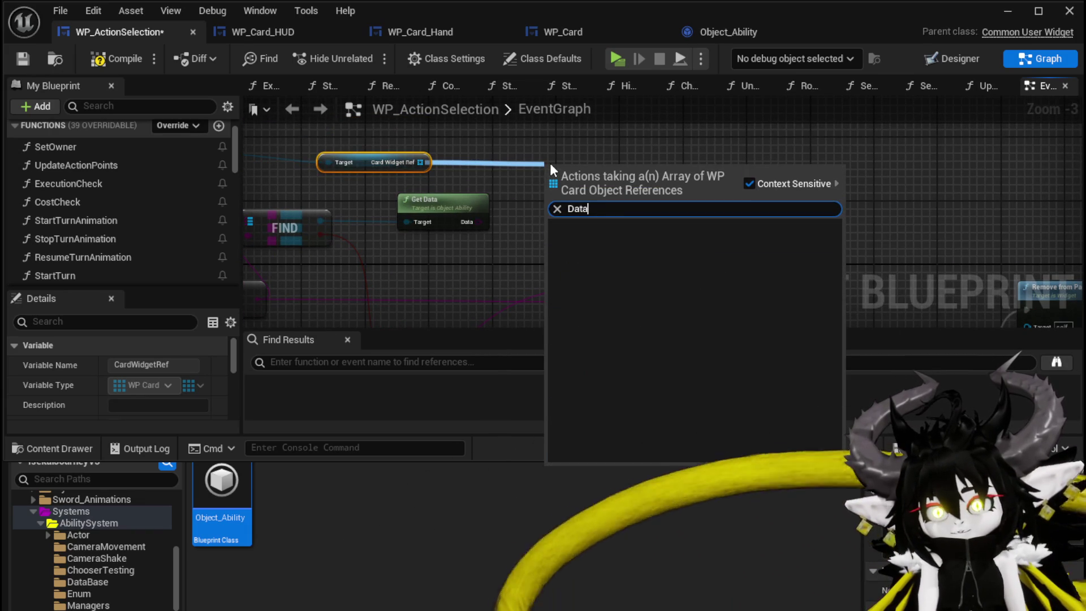
{"action": "key", "text": "BackSpace"}
{"action": "key", "text": "BackSpace"}
{"action": "key", "text": "BackSpace"}
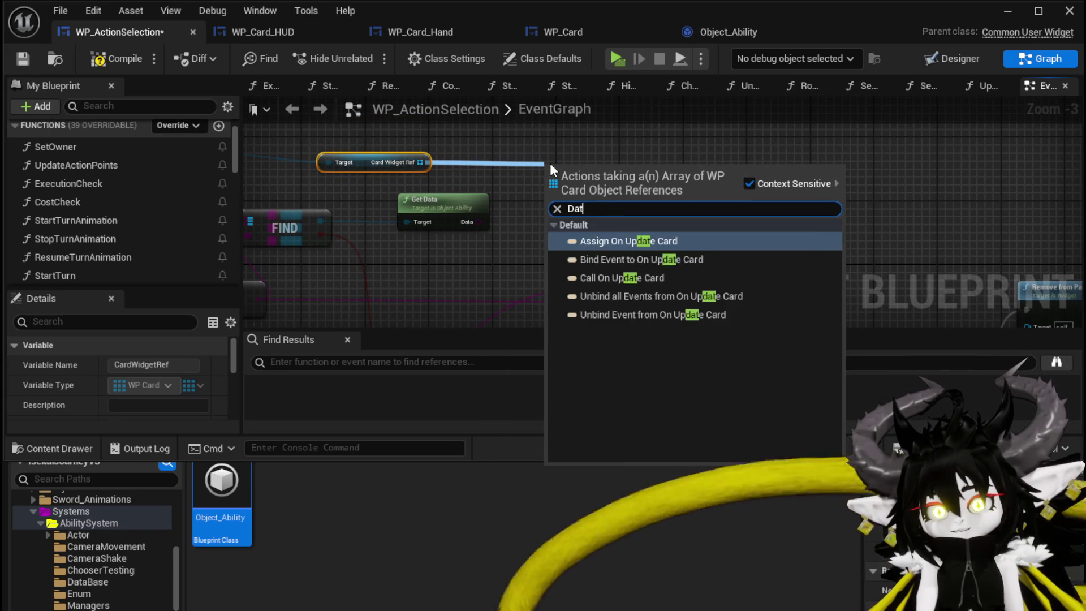
{"action": "left_click", "coordinate": [541, 164]}
{"action": "left_click_drag", "start_coordinate": [379, 165], "coordinate": [477, 161]}
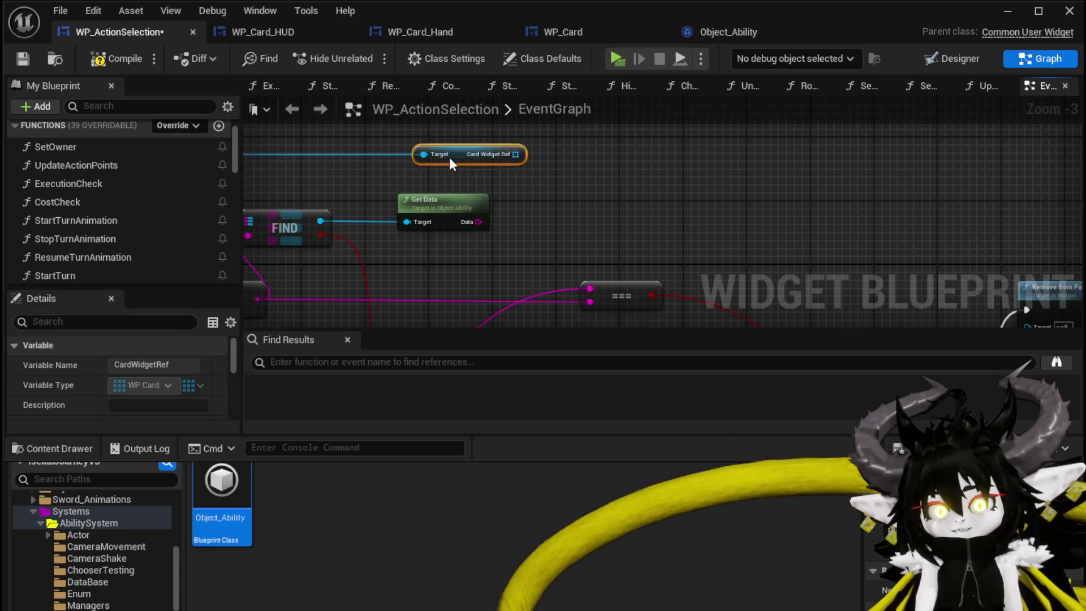
{"action": "left_click", "coordinate": [714, 187]}
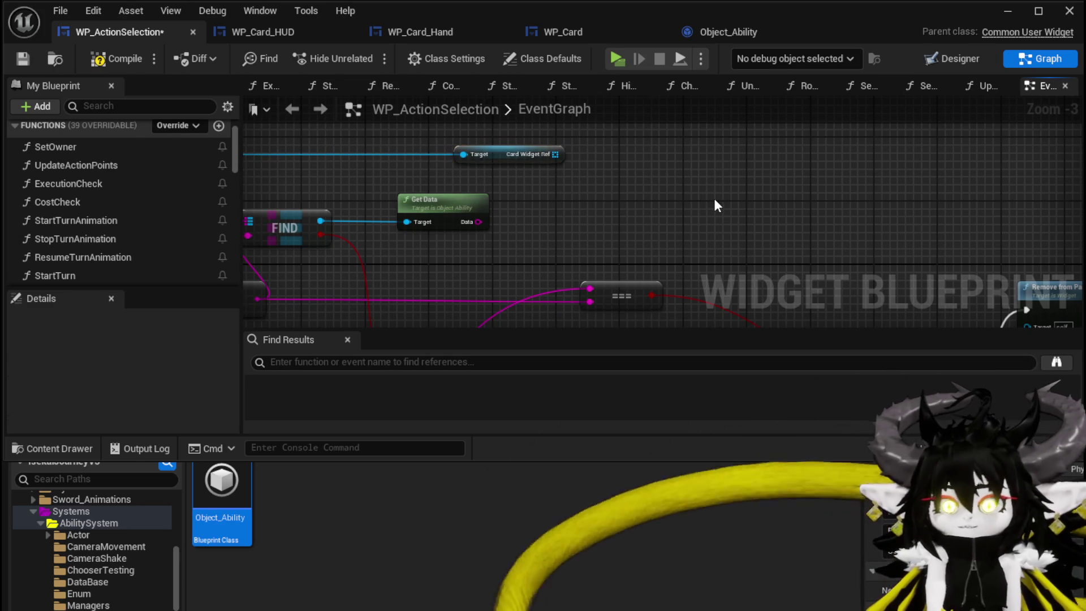
{"action": "left_click", "coordinate": [95, 64]}
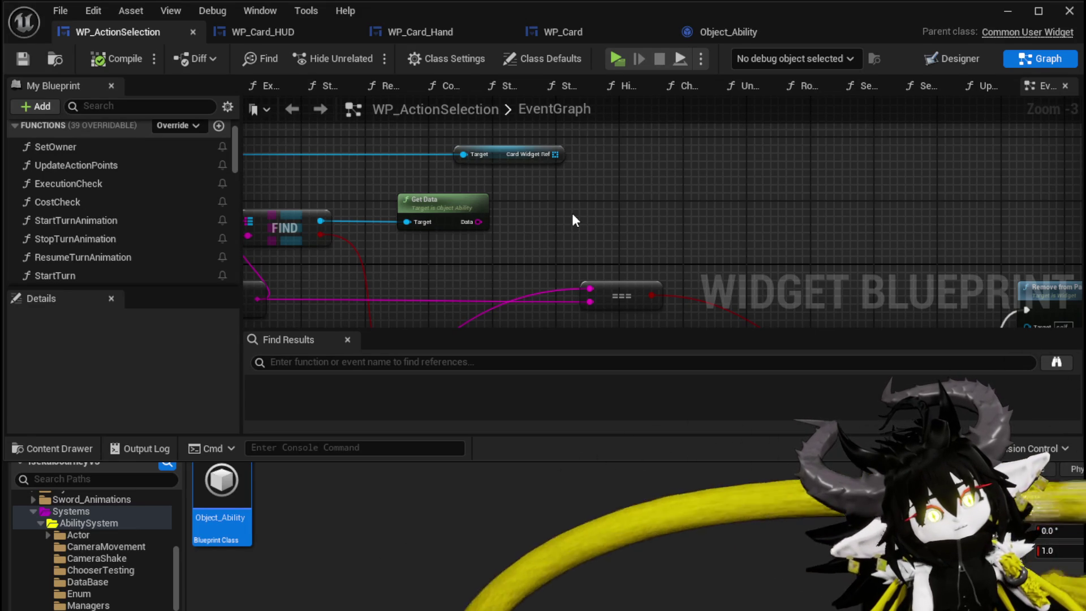
Step: Move WP Card Hand to the right and WP Card HUD up-left, then switch to WP_Card_HUD
{"action": "left_click_drag", "start_coordinate": [572, 212], "coordinate": [785, 234]}
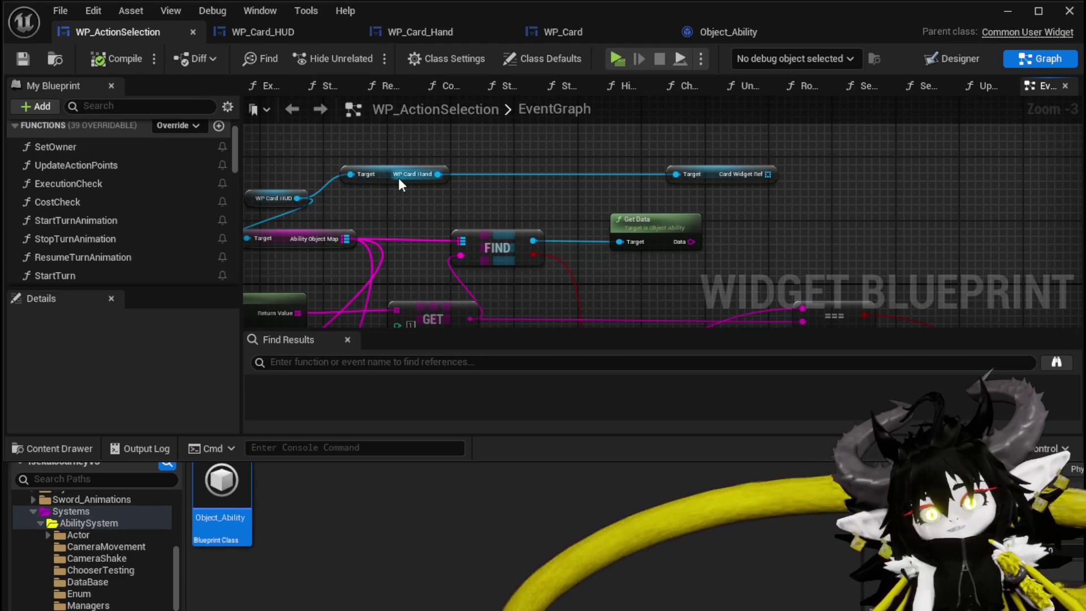
{"action": "left_click_drag", "start_coordinate": [405, 181], "coordinate": [518, 174]}
{"action": "left_click_drag", "start_coordinate": [395, 176], "coordinate": [478, 171]}
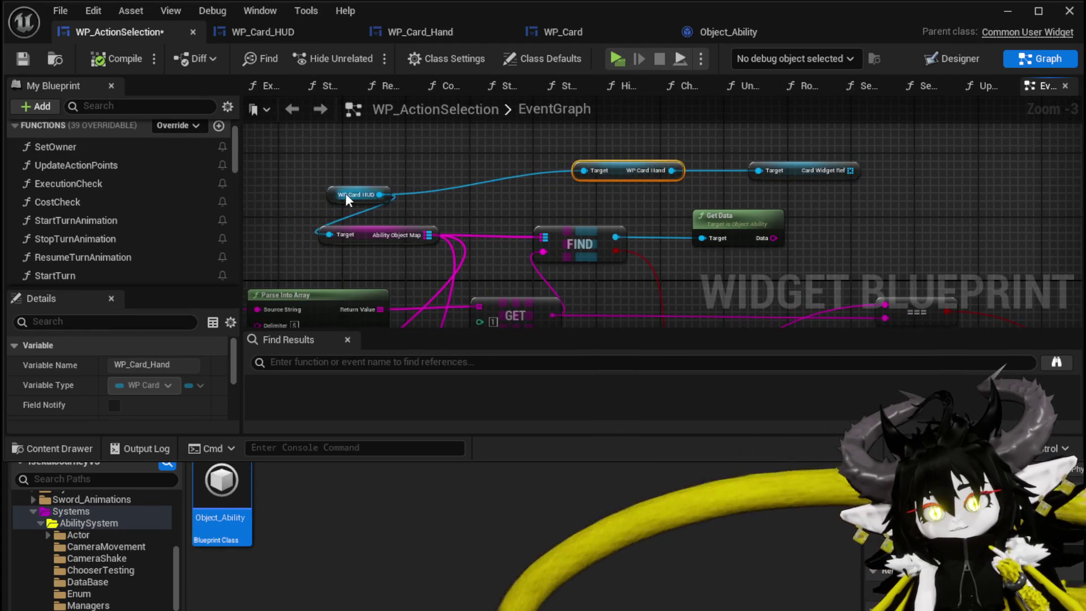
{"action": "left_click_drag", "start_coordinate": [351, 192], "coordinate": [266, 188]}
{"action": "left_click_drag", "start_coordinate": [383, 261], "coordinate": [383, 260]}
{"action": "left_click", "coordinate": [358, 170]}
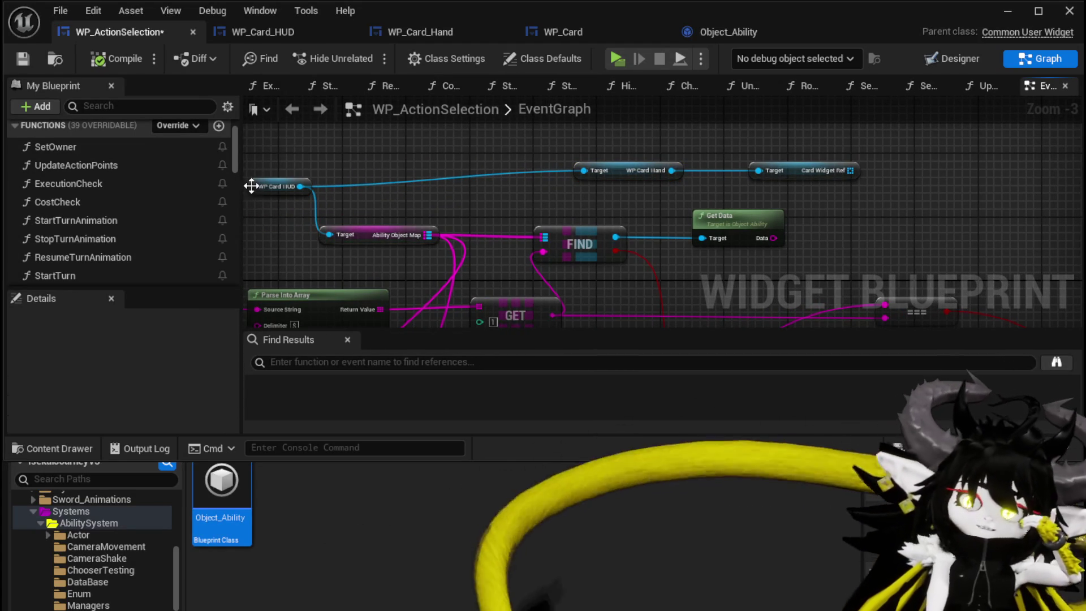
{"action": "left_click_drag", "start_coordinate": [250, 186], "coordinate": [266, 165]}
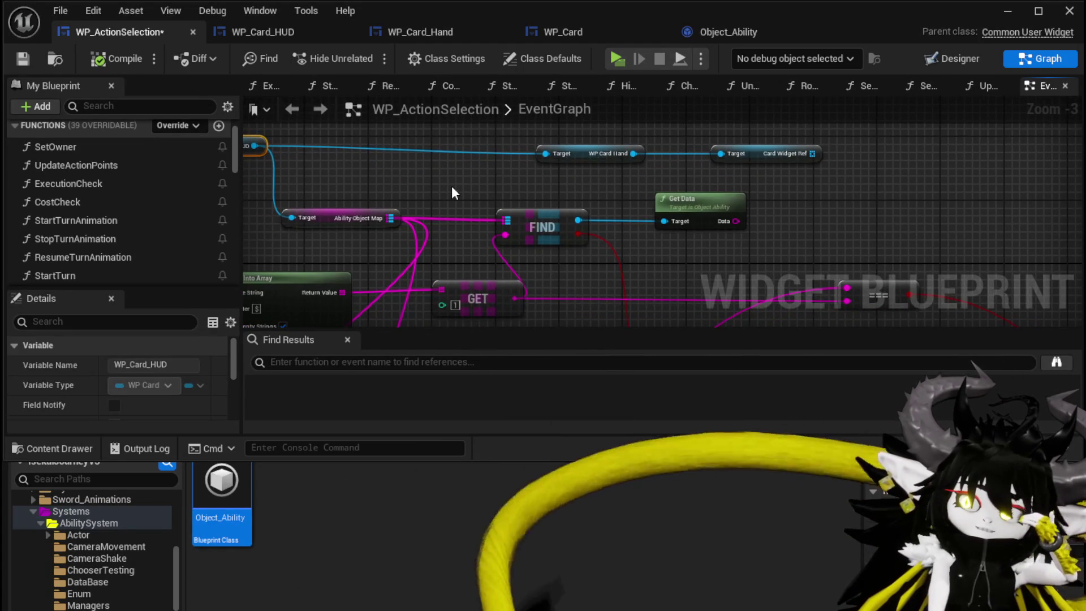
{"action": "mouse_move", "coordinate": [578, 220]}
{"action": "left_mouse_down"}
{"action": "mouse_move", "coordinate": [657, 244]}
{"action": "mouse_move", "coordinate": [665, 222]}
{"action": "left_mouse_up"}
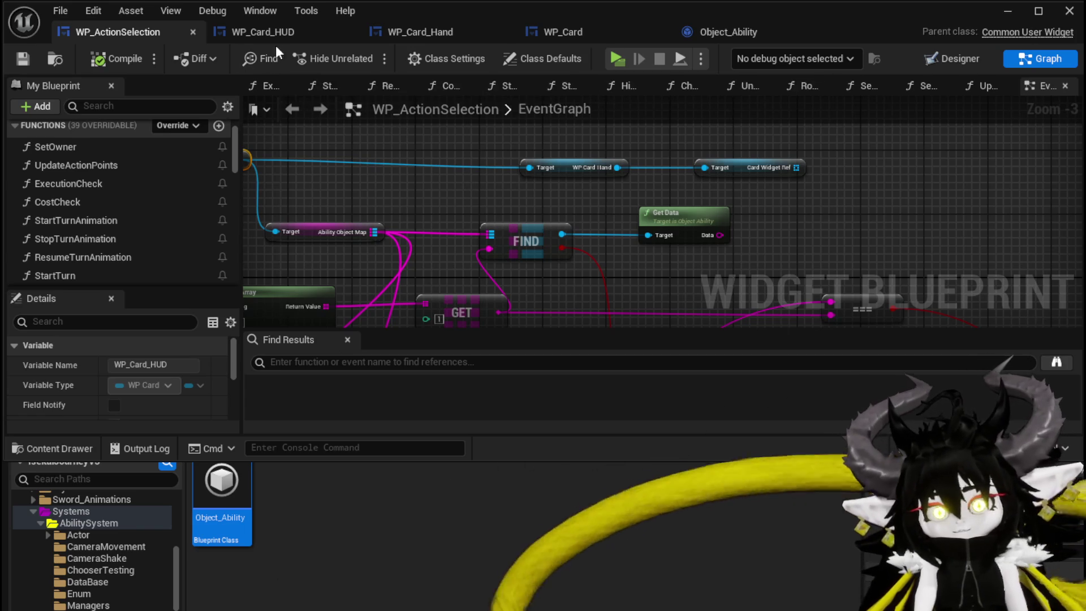
{"action": "left_click", "coordinate": [270, 27]}
Step: In the SetParent function, place the Owner node beside Bind Event, then go to the EventGraph
{"action": "double_click", "coordinate": [72, 175]}
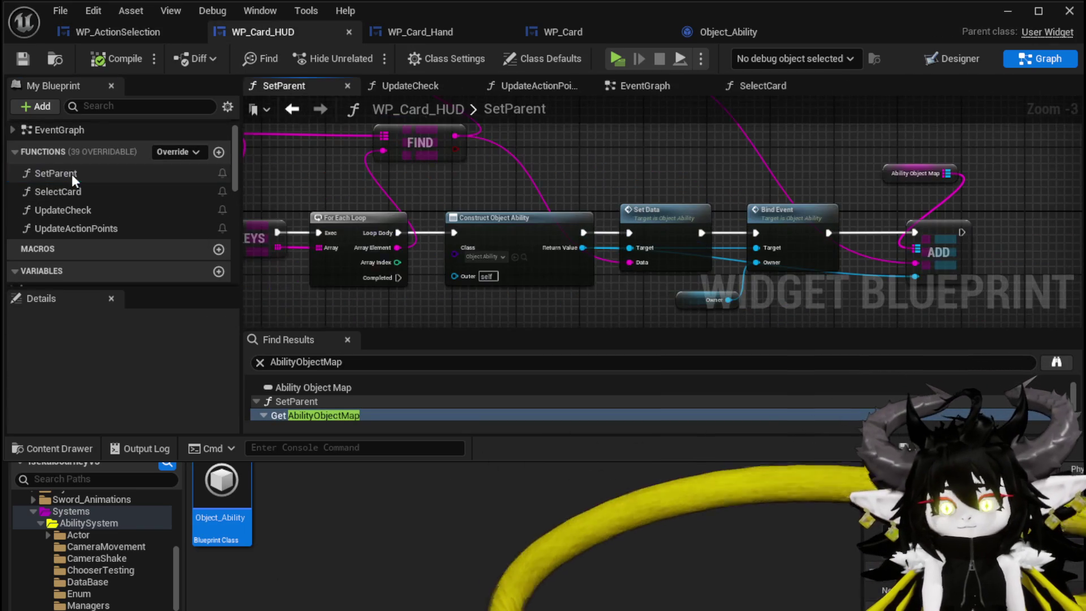
{"action": "scroll", "coordinate": [786, 187], "scroll_direction": "down", "scroll_amount": 2}
{"action": "left_click_drag", "start_coordinate": [636, 179], "coordinate": [858, 195]}
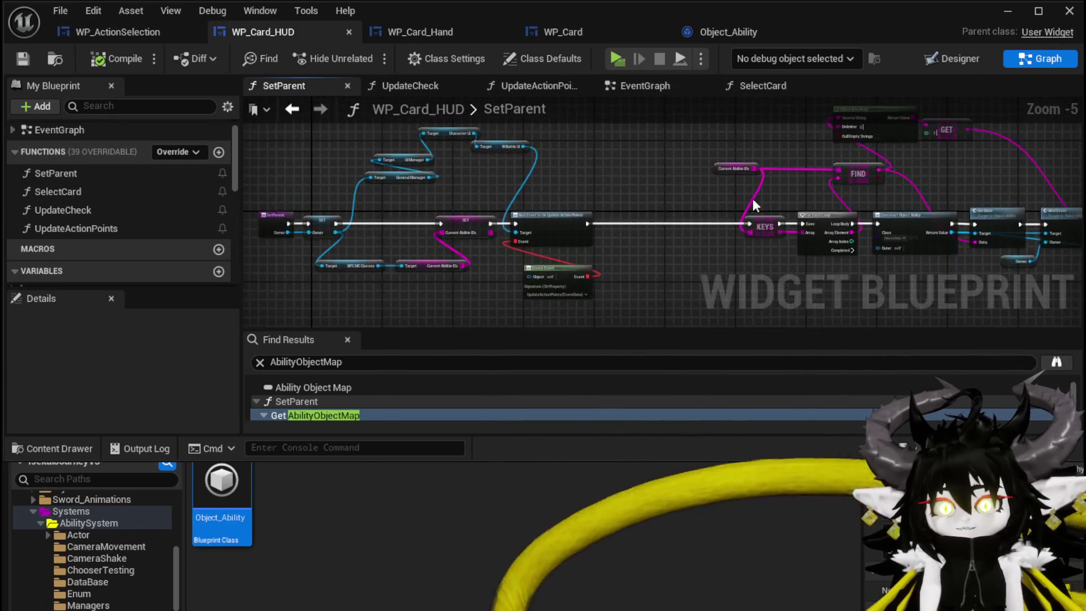
{"action": "scroll", "coordinate": [648, 202], "scroll_direction": "up", "scroll_amount": 3}
{"action": "scroll", "coordinate": [651, 212], "scroll_direction": "down", "scroll_amount": 1}
{"action": "scroll", "coordinate": [651, 212], "scroll_direction": "down", "scroll_amount": 2}
{"action": "scroll", "coordinate": [651, 212], "scroll_direction": "up", "scroll_amount": 2}
{"action": "mouse_move", "coordinate": [651, 212]}
{"action": "left_mouse_down"}
{"action": "mouse_move", "coordinate": [696, 154]}
{"action": "mouse_move", "coordinate": [863, 152]}
{"action": "mouse_move", "coordinate": [396, 170]}
{"action": "left_mouse_up"}
{"action": "left_click_drag", "start_coordinate": [894, 182], "coordinate": [623, 165]}
{"action": "mouse_move", "coordinate": [605, 275]}
{"action": "left_mouse_down"}
{"action": "mouse_move", "coordinate": [510, 300]}
{"action": "mouse_move", "coordinate": [569, 279]}
{"action": "left_mouse_up"}
{"action": "left_click", "coordinate": [555, 293]}
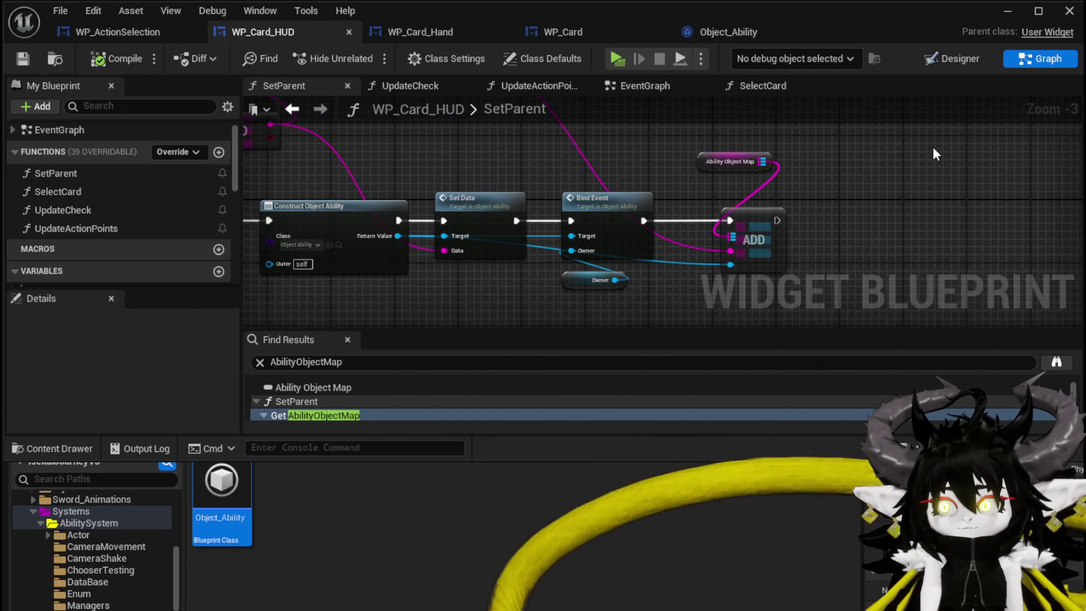
{"action": "left_click", "coordinate": [637, 86]}
Step: Pan around the WP_Card_HUD event graph to inspect the DrawCards, Branch and Set Visibility nodes
{"action": "scroll", "coordinate": [405, 188], "scroll_direction": "up", "scroll_amount": 4}
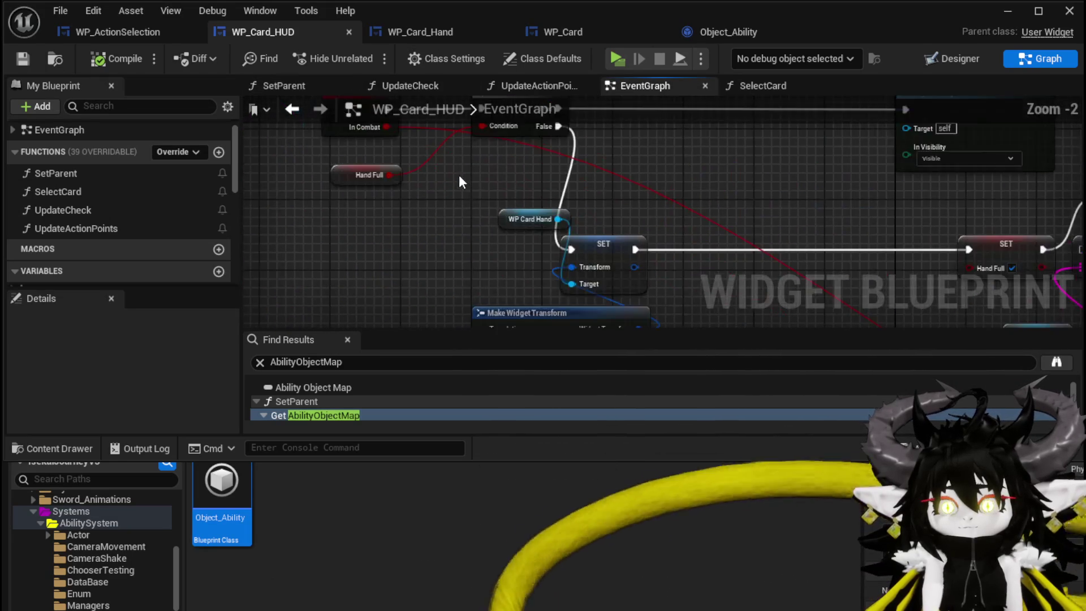
{"action": "mouse_move", "coordinate": [477, 275]}
{"action": "left_mouse_down"}
{"action": "mouse_move", "coordinate": [439, 259]}
{"action": "mouse_move", "coordinate": [396, 204]}
{"action": "mouse_move", "coordinate": [444, 235]}
{"action": "left_mouse_up"}
{"action": "scroll", "coordinate": [444, 235], "scroll_direction": "down", "scroll_amount": 1}
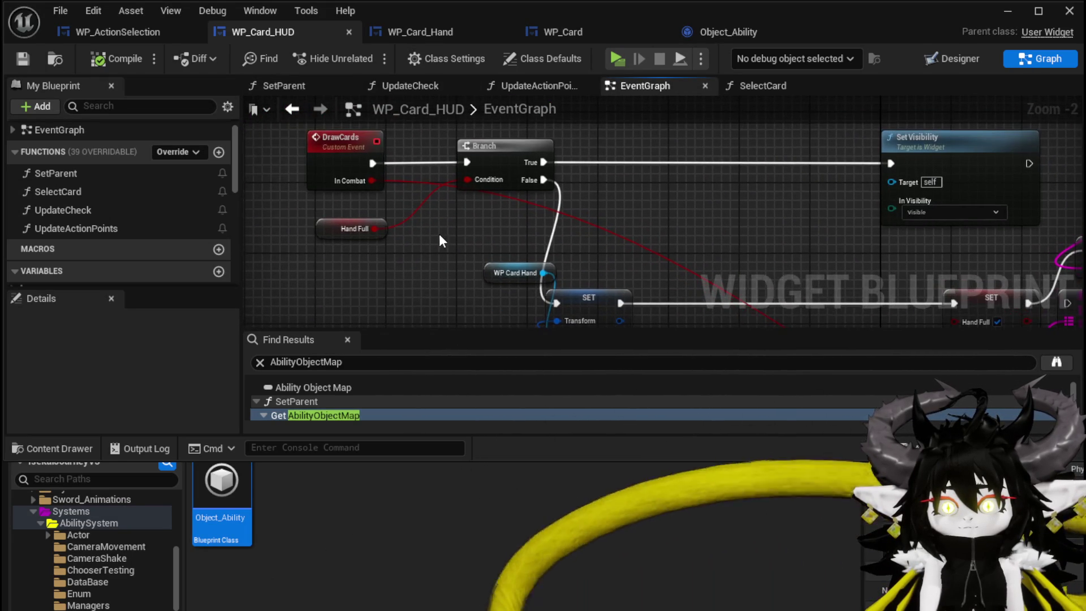
{"action": "scroll", "coordinate": [369, 205], "scroll_direction": "down", "scroll_amount": 2}
{"action": "left_click_drag", "start_coordinate": [368, 205], "coordinate": [608, 253]}
{"action": "scroll", "coordinate": [559, 208], "scroll_direction": "up", "scroll_amount": 1}
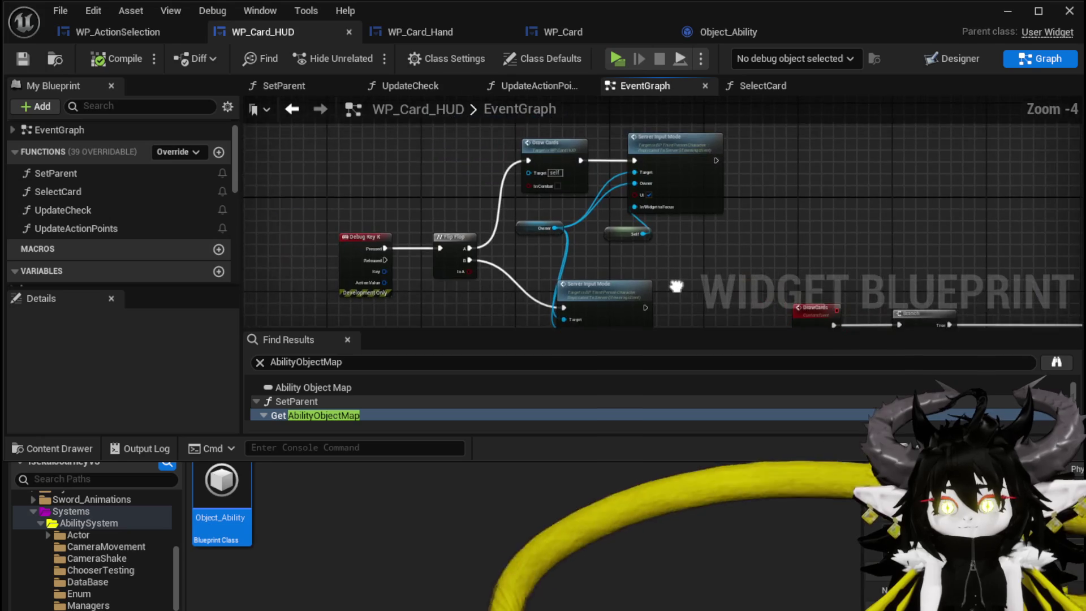
{"action": "left_click_drag", "start_coordinate": [671, 281], "coordinate": [571, 95]}
{"action": "scroll", "coordinate": [572, 95], "scroll_direction": "down", "scroll_amount": 2}
{"action": "left_click_drag", "start_coordinate": [568, 189], "coordinate": [562, 267]}
{"action": "scroll", "coordinate": [563, 267], "scroll_direction": "up", "scroll_amount": 5}
{"action": "mouse_move", "coordinate": [440, 158]}
{"action": "left_mouse_down"}
{"action": "mouse_move", "coordinate": [320, 158]}
{"action": "mouse_move", "coordinate": [439, 183]}
{"action": "left_mouse_up"}
{"action": "scroll", "coordinate": [355, 160], "scroll_direction": "down", "scroll_amount": 10}
{"action": "scroll", "coordinate": [447, 226], "scroll_direction": "up", "scroll_amount": 4}
{"action": "scroll", "coordinate": [447, 224], "scroll_direction": "up", "scroll_amount": 3}
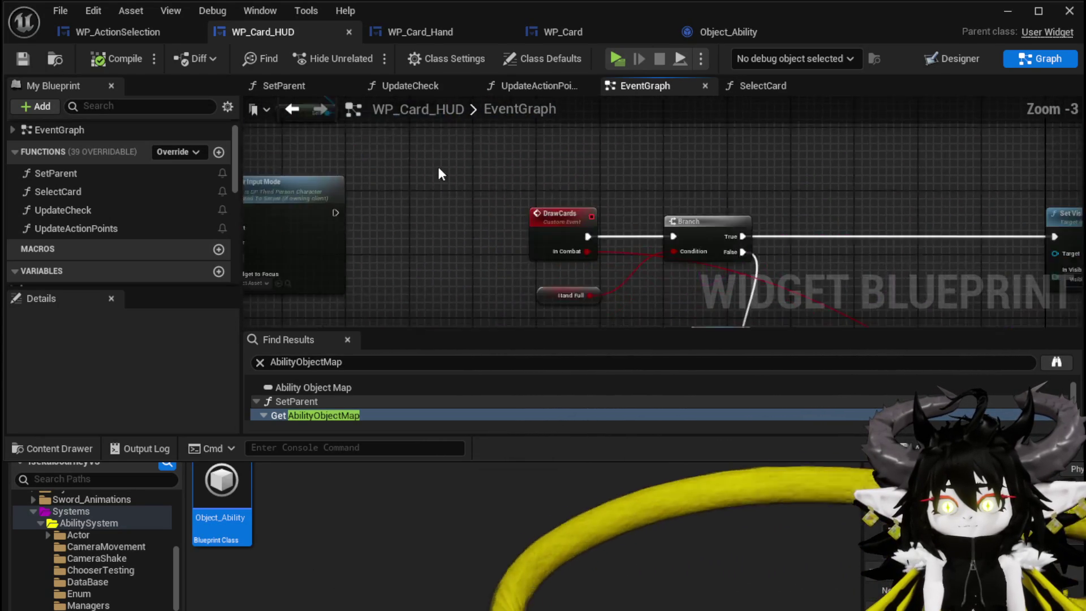
{"action": "scroll", "coordinate": [582, 315], "scroll_direction": "up", "scroll_amount": 1}
{"action": "mouse_move", "coordinate": [582, 315]}
{"action": "left_mouse_down"}
{"action": "mouse_move", "coordinate": [560, 221]}
{"action": "mouse_move", "coordinate": [504, 180]}
{"action": "mouse_move", "coordinate": [417, 136]}
{"action": "mouse_move", "coordinate": [266, 133]}
{"action": "left_mouse_up"}
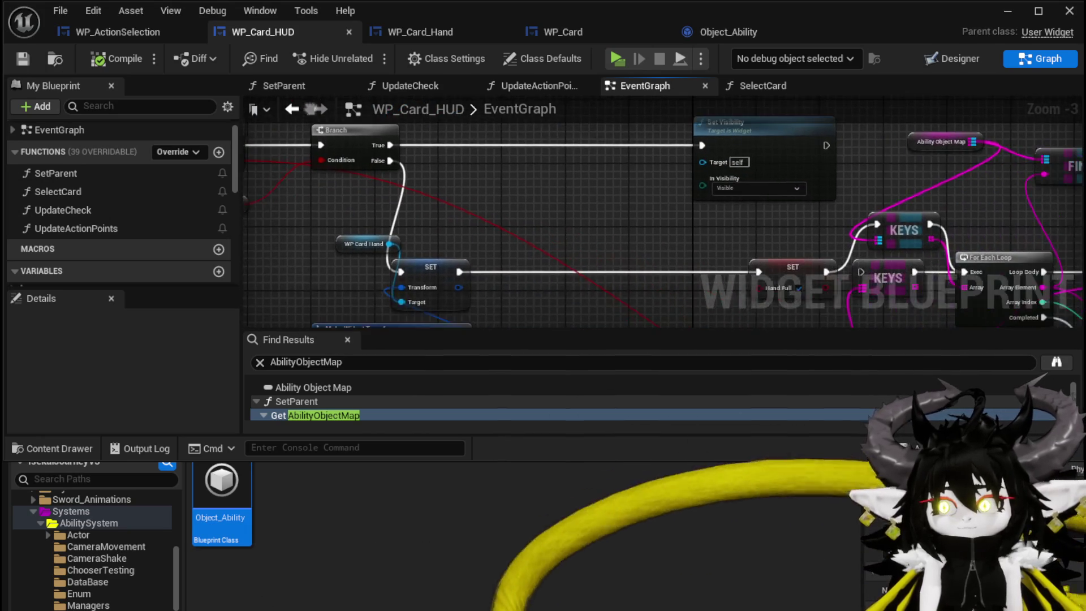
{"action": "mouse_move", "coordinate": [508, 220]}
{"action": "left_mouse_down"}
{"action": "mouse_move", "coordinate": [514, 158]}
{"action": "mouse_move", "coordinate": [681, 246]}
{"action": "left_mouse_up"}
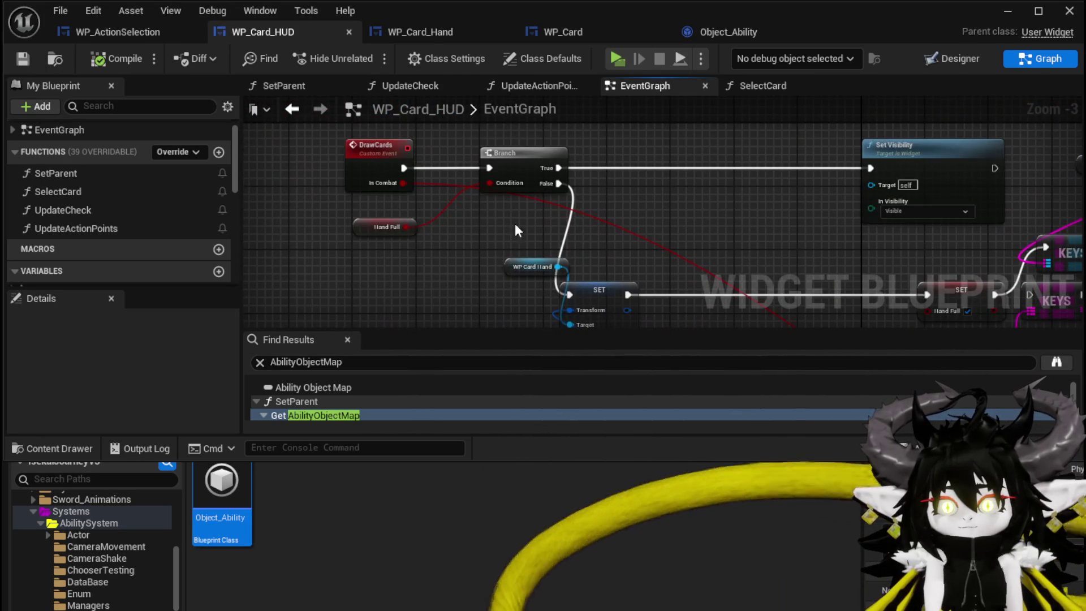
{"action": "left_click", "coordinate": [432, 130]}
{"action": "mouse_move", "coordinate": [435, 126]}
{"action": "left_mouse_down"}
{"action": "mouse_move", "coordinate": [334, 209]}
{"action": "mouse_move", "coordinate": [441, 126]}
{"action": "left_mouse_up"}
{"action": "left_click", "coordinate": [328, 211]}
{"action": "left_click", "coordinate": [440, 127]}
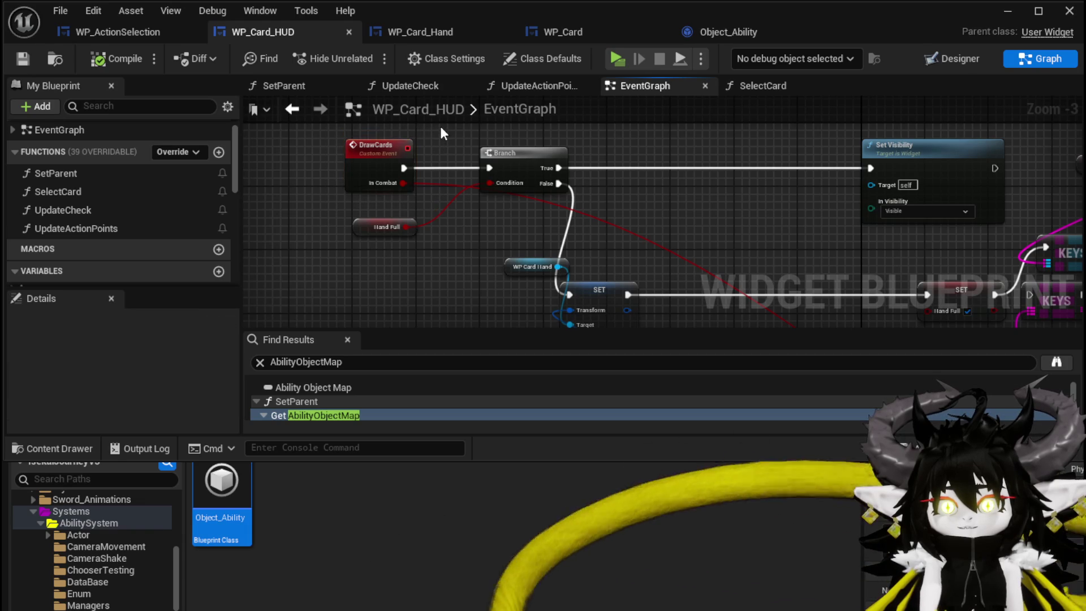
{"action": "mouse_move", "coordinate": [682, 226]}
{"action": "left_mouse_down"}
{"action": "mouse_move", "coordinate": [501, 159]}
{"action": "mouse_move", "coordinate": [495, 216]}
{"action": "left_mouse_up"}
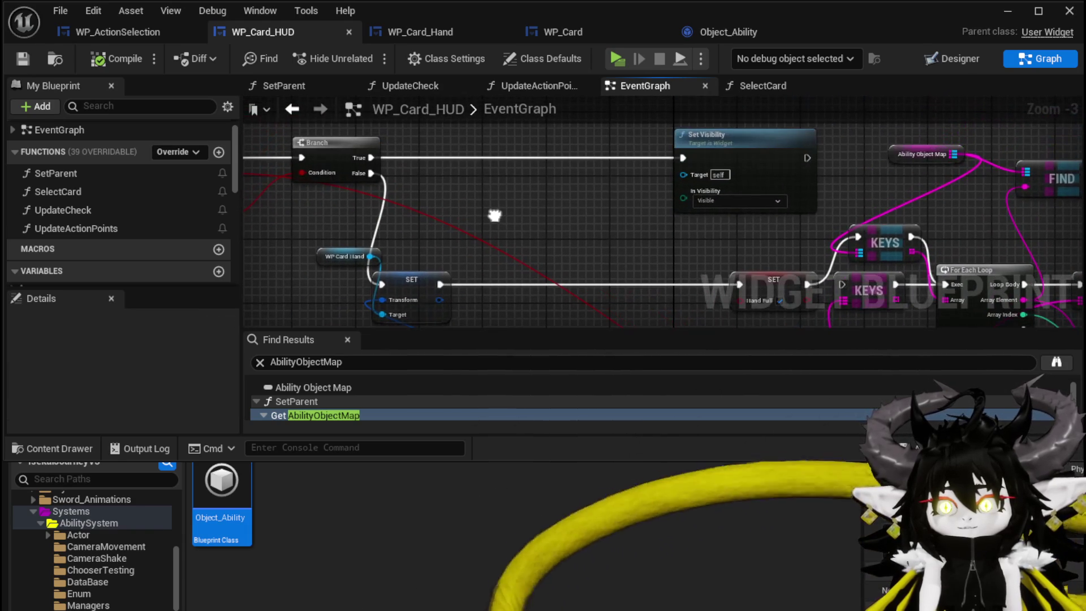
{"action": "left_click_drag", "start_coordinate": [420, 239], "coordinate": [461, 137]}
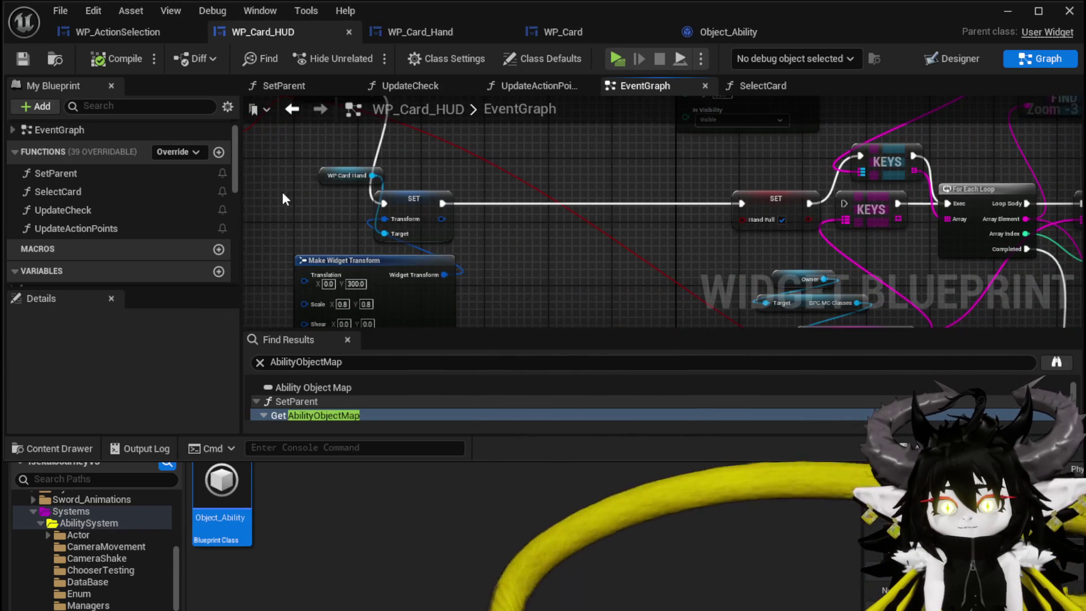
Step: Move the WP Card Hand node down-left, then shift WP Card Hand and Target down-right
{"action": "left_click_drag", "start_coordinate": [320, 182], "coordinate": [287, 227]}
{"action": "left_click_drag", "start_coordinate": [628, 244], "coordinate": [167, 236]}
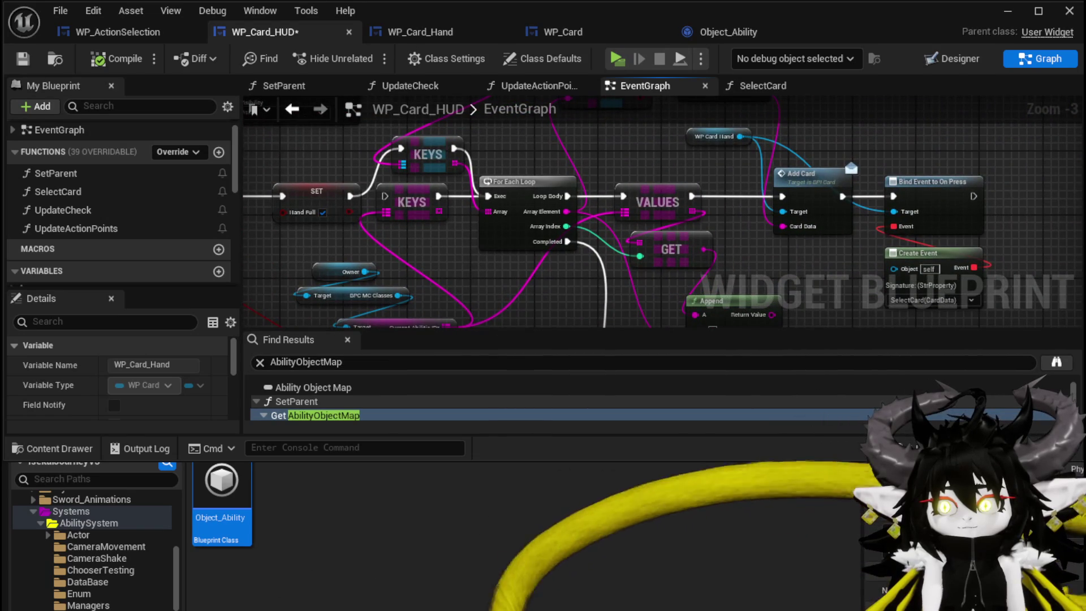
{"action": "mouse_move", "coordinate": [662, 215]}
{"action": "left_mouse_down"}
{"action": "mouse_move", "coordinate": [664, 156]}
{"action": "mouse_move", "coordinate": [670, 220]}
{"action": "left_mouse_up"}
{"action": "mouse_move", "coordinate": [642, 173]}
{"action": "left_mouse_down"}
{"action": "mouse_move", "coordinate": [522, 208]}
{"action": "mouse_move", "coordinate": [474, 240]}
{"action": "mouse_move", "coordinate": [425, 171]}
{"action": "mouse_move", "coordinate": [375, 1]}
{"action": "left_mouse_up"}
{"action": "left_click_drag", "start_coordinate": [566, 227], "coordinate": [602, 133]}
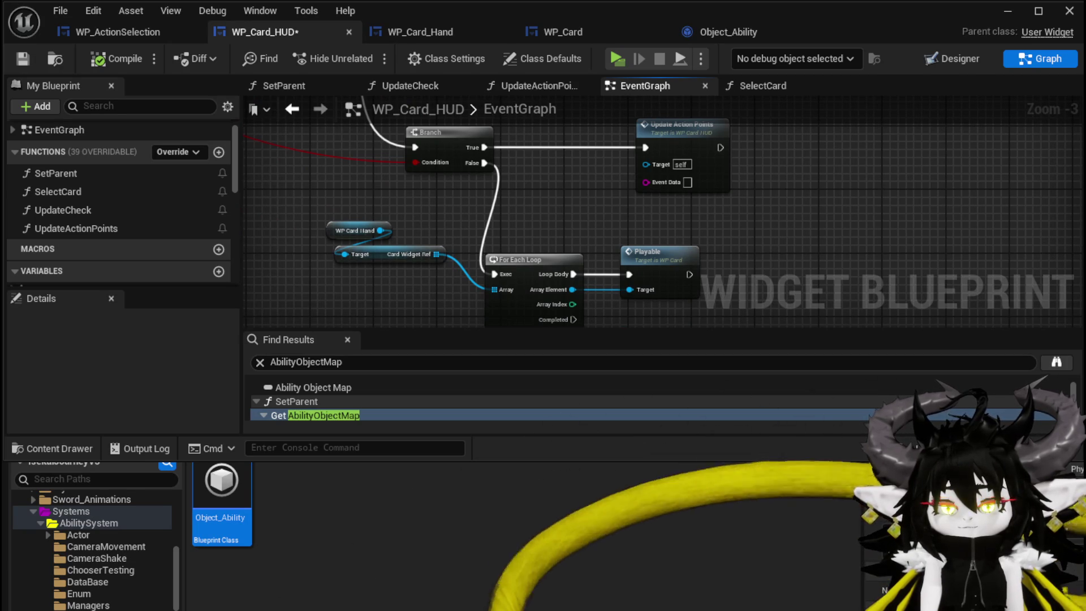
{"action": "scroll", "coordinate": [425, 266], "scroll_direction": "down", "scroll_amount": 2}
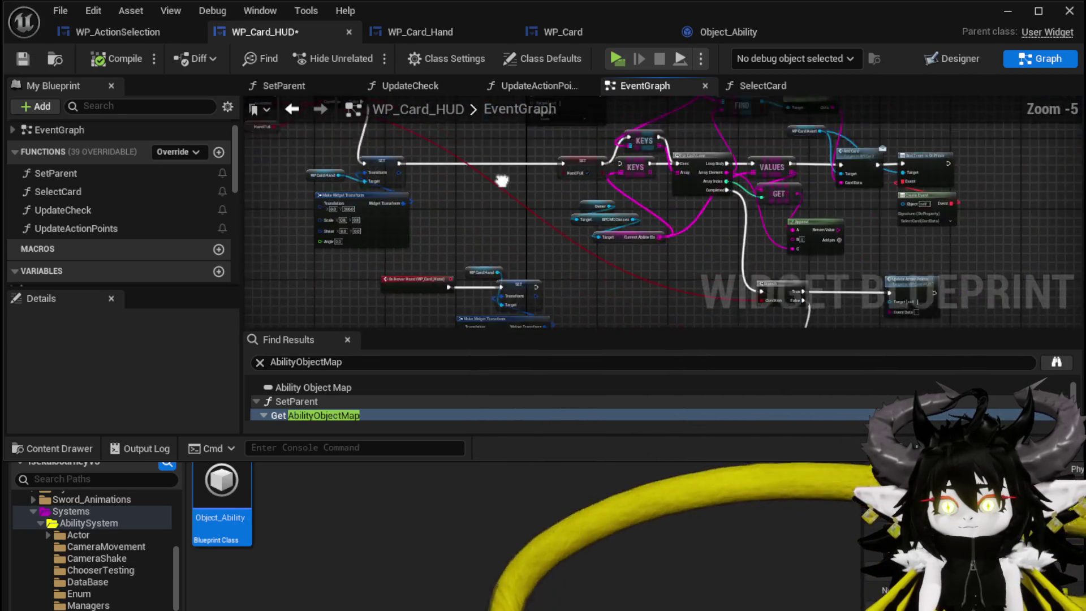
{"action": "scroll", "coordinate": [425, 266], "scroll_direction": "up", "scroll_amount": 2}
{"action": "mouse_move", "coordinate": [426, 266]}
{"action": "left_mouse_down"}
{"action": "mouse_move", "coordinate": [489, 259]}
{"action": "mouse_move", "coordinate": [603, 293]}
{"action": "mouse_move", "coordinate": [472, 178]}
{"action": "mouse_move", "coordinate": [456, 187]}
{"action": "left_mouse_up"}
{"action": "scroll", "coordinate": [489, 259], "scroll_direction": "down", "scroll_amount": 2}
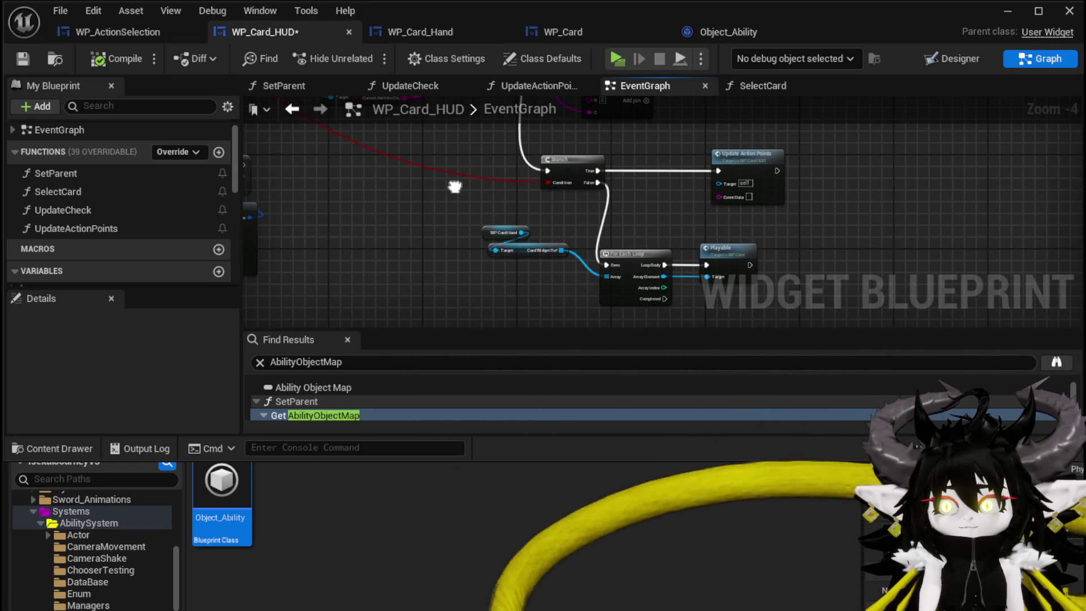
{"action": "mouse_move", "coordinate": [459, 275]}
{"action": "left_mouse_down"}
{"action": "mouse_move", "coordinate": [569, 226]}
{"action": "mouse_move", "coordinate": [551, 274]}
{"action": "left_mouse_up"}
Step: Shift the Add Card and Bind Event group right, place WP Card Hand beside it, and save
{"action": "left_click_drag", "start_coordinate": [631, 192], "coordinate": [589, 249]}
{"action": "scroll", "coordinate": [589, 249], "scroll_direction": "up", "scroll_amount": 2}
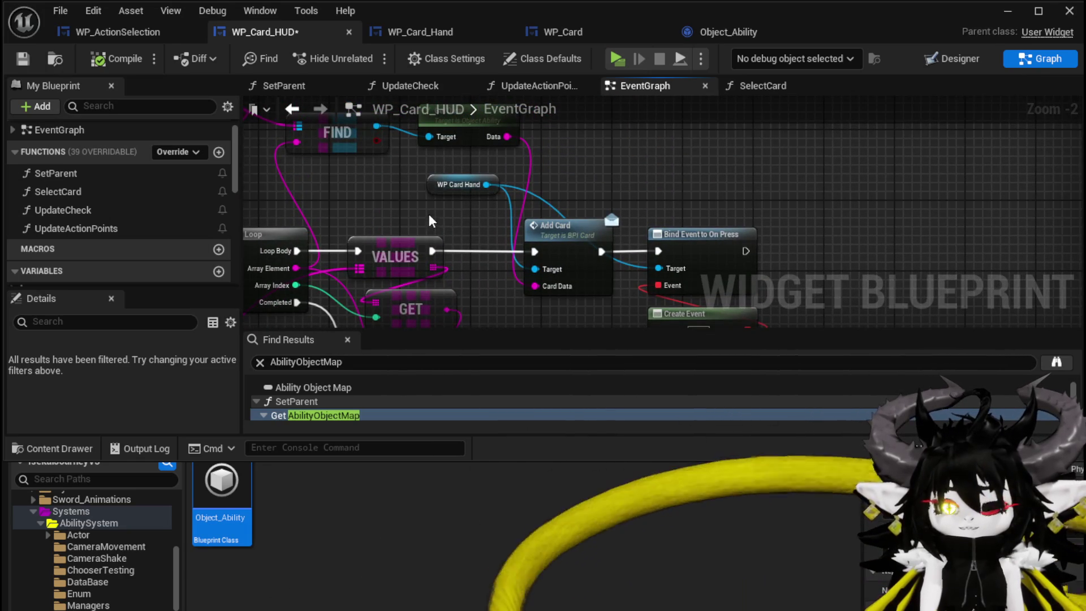
{"action": "left_click_drag", "start_coordinate": [512, 213], "coordinate": [770, 325]}
{"action": "mouse_move", "coordinate": [591, 237]}
{"action": "left_mouse_down"}
{"action": "mouse_move", "coordinate": [591, 151]}
{"action": "mouse_move", "coordinate": [725, 130]}
{"action": "mouse_move", "coordinate": [735, 234]}
{"action": "left_mouse_up"}
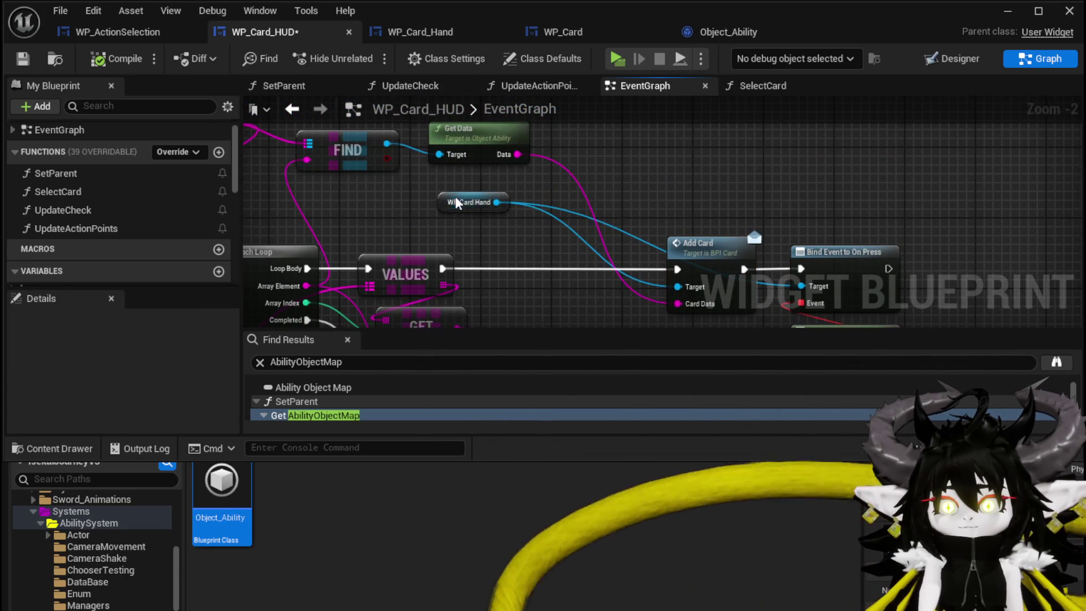
{"action": "left_click_drag", "start_coordinate": [456, 203], "coordinate": [641, 177]}
{"action": "left_click", "coordinate": [566, 192]}
{"action": "left_click", "coordinate": [23, 59]}
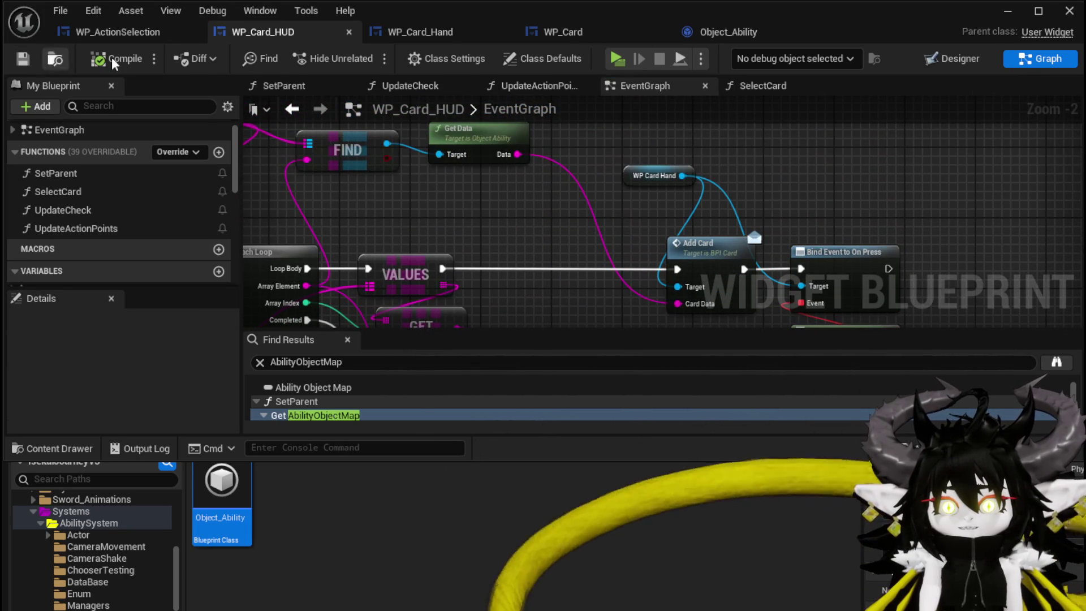
{"action": "left_click", "coordinate": [416, 33]}
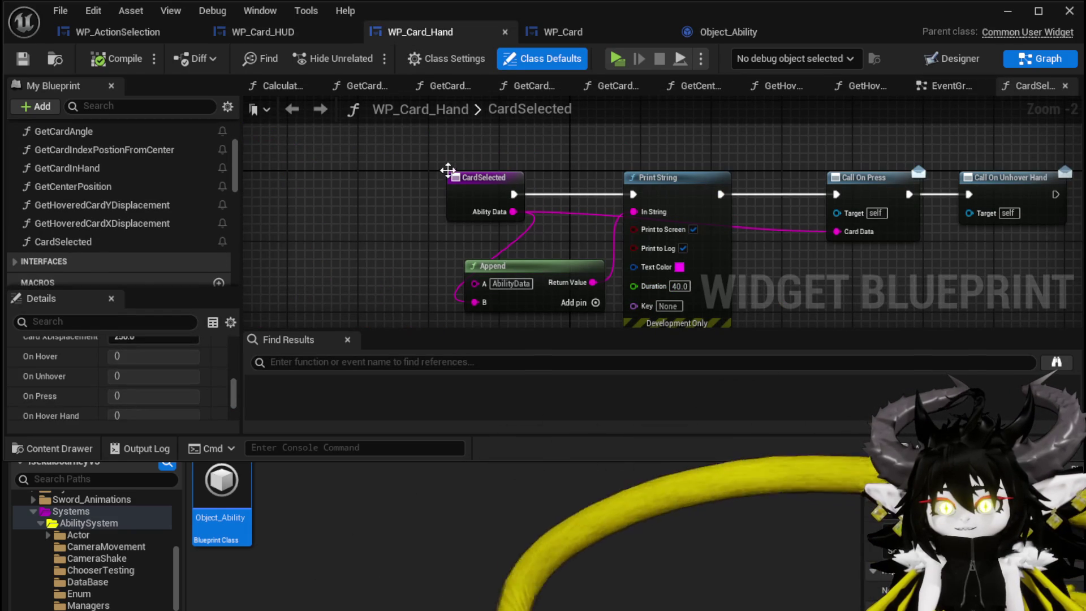
Step: In WP_Card_Hand's EventGraph, move Event AddCard and Create WP Card Widget to the left
{"action": "scroll", "coordinate": [116, 173], "scroll_direction": "up", "scroll_amount": 3}
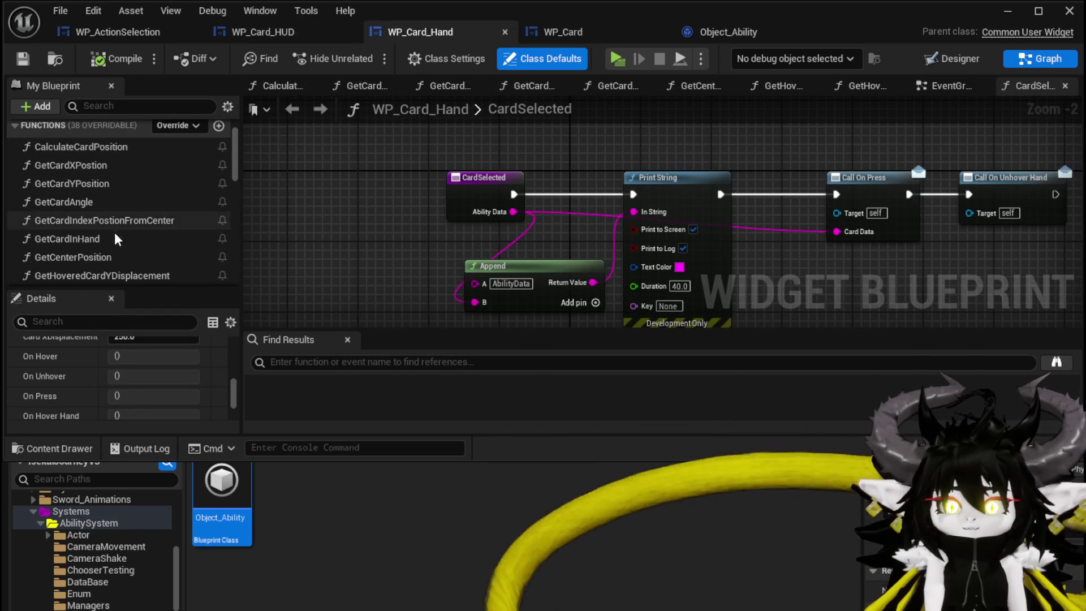
{"action": "scroll", "coordinate": [108, 210], "scroll_direction": "down", "scroll_amount": 1}
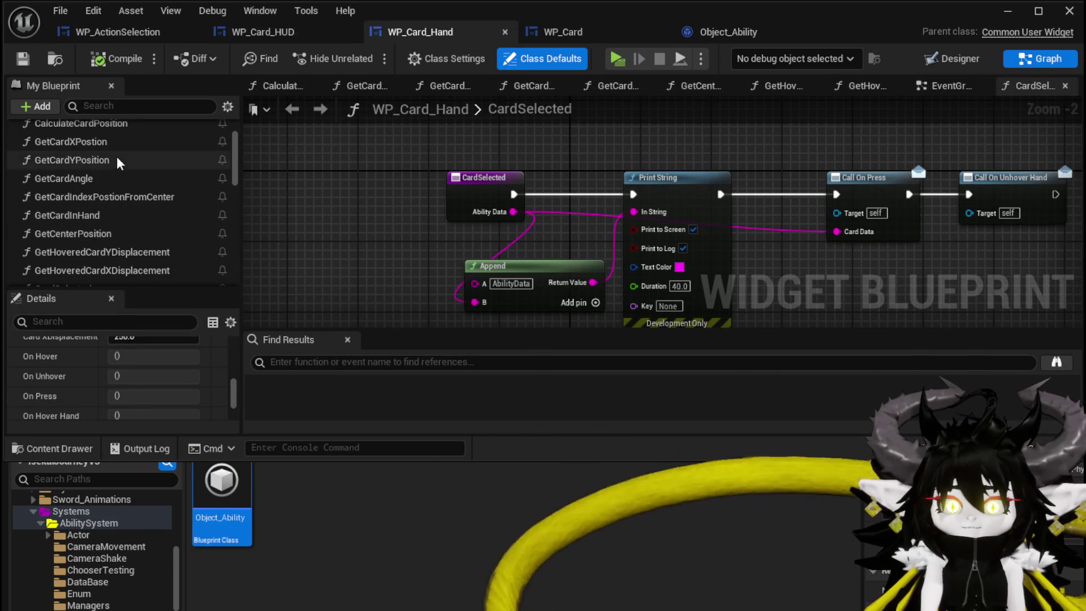
{"action": "scroll", "coordinate": [136, 252], "scroll_direction": "down", "scroll_amount": 2}
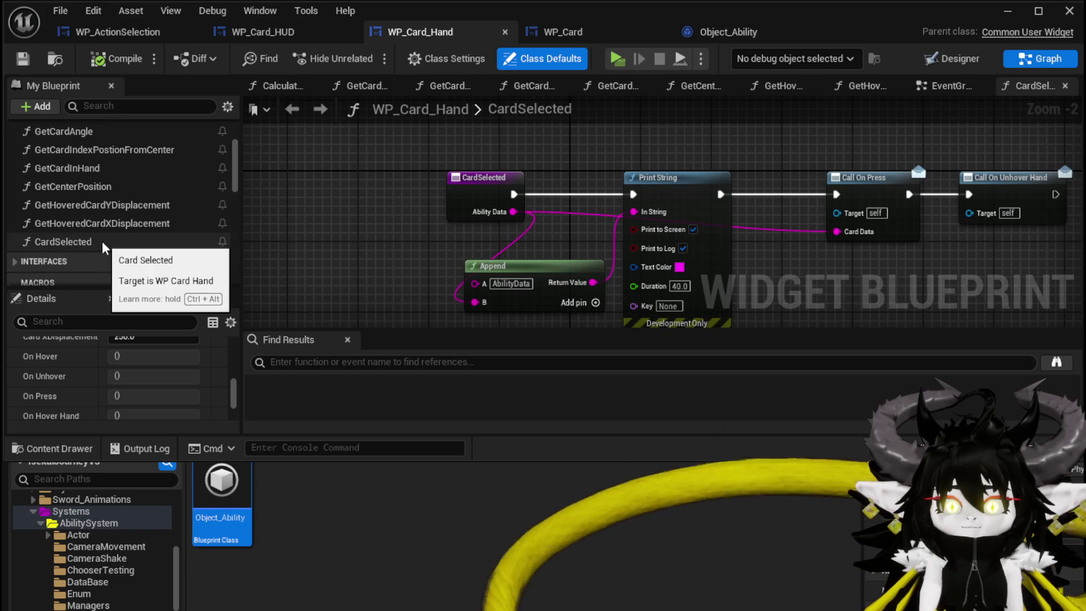
{"action": "scroll", "coordinate": [102, 235], "scroll_direction": "up", "scroll_amount": 1}
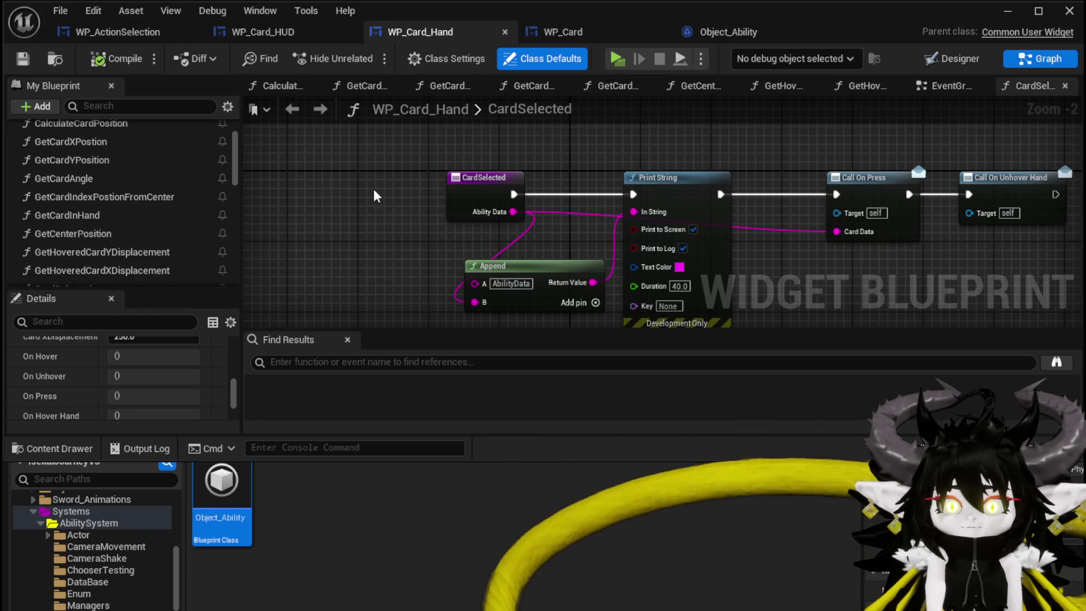
{"action": "scroll", "coordinate": [126, 223], "scroll_direction": "up", "scroll_amount": 1}
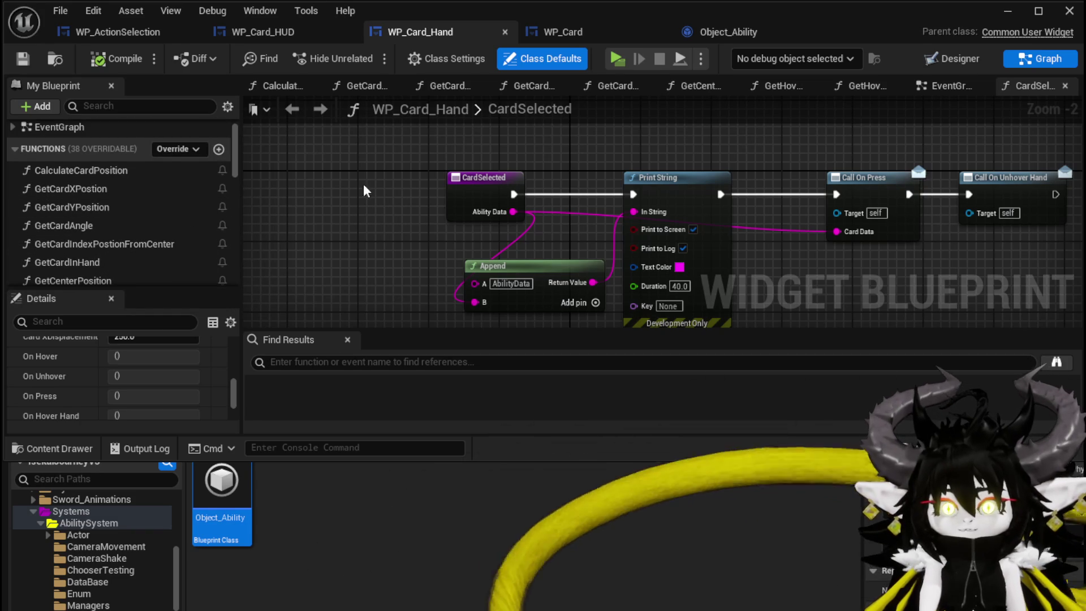
{"action": "left_click", "coordinate": [945, 86]}
{"action": "scroll", "coordinate": [461, 164], "scroll_direction": "up", "scroll_amount": 5}
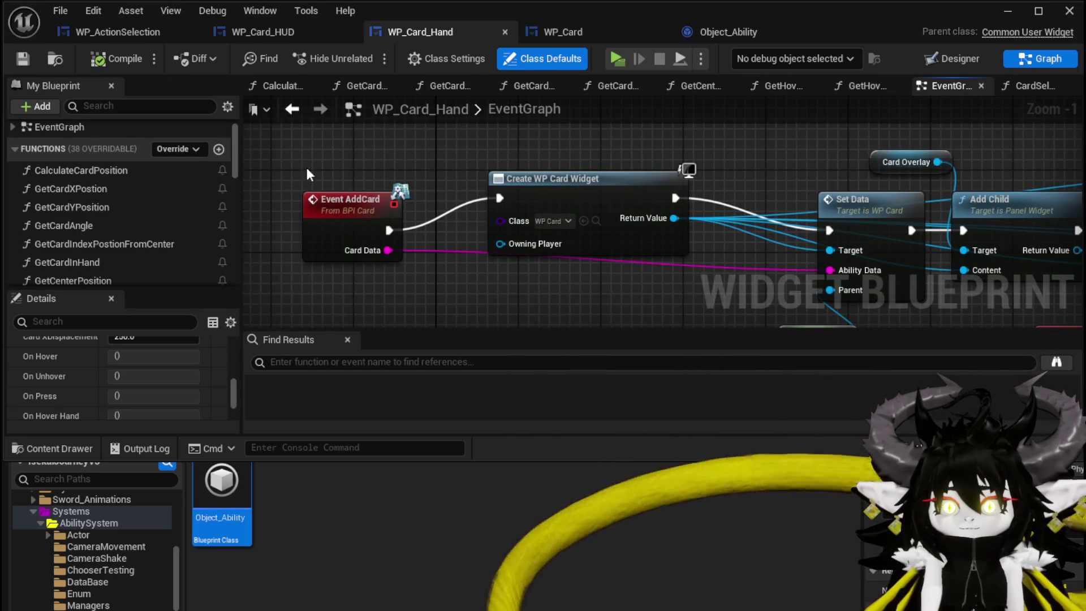
{"action": "left_click_drag", "start_coordinate": [334, 204], "coordinate": [324, 176]}
{"action": "left_click_drag", "start_coordinate": [618, 178], "coordinate": [440, 194]}
{"action": "left_click", "coordinate": [340, 173], "text": "ctrl"}
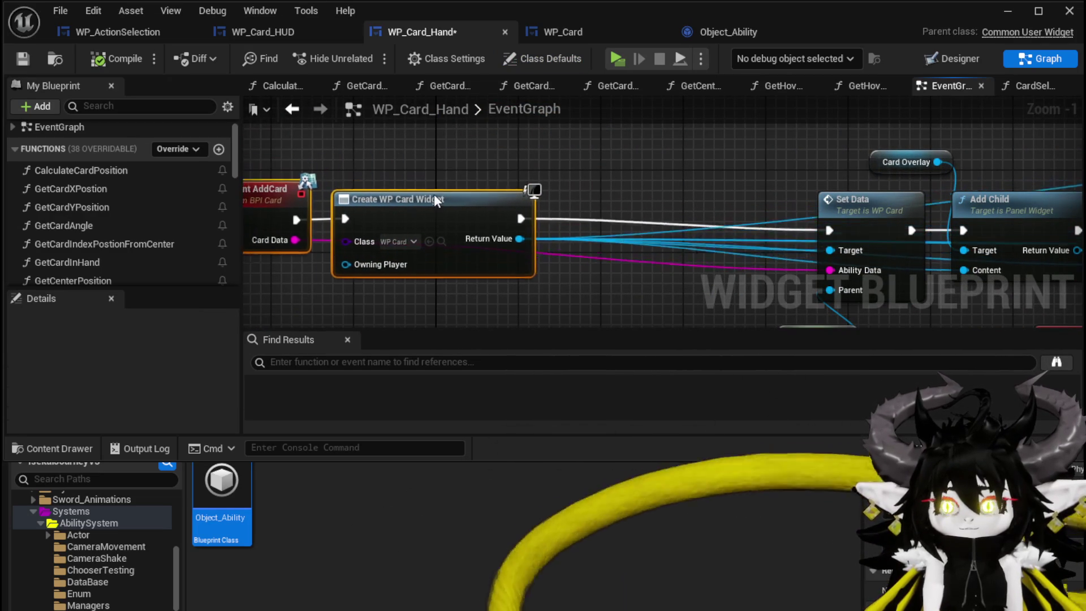
{"action": "left_click", "coordinate": [520, 168]}
Step: Reselect the Event AddCard and Create WP Card Widget pair, then save WP_Card_Hand with Ctrl+S
{"action": "scroll", "coordinate": [512, 158], "scroll_direction": "down", "scroll_amount": 2}
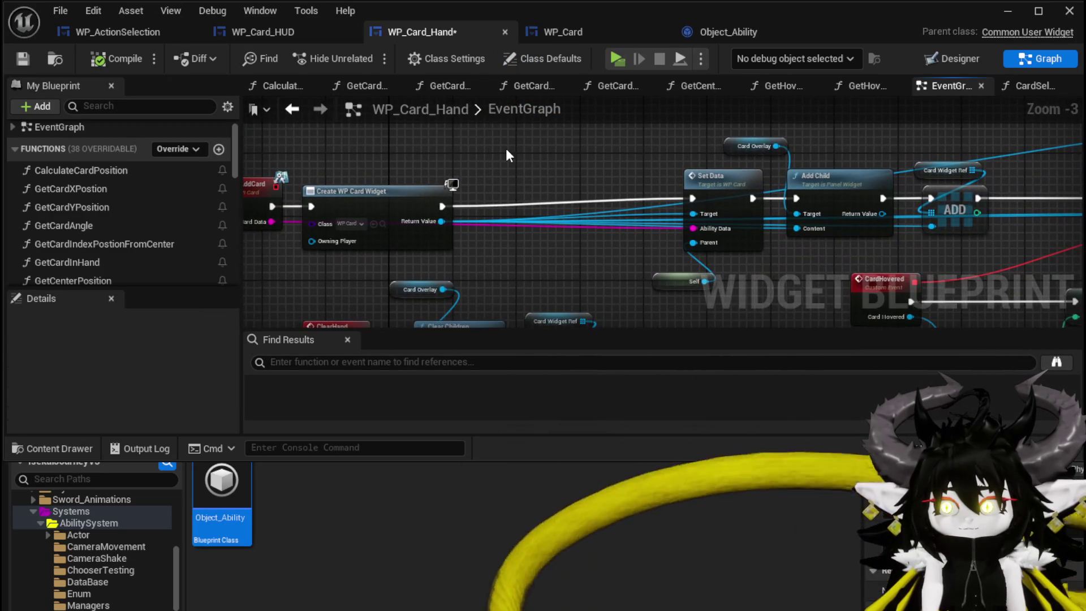
{"action": "mouse_move", "coordinate": [296, 166]}
{"action": "left_mouse_down"}
{"action": "mouse_move", "coordinate": [399, 203]}
{"action": "mouse_move", "coordinate": [409, 197]}
{"action": "left_mouse_up"}
{"action": "left_click", "coordinate": [623, 156]}
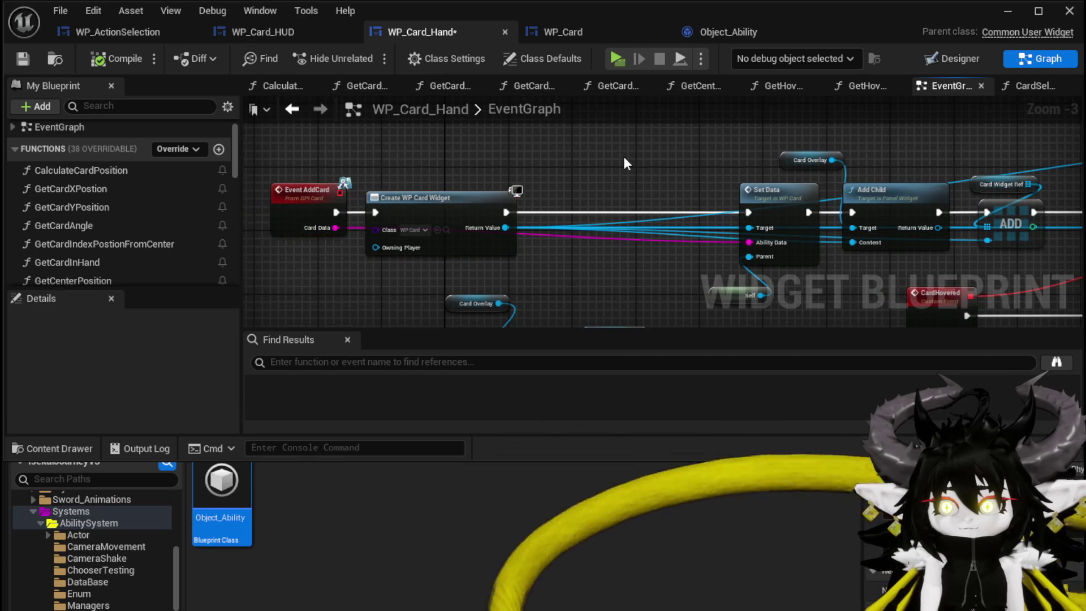
{"action": "scroll", "coordinate": [605, 155], "scroll_direction": "down", "scroll_amount": 2}
{"action": "left_click_drag", "start_coordinate": [616, 159], "coordinate": [606, 172]}
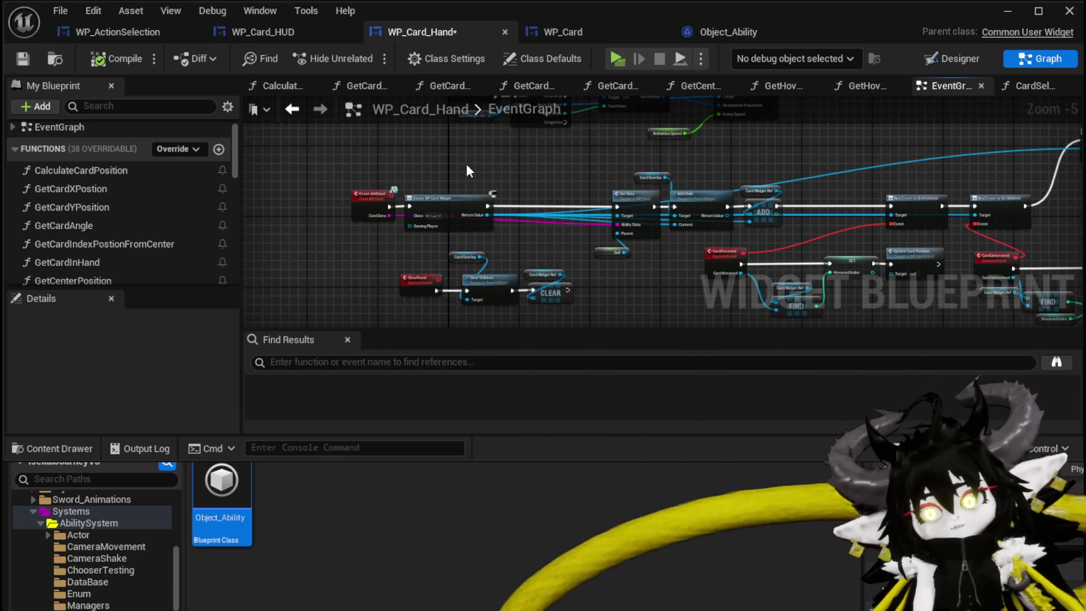
{"action": "key", "text": "ctrl+s"}
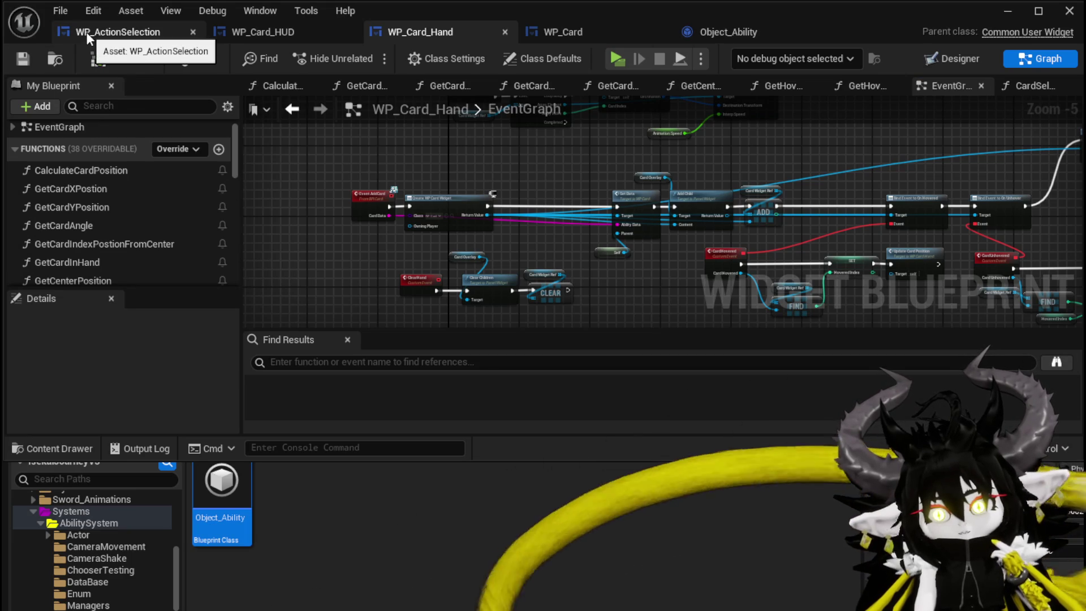
{"action": "left_click", "coordinate": [718, 37]}
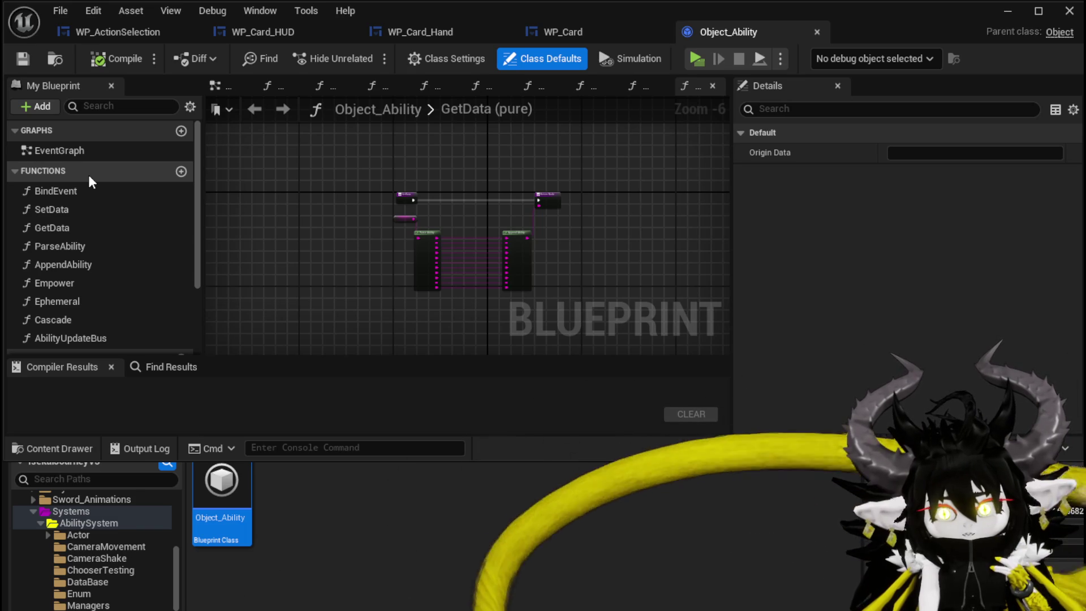
Step: Add a new function named BindWidget to Object_Ability
{"action": "left_click", "coordinate": [181, 170]}
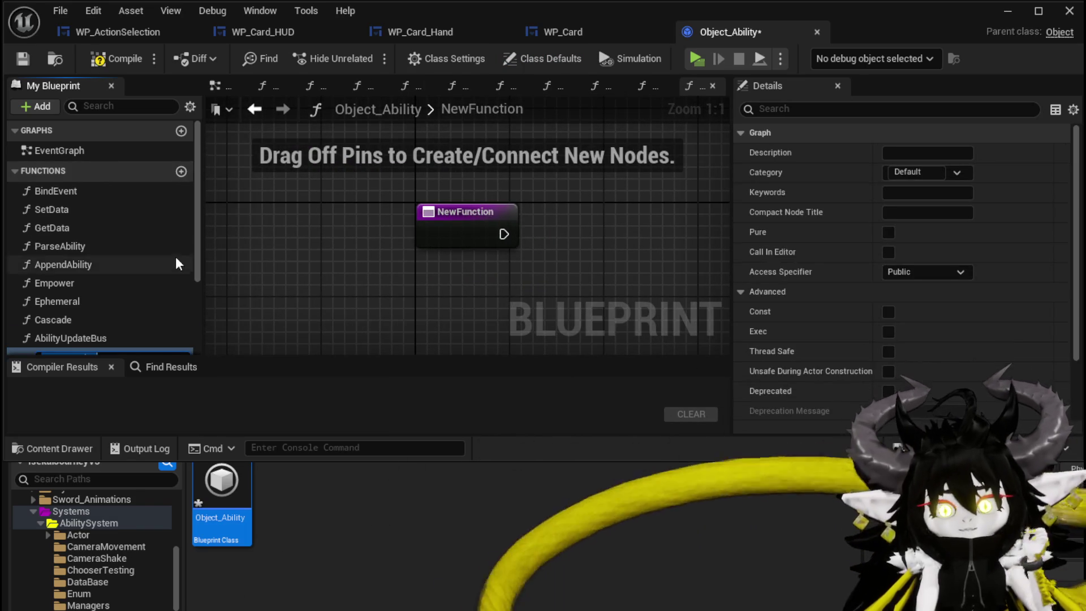
{"action": "type", "text": "BindWidge"}
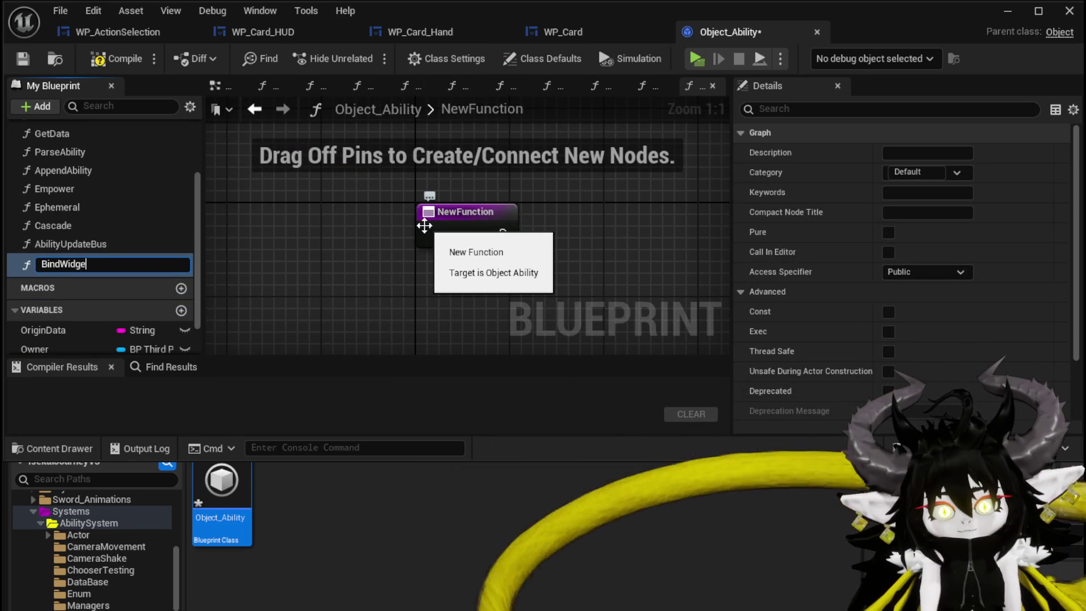
{"action": "type", "text": "t"}
{"action": "key", "text": "Return"}
{"action": "scroll", "coordinate": [866, 284], "scroll_direction": "down", "scroll_amount": 3}
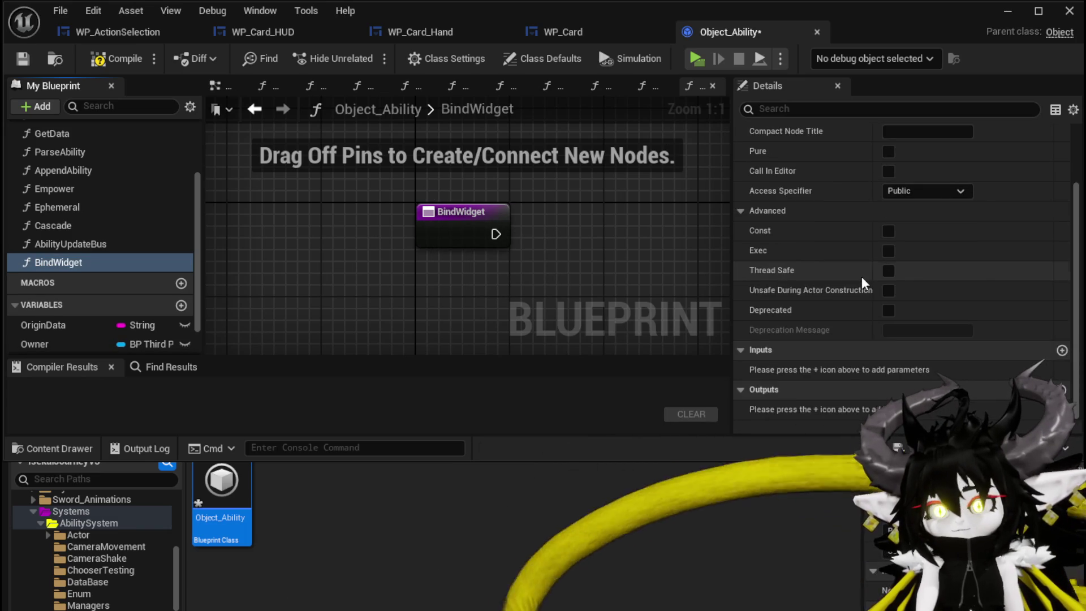
Step: Give BindWidget a Widget input of type WP Card object reference
{"action": "left_click", "coordinate": [608, 32]}
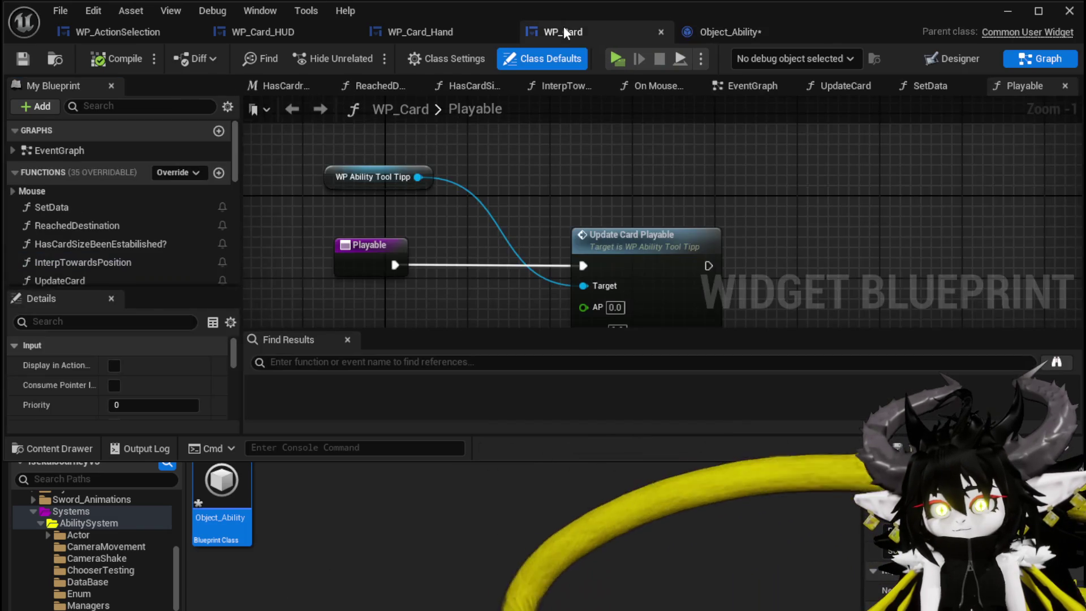
{"action": "left_click", "coordinate": [413, 34]}
{"action": "scroll", "coordinate": [459, 205], "scroll_direction": "up", "scroll_amount": 1}
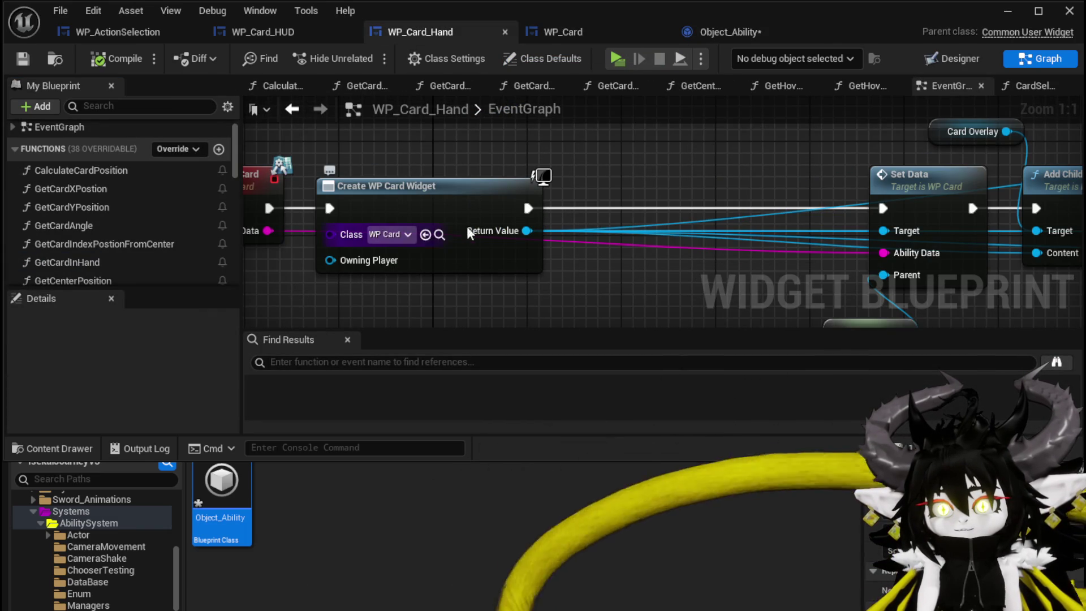
{"action": "left_click", "coordinate": [731, 33]}
{"action": "left_click", "coordinate": [446, 228]}
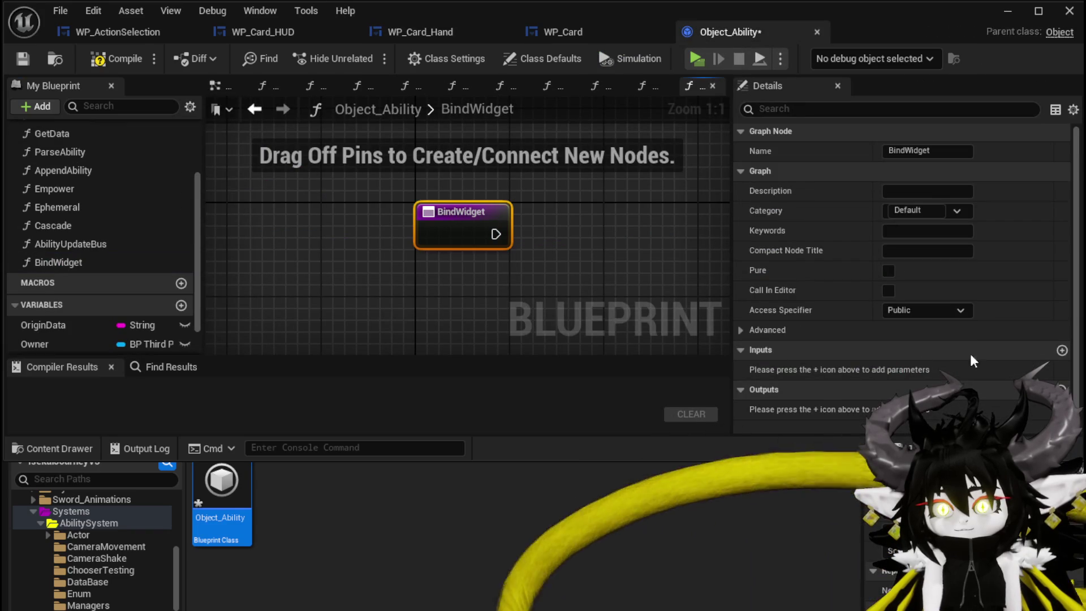
{"action": "type", "text": "Card"}
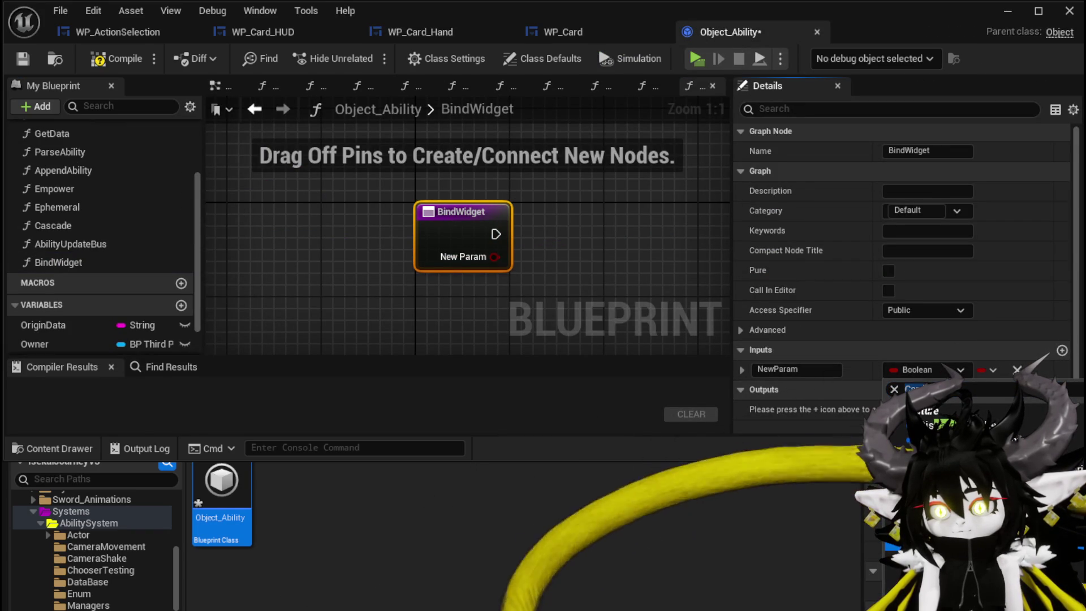
{"action": "left_click", "coordinate": [905, 546]}
{"action": "left_click", "coordinate": [818, 370]}
{"action": "type", "text": "Widget"}
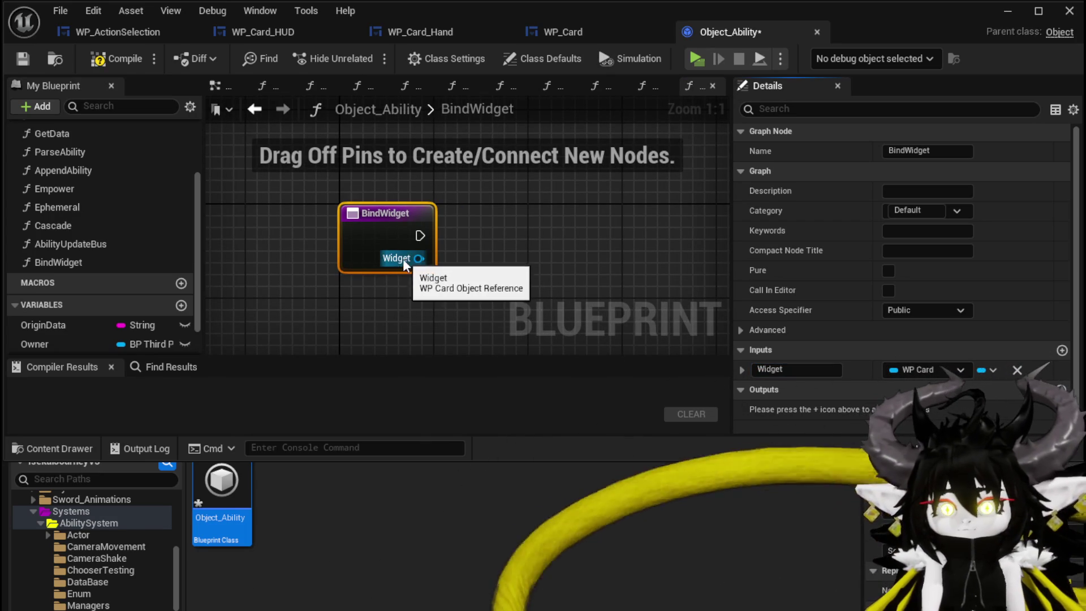
Step: Promote the Widget input to a new CardWidget variable and compile Object_Ability
{"action": "right_click", "coordinate": [418, 260]}
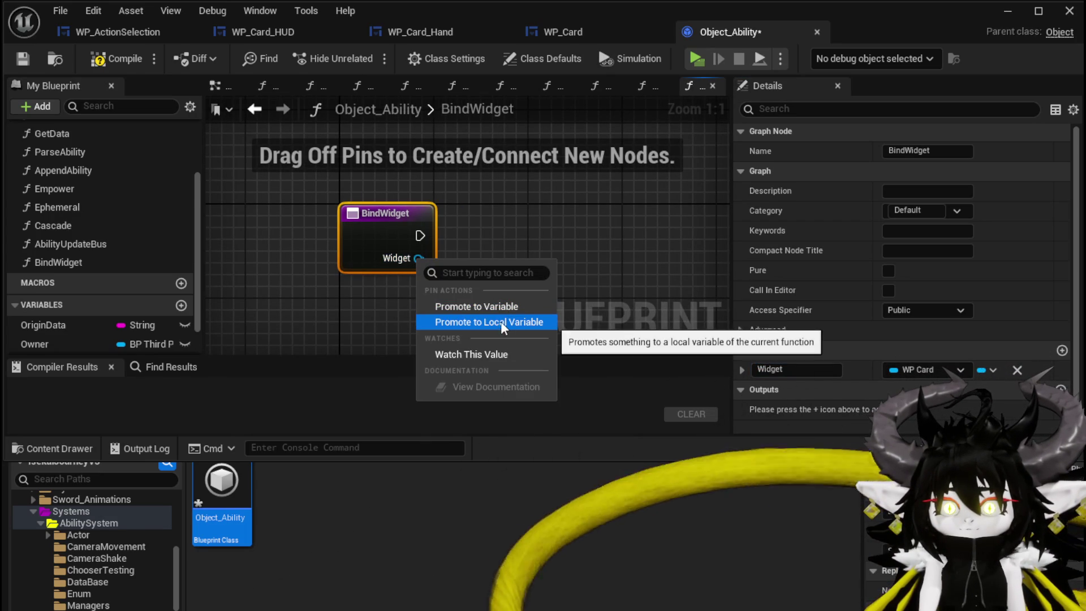
{"action": "left_click", "coordinate": [498, 307]}
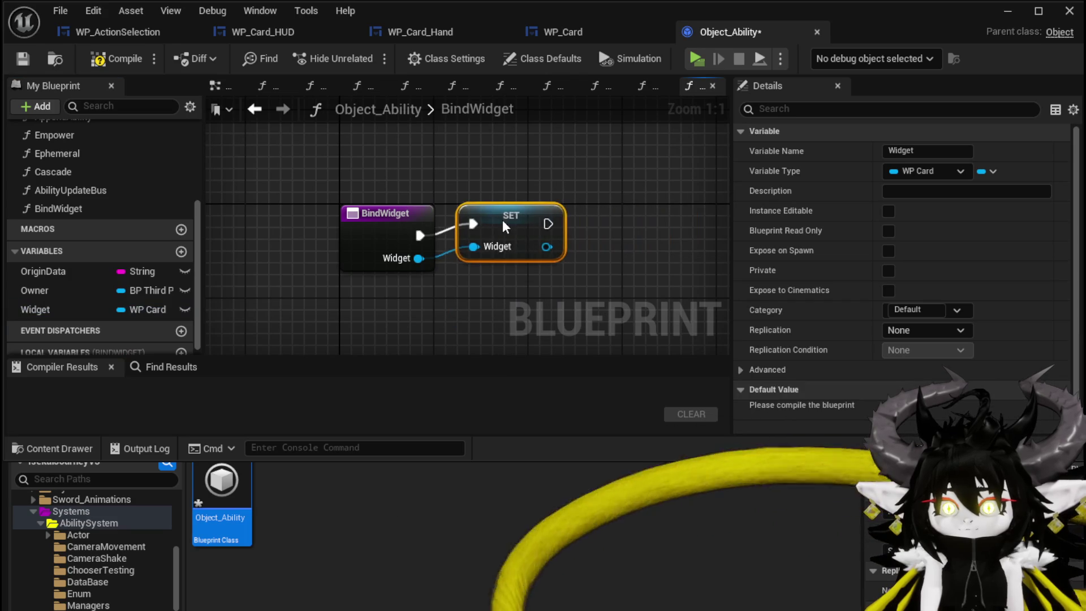
{"action": "type", "text": "CardWid"}
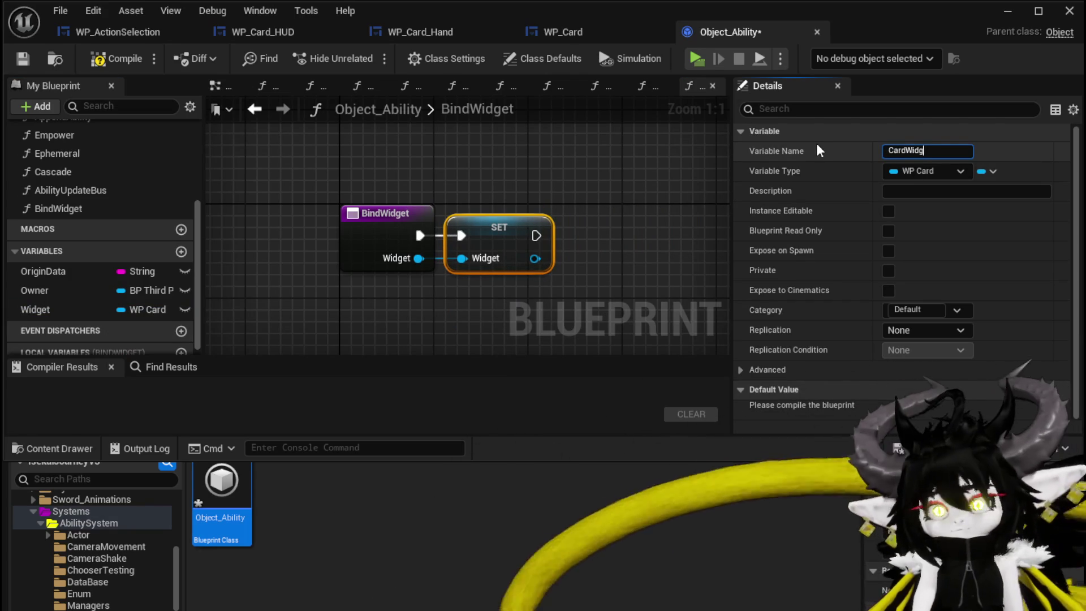
{"action": "type", "text": "get"}
{"action": "key", "text": "Return"}
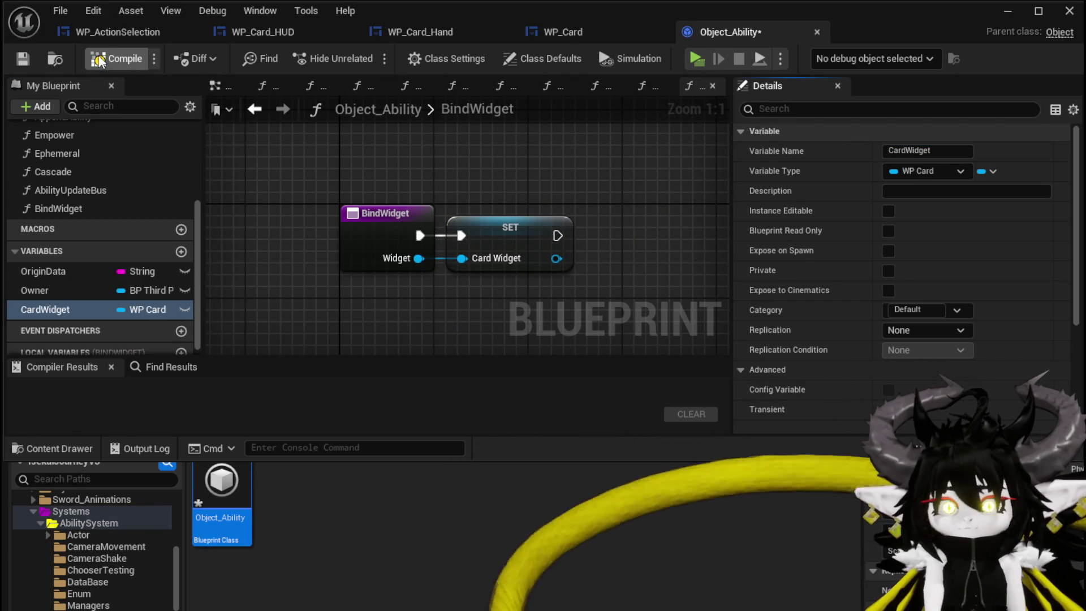
{"action": "left_click", "coordinate": [99, 61]}
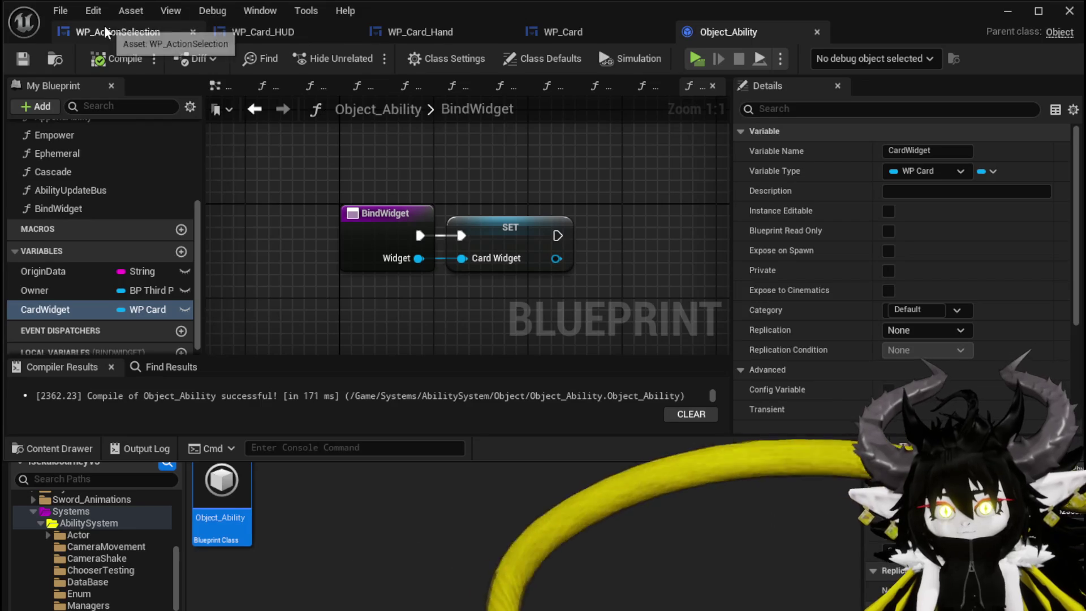
{"action": "left_click", "coordinate": [117, 32]}
Step: In WP_Card_HUD, add a Get Card Widget Ref node from the WP Card Hand reference
{"action": "left_click_drag", "start_coordinate": [584, 208], "coordinate": [393, 152]}
{"action": "scroll", "coordinate": [629, 200], "scroll_direction": "down", "scroll_amount": 1}
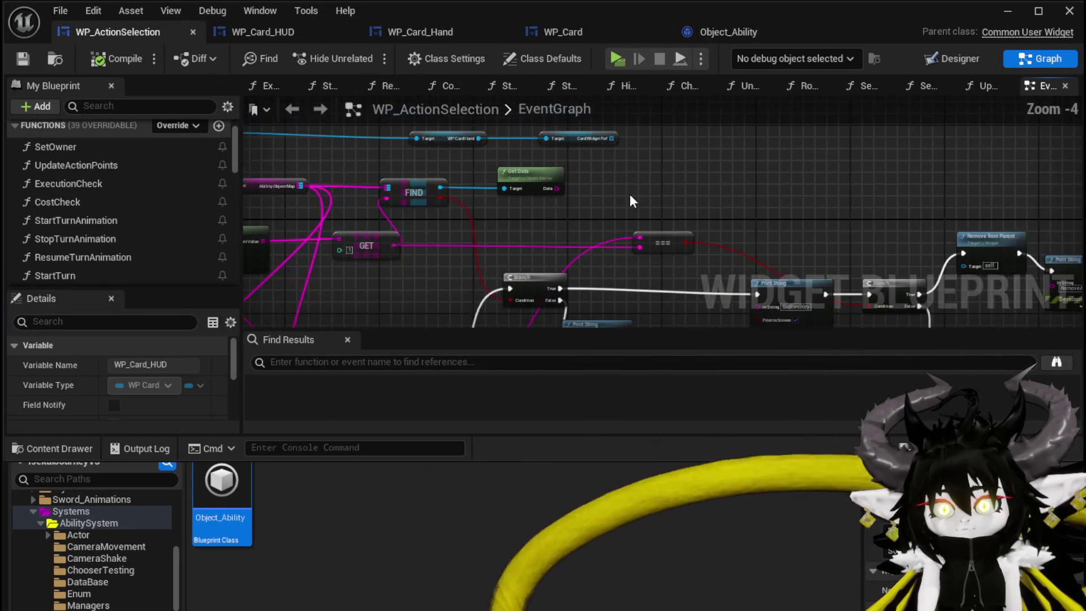
{"action": "left_click", "coordinate": [260, 32]}
{"action": "mouse_move", "coordinate": [652, 168]}
{"action": "left_mouse_down"}
{"action": "mouse_move", "coordinate": [624, 180]}
{"action": "mouse_move", "coordinate": [716, 215]}
{"action": "mouse_move", "coordinate": [801, 210]}
{"action": "mouse_move", "coordinate": [766, 193]}
{"action": "left_mouse_up"}
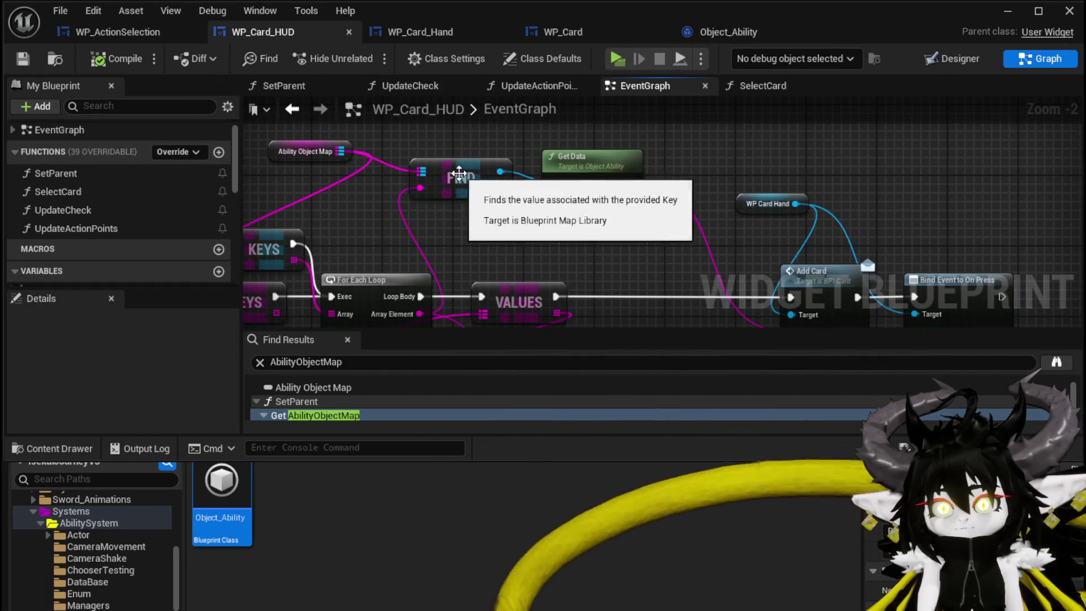
{"action": "left_click_drag", "start_coordinate": [362, 170], "coordinate": [434, 148]}
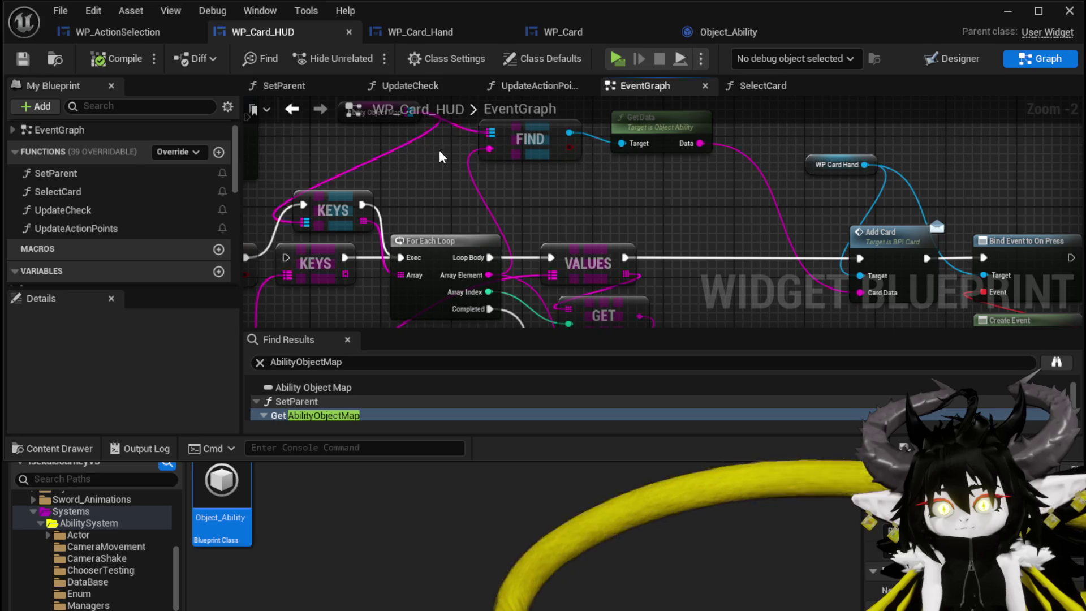
{"action": "mouse_move", "coordinate": [673, 189]}
{"action": "left_mouse_down"}
{"action": "mouse_move", "coordinate": [618, 204]}
{"action": "mouse_move", "coordinate": [482, 167]}
{"action": "mouse_move", "coordinate": [437, 215]}
{"action": "mouse_move", "coordinate": [356, 236]}
{"action": "left_mouse_up"}
{"action": "left_click_drag", "start_coordinate": [547, 175], "coordinate": [636, 156]}
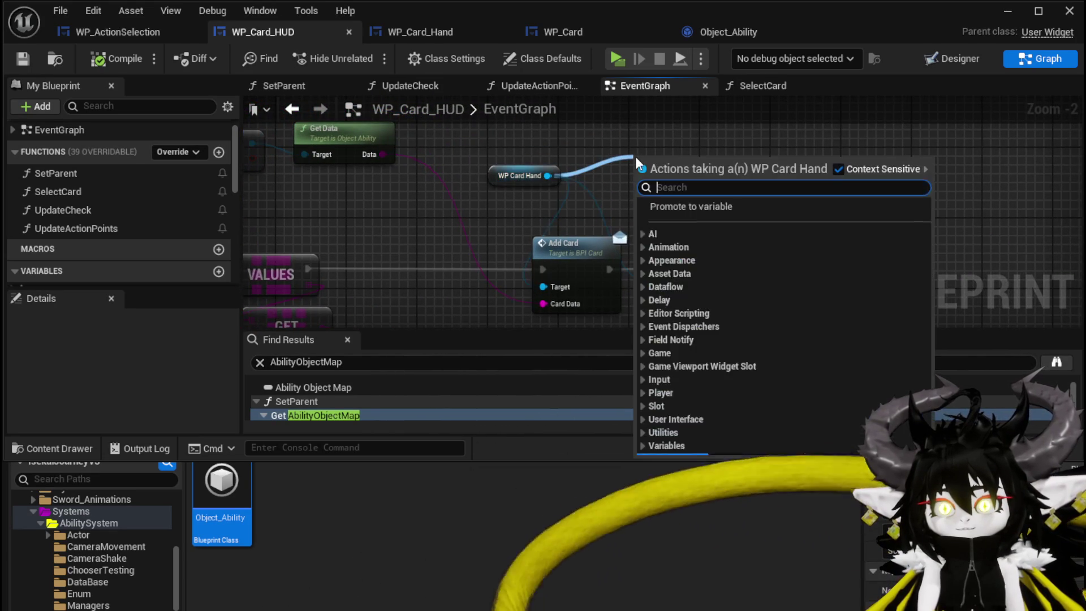
{"action": "type", "text": "card"}
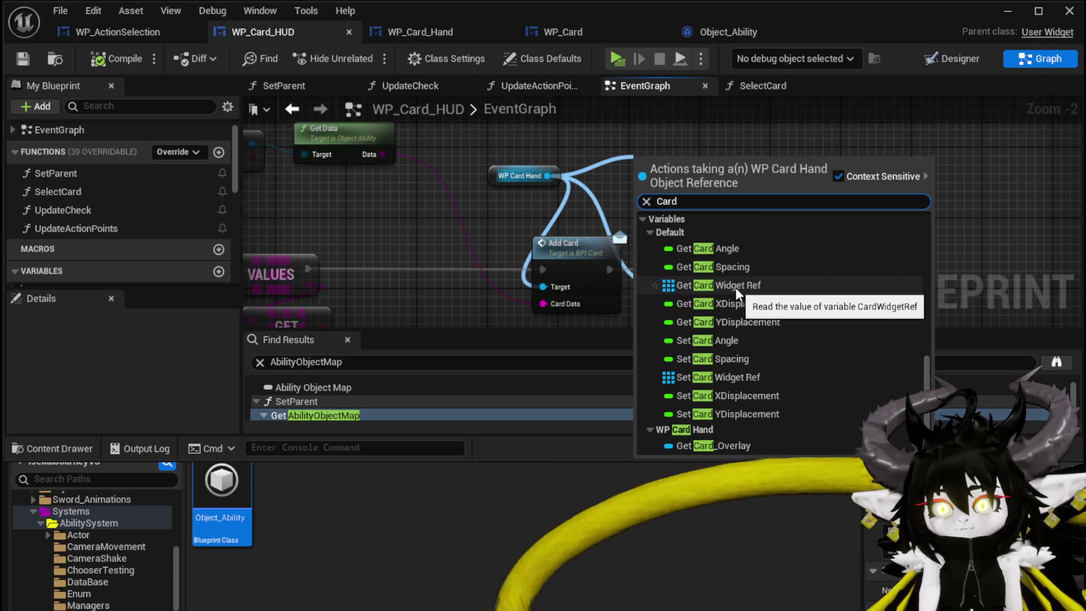
{"action": "left_click", "coordinate": [735, 288]}
Step: Add an array GET on Card Widget Ref indexed by the loop's Array Index
{"action": "mouse_move", "coordinate": [681, 171]}
{"action": "left_mouse_down"}
{"action": "mouse_move", "coordinate": [645, 136]}
{"action": "mouse_move", "coordinate": [645, 219]}
{"action": "left_mouse_up"}
{"action": "type", "text": "get"}
{"action": "left_click", "coordinate": [730, 346]}
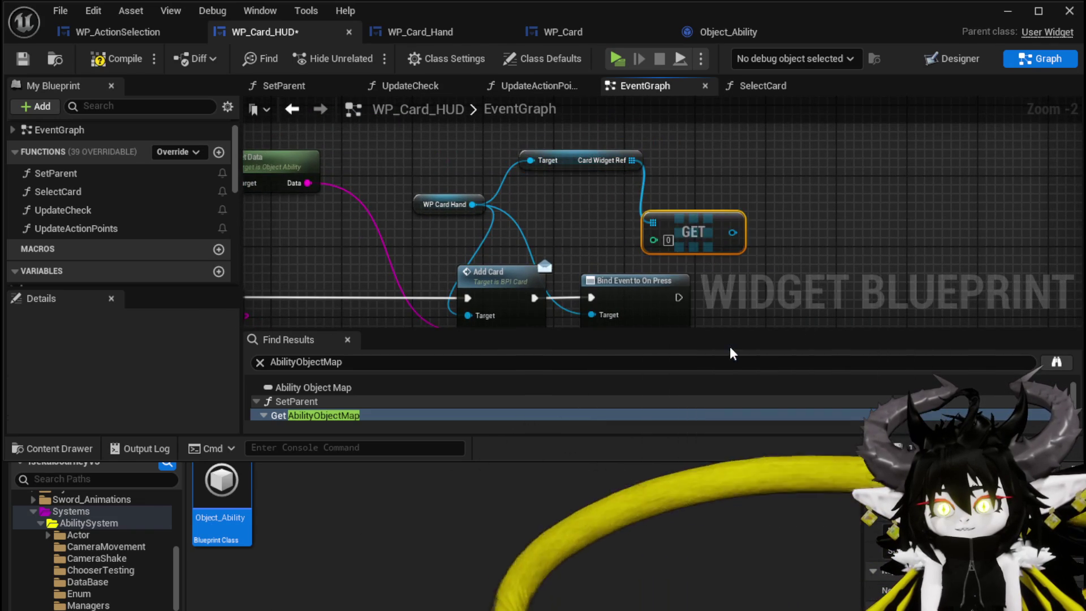
{"action": "scroll", "coordinate": [580, 243], "scroll_direction": "up", "scroll_amount": 2}
{"action": "scroll", "coordinate": [501, 268], "scroll_direction": "down", "scroll_amount": 5}
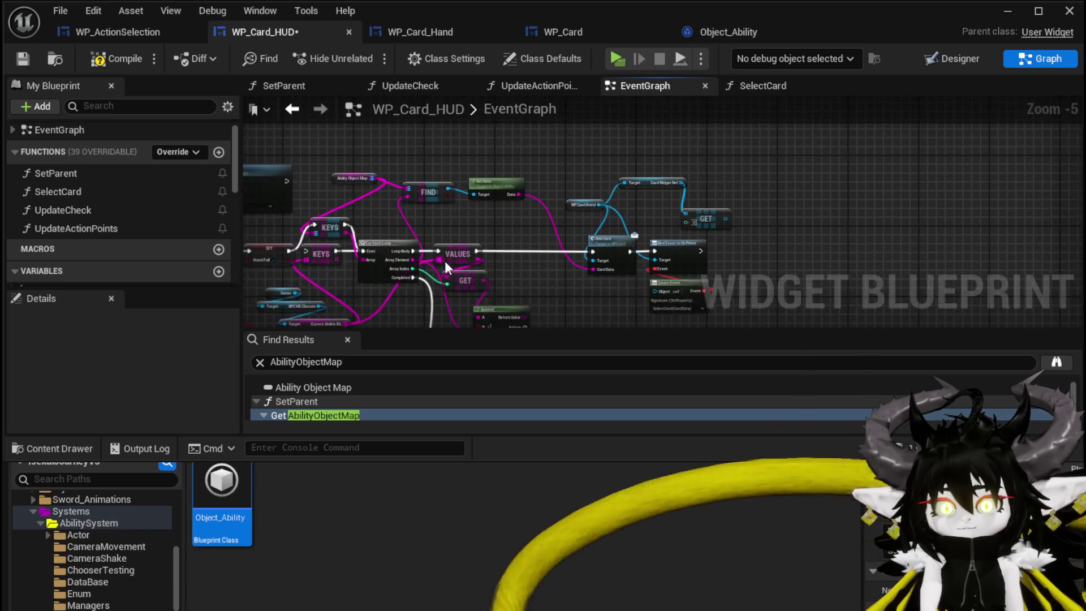
{"action": "scroll", "coordinate": [445, 260], "scroll_direction": "up", "scroll_amount": 4}
{"action": "mouse_move", "coordinate": [1007, 169]}
{"action": "left_mouse_down"}
{"action": "mouse_move", "coordinate": [782, 182]}
{"action": "mouse_move", "coordinate": [831, 176]}
{"action": "left_mouse_up"}
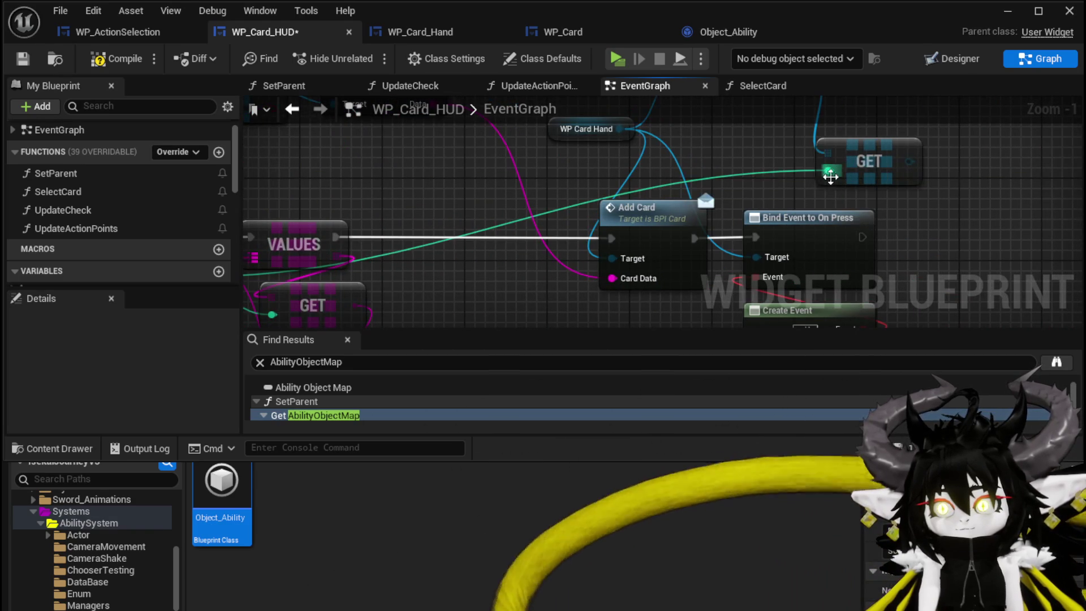
{"action": "scroll", "coordinate": [810, 289], "scroll_direction": "down", "scroll_amount": 2}
{"action": "left_click_drag", "start_coordinate": [323, 217], "coordinate": [738, 179]}
{"action": "type", "text": "Bind"}
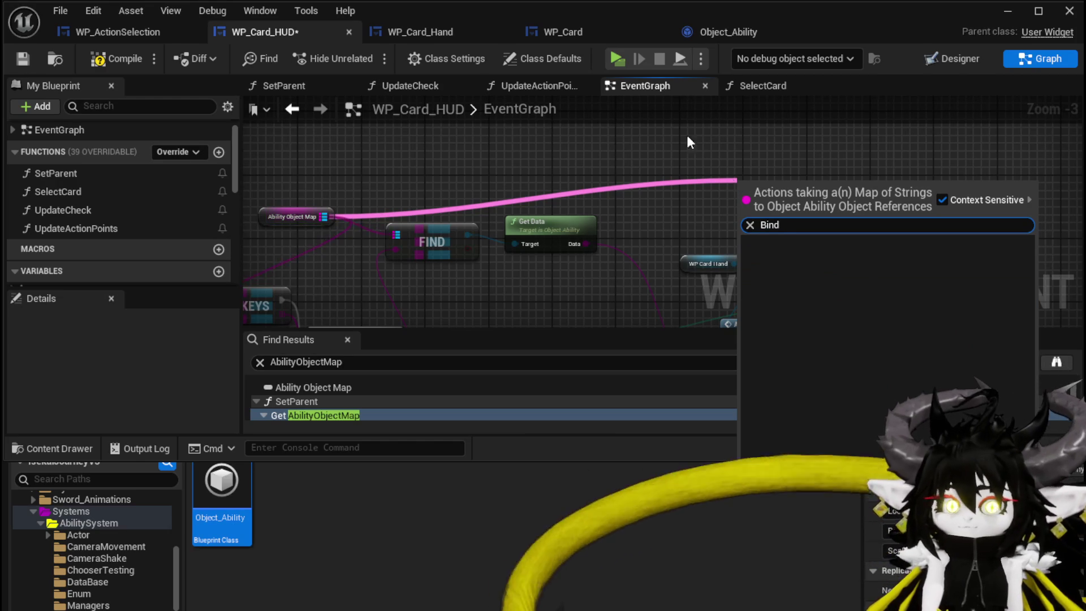
Step: Call Bind Widget on FIND's result, passing GET's card widget as the Widget
{"action": "left_click_drag", "start_coordinate": [464, 237], "coordinate": [664, 168]}
{"action": "type", "text": "Bind"}
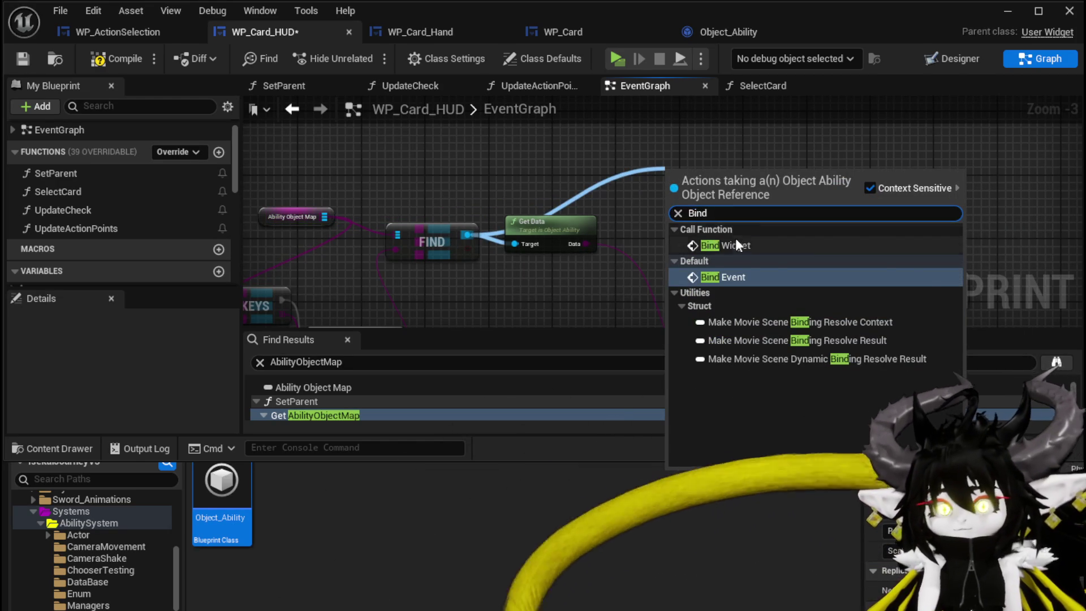
{"action": "left_click", "coordinate": [736, 245]}
{"action": "mouse_move", "coordinate": [476, 175]}
{"action": "left_mouse_down"}
{"action": "mouse_move", "coordinate": [825, 235]}
{"action": "mouse_move", "coordinate": [809, 238]}
{"action": "left_mouse_up"}
{"action": "left_click_drag", "start_coordinate": [710, 259], "coordinate": [758, 259]}
{"action": "scroll", "coordinate": [700, 197], "scroll_direction": "down", "scroll_amount": 2}
{"action": "scroll", "coordinate": [453, 243], "scroll_direction": "up", "scroll_amount": 2}
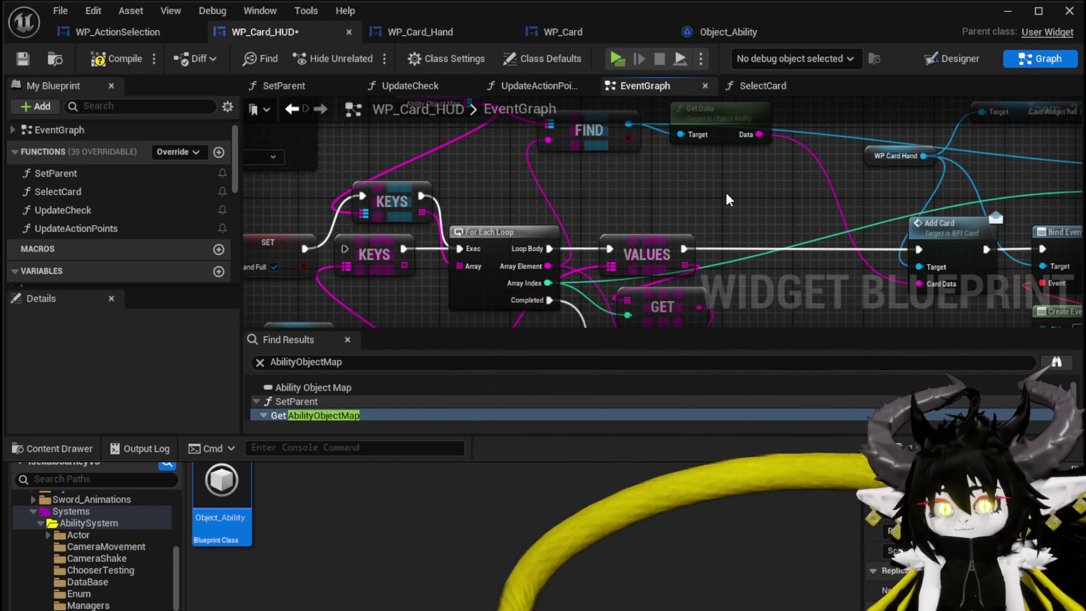
Step: Run Bind Widget right after the On Press Bind Event in the execution chain
{"action": "scroll", "coordinate": [725, 192], "scroll_direction": "down", "scroll_amount": 2}
{"action": "left_click_drag", "start_coordinate": [628, 189], "coordinate": [554, 210]}
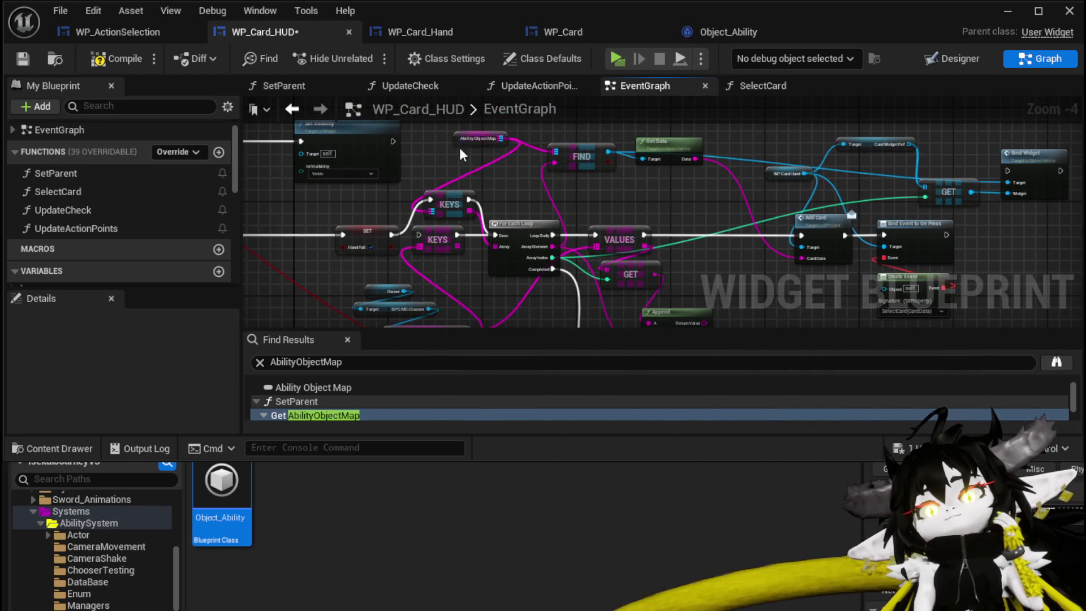
{"action": "left_click_drag", "start_coordinate": [459, 141], "coordinate": [436, 154]}
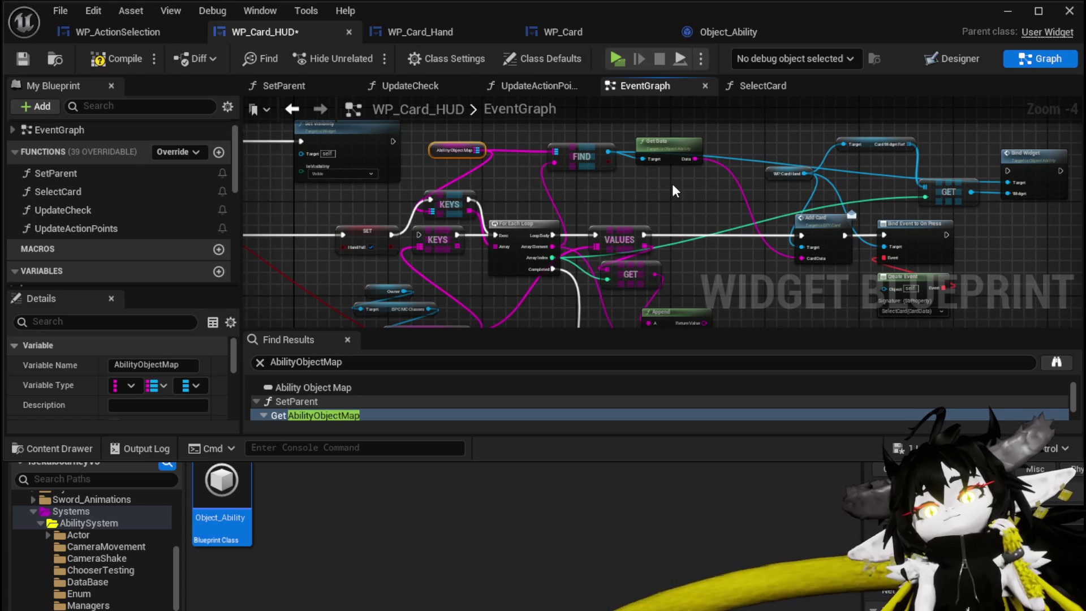
{"action": "left_click_drag", "start_coordinate": [672, 183], "coordinate": [385, 170]}
{"action": "scroll", "coordinate": [881, 221], "scroll_direction": "up", "scroll_amount": 2}
{"action": "mouse_move", "coordinate": [730, 162]}
{"action": "left_mouse_down"}
{"action": "mouse_move", "coordinate": [705, 233]}
{"action": "mouse_move", "coordinate": [719, 273]}
{"action": "left_mouse_up"}
{"action": "mouse_move", "coordinate": [566, 222]}
{"action": "left_mouse_down"}
{"action": "mouse_move", "coordinate": [654, 240]}
{"action": "mouse_move", "coordinate": [705, 212]}
{"action": "left_mouse_up"}
Step: Tidy the GET and Card Widget Ref getter nodes, then compile and save WP_Card_HUD
{"action": "scroll", "coordinate": [704, 212], "scroll_direction": "down", "scroll_amount": 1}
{"action": "mouse_move", "coordinate": [622, 169]}
{"action": "left_mouse_down"}
{"action": "mouse_move", "coordinate": [701, 181]}
{"action": "mouse_move", "coordinate": [641, 181]}
{"action": "mouse_move", "coordinate": [667, 181]}
{"action": "left_mouse_up"}
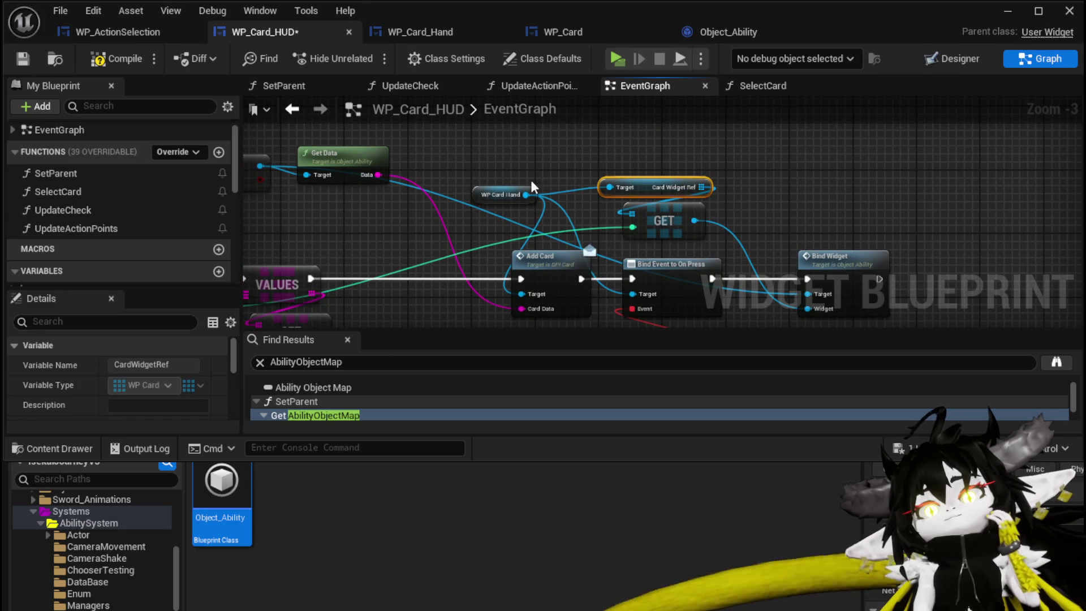
{"action": "left_click_drag", "start_coordinate": [473, 195], "coordinate": [474, 188]}
{"action": "left_click", "coordinate": [562, 155]}
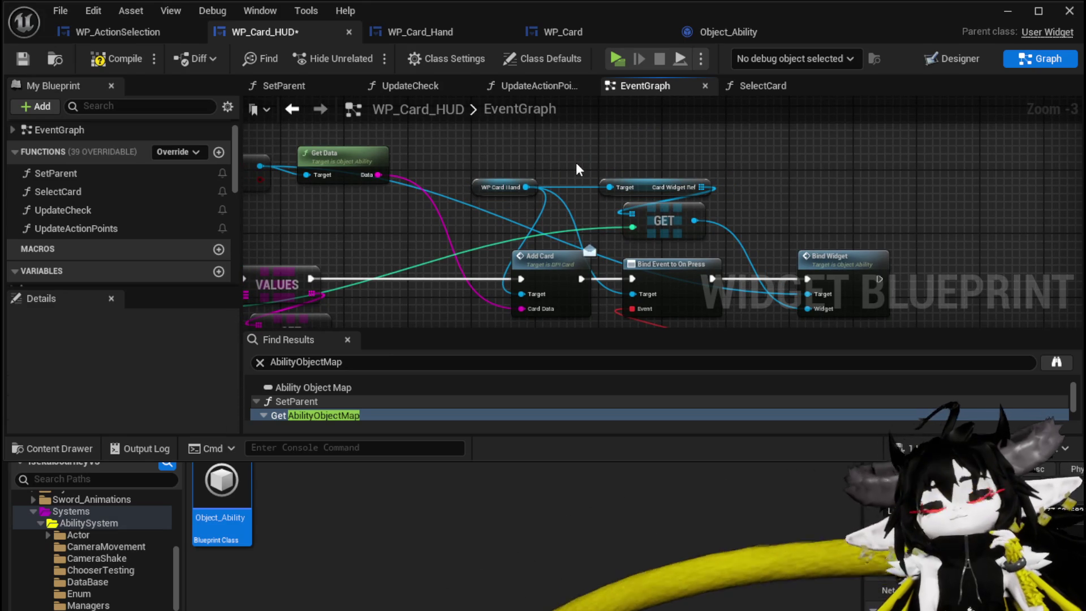
{"action": "mouse_move", "coordinate": [339, 220]}
{"action": "left_mouse_down"}
{"action": "mouse_move", "coordinate": [531, 209]}
{"action": "mouse_move", "coordinate": [317, 207]}
{"action": "left_mouse_up"}
{"action": "left_click", "coordinate": [116, 59]}
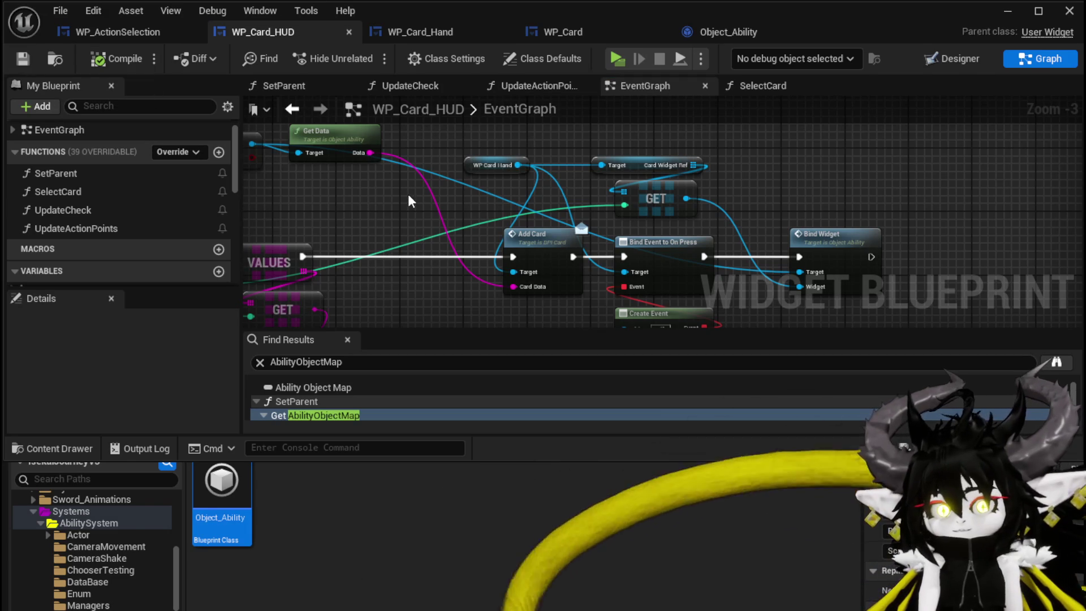
{"action": "mouse_move", "coordinate": [405, 190]}
{"action": "left_mouse_down"}
{"action": "mouse_move", "coordinate": [697, 210]}
{"action": "mouse_move", "coordinate": [688, 162]}
{"action": "mouse_move", "coordinate": [702, 220]}
{"action": "mouse_move", "coordinate": [578, 223]}
{"action": "mouse_move", "coordinate": [562, 209]}
{"action": "mouse_move", "coordinate": [593, 237]}
{"action": "mouse_move", "coordinate": [786, 248]}
{"action": "mouse_move", "coordinate": [429, 212]}
{"action": "left_mouse_up"}
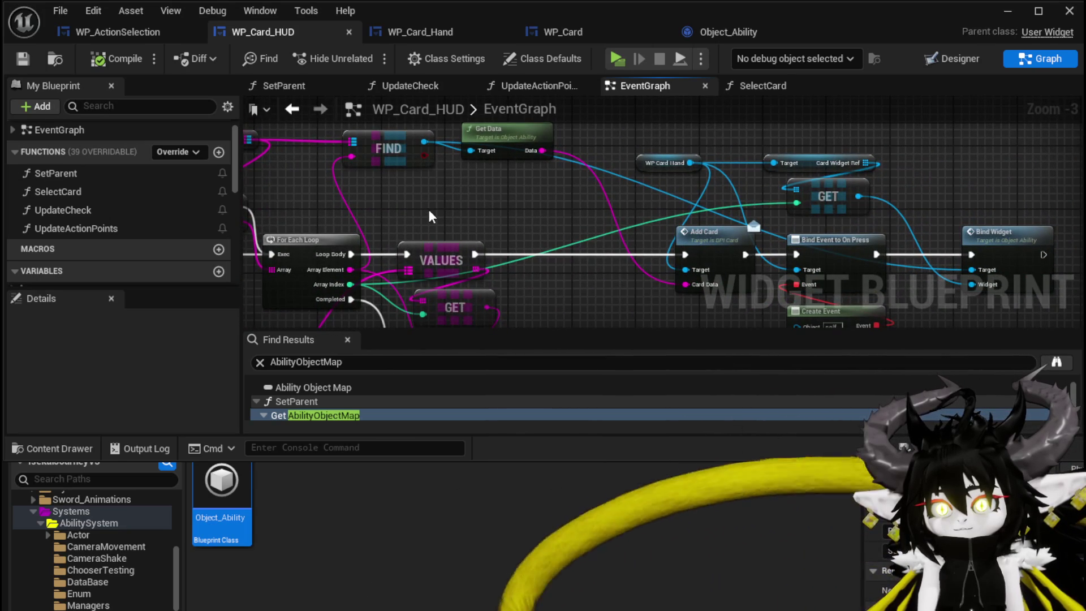
{"action": "left_click", "coordinate": [141, 30]}
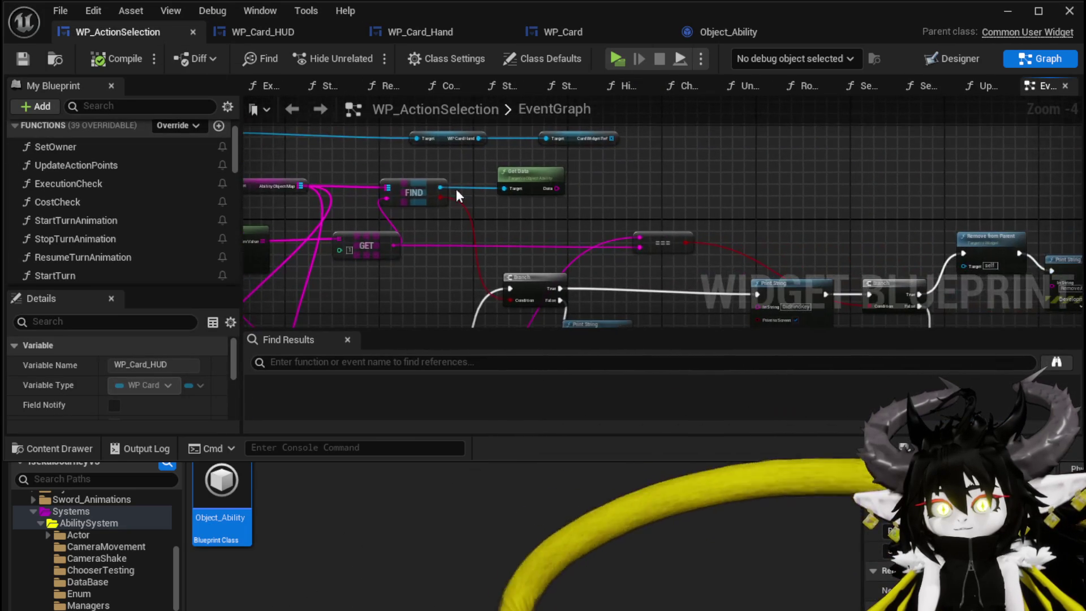
Step: Move the Print String node left and survey WP_ActionSelection's graph near Parse Into Array
{"action": "left_click_drag", "start_coordinate": [487, 209], "coordinate": [470, 161]}
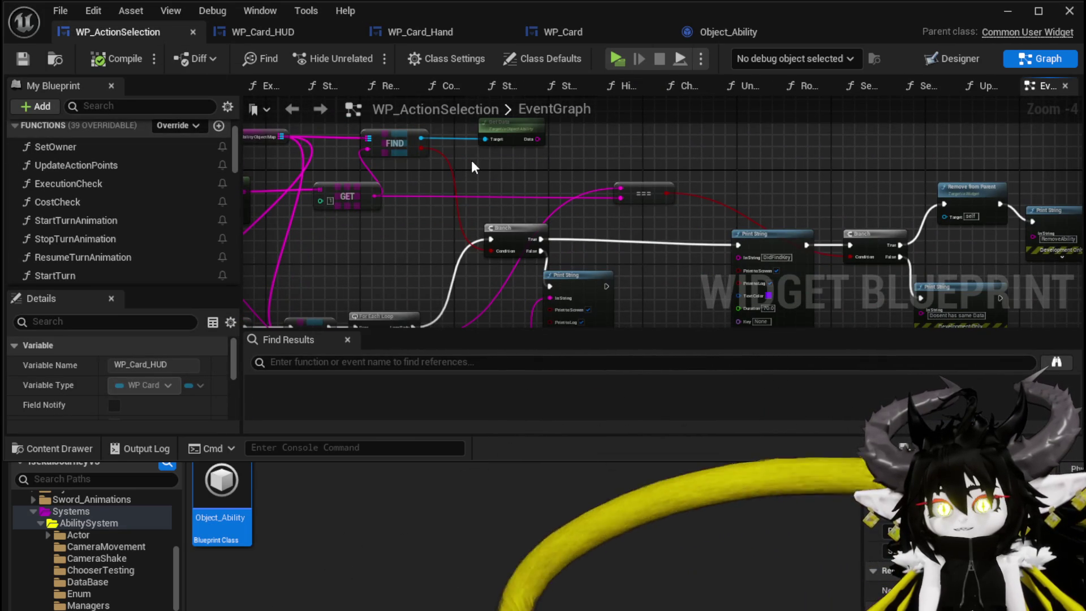
{"action": "left_click_drag", "start_coordinate": [768, 239], "coordinate": [666, 234]}
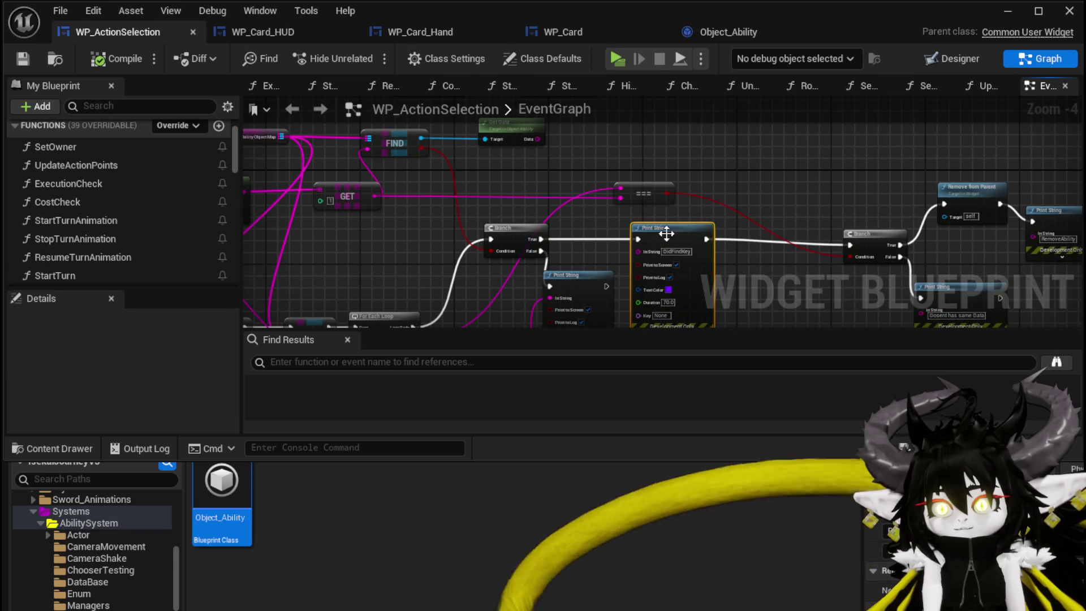
{"action": "left_click", "coordinate": [748, 207]}
{"action": "mouse_move", "coordinate": [504, 215]}
{"action": "left_mouse_down"}
{"action": "mouse_move", "coordinate": [645, 219]}
{"action": "mouse_move", "coordinate": [649, 125]}
{"action": "mouse_move", "coordinate": [669, 197]}
{"action": "mouse_move", "coordinate": [734, 227]}
{"action": "left_mouse_up"}
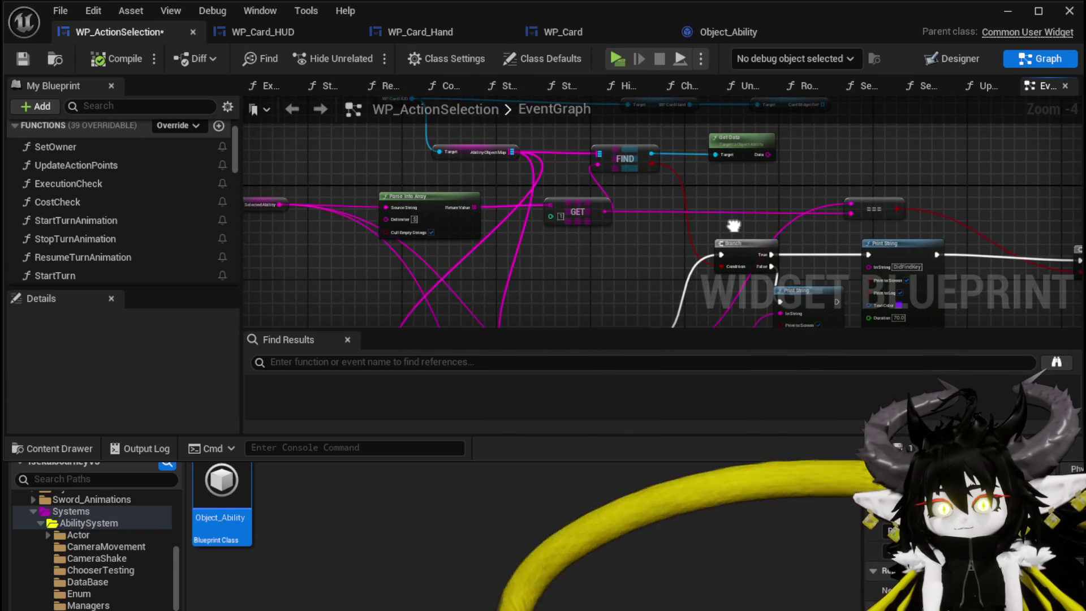
{"action": "scroll", "coordinate": [413, 210], "scroll_direction": "up", "scroll_amount": 3}
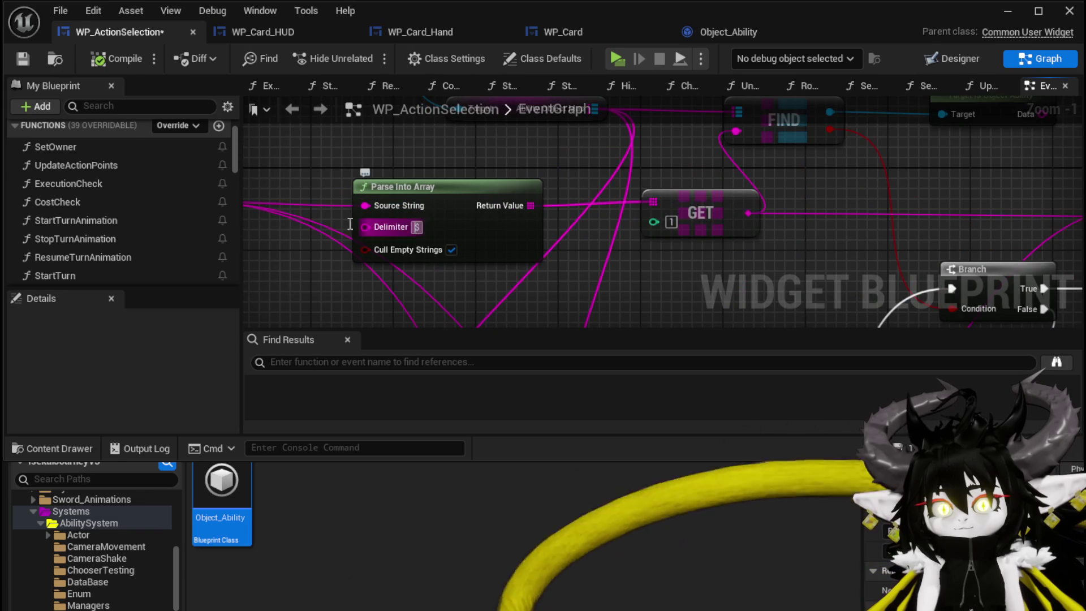
{"action": "scroll", "coordinate": [767, 243], "scroll_direction": "down", "scroll_amount": 1}
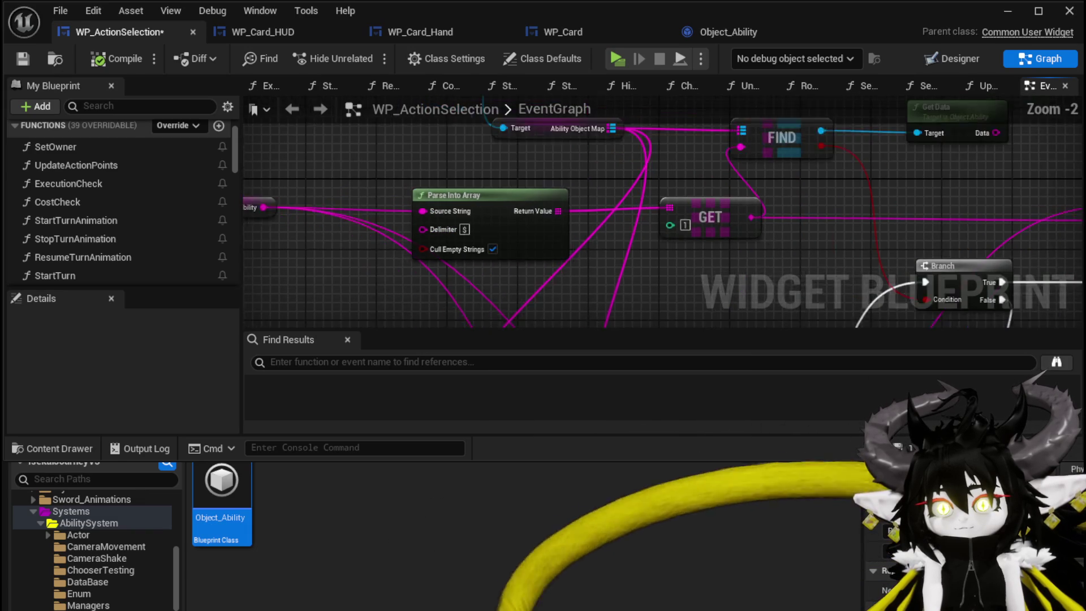
{"action": "left_click_drag", "start_coordinate": [767, 241], "coordinate": [461, 232]}
{"action": "mouse_move", "coordinate": [523, 182]}
{"action": "left_mouse_down"}
{"action": "mouse_move", "coordinate": [575, 220]}
{"action": "mouse_move", "coordinate": [425, 201]}
{"action": "mouse_move", "coordinate": [442, 137]}
{"action": "left_mouse_up"}
{"action": "left_click_drag", "start_coordinate": [688, 233], "coordinate": [615, 192]}
Step: Get the found ability's Card Widget and feed it into Remove from Parent's Target
{"action": "left_click", "coordinate": [667, 161]}
{"action": "mouse_move", "coordinate": [383, 225]}
{"action": "left_mouse_down"}
{"action": "mouse_move", "coordinate": [622, 175]}
{"action": "mouse_move", "coordinate": [638, 262]}
{"action": "left_mouse_up"}
{"action": "scroll", "coordinate": [626, 175], "scroll_direction": "down", "scroll_amount": 1}
{"action": "scroll", "coordinate": [637, 262], "scroll_direction": "down", "scroll_amount": 1}
{"action": "mouse_move", "coordinate": [607, 217]}
{"action": "left_mouse_down"}
{"action": "mouse_move", "coordinate": [601, 290]}
{"action": "mouse_move", "coordinate": [682, 266]}
{"action": "mouse_move", "coordinate": [633, 188]}
{"action": "mouse_move", "coordinate": [461, 258]}
{"action": "left_mouse_up"}
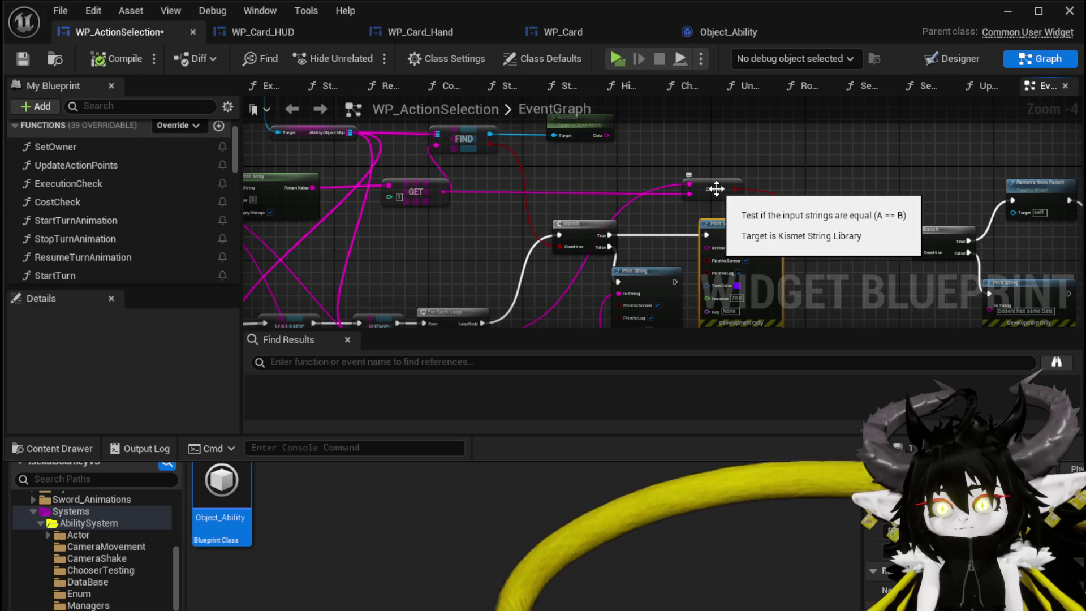
{"action": "scroll", "coordinate": [645, 193], "scroll_direction": "up", "scroll_amount": 2}
{"action": "left_click_drag", "start_coordinate": [529, 174], "coordinate": [735, 172]}
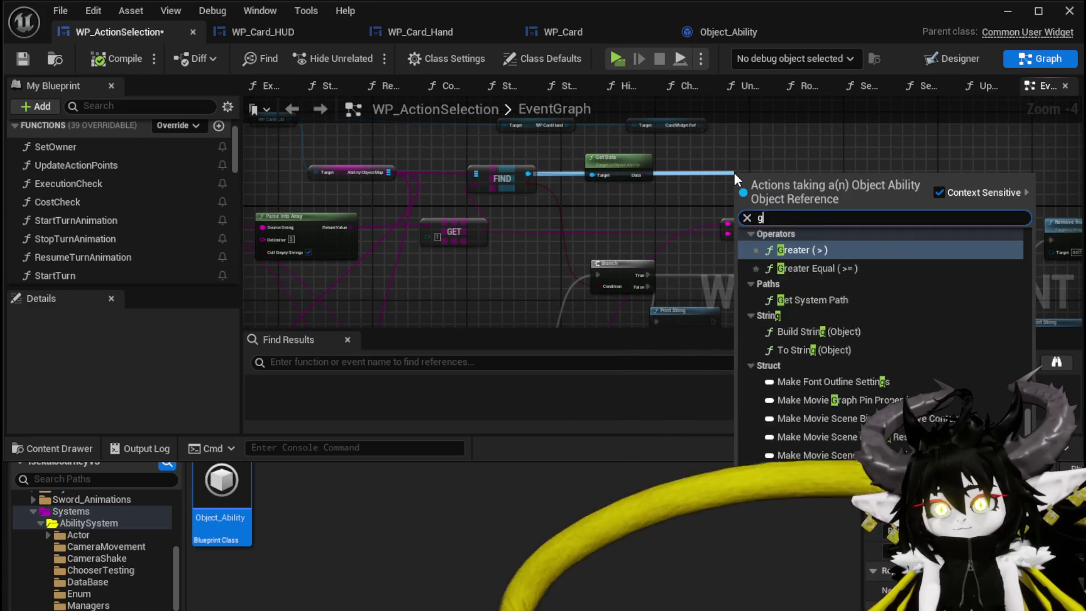
{"action": "type", "text": "get"}
{"action": "type", "text": " card"}
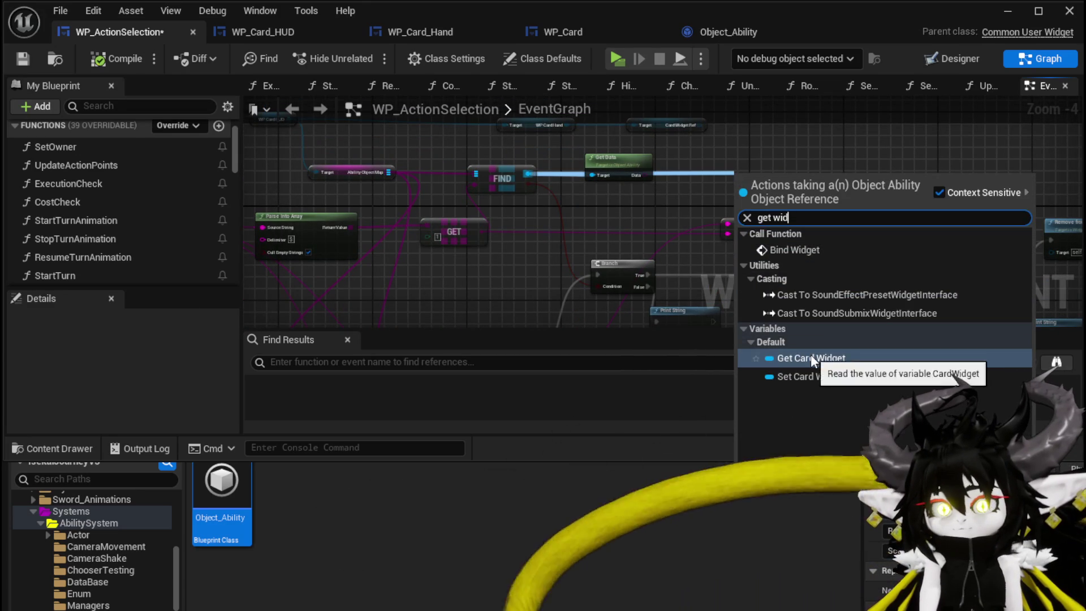
{"action": "left_click", "coordinate": [811, 357]}
{"action": "mouse_move", "coordinate": [453, 150]}
{"action": "left_mouse_down"}
{"action": "mouse_move", "coordinate": [736, 233]}
{"action": "mouse_move", "coordinate": [705, 224]}
{"action": "left_mouse_up"}
Step: Check the Card Widget and Get Data nodes, then save WP_ActionSelection
{"action": "left_click_drag", "start_coordinate": [502, 182], "coordinate": [604, 203]}
{"action": "left_click", "coordinate": [588, 180]}
{"action": "left_click", "coordinate": [439, 169]}
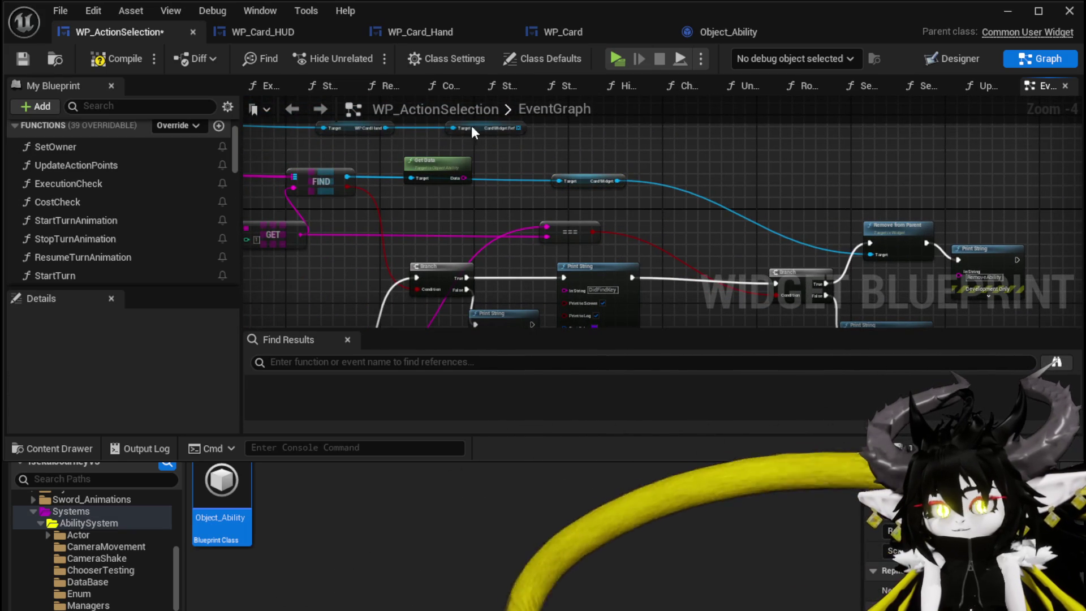
{"action": "left_click", "coordinate": [31, 59]}
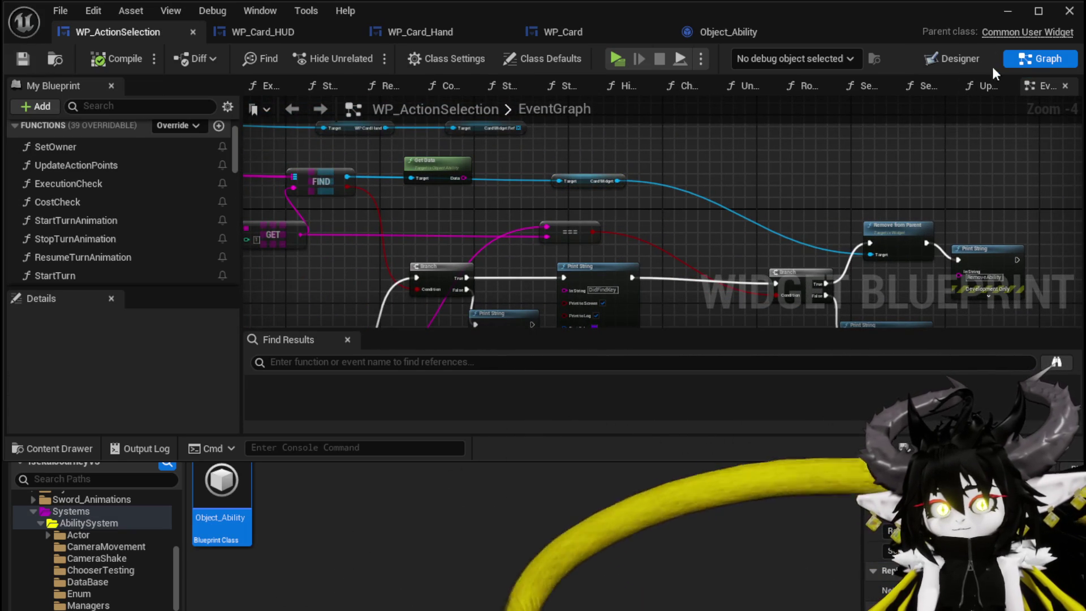
{"action": "left_click", "coordinate": [1006, 11]}
Step: Play-test a battle, playing the Single Wind DMG card and switching to the next slime
{"action": "left_click", "coordinate": [358, 49]}
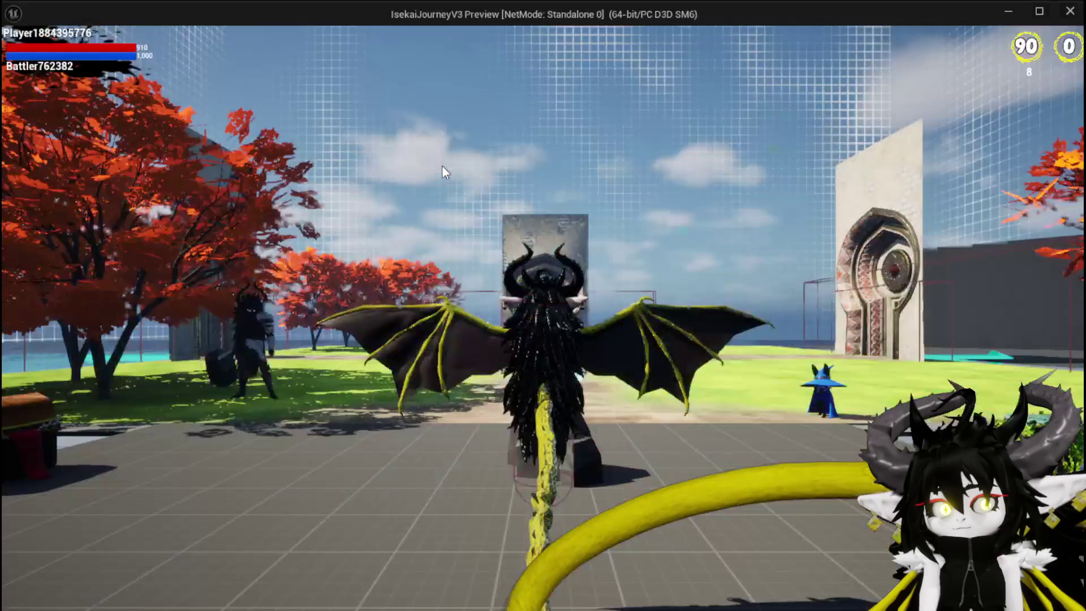
{"action": "key", "text": "w"}
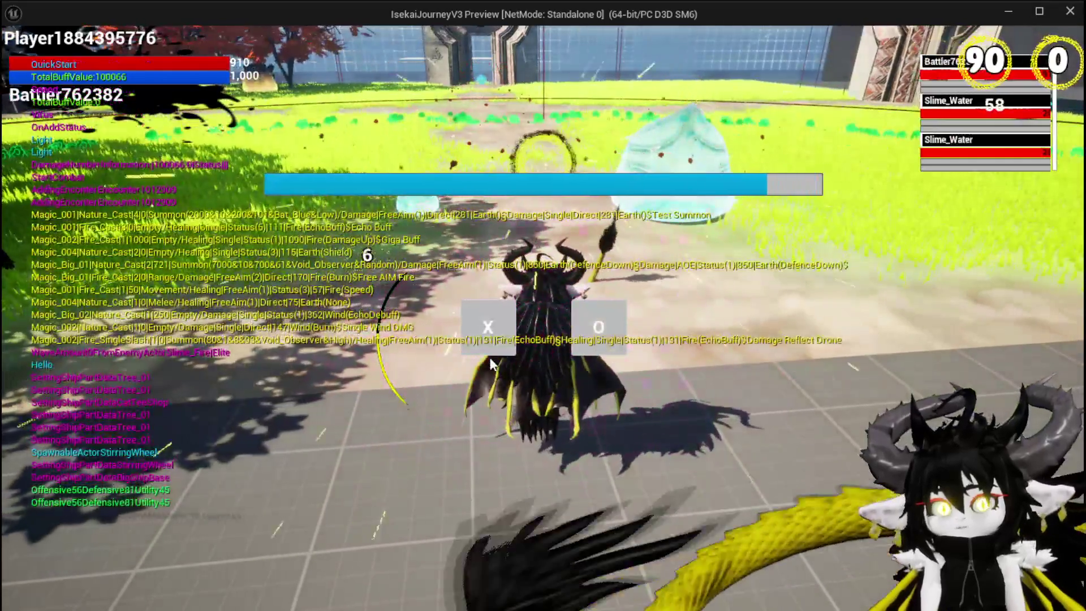
{"action": "left_click", "coordinate": [488, 346]}
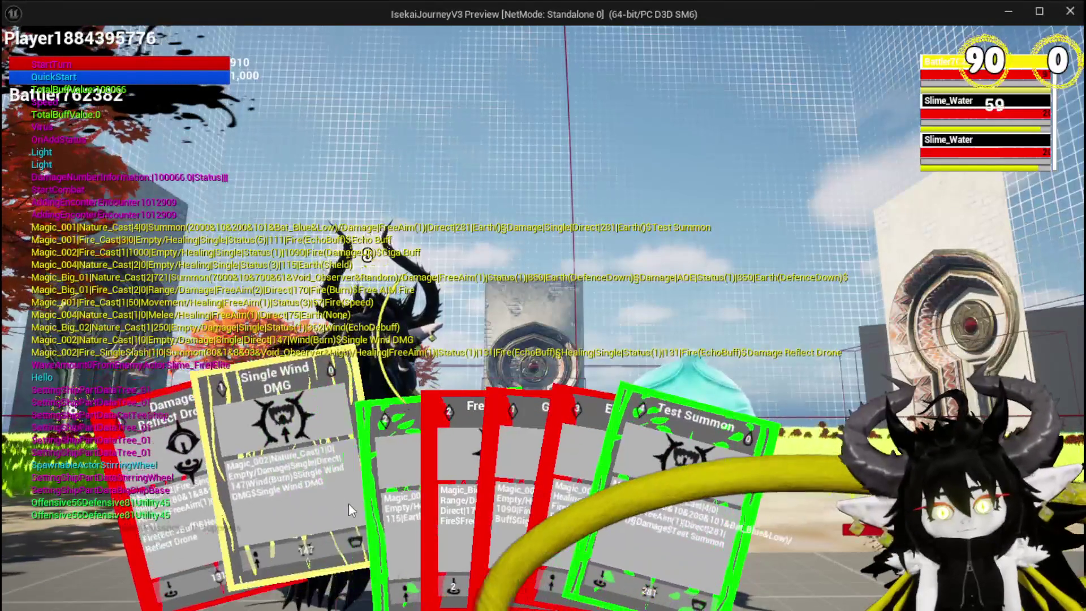
{"action": "left_click", "coordinate": [349, 504]}
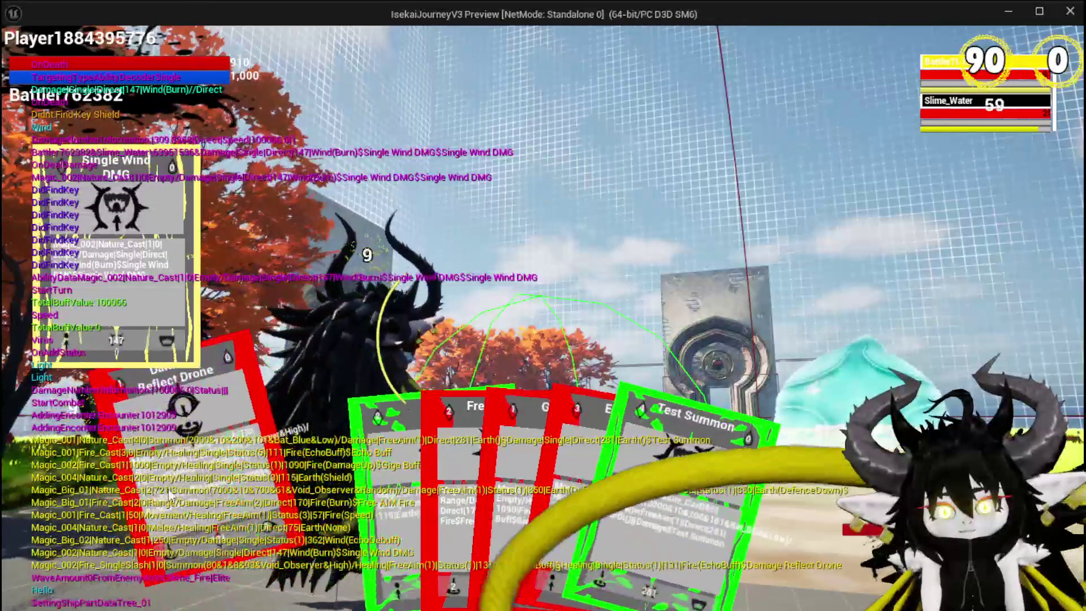
{"action": "key", "text": "e"}
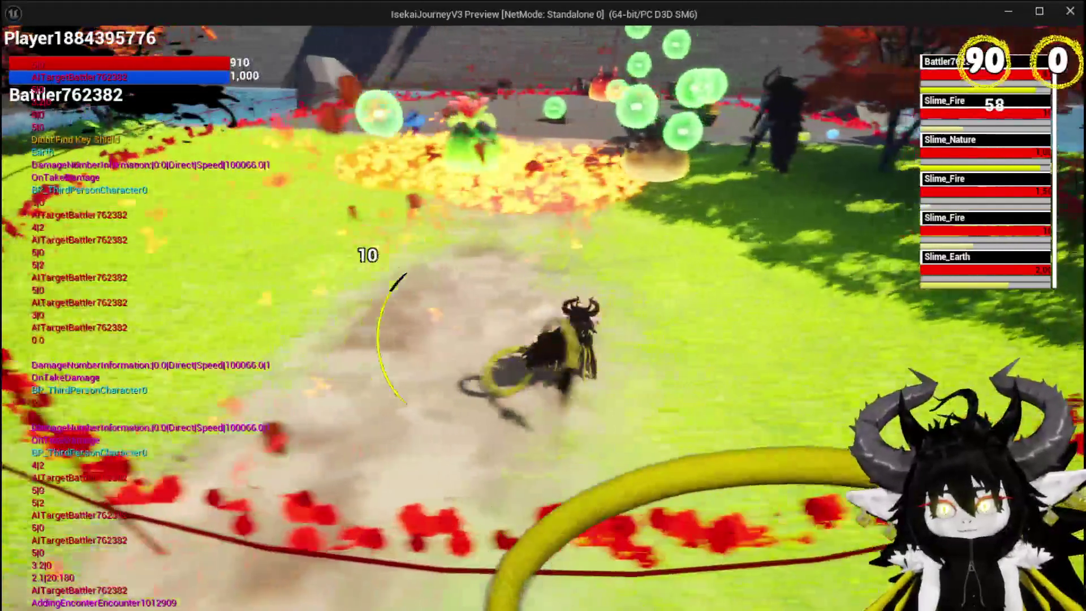
{"action": "key", "text": "alt+Tab"}
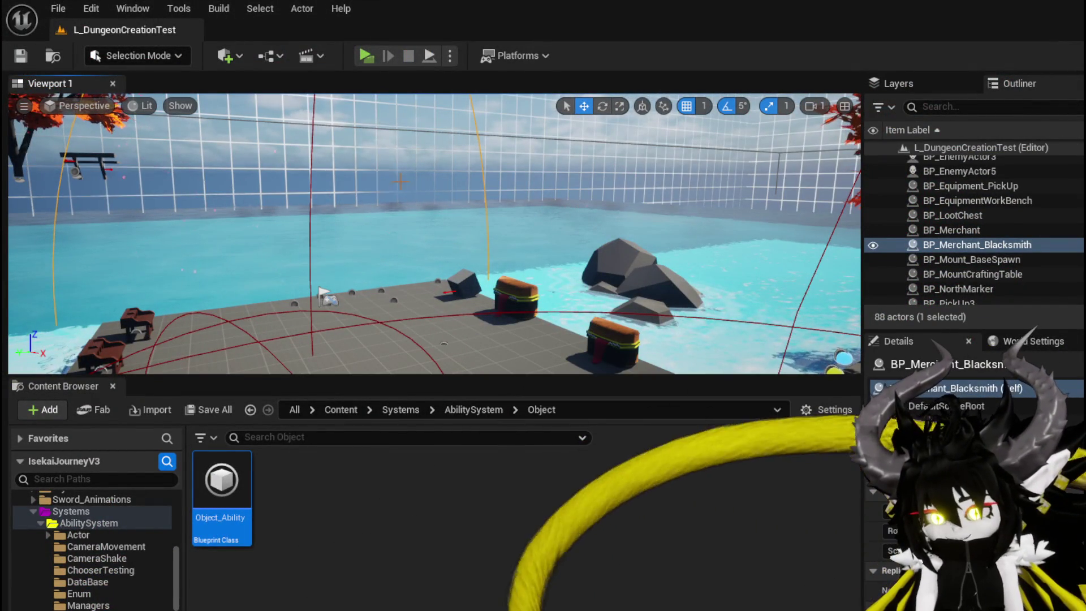
Step: Save the level and return to WP_ActionSelection's event graph
{"action": "left_click", "coordinate": [22, 56]}
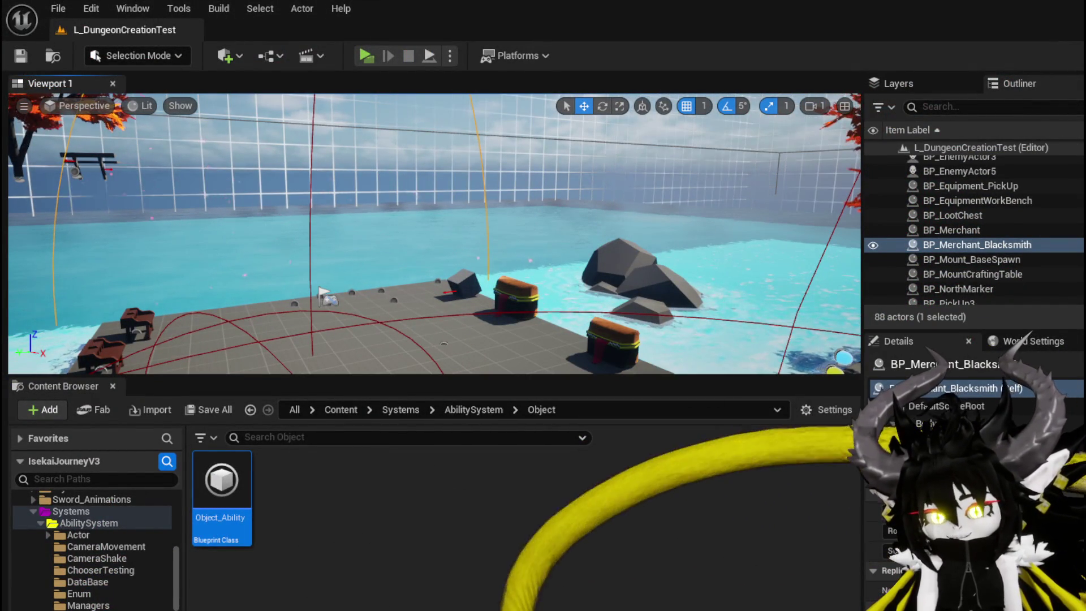
{"action": "key", "text": "alt+Tab"}
{"action": "left_click_drag", "start_coordinate": [677, 227], "coordinate": [732, 212]}
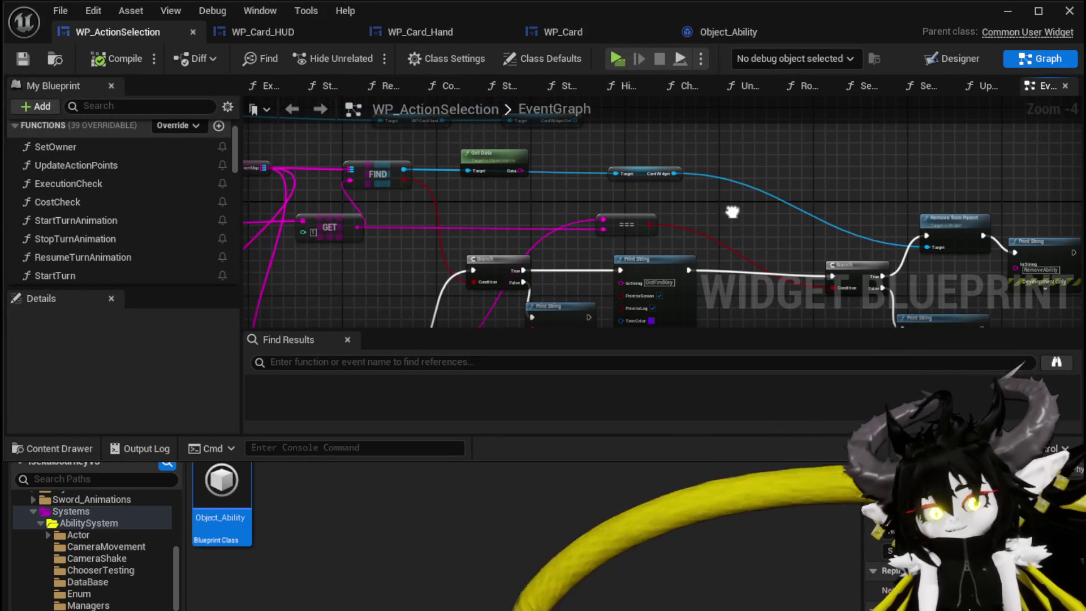
Step: Move the CardWidget getter up, the === node up-left, and the WP Card Hand/CardWidgetRef getters left
{"action": "mouse_move", "coordinate": [646, 179]}
{"action": "left_mouse_down"}
{"action": "mouse_move", "coordinate": [640, 172]}
{"action": "mouse_move", "coordinate": [690, 168]}
{"action": "mouse_move", "coordinate": [673, 170]}
{"action": "left_mouse_up"}
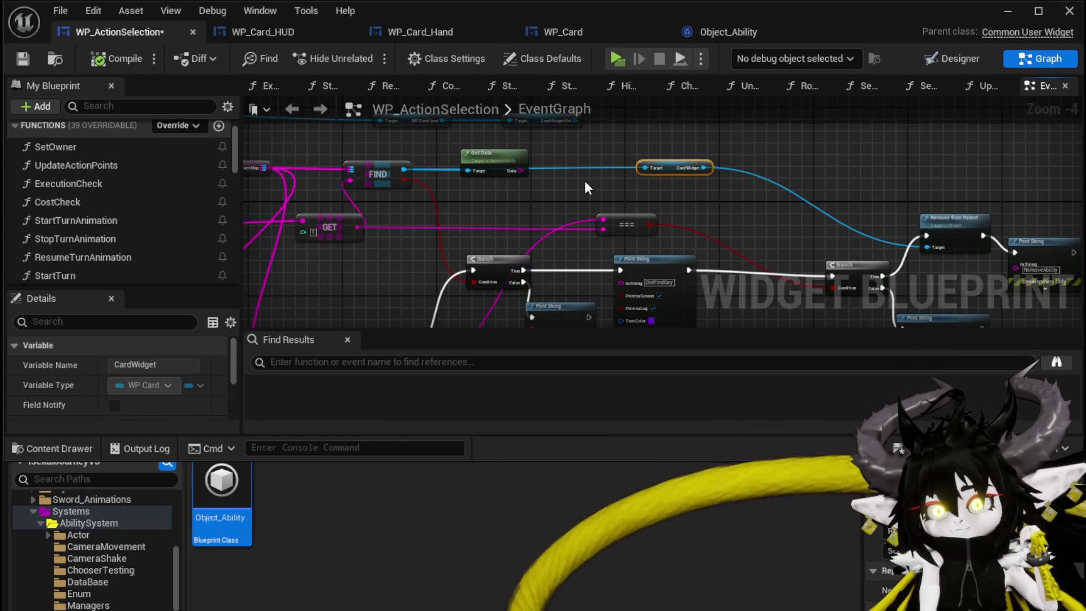
{"action": "mouse_move", "coordinate": [625, 224]}
{"action": "left_mouse_down"}
{"action": "mouse_move", "coordinate": [618, 218]}
{"action": "mouse_move", "coordinate": [660, 153]}
{"action": "left_mouse_up"}
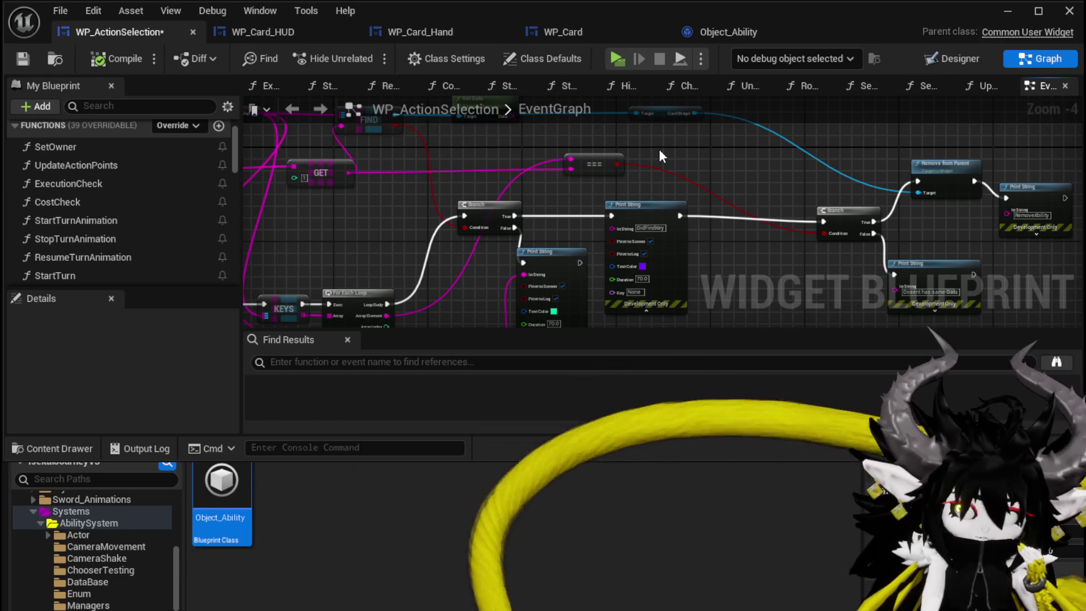
{"action": "left_click_drag", "start_coordinate": [660, 150], "coordinate": [612, 190]}
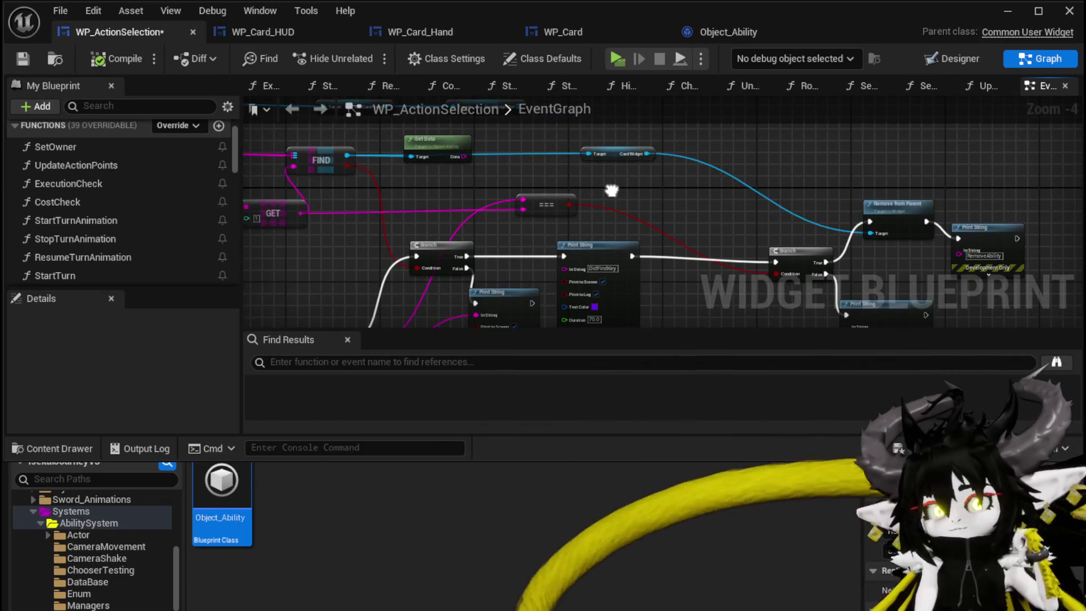
{"action": "left_click_drag", "start_coordinate": [418, 189], "coordinate": [621, 194]}
{"action": "mouse_move", "coordinate": [364, 211]}
{"action": "left_mouse_down"}
{"action": "mouse_move", "coordinate": [482, 177]}
{"action": "mouse_move", "coordinate": [546, 176]}
{"action": "left_mouse_up"}
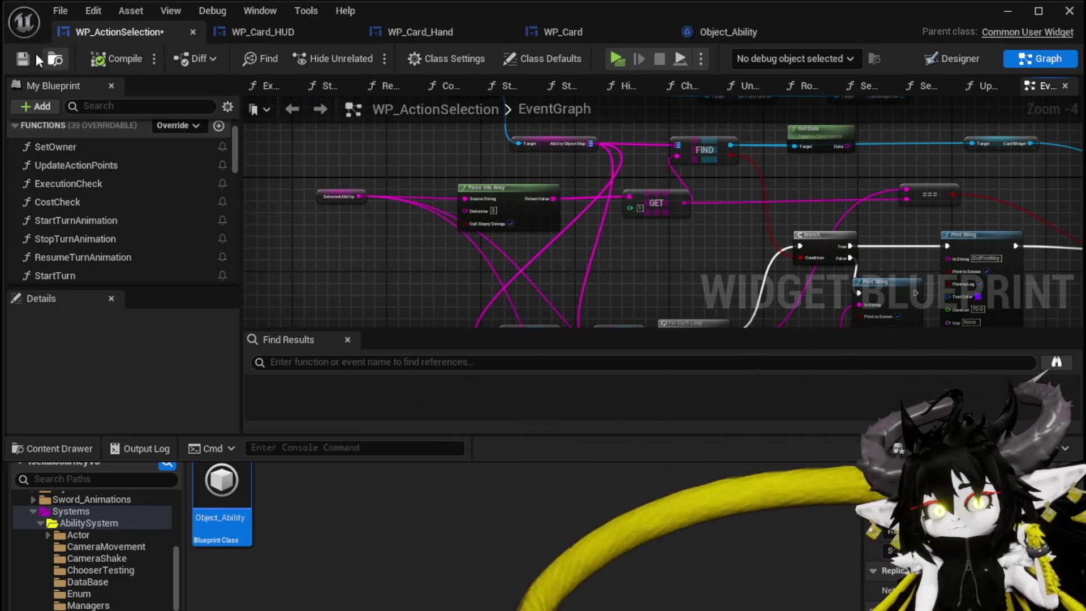
{"action": "left_click_drag", "start_coordinate": [636, 145], "coordinate": [548, 203]}
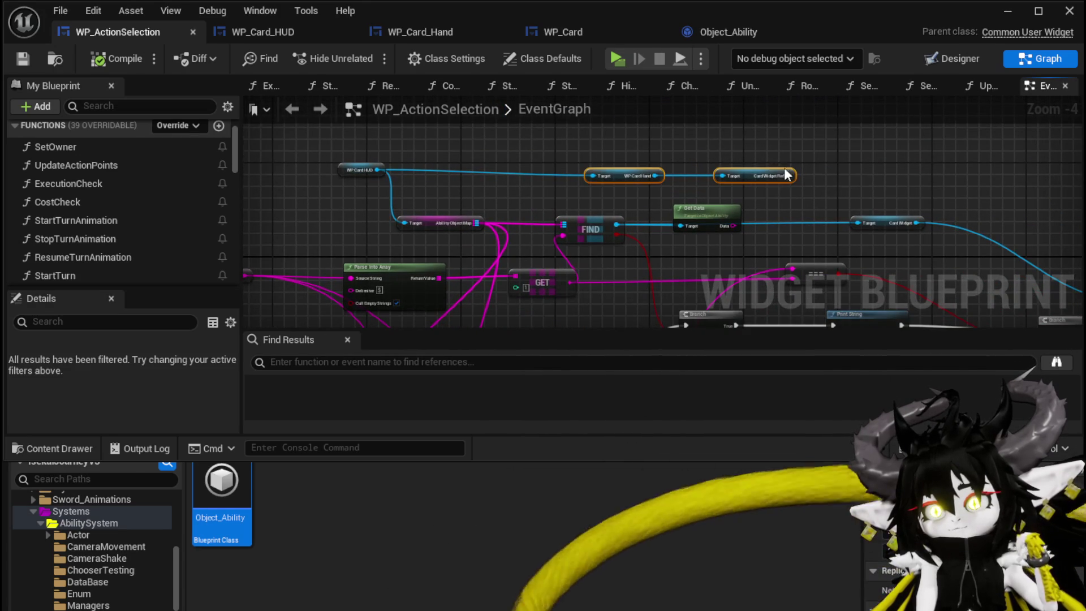
{"action": "left_click_drag", "start_coordinate": [748, 171], "coordinate": [614, 170]}
{"action": "left_click_drag", "start_coordinate": [724, 172], "coordinate": [481, 157]}
{"action": "mouse_move", "coordinate": [568, 216]}
{"action": "left_mouse_down"}
{"action": "mouse_move", "coordinate": [585, 189]}
{"action": "mouse_move", "coordinate": [568, 131]}
{"action": "left_mouse_up"}
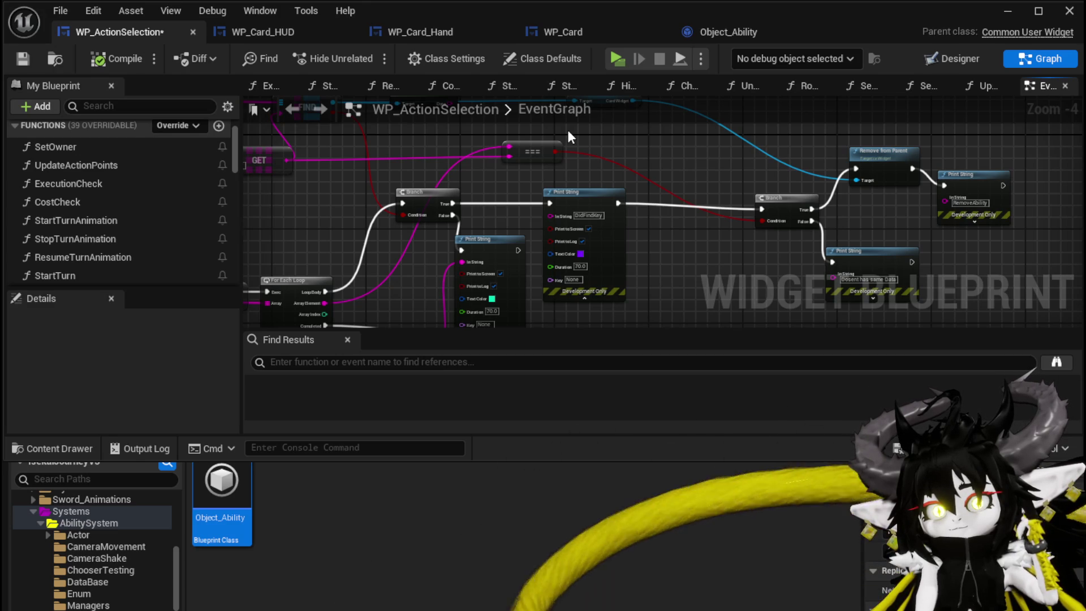
{"action": "left_click_drag", "start_coordinate": [569, 131], "coordinate": [562, 200]}
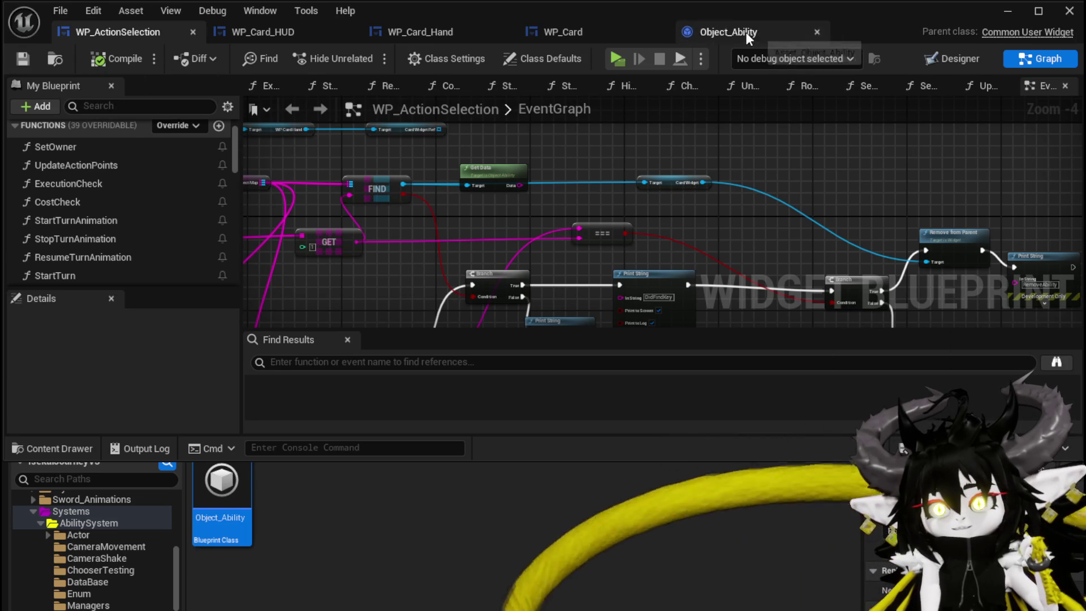
{"action": "left_click", "coordinate": [564, 33]}
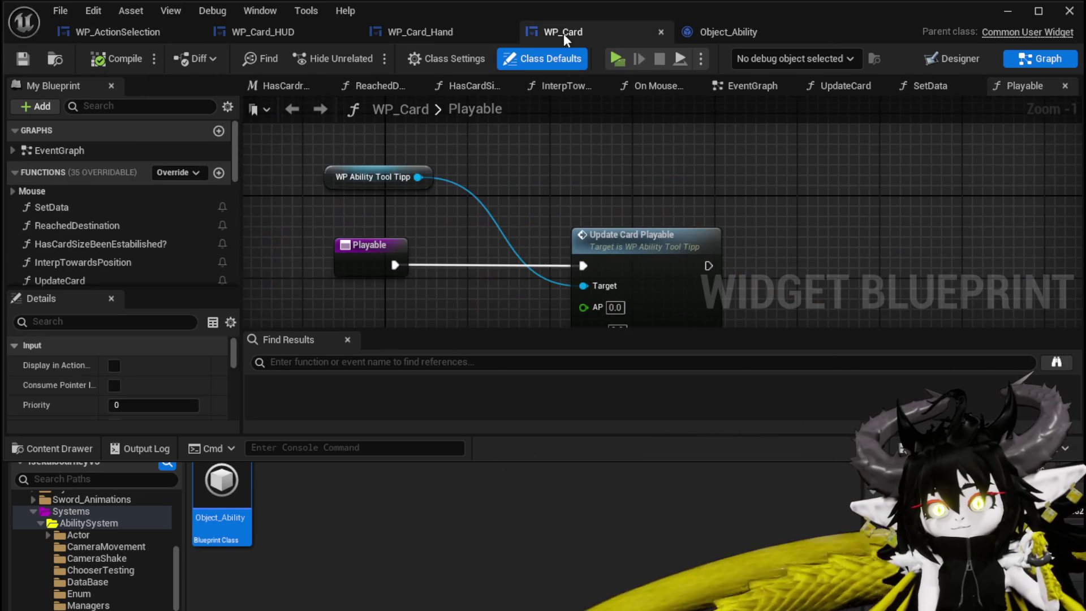
{"action": "left_click", "coordinate": [953, 59]}
{"action": "scroll", "coordinate": [441, 274], "scroll_direction": "down", "scroll_amount": 4}
{"action": "left_click_drag", "start_coordinate": [441, 273], "coordinate": [338, 189]}
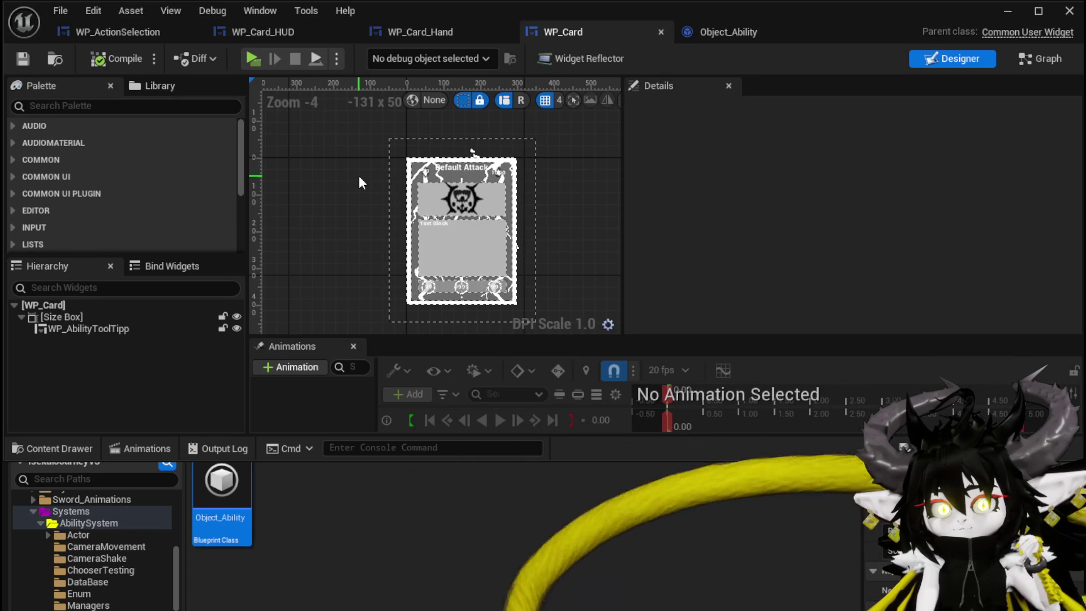
{"action": "left_click", "coordinate": [108, 31]}
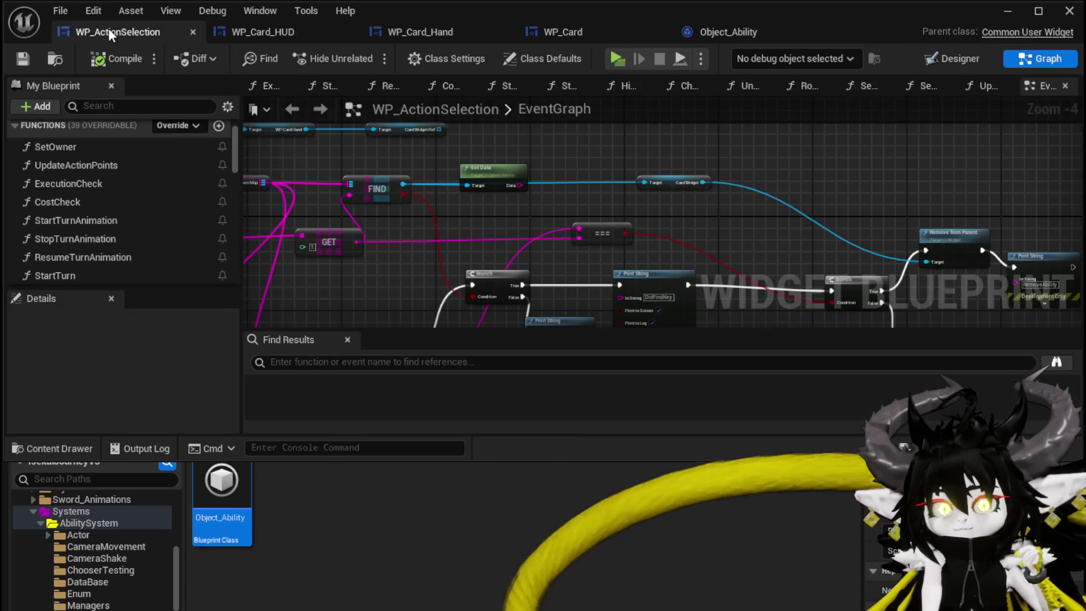
Step: Align the Get Data node with the Card Widget getter in WP_ActionSelection
{"action": "left_click_drag", "start_coordinate": [599, 173], "coordinate": [632, 192]}
{"action": "scroll", "coordinate": [537, 182], "scroll_direction": "up", "scroll_amount": 3}
{"action": "mouse_move", "coordinate": [532, 178]}
{"action": "left_mouse_down"}
{"action": "mouse_move", "coordinate": [532, 146]}
{"action": "mouse_move", "coordinate": [544, 150]}
{"action": "left_mouse_up"}
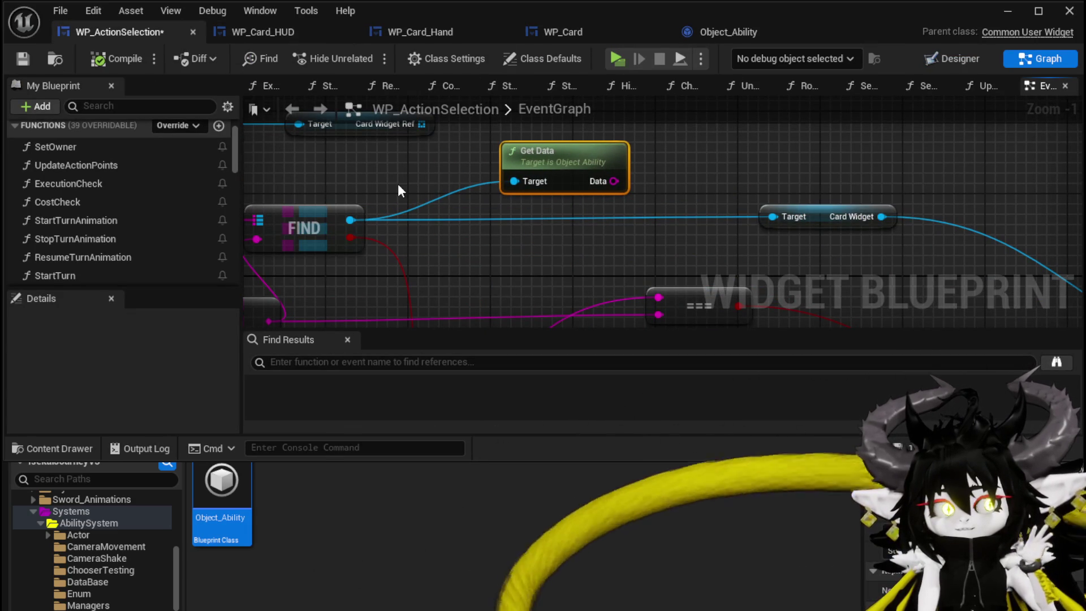
{"action": "mouse_move", "coordinate": [398, 185]}
{"action": "left_mouse_down"}
{"action": "mouse_move", "coordinate": [493, 197]}
{"action": "mouse_move", "coordinate": [449, 200]}
{"action": "mouse_move", "coordinate": [751, 195]}
{"action": "mouse_move", "coordinate": [403, 214]}
{"action": "left_mouse_up"}
{"action": "left_click_drag", "start_coordinate": [589, 172], "coordinate": [616, 174]}
{"action": "left_click_drag", "start_coordinate": [838, 261], "coordinate": [818, 253]}
{"action": "left_click_drag", "start_coordinate": [574, 176], "coordinate": [564, 155]}
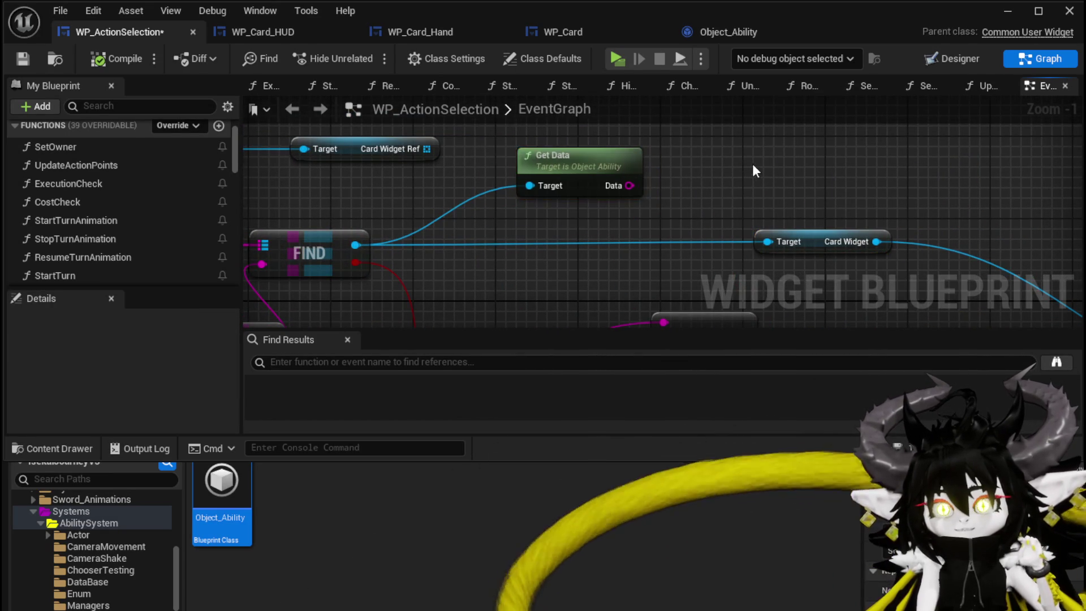
{"action": "scroll", "coordinate": [761, 170], "scroll_direction": "down", "scroll_amount": 2}
{"action": "left_click_drag", "start_coordinate": [761, 170], "coordinate": [697, 165]}
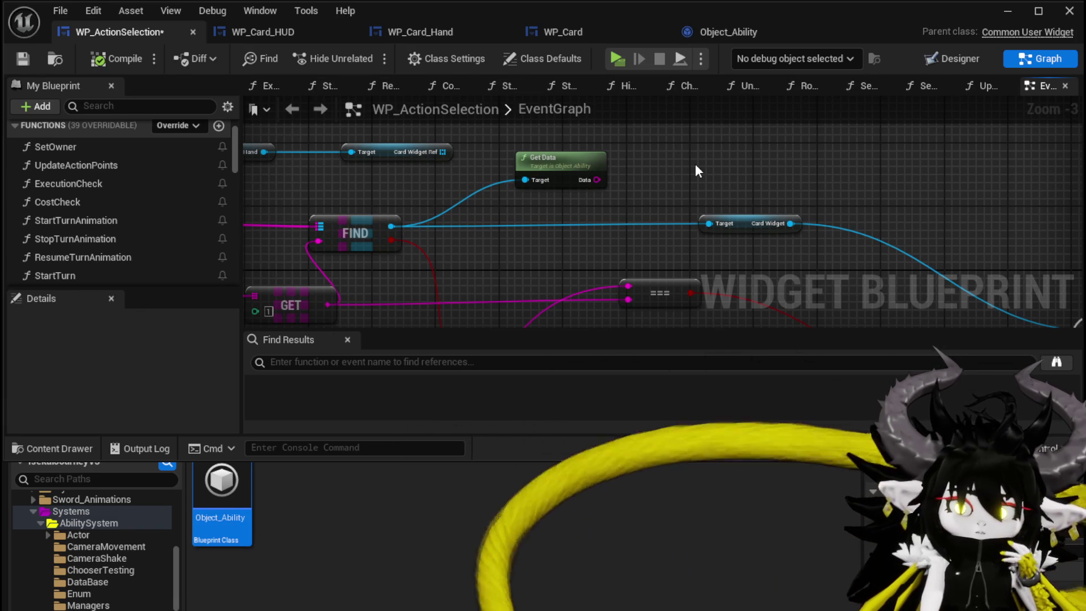
{"action": "mouse_move", "coordinate": [697, 170]}
{"action": "left_mouse_down"}
{"action": "mouse_move", "coordinate": [807, 174]}
{"action": "mouse_move", "coordinate": [715, 160]}
{"action": "left_mouse_up"}
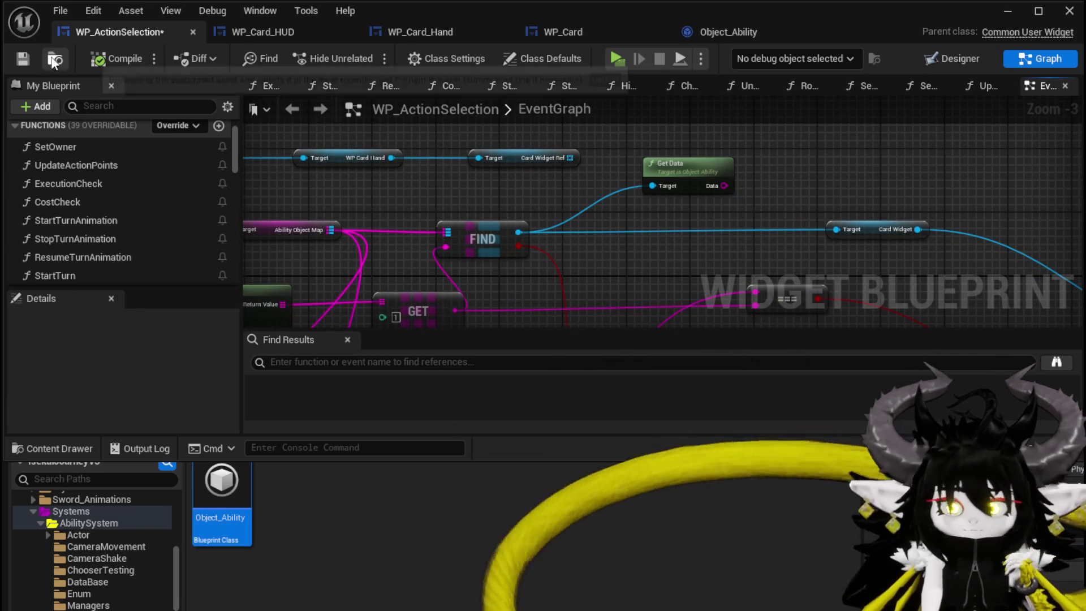
Step: Save WP_ActionSelection and minimize the Blueprint editor to reach the level
{"action": "left_click", "coordinate": [22, 58]}
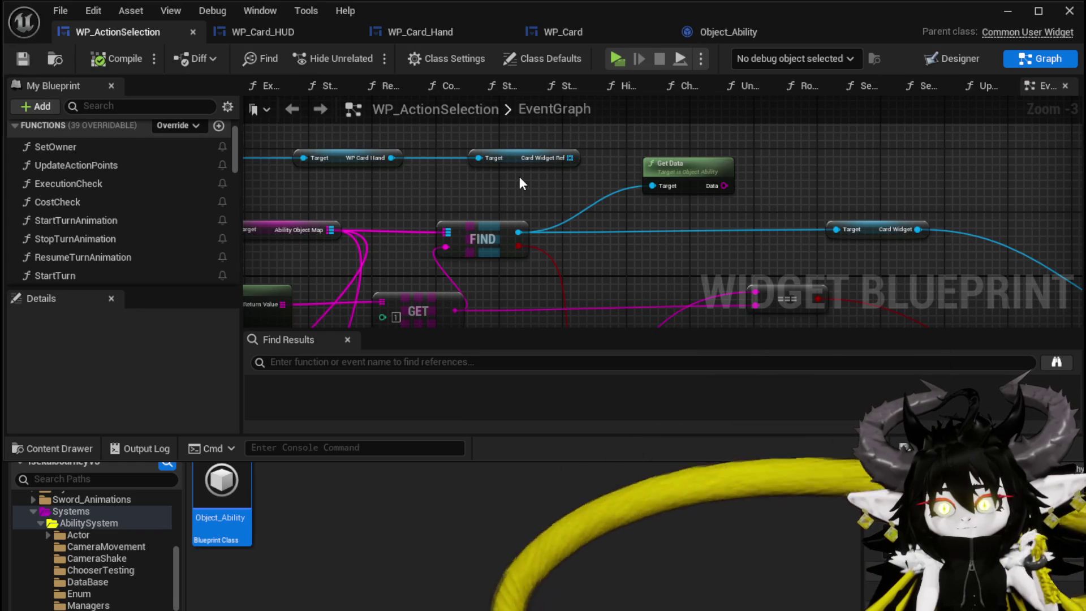
{"action": "mouse_move", "coordinate": [520, 178]}
{"action": "left_mouse_down"}
{"action": "mouse_move", "coordinate": [890, 152]}
{"action": "mouse_move", "coordinate": [696, 136]}
{"action": "left_mouse_up"}
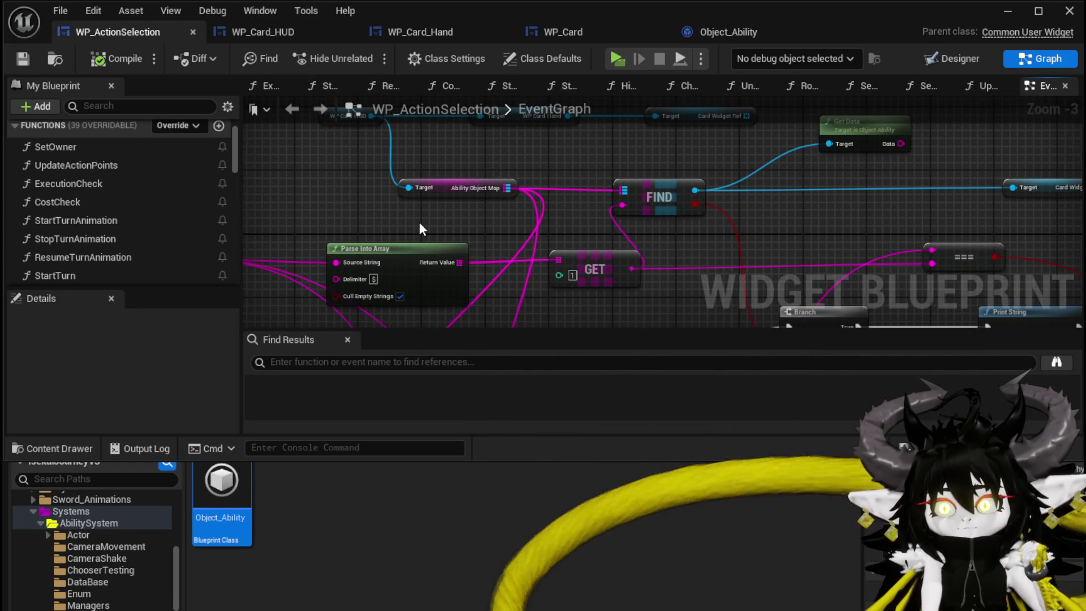
{"action": "scroll", "coordinate": [420, 223], "scroll_direction": "down", "scroll_amount": 1}
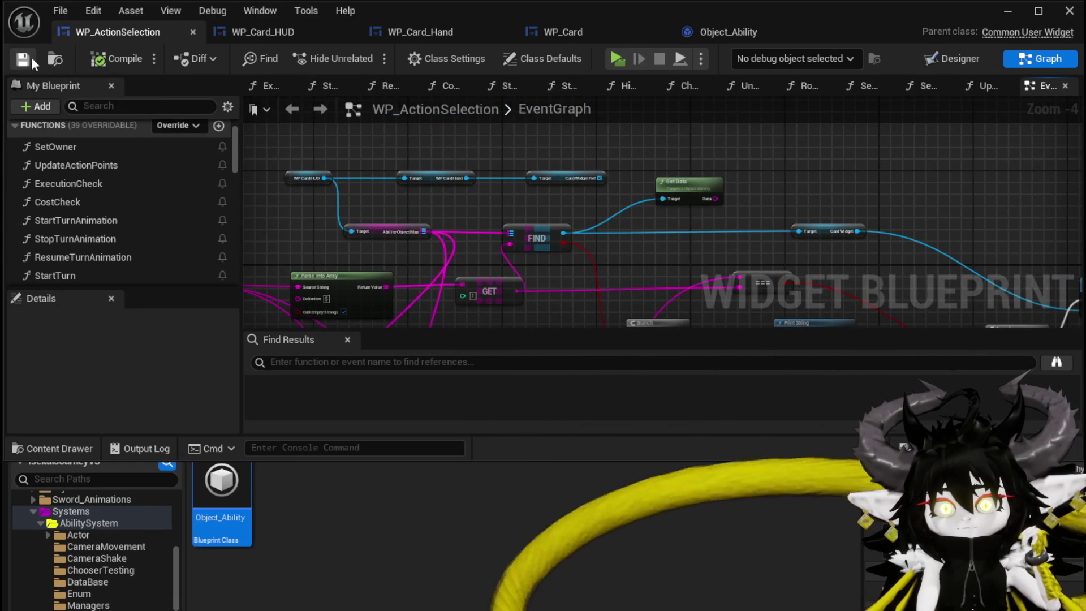
{"action": "left_click", "coordinate": [1008, 19]}
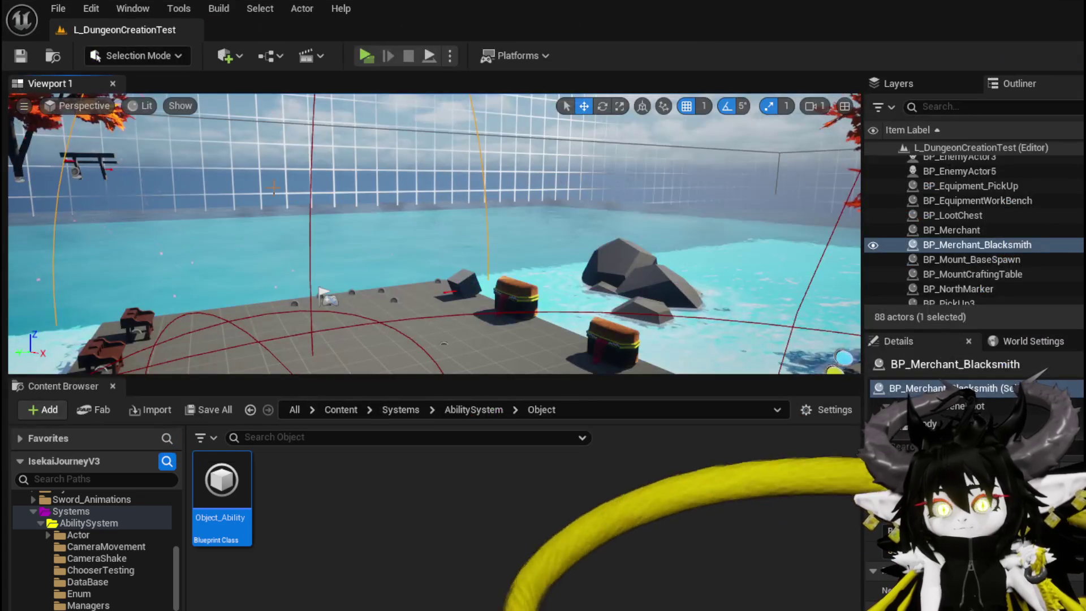
Step: In a standalone play test, open the workbench's Ability section and pick Magic|ChuraMagicSummon
{"action": "left_click", "coordinate": [362, 57]}
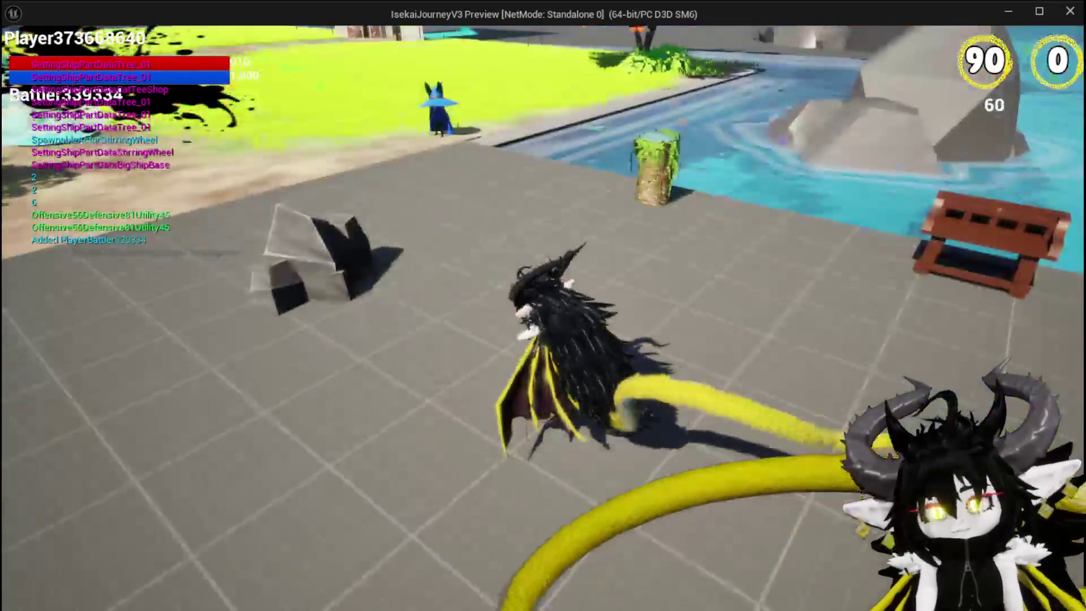
{"action": "key", "text": "w"}
{"action": "key", "text": "e"}
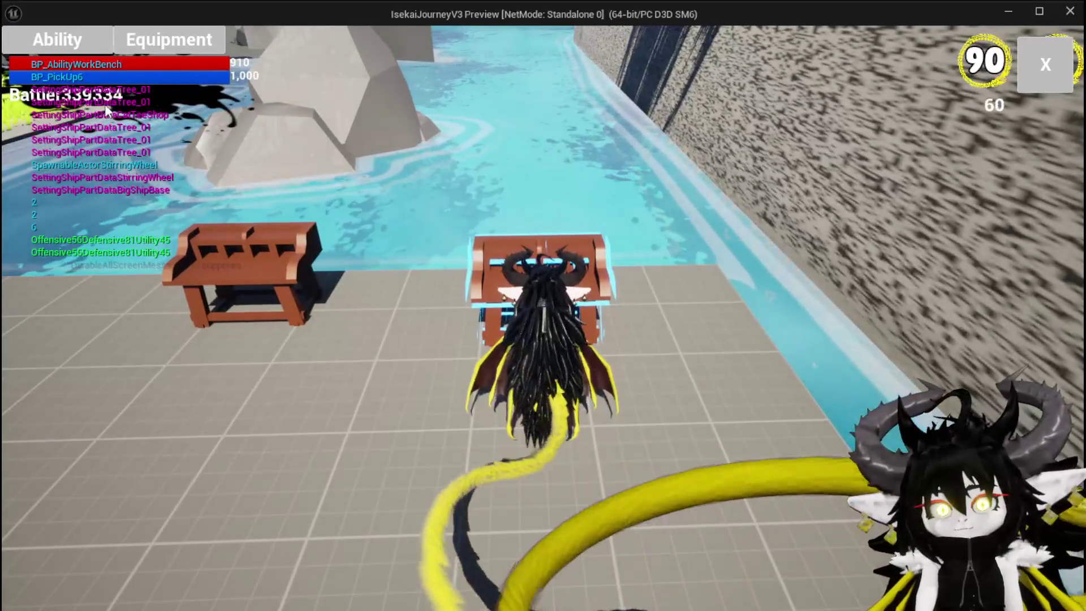
{"action": "left_click", "coordinate": [72, 49]}
{"action": "left_click", "coordinate": [148, 137]}
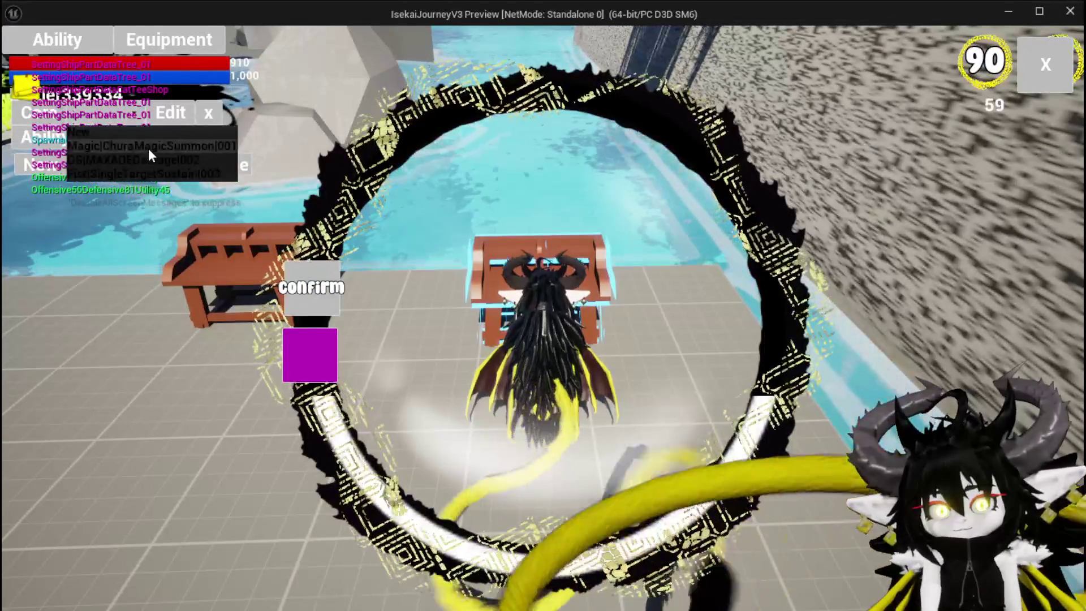
{"action": "left_click", "coordinate": [149, 151]}
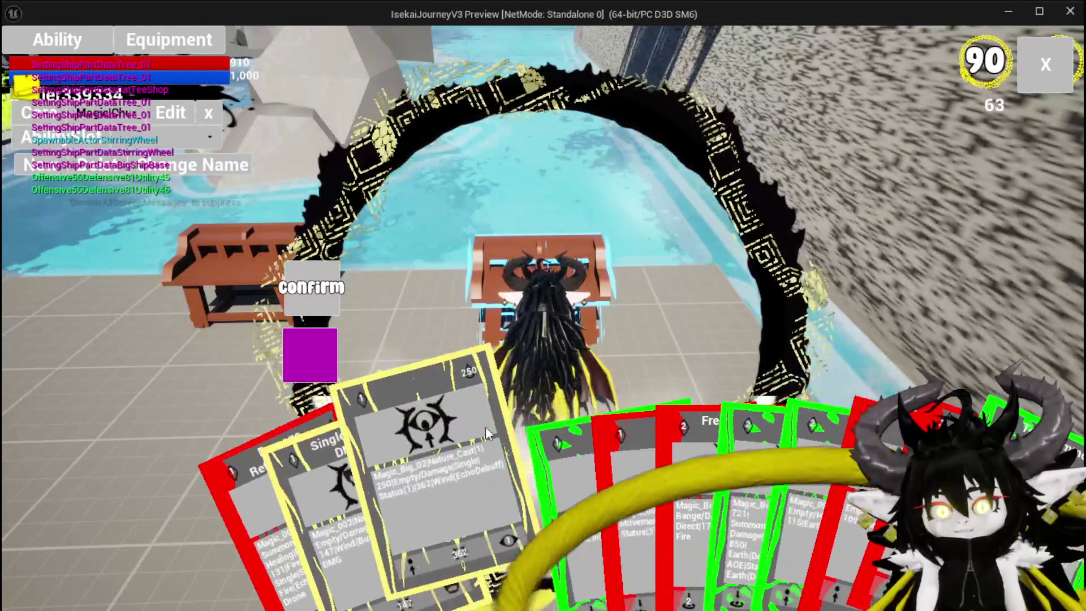
Step: Rename the ability to EchoDebuff in its card editor, confirm, and close the editor
{"action": "left_click", "coordinate": [498, 362]}
{"action": "left_click", "coordinate": [509, 338]}
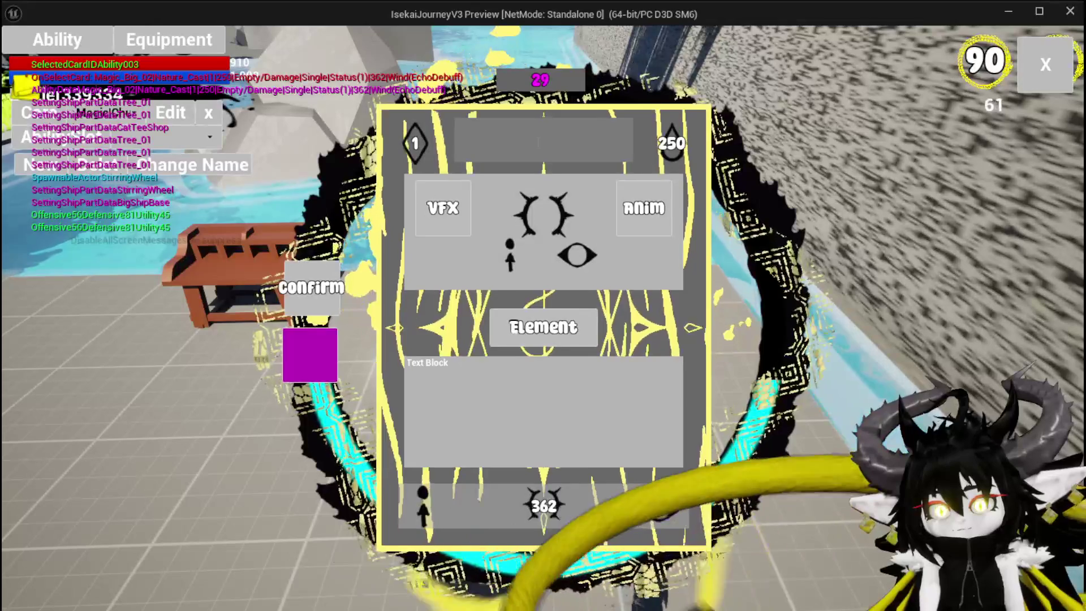
{"action": "mouse_move", "coordinate": [667, 502]}
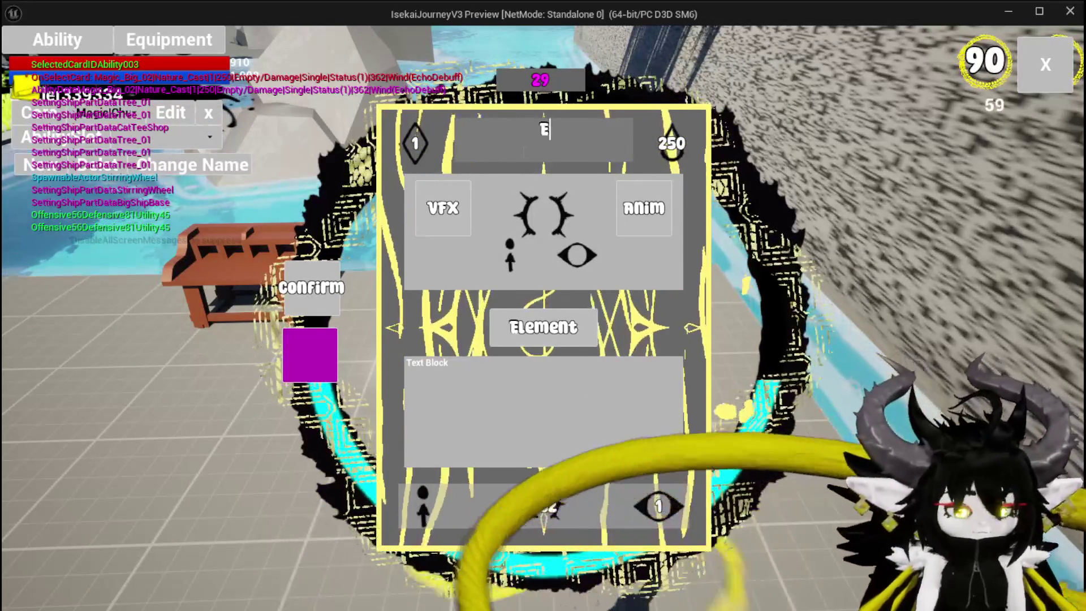
{"action": "type", "text": "EchoDebuff"}
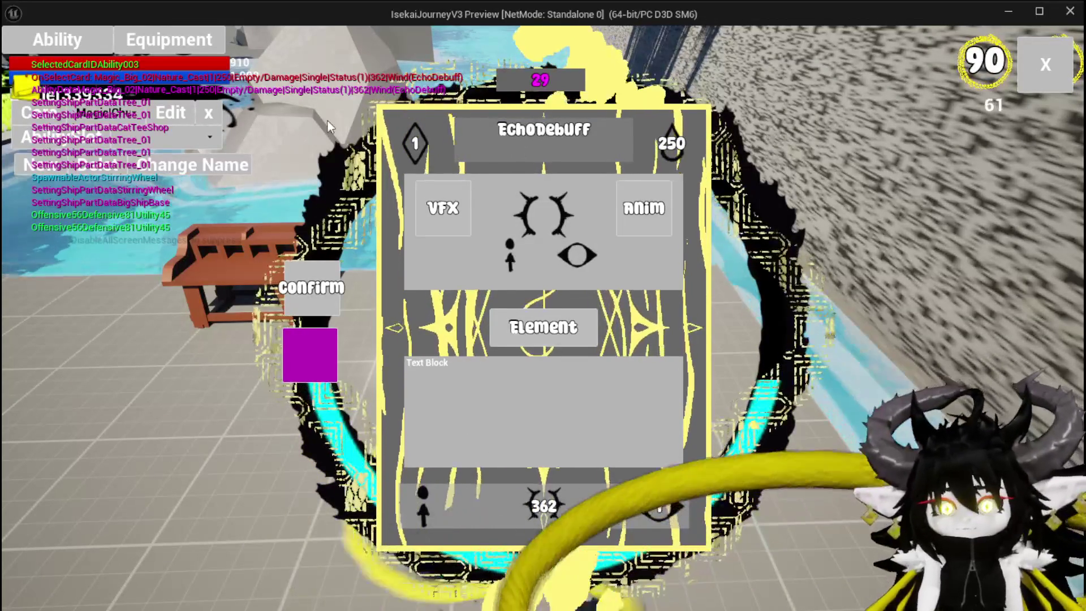
{"action": "left_click", "coordinate": [334, 306]}
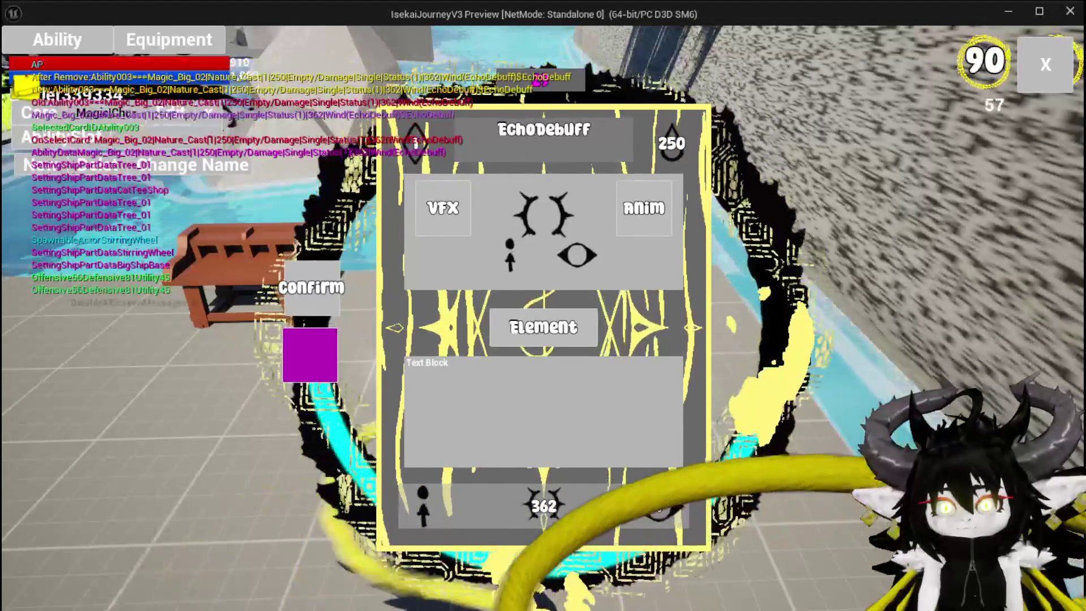
{"action": "key", "text": "Escape"}
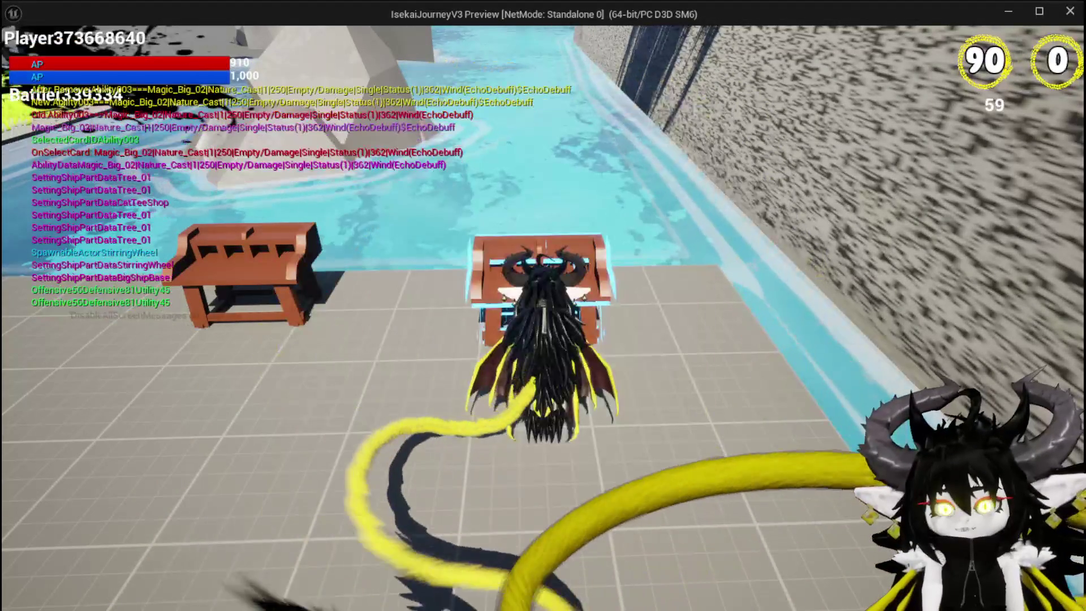
Step: Fill the Magic_004 card to 131, rename it MeleeHeal, save it and close its editor
{"action": "left_click", "coordinate": [88, 37]}
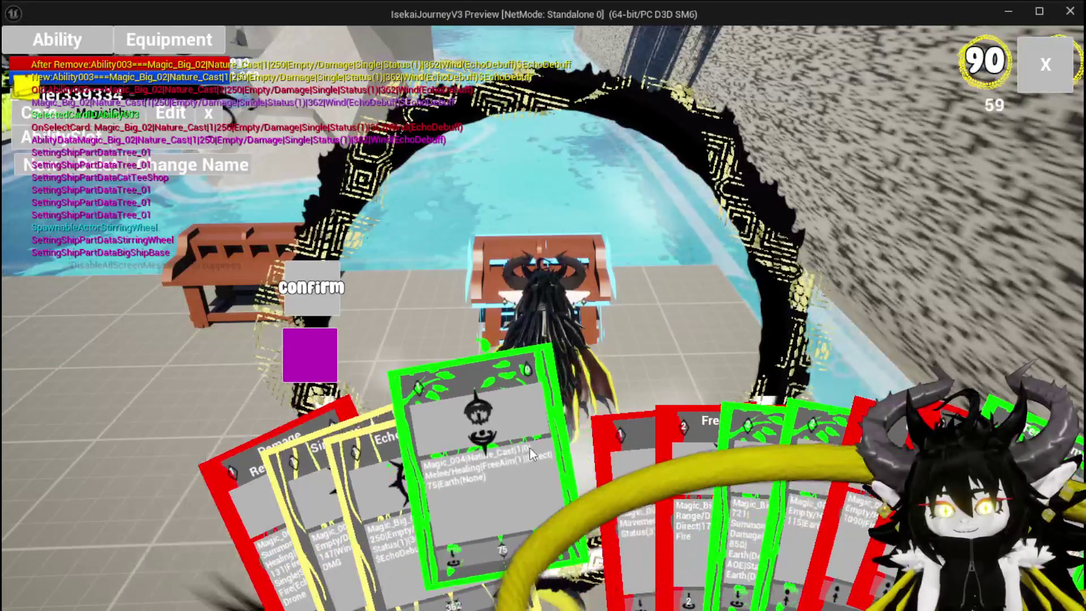
{"action": "left_click", "coordinate": [515, 475]}
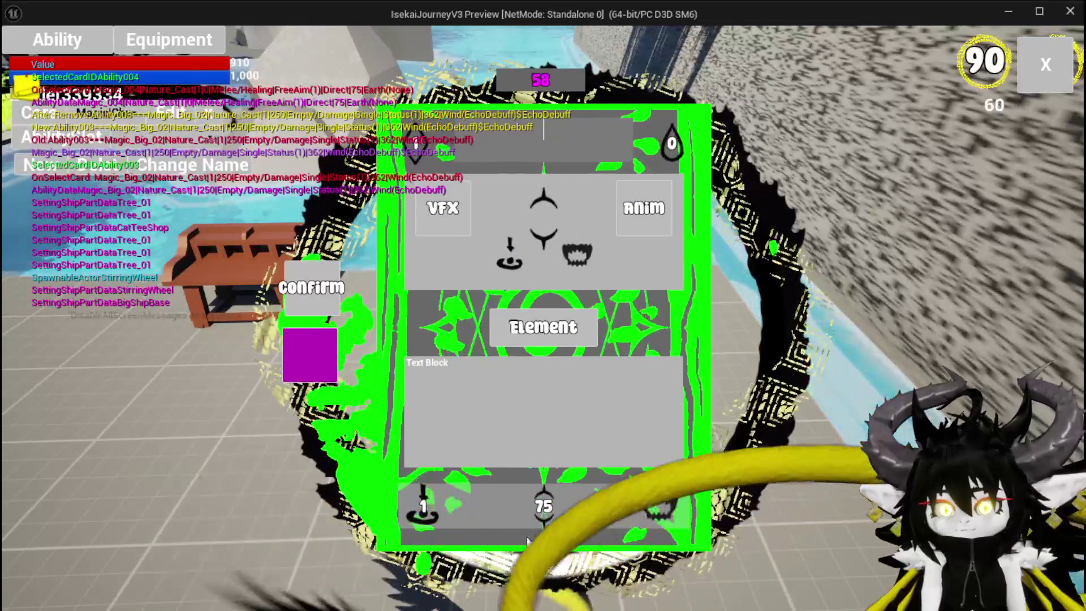
{"action": "left_click", "coordinate": [441, 364]}
{"action": "type", "text": "Melee"}
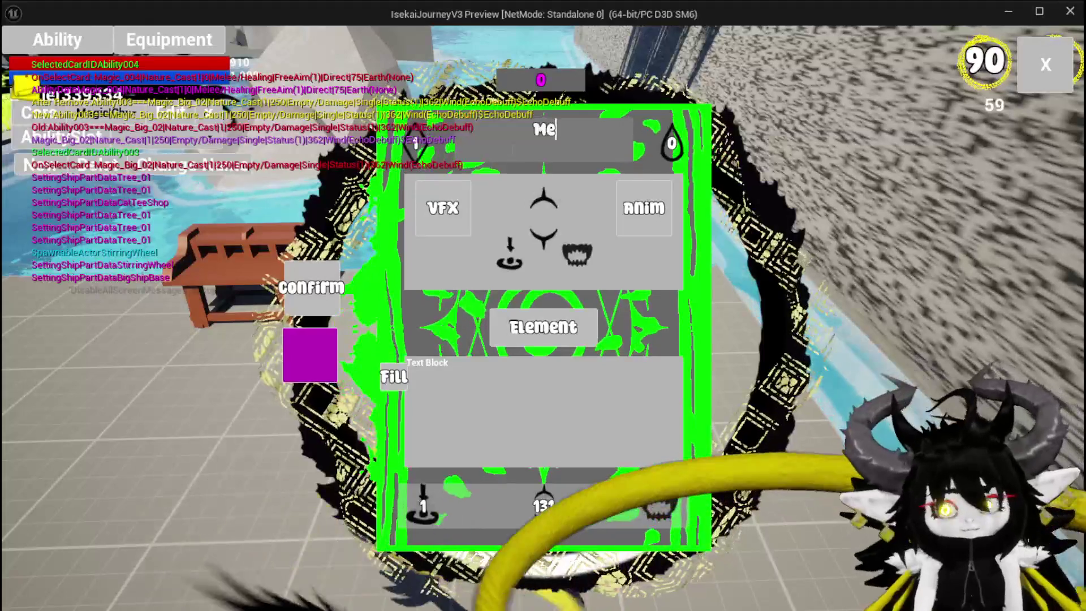
{"action": "type", "text": "Heal"}
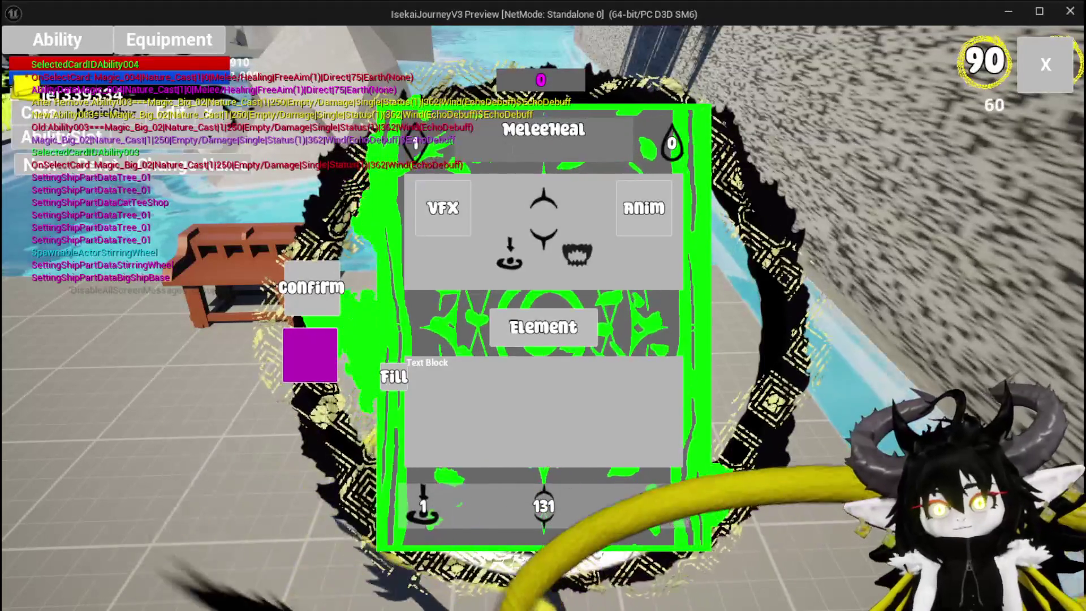
{"action": "key", "text": "Return"}
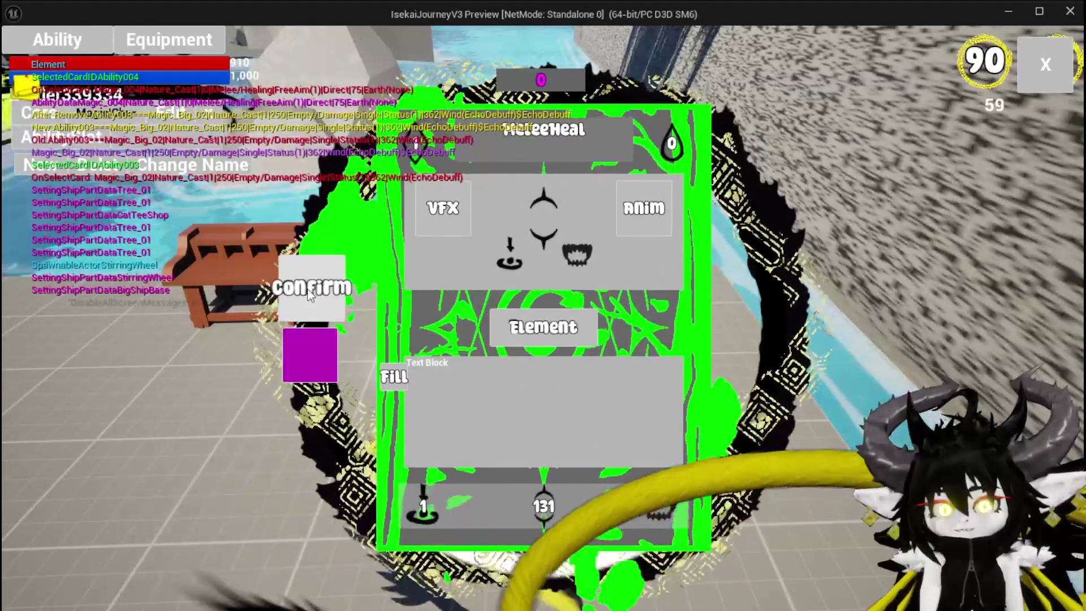
{"action": "left_click", "coordinate": [317, 295]}
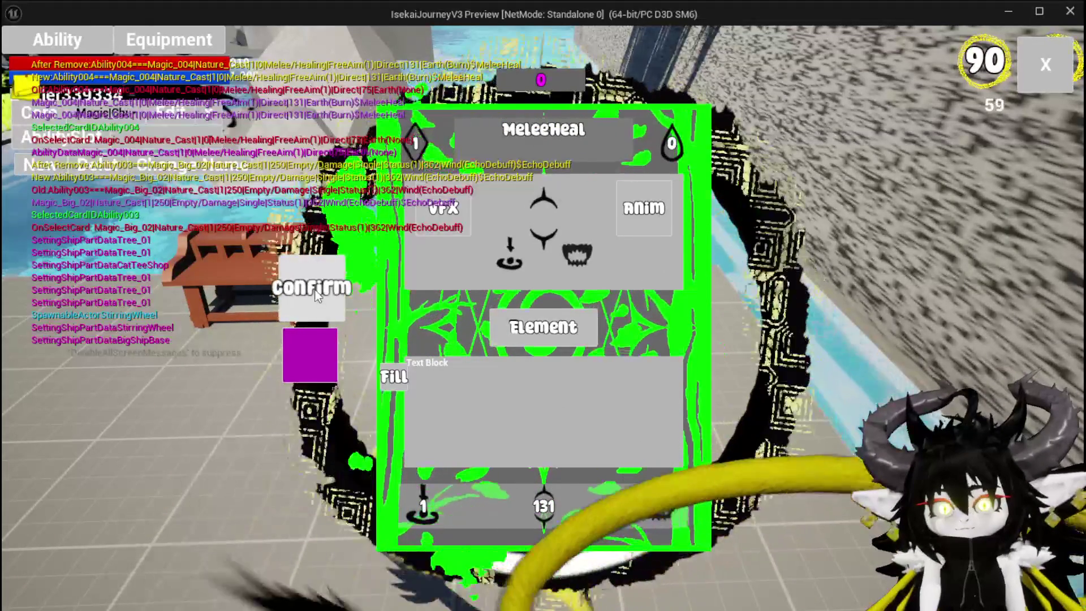
{"action": "mouse_move", "coordinate": [565, 511]}
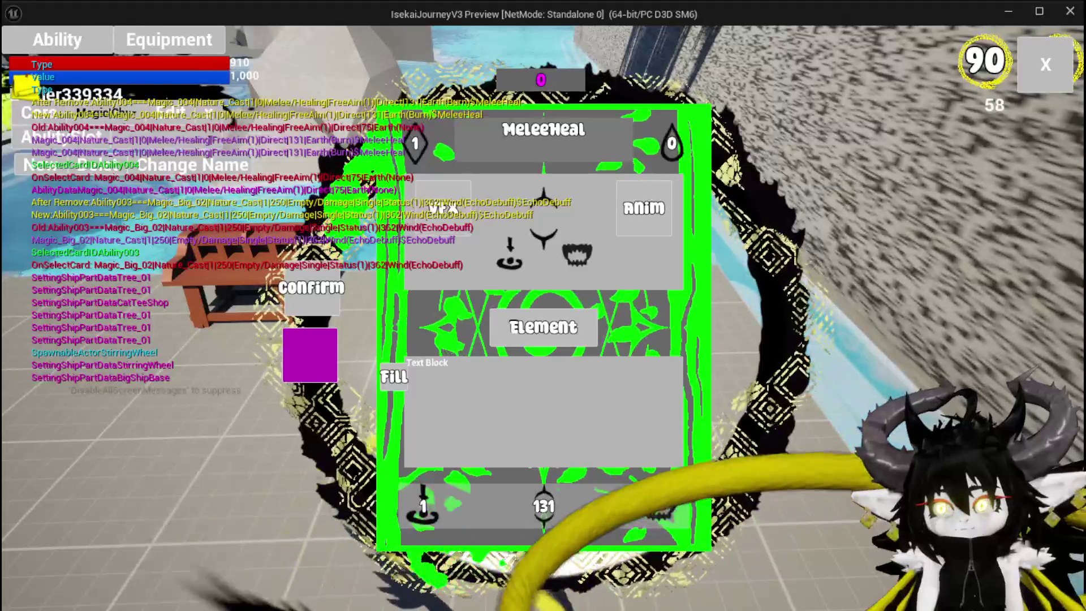
{"action": "left_click", "coordinate": [1019, 75]}
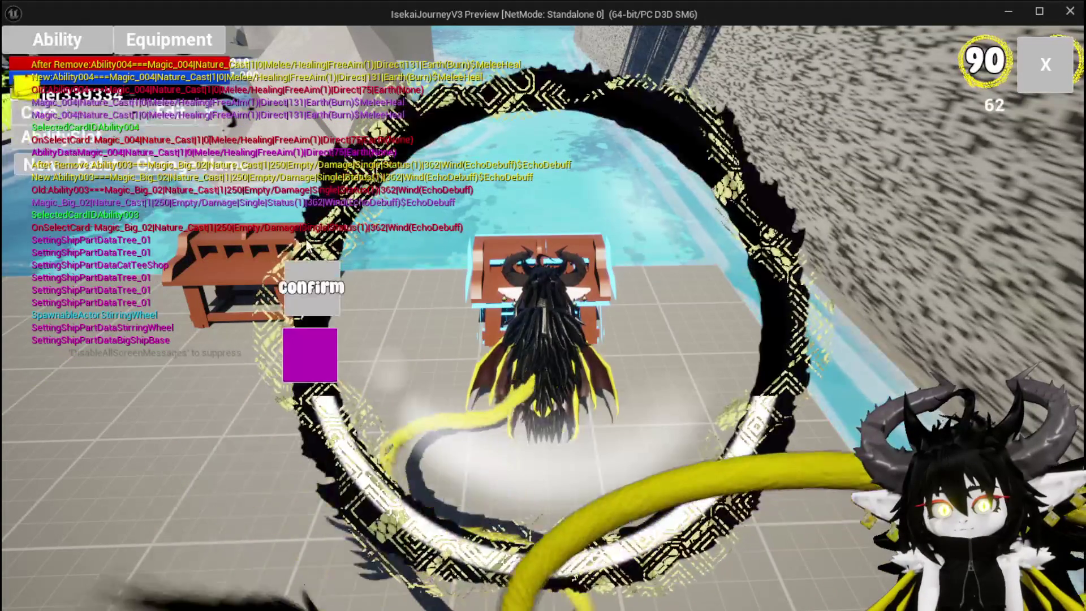
Step: Open the Magic_001 Movement card and fill its strength value to 180
{"action": "left_click", "coordinate": [120, 145]}
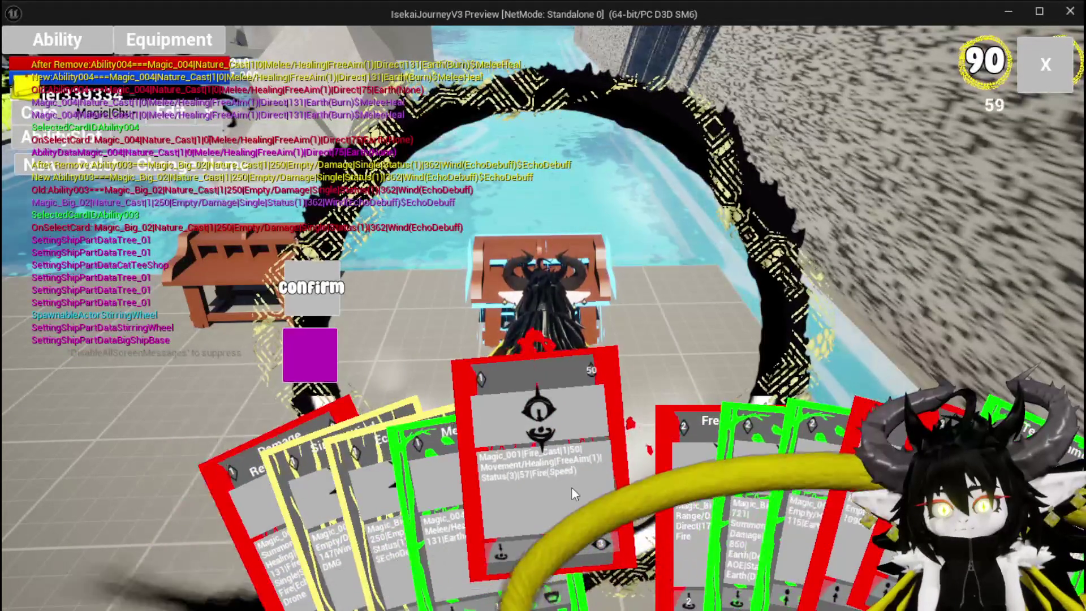
{"action": "left_click", "coordinate": [572, 490]}
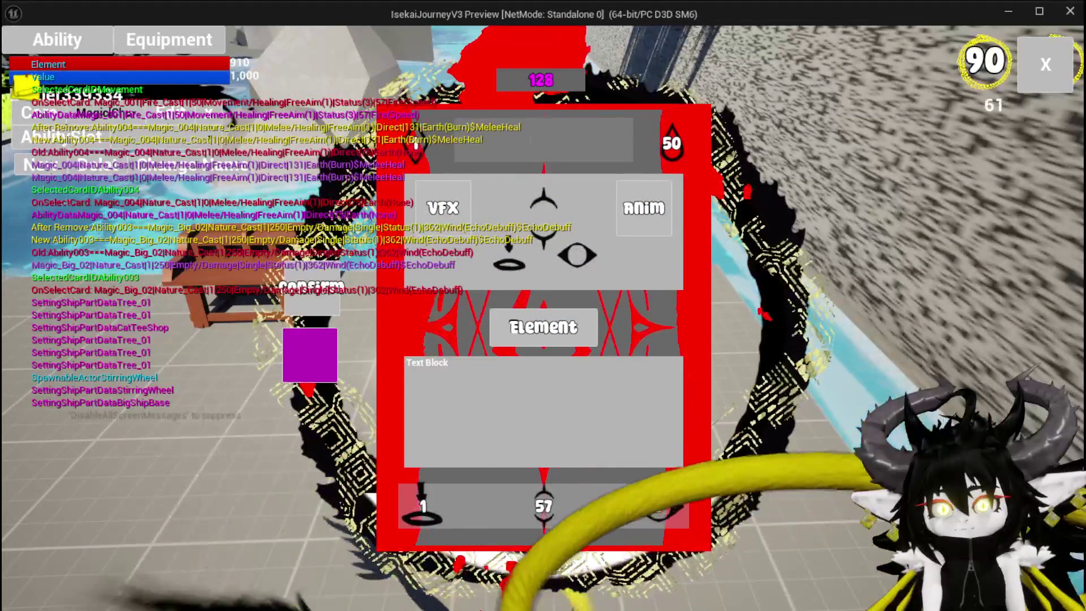
{"action": "left_click", "coordinate": [523, 315]}
{"action": "left_click", "coordinate": [544, 506]}
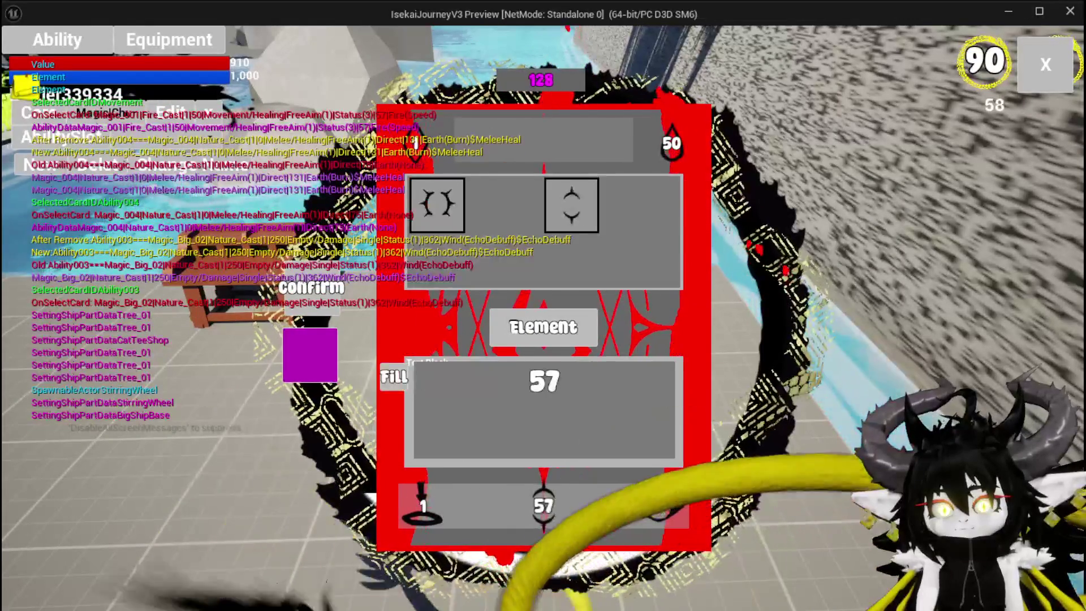
{"action": "left_click", "coordinate": [392, 379]}
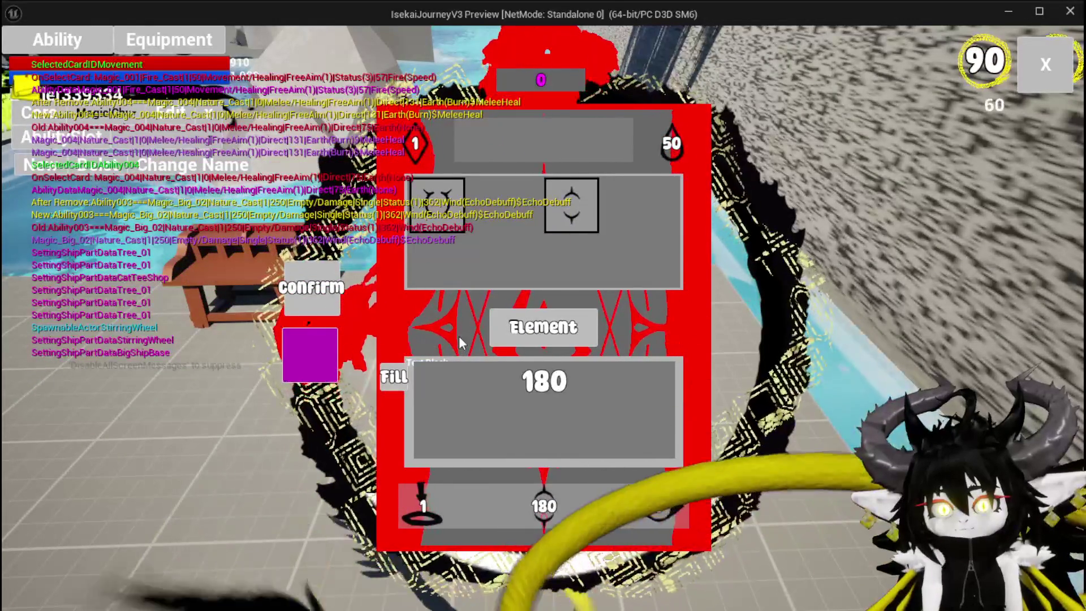
Step: Check the mana cost of 50, set Movement's strength to 131, then save and close
{"action": "left_click", "coordinate": [671, 148]}
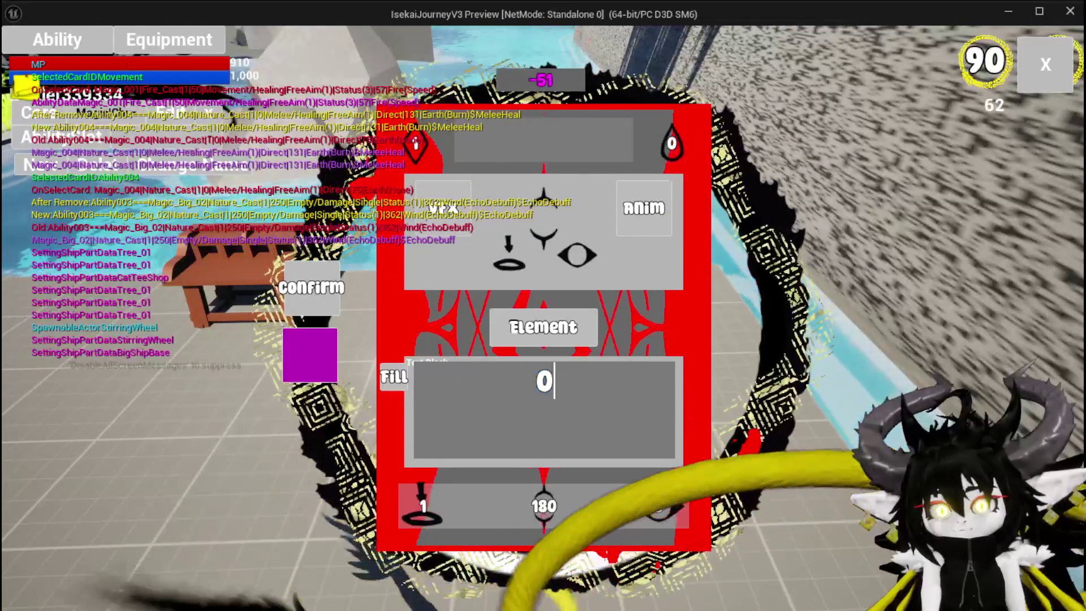
{"action": "key", "text": "Return"}
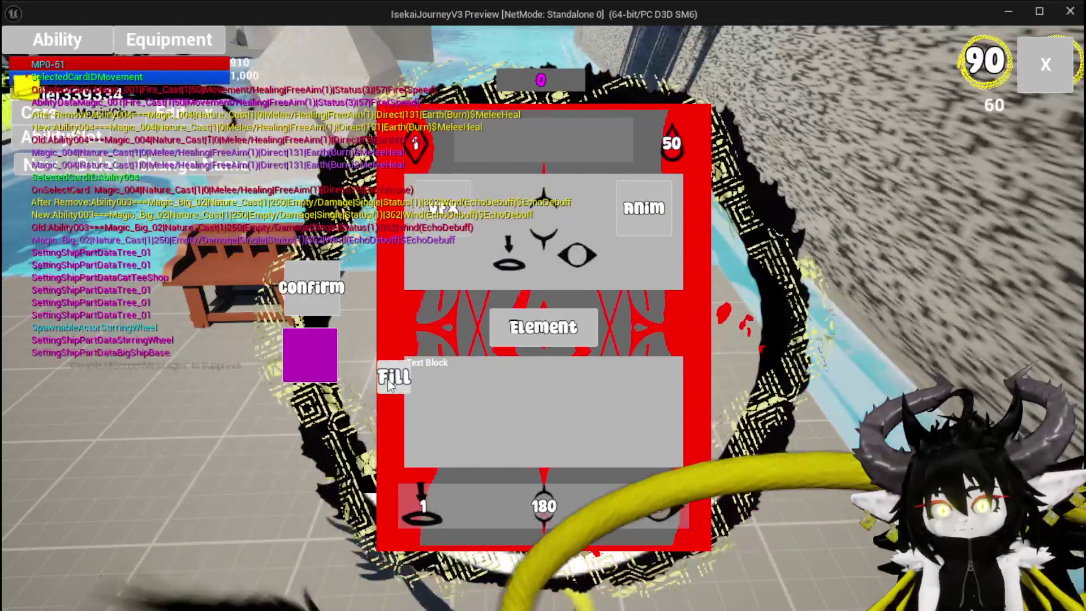
{"action": "mouse_move", "coordinate": [511, 323]}
{"action": "left_click", "coordinate": [676, 155]}
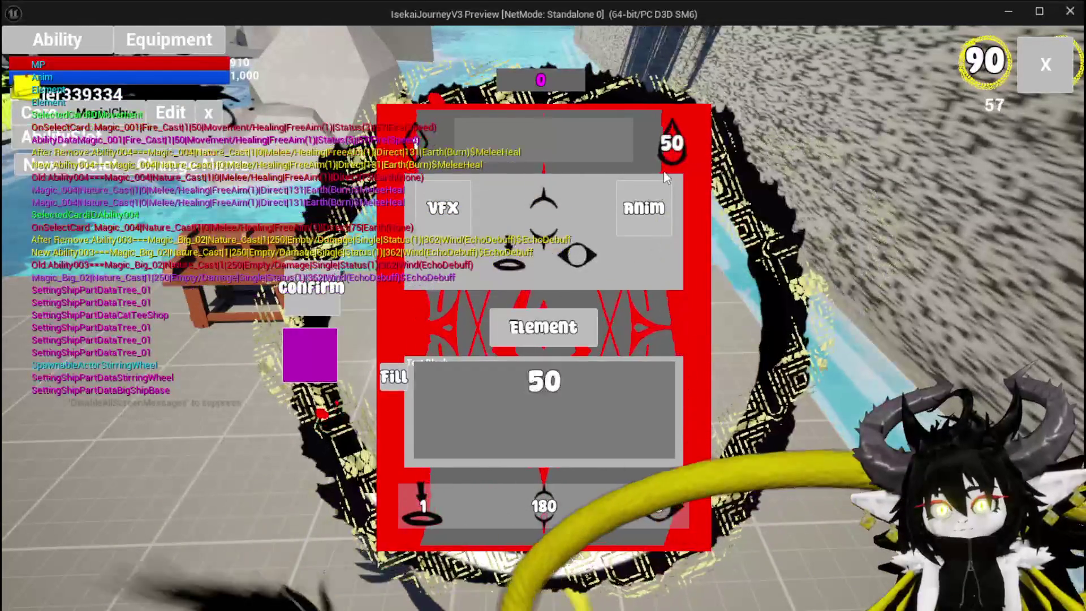
{"action": "type", "text": "0"}
{"action": "key", "text": "Return"}
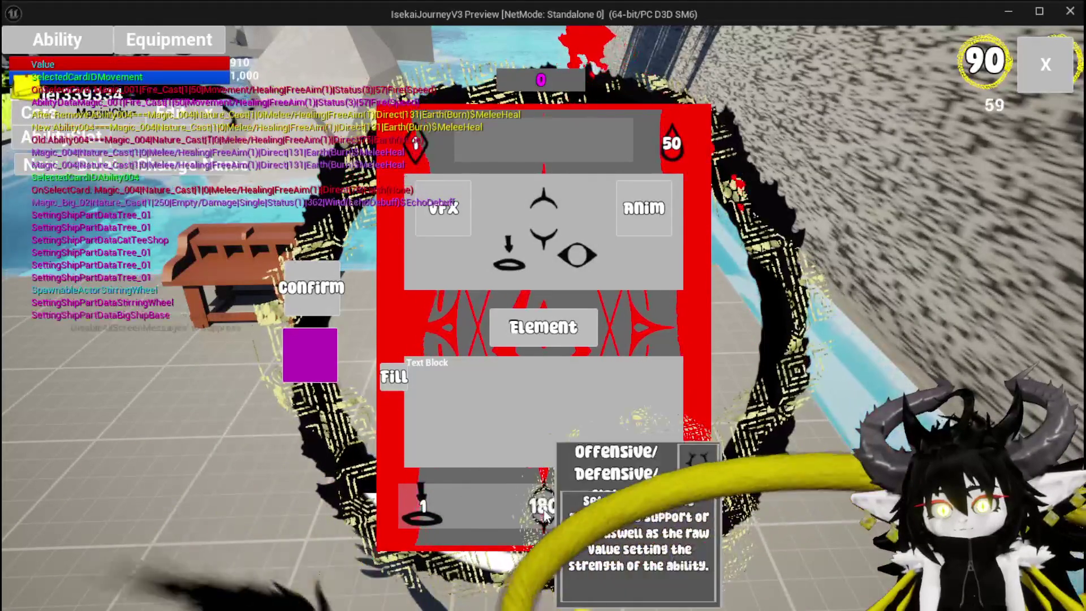
{"action": "left_click", "coordinate": [696, 463]}
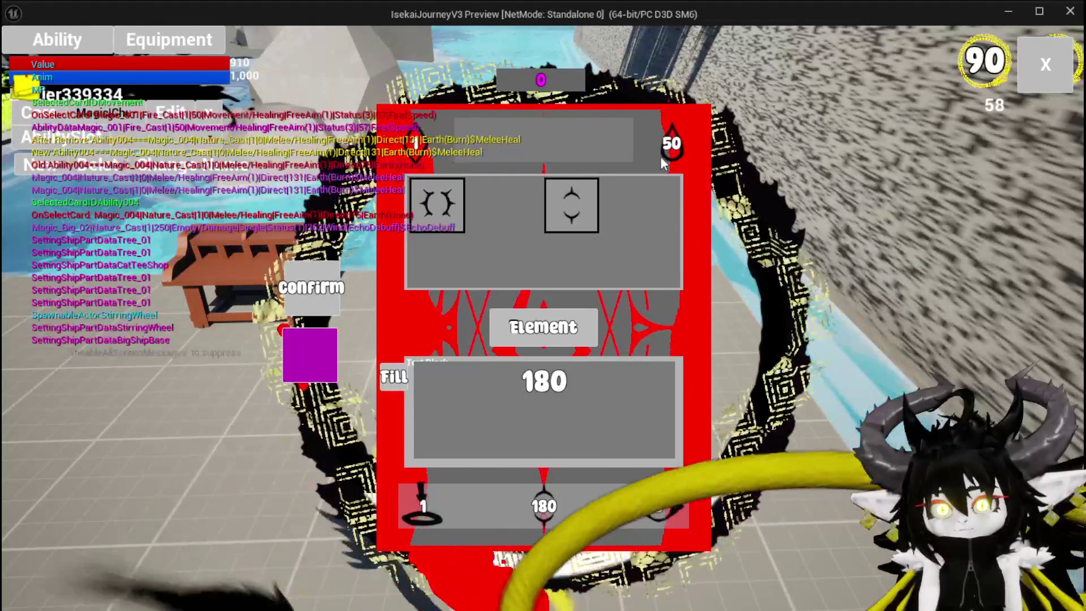
{"action": "left_click", "coordinate": [669, 148]}
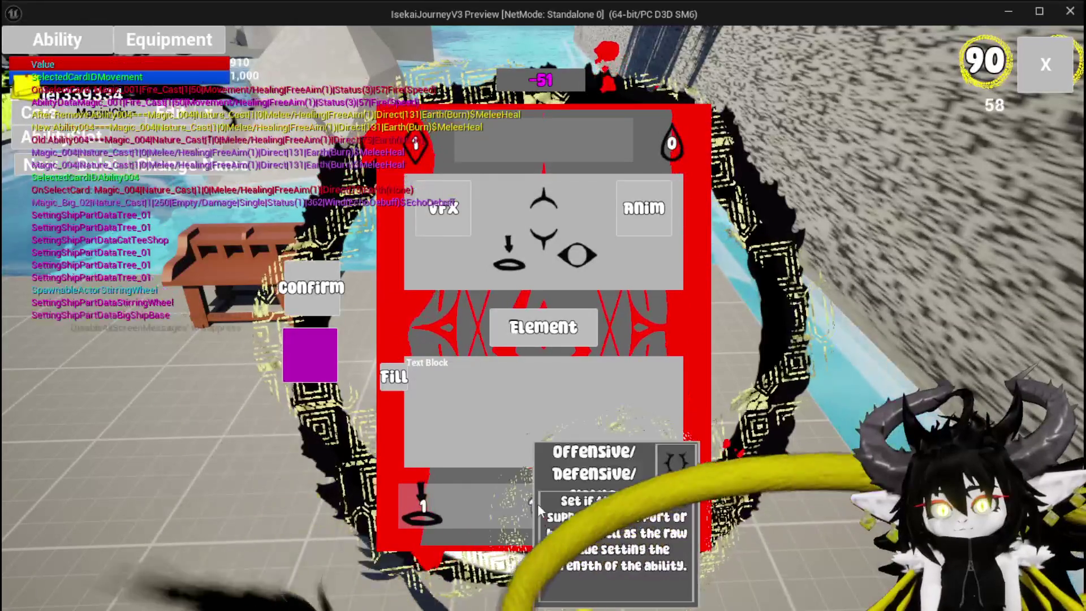
{"action": "left_click", "coordinate": [697, 463]}
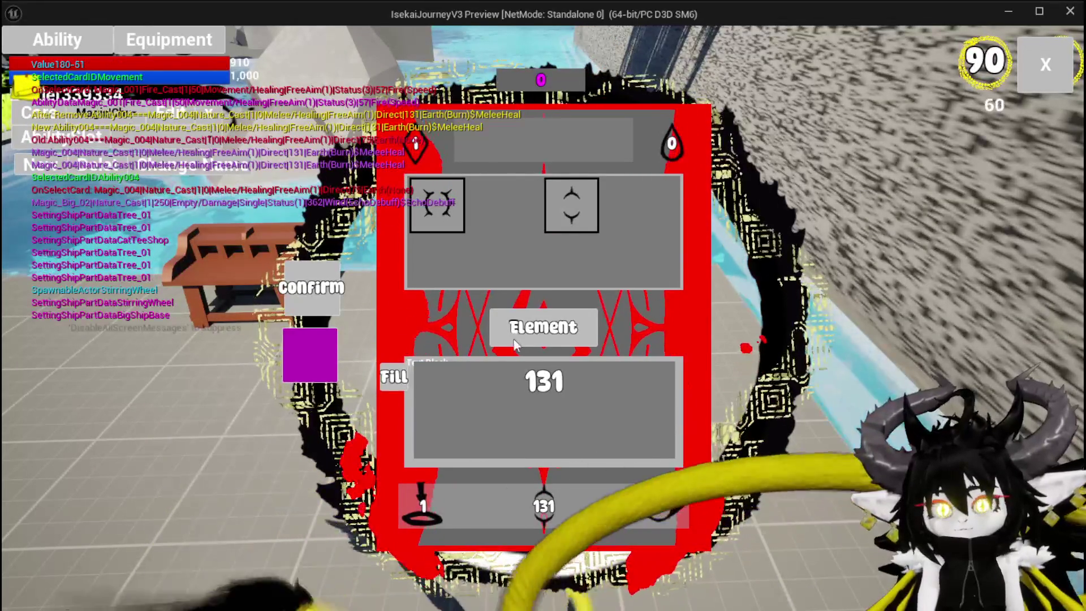
{"action": "left_click", "coordinate": [460, 319]}
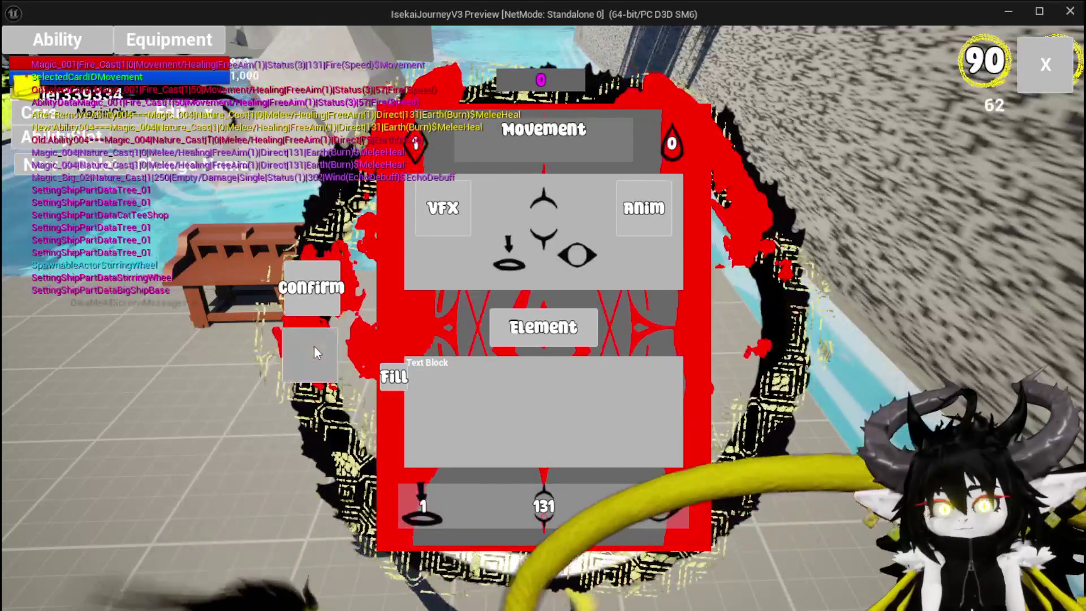
{"action": "left_click", "coordinate": [317, 294]}
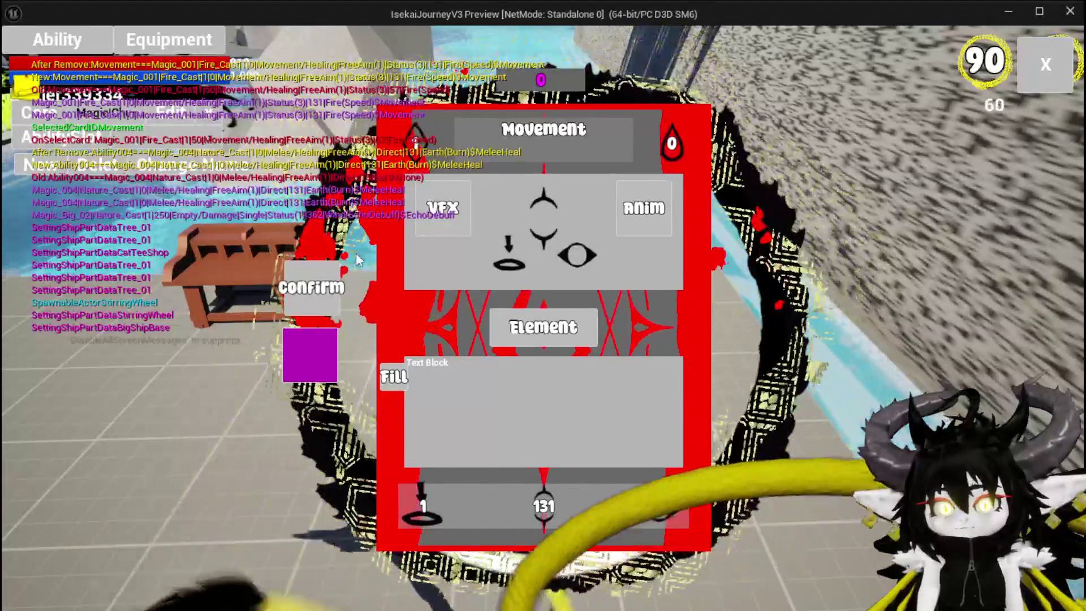
{"action": "left_click", "coordinate": [1033, 84]}
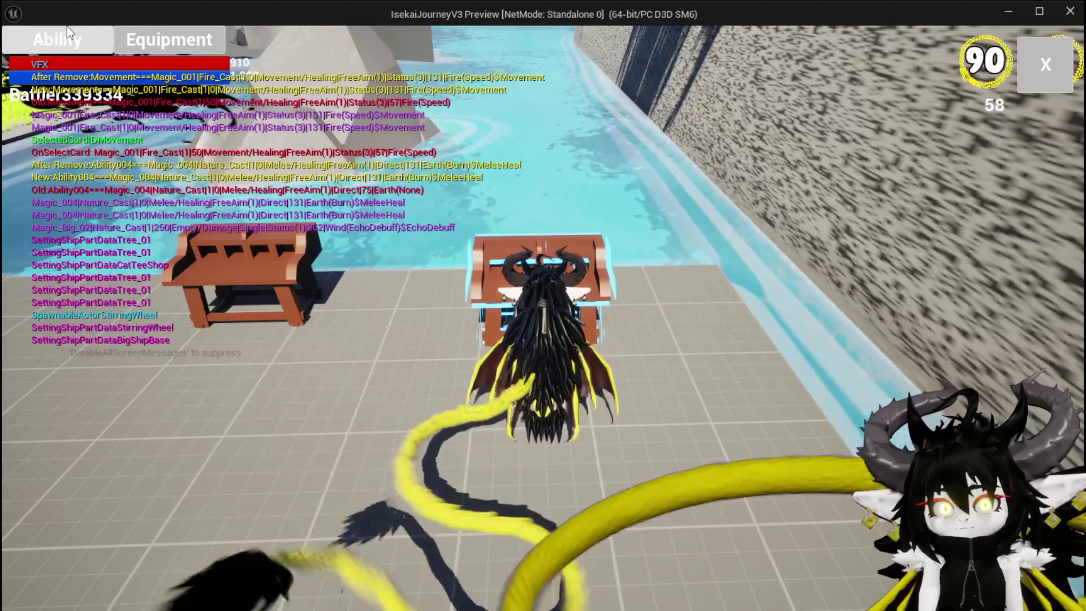
Step: Edit Magic_Big_01 into the Giga Ball card, set its visual effect, confirm and close the editor
{"action": "left_click", "coordinate": [67, 28]}
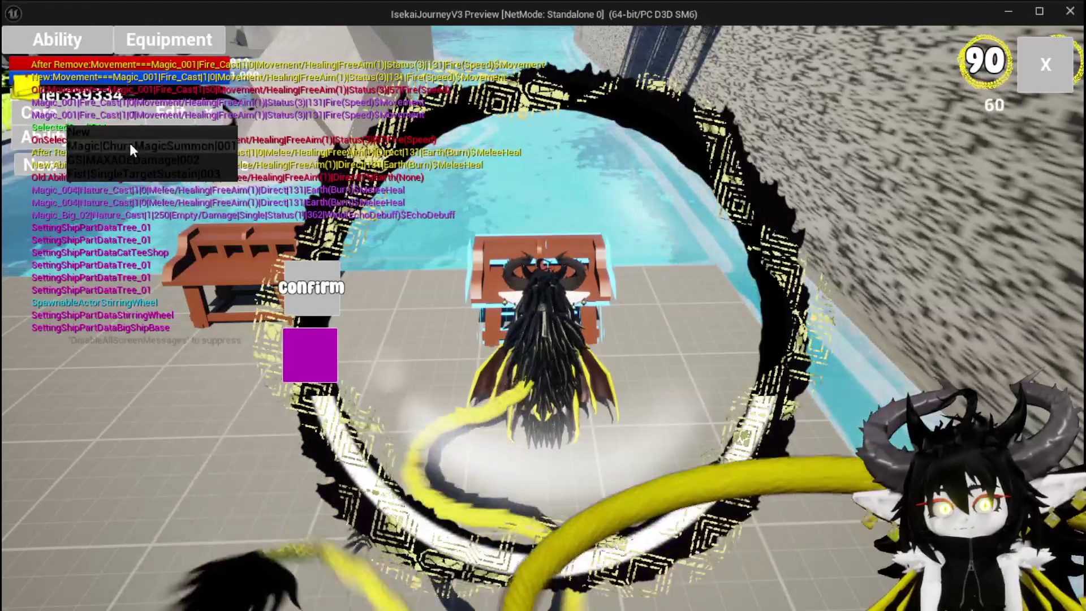
{"action": "left_click", "coordinate": [130, 144]}
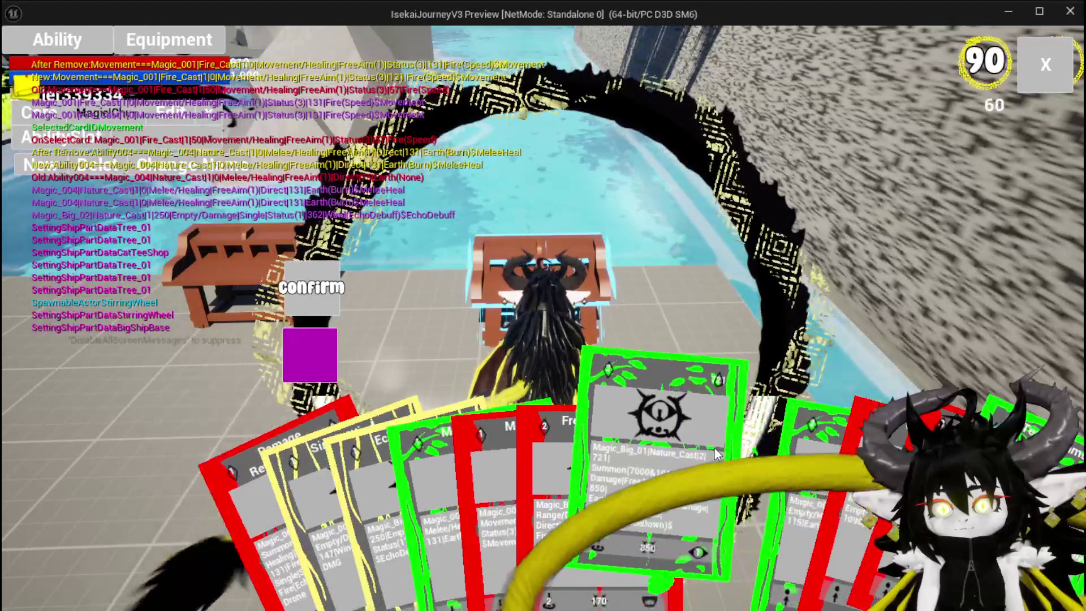
{"action": "left_click", "coordinate": [714, 454]}
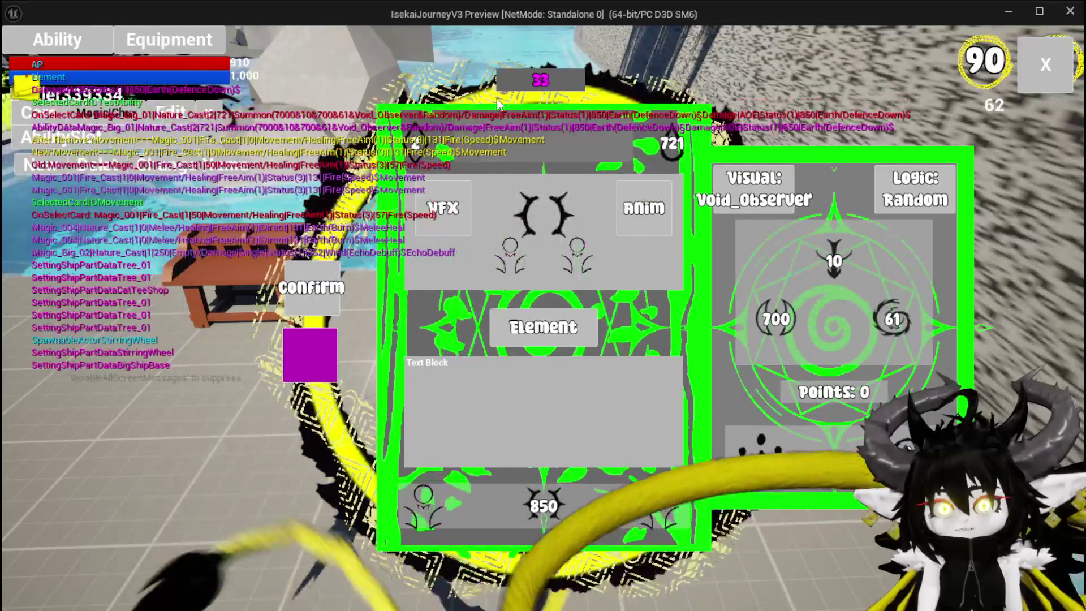
{"action": "left_click", "coordinate": [673, 146]}
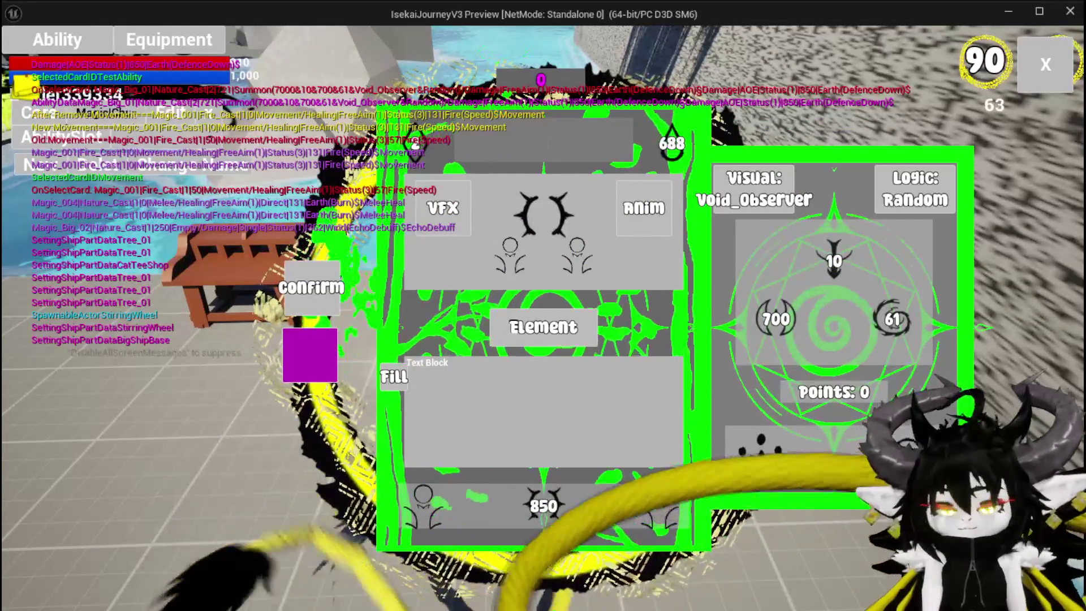
{"action": "type", "text": "Giga Ball"}
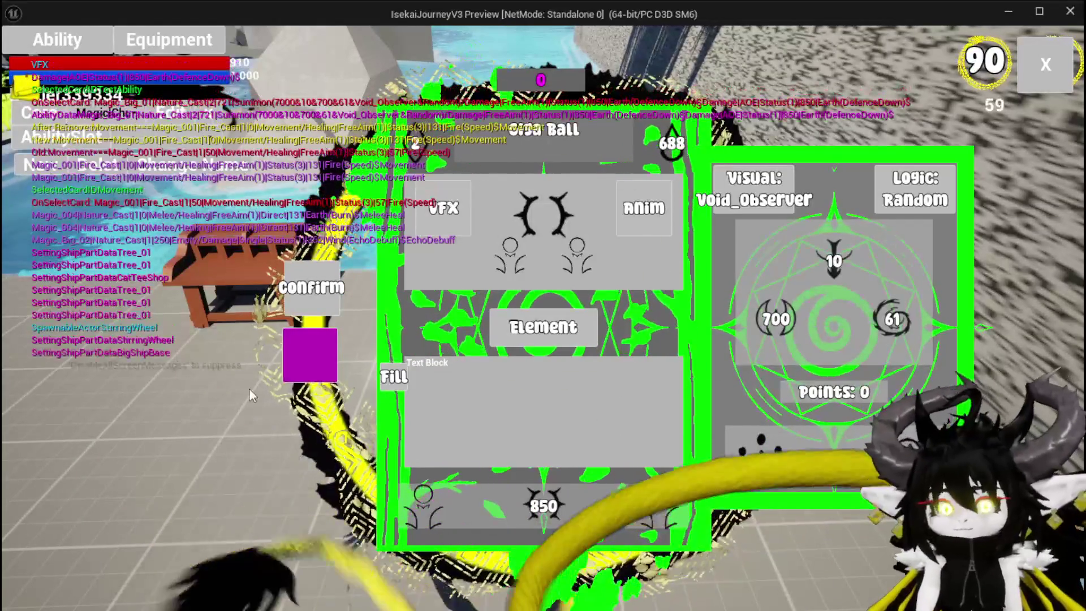
{"action": "left_click", "coordinate": [313, 351]}
{"action": "left_click", "coordinate": [316, 305]}
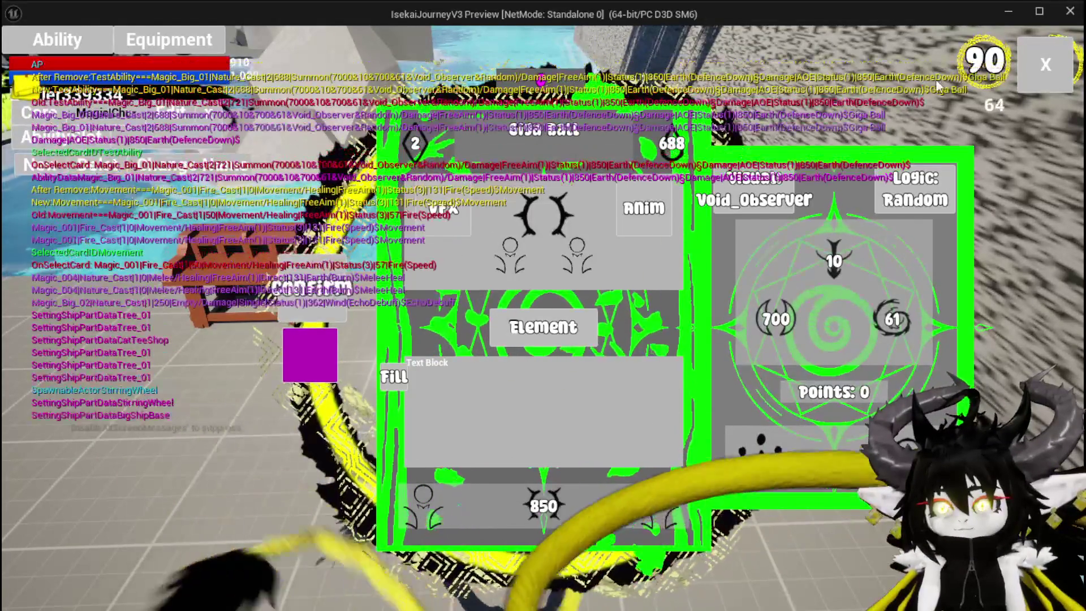
{"action": "left_click", "coordinate": [1044, 61]}
{"action": "left_click", "coordinate": [85, 40]}
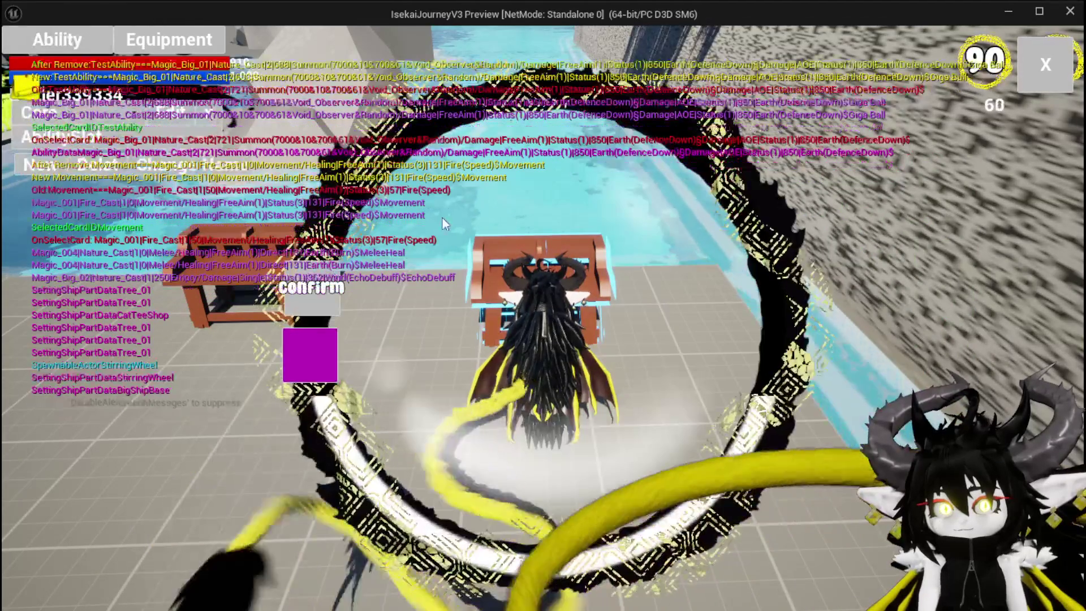
Step: Raise the green ShieldBuff card's value from 115 to 198, give it a purple effect, then confirm
{"action": "left_click", "coordinate": [139, 124]}
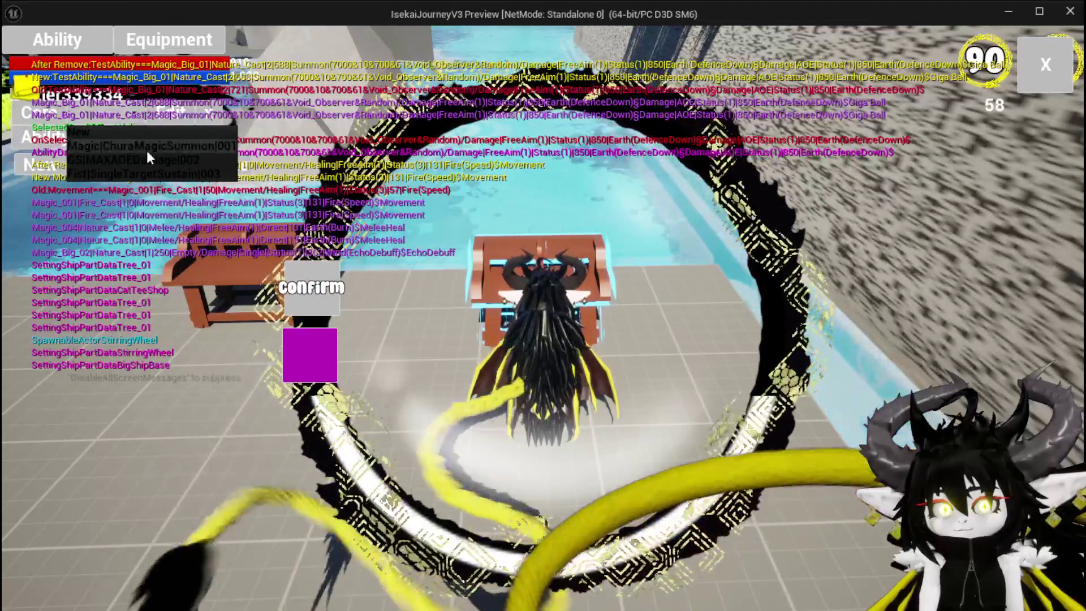
{"action": "left_click", "coordinate": [147, 148]}
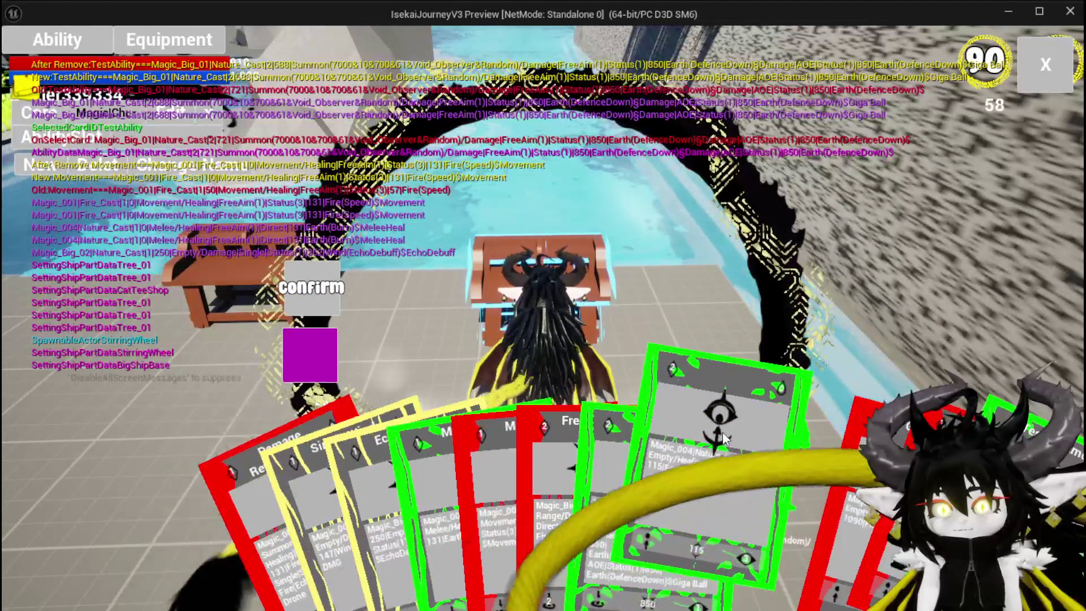
{"action": "left_click", "coordinate": [722, 433]}
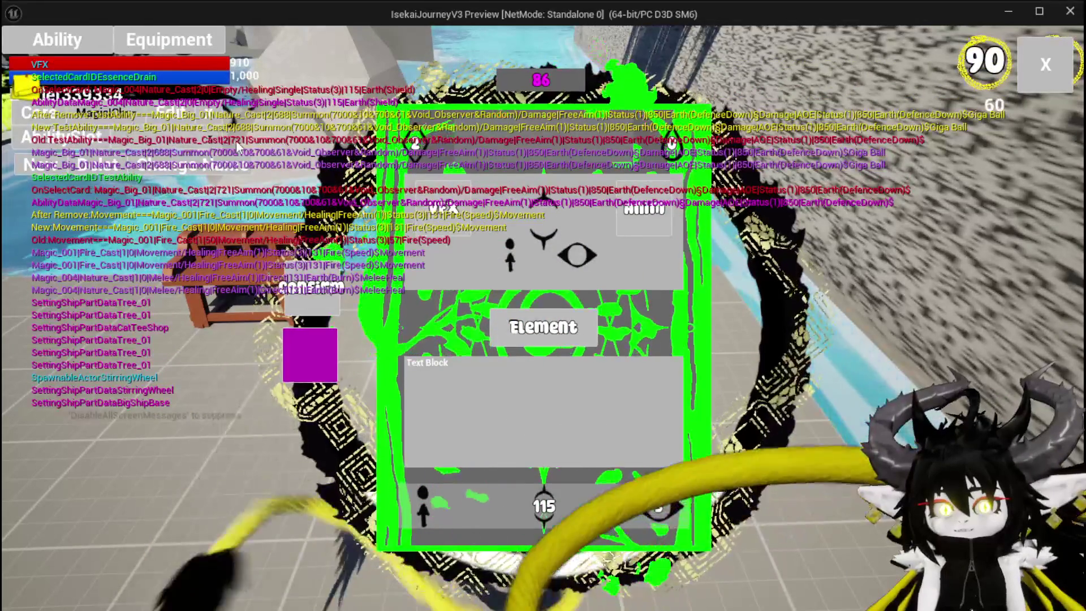
{"action": "mouse_move", "coordinate": [467, 224]}
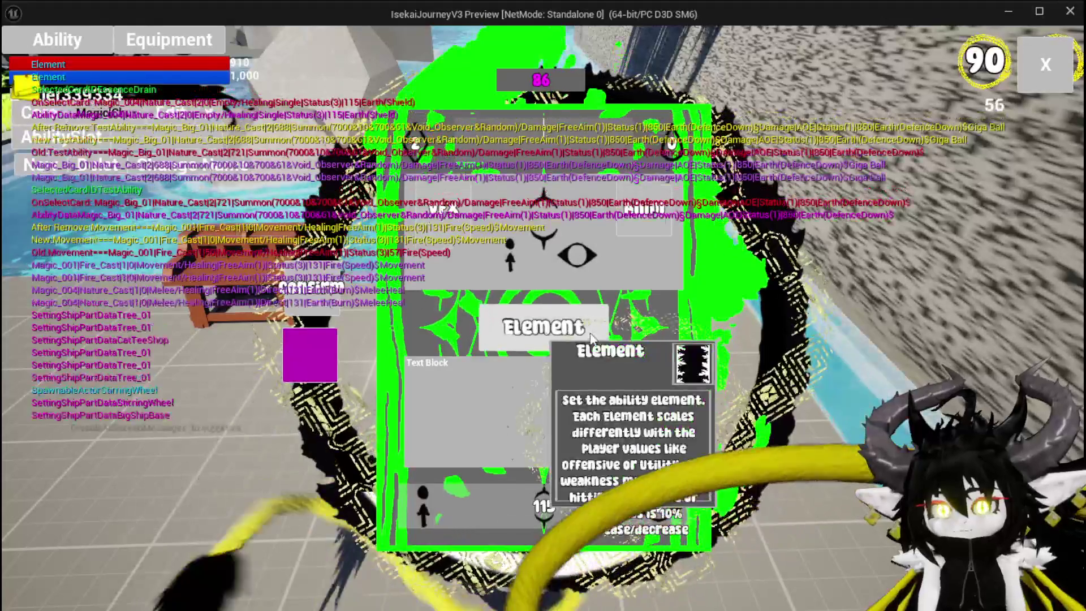
{"action": "mouse_move", "coordinate": [548, 506]}
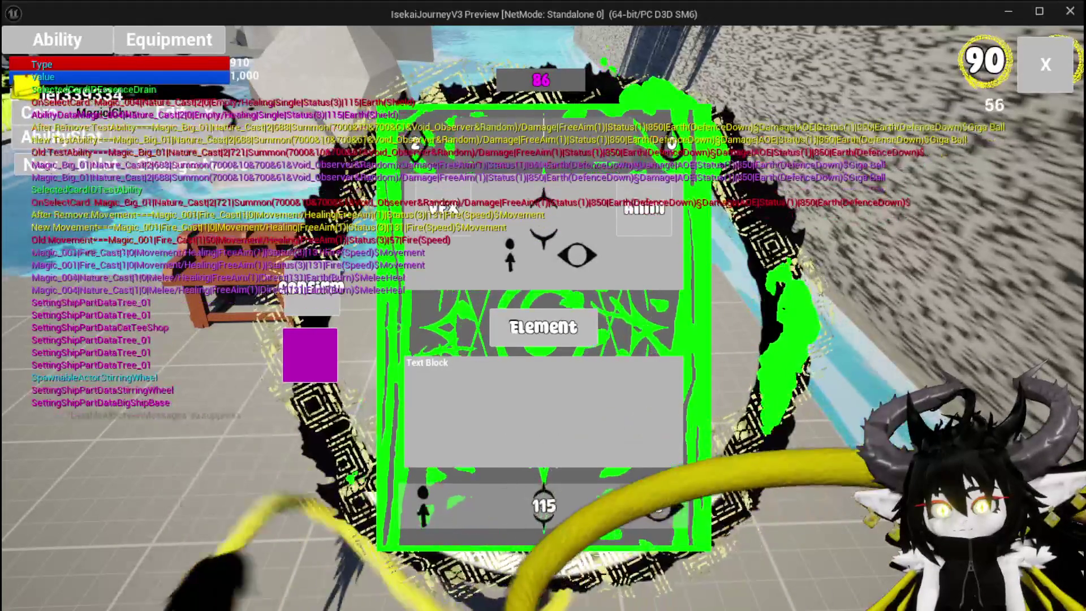
{"action": "left_click", "coordinate": [548, 507]}
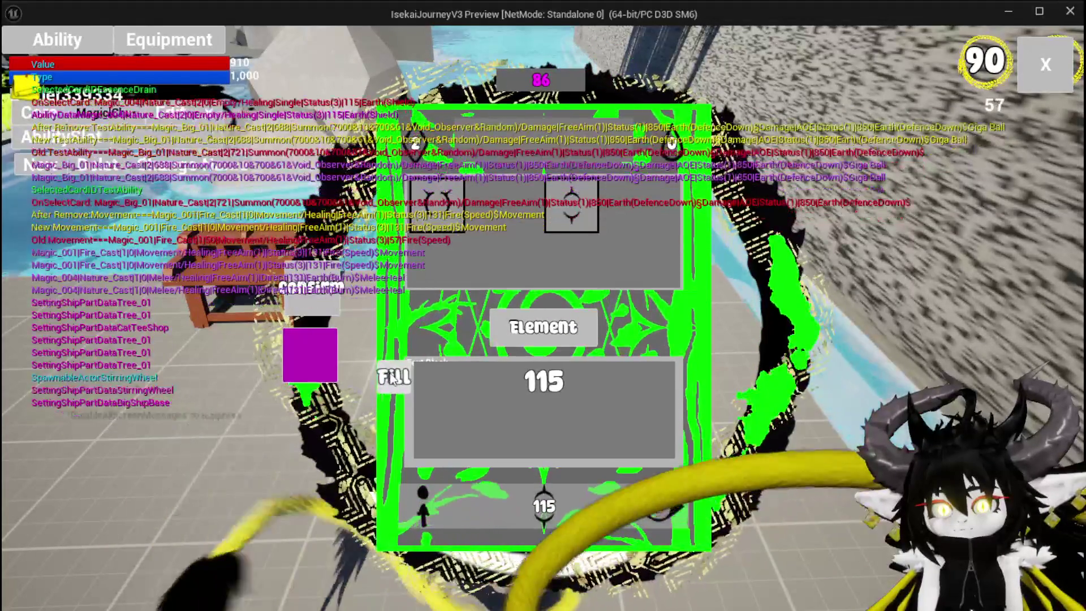
{"action": "left_click", "coordinate": [392, 378]}
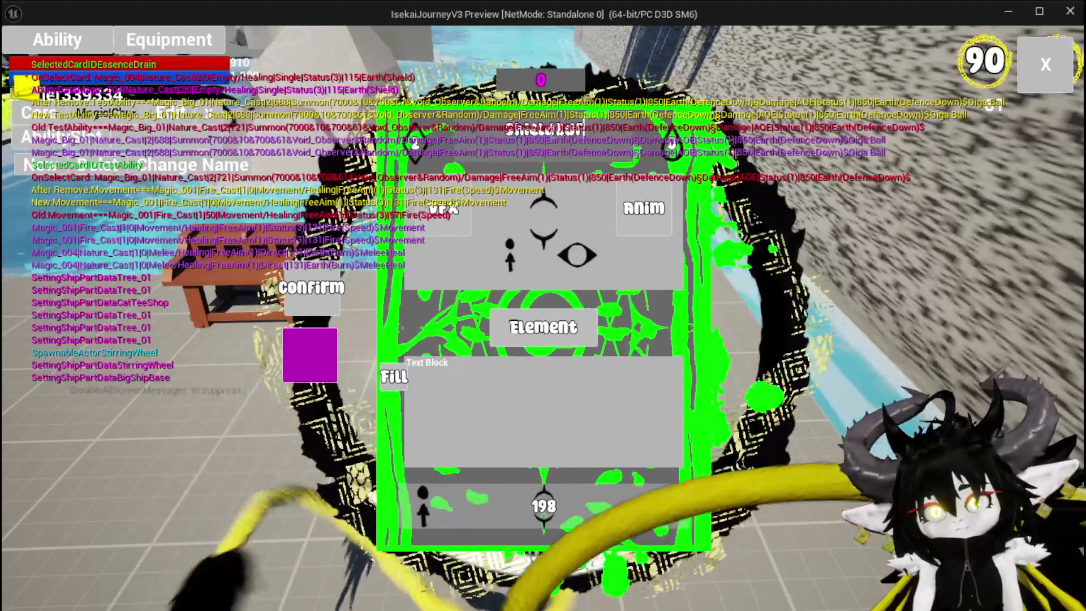
{"action": "left_click", "coordinate": [435, 220]}
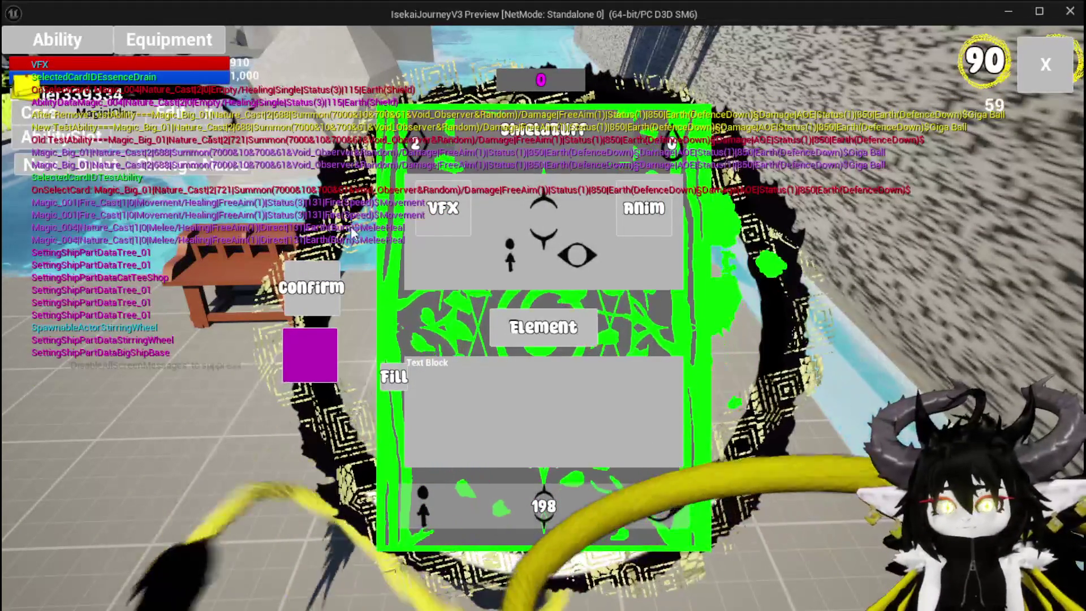
{"action": "left_click", "coordinate": [319, 357]}
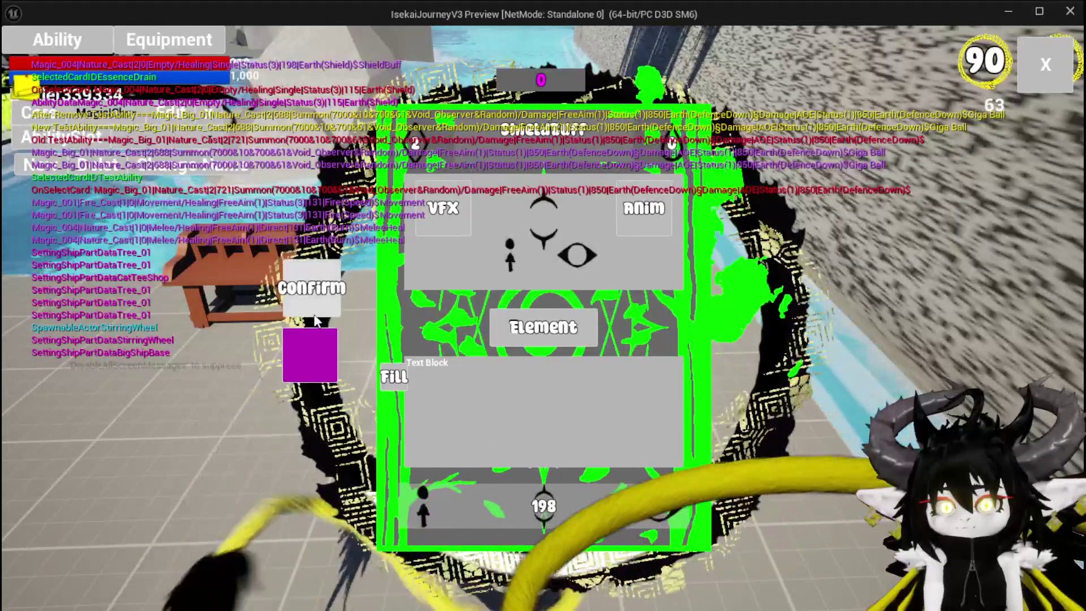
{"action": "left_click", "coordinate": [315, 317]}
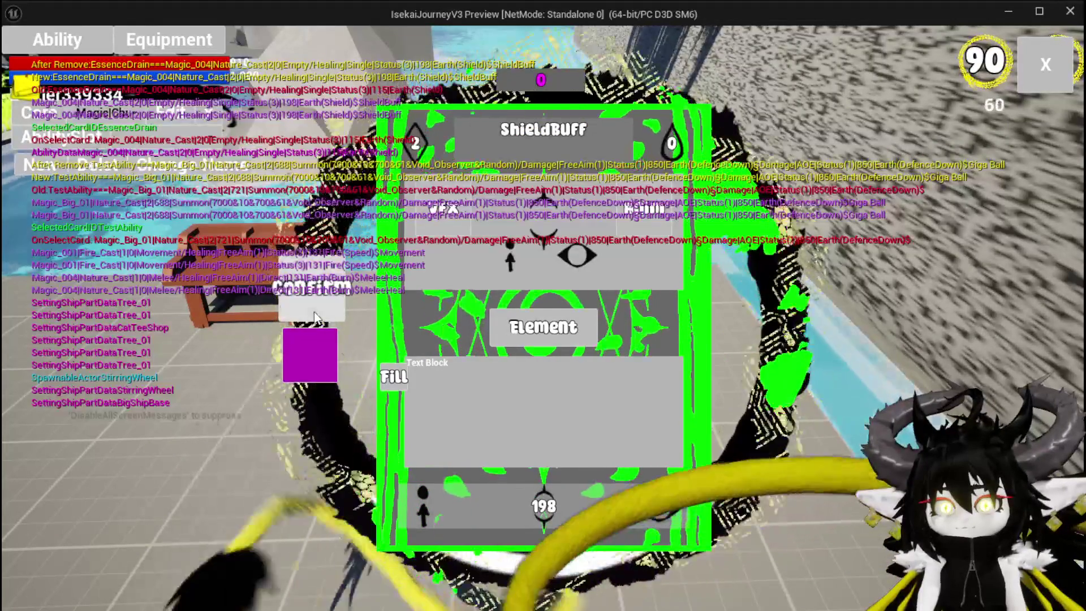
{"action": "left_click", "coordinate": [1044, 73]}
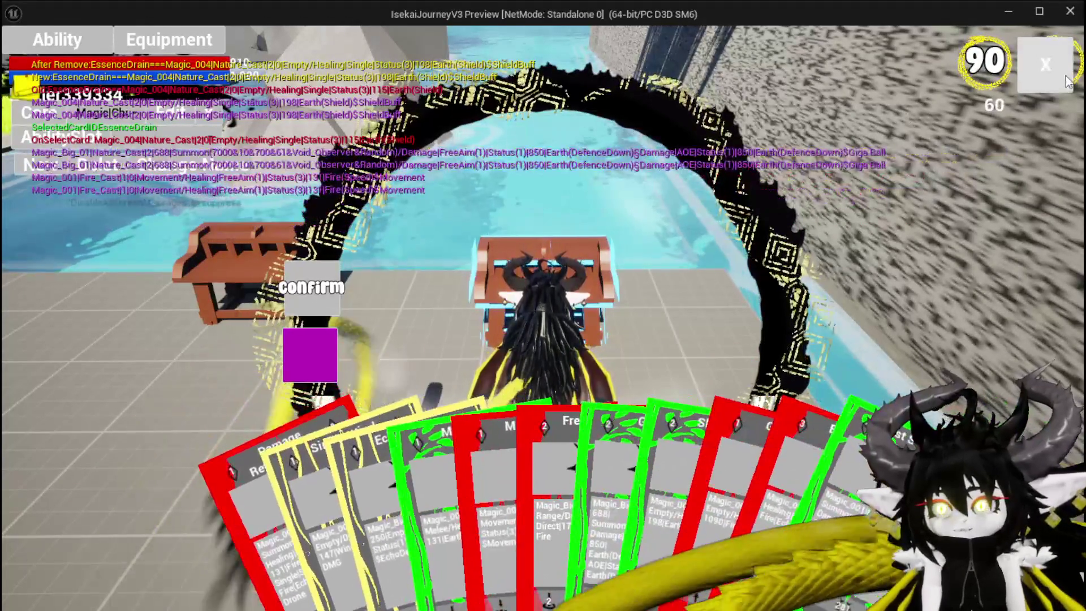
Step: Resume play and walk into the water slime to start a battle
{"action": "left_click", "coordinate": [1046, 64]}
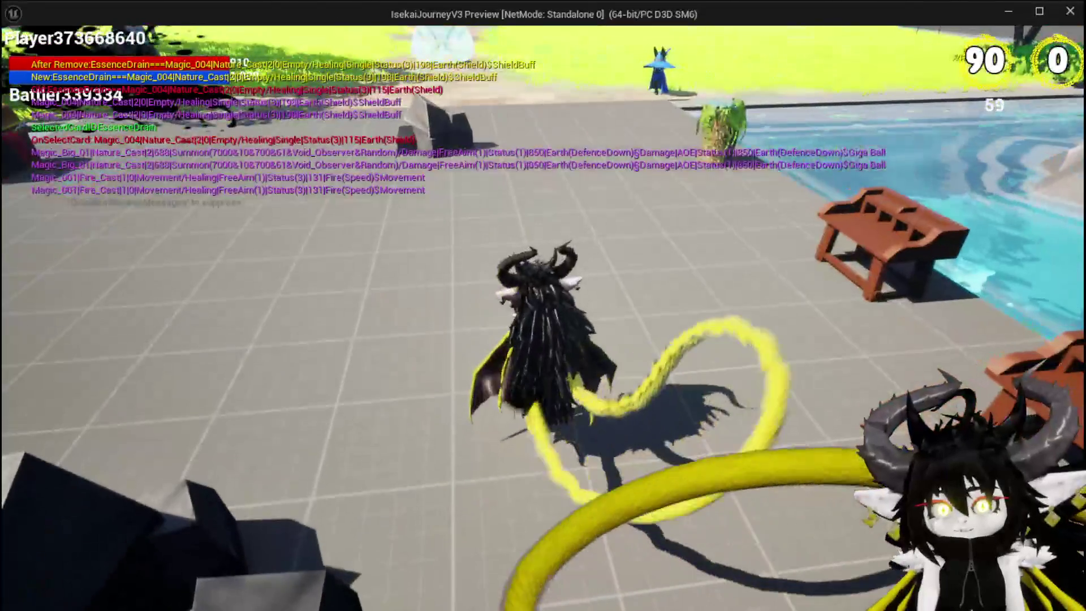
{"action": "key", "text": "Escape"}
{"action": "left_click", "coordinate": [556, 461]}
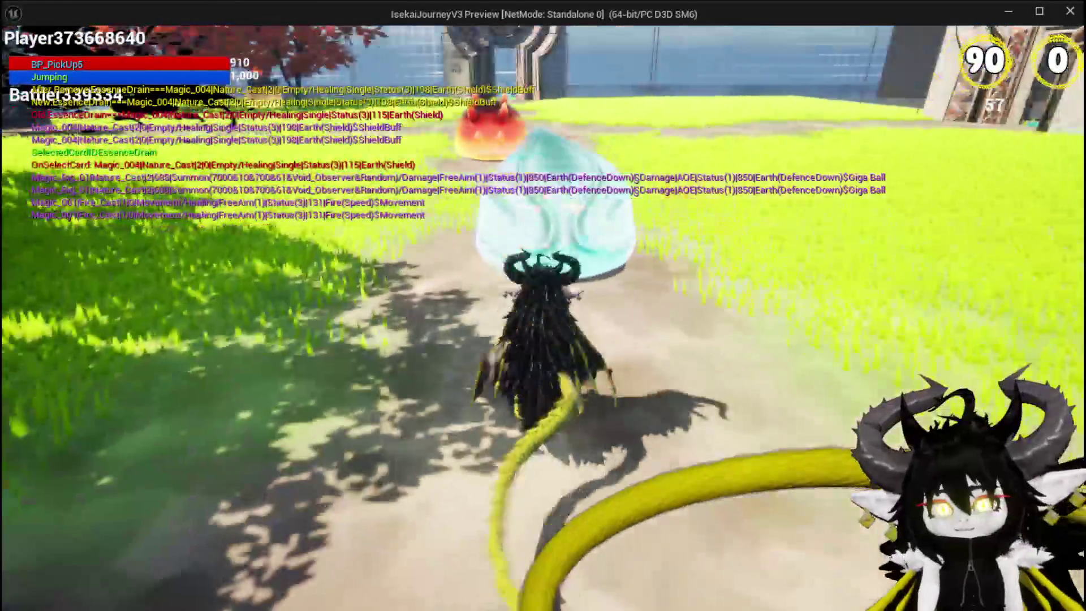
{"action": "key", "text": "w"}
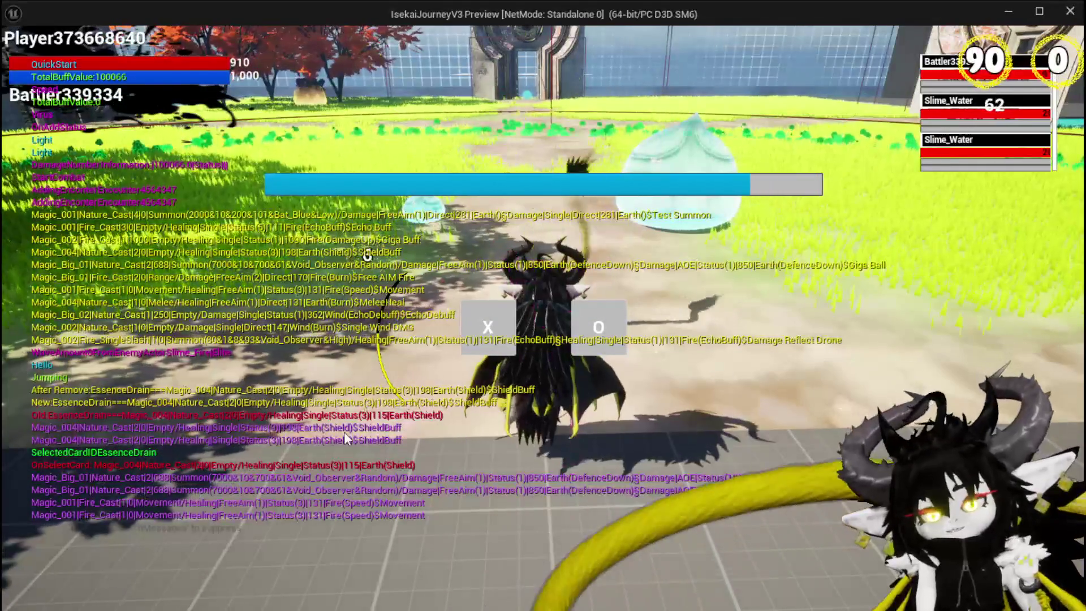
{"action": "left_click", "coordinate": [500, 305]}
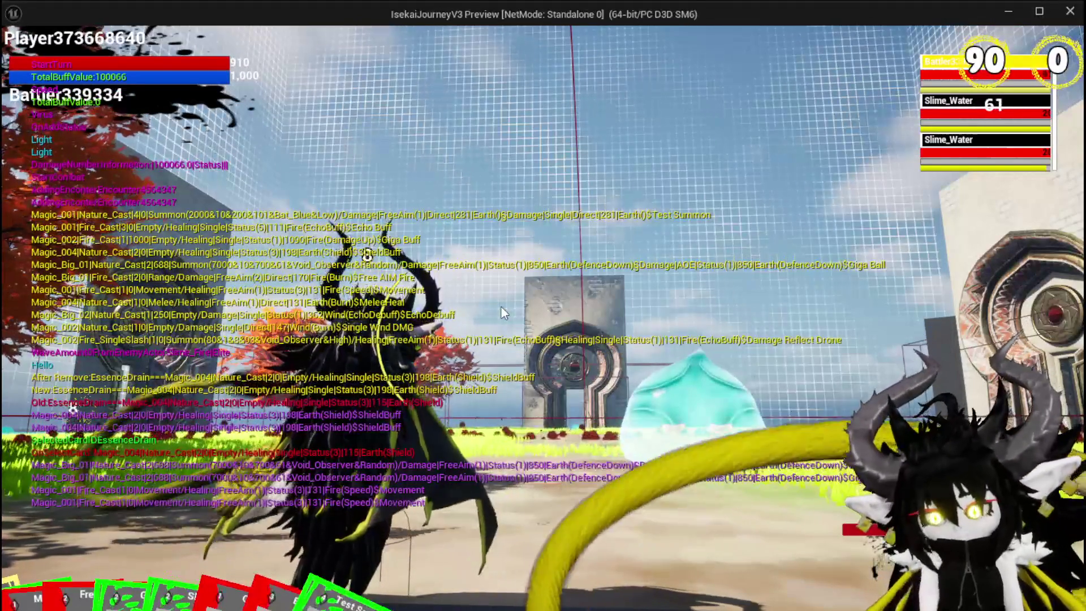
Step: Play Damage Reflect Drone and Single Wind DMG, then cast ShieldBuff on the player's battler
{"action": "mouse_move", "coordinate": [125, 530]}
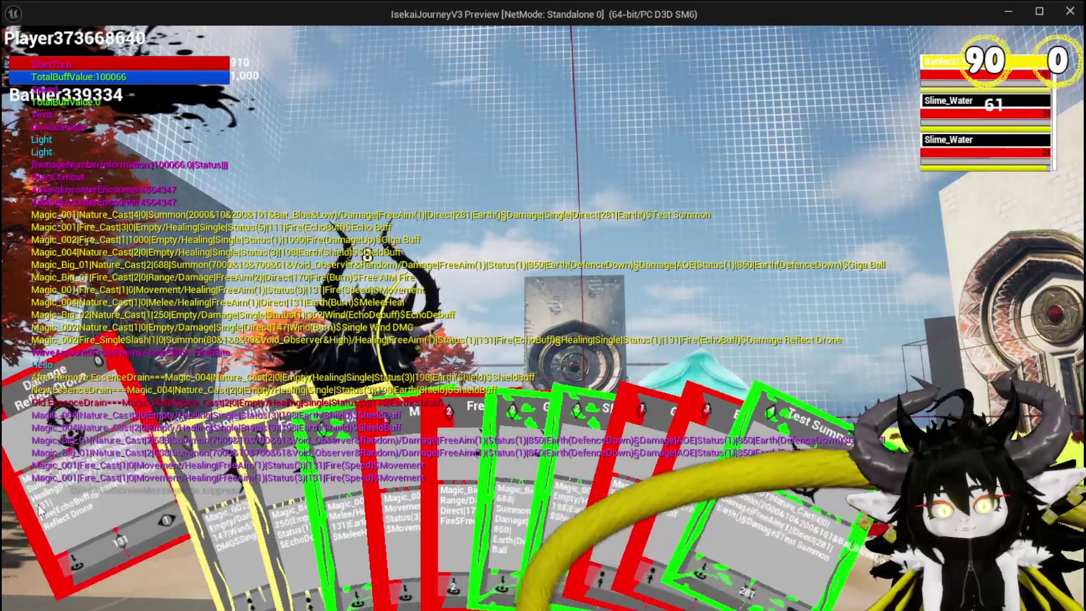
{"action": "left_click", "coordinate": [38, 504]}
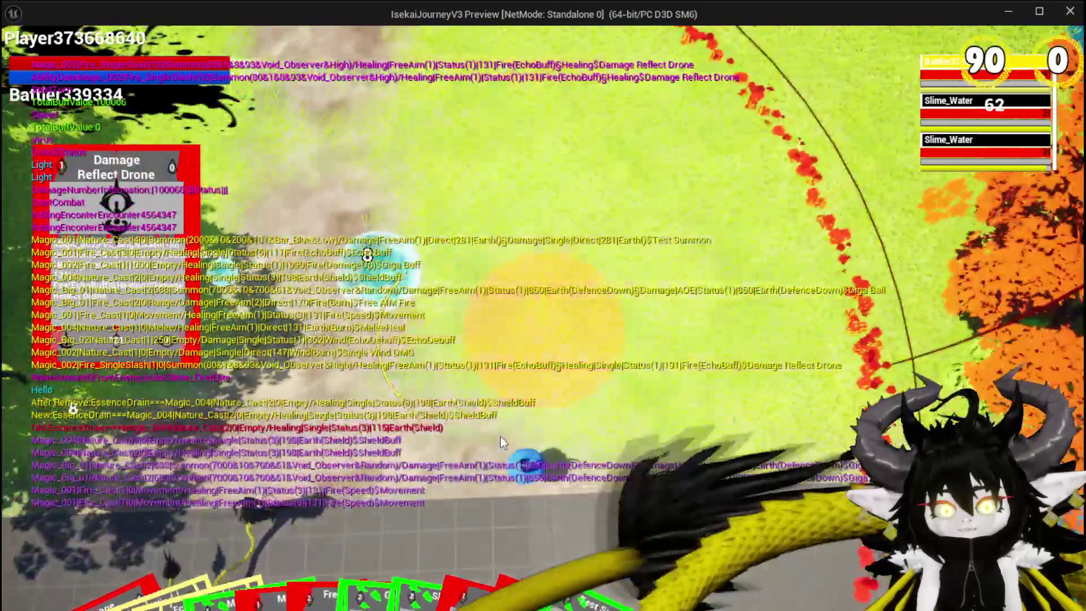
{"action": "left_click", "coordinate": [500, 442]}
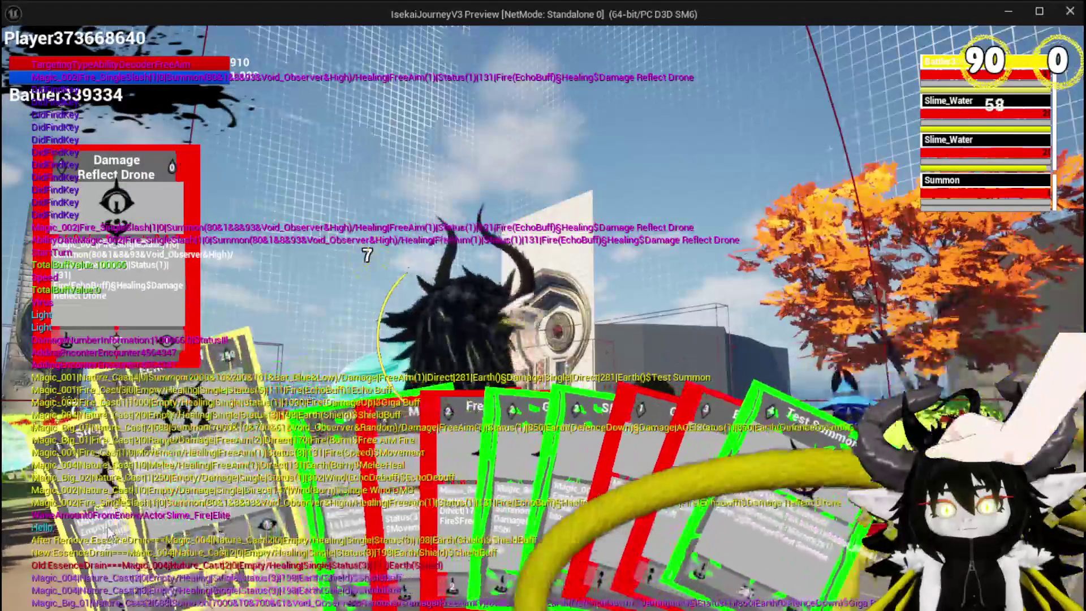
{"action": "left_click", "coordinate": [327, 504]}
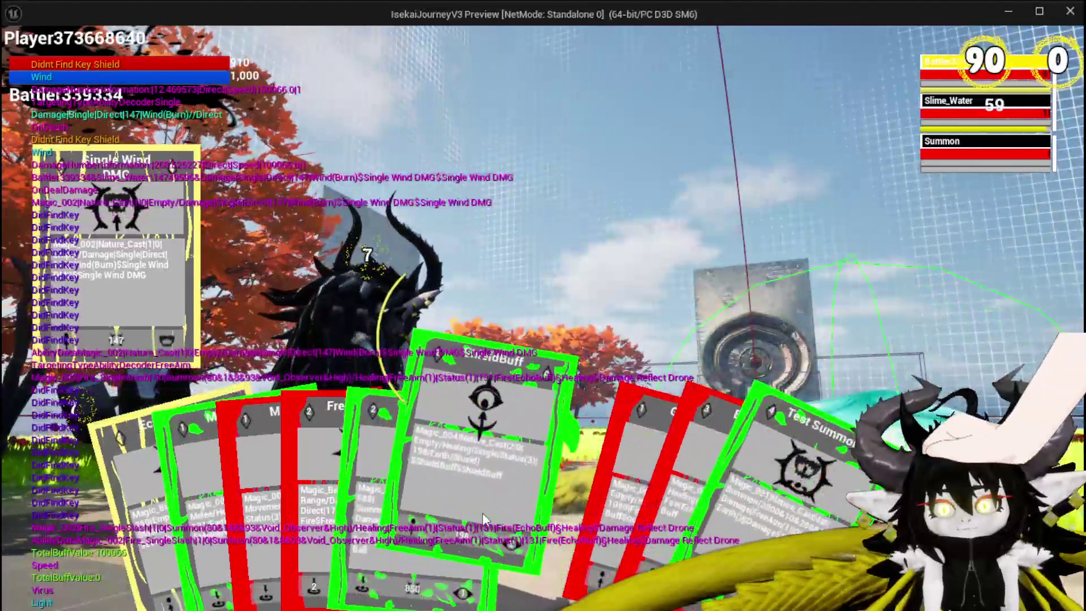
{"action": "left_click", "coordinate": [483, 514]}
{"action": "key", "text": "e"}
{"action": "key", "text": "e"}
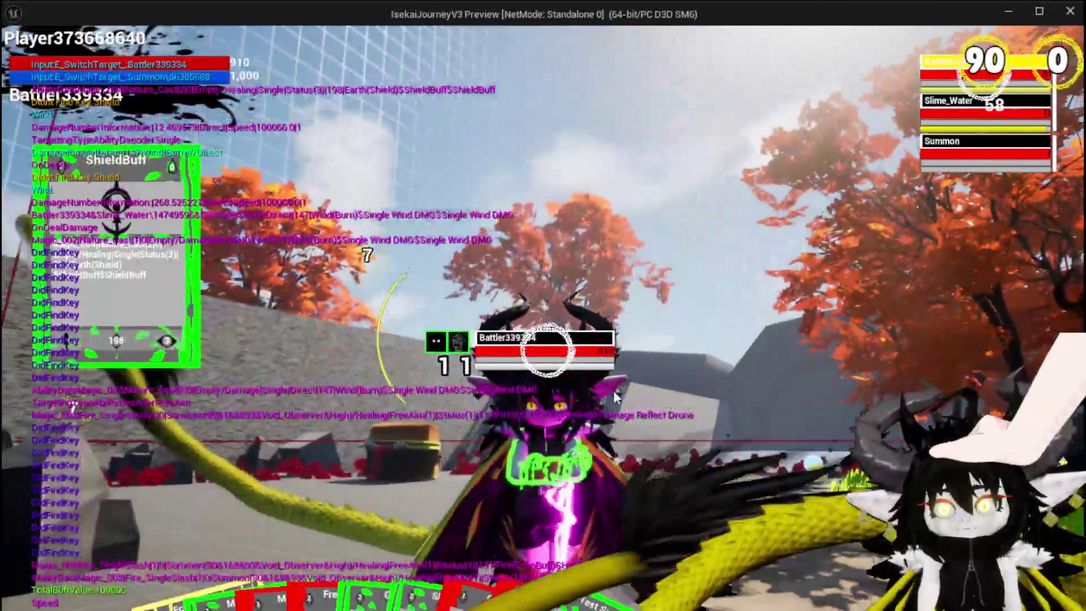
{"action": "left_click", "coordinate": [614, 390]}
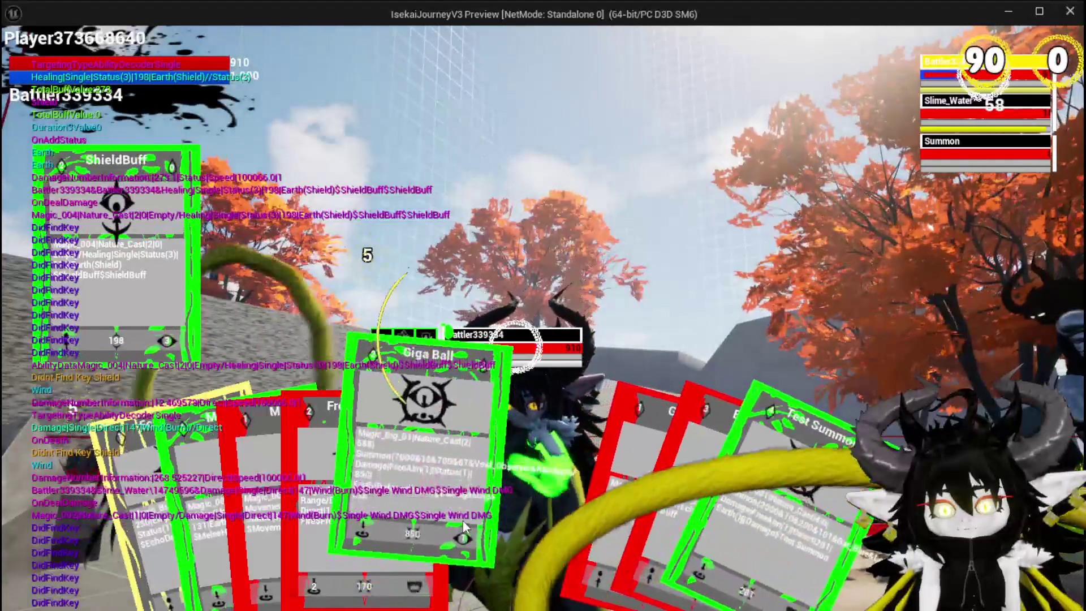
Step: Fire Giga Ball and Free AIM Fire at the slime, then return to the editor and save all
{"action": "left_click", "coordinate": [463, 519]}
{"action": "left_click", "coordinate": [462, 518]}
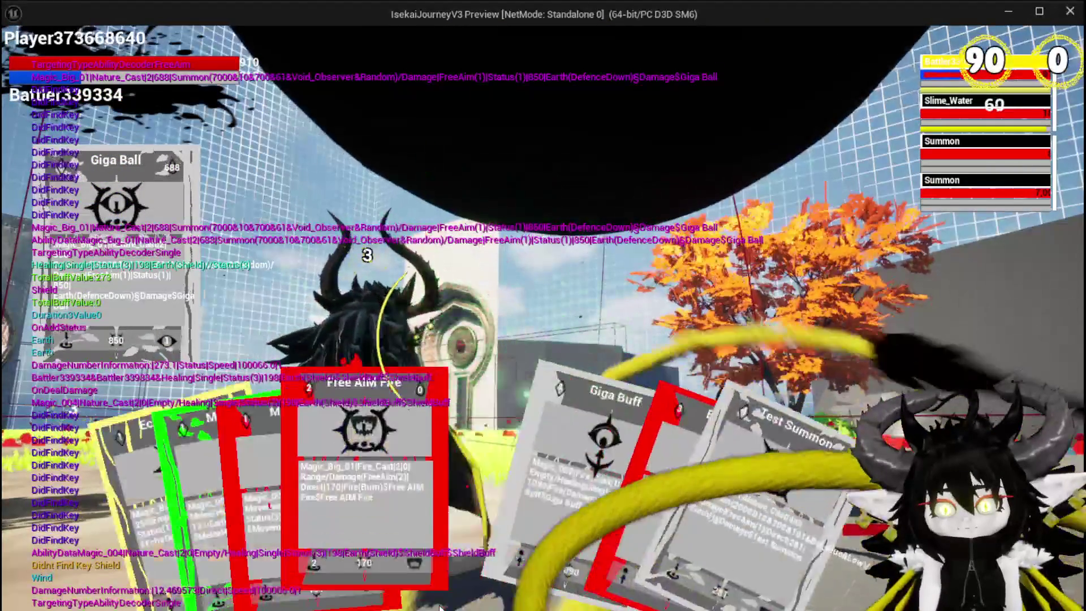
{"action": "left_click", "coordinate": [409, 521]}
{"action": "left_click", "coordinate": [410, 521]}
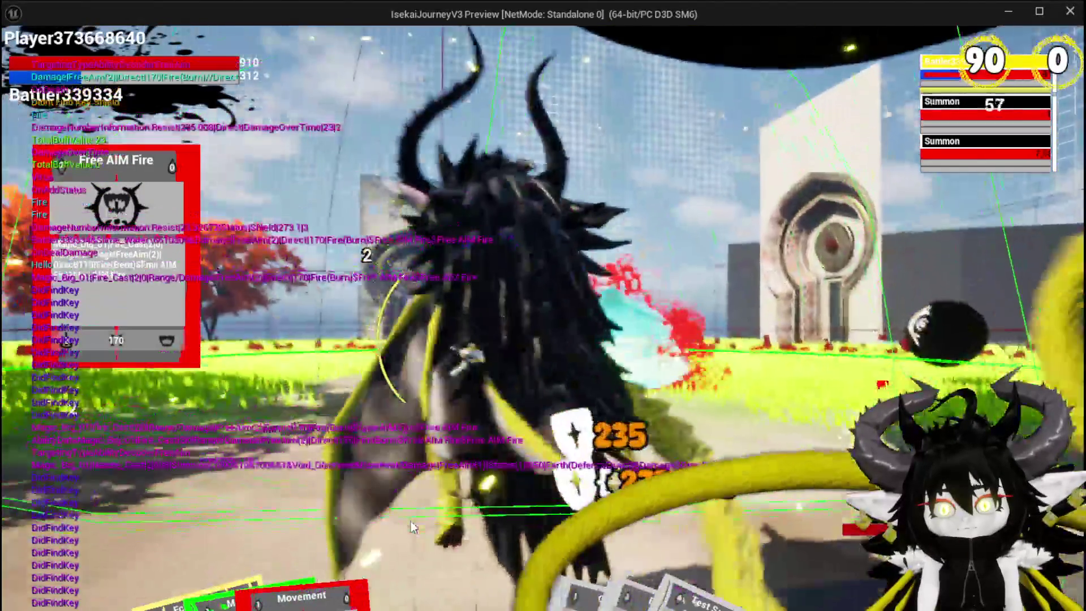
{"action": "key", "text": "alt+Tab"}
{"action": "key", "text": "ctrl+s"}
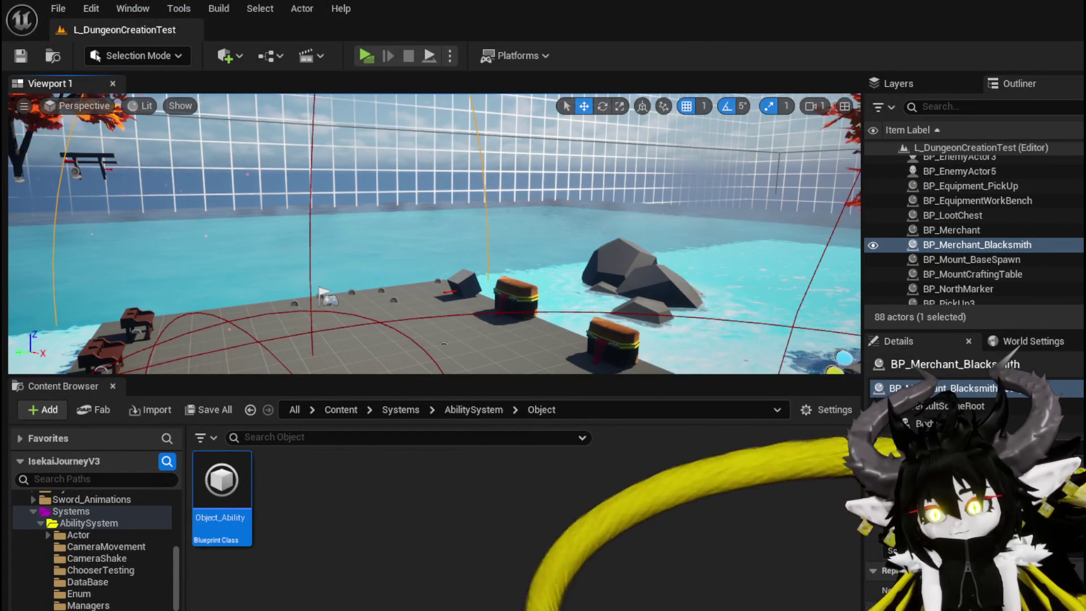
Step: Minimize the WP_ActionSelection Blueprint editor and show the AbilitySystem folder in the Content Browser
{"action": "key", "text": "alt+Tab"}
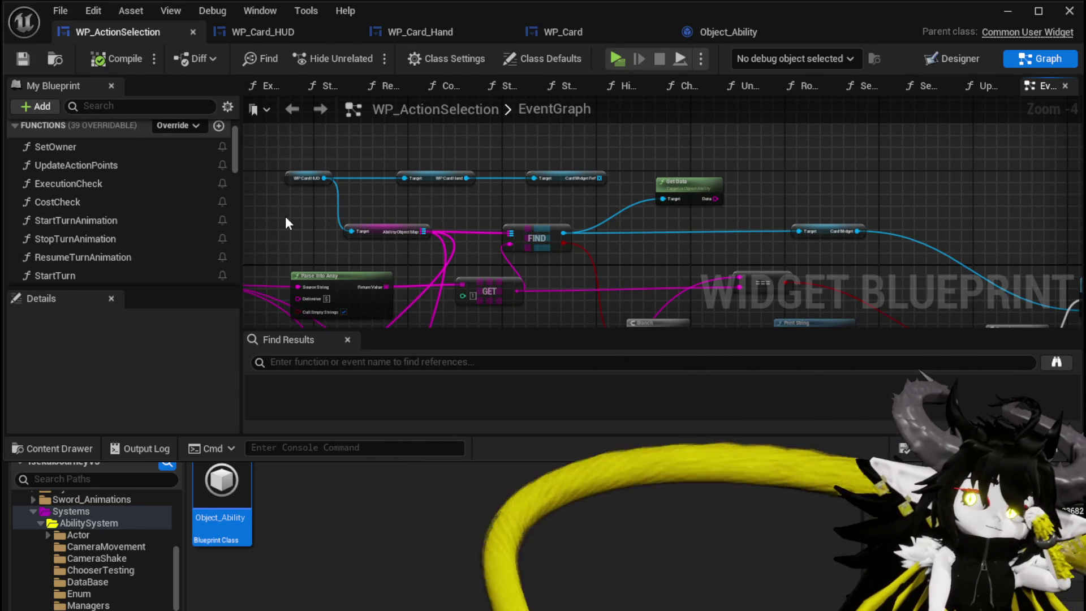
{"action": "left_click", "coordinate": [23, 59]}
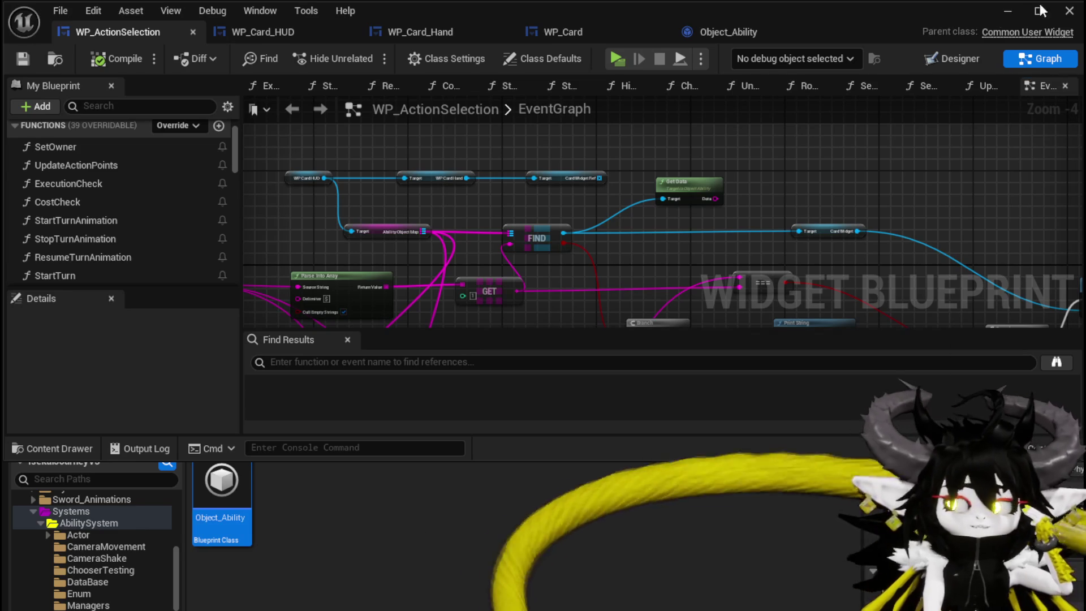
{"action": "left_click", "coordinate": [1008, 11]}
{"action": "scroll", "coordinate": [93, 552], "scroll_direction": "up", "scroll_amount": 3}
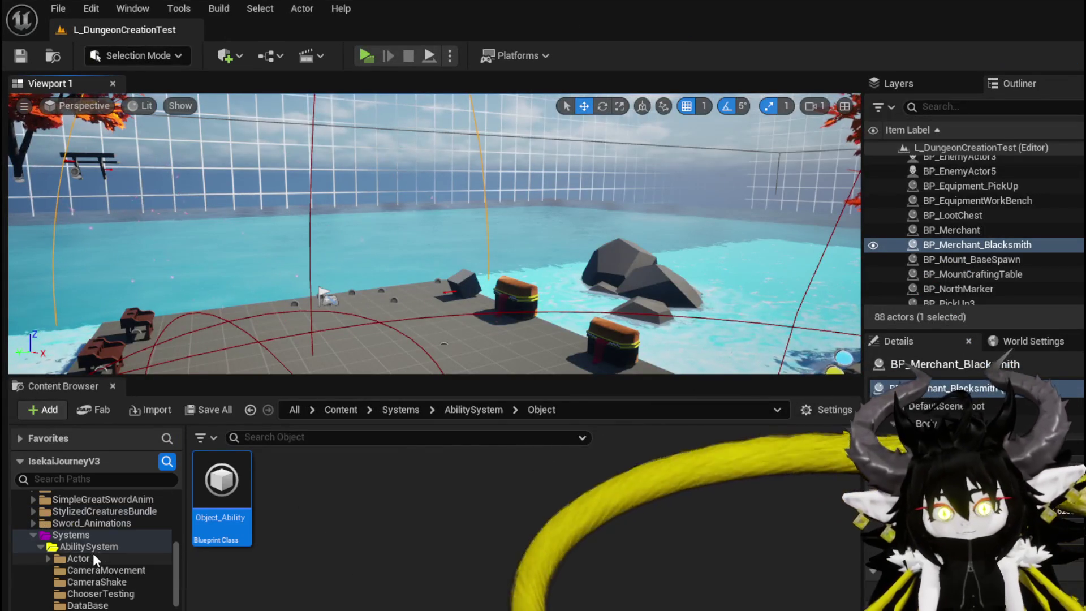
{"action": "scroll", "coordinate": [95, 568], "scroll_direction": "down", "scroll_amount": 3}
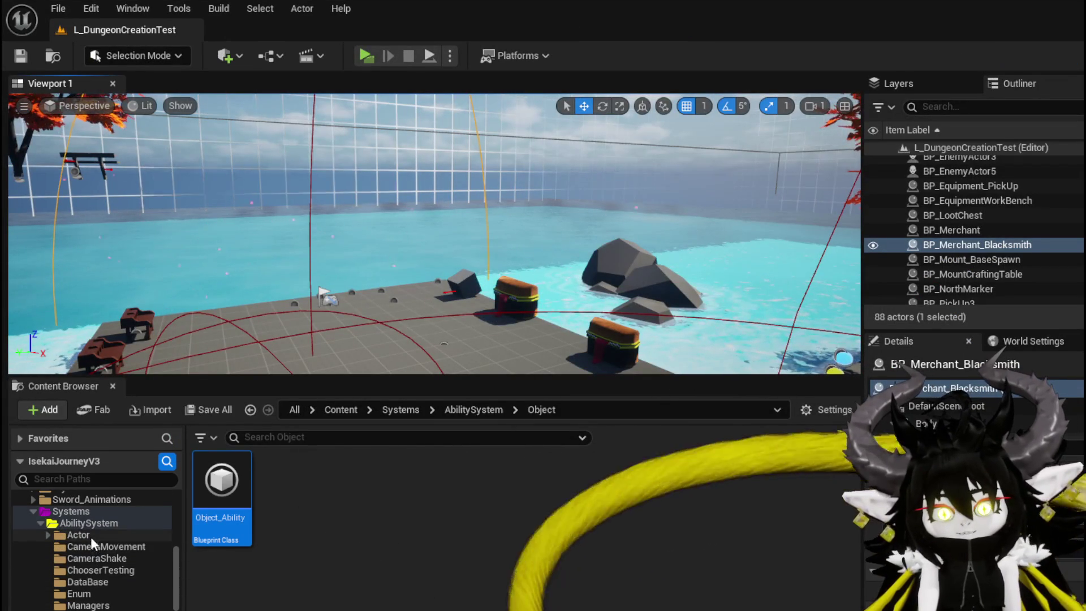
{"action": "left_click", "coordinate": [79, 523]}
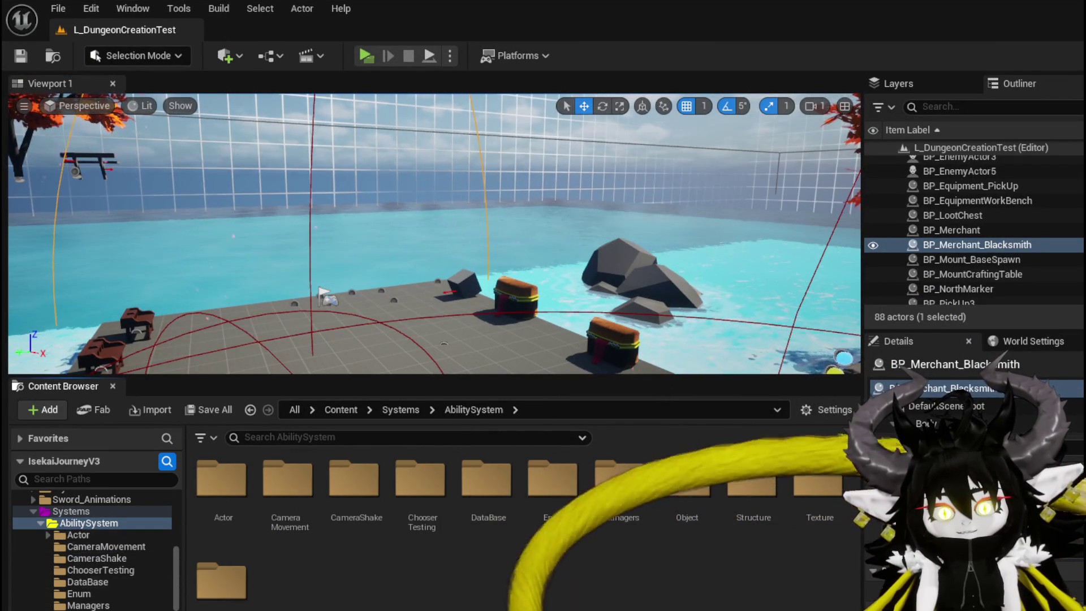
Step: Open the UI subfolder's AbilityWorkBenchUI widget blueprint and frame its layout on the canvas
{"action": "double_click", "coordinate": [221, 580]}
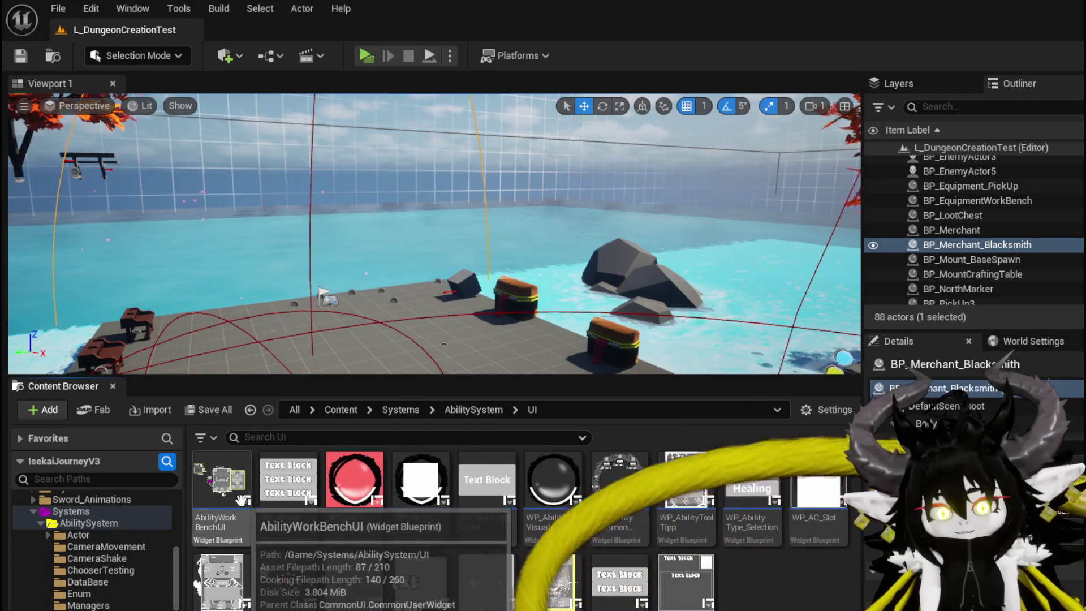
{"action": "double_click", "coordinate": [220, 481]}
{"action": "scroll", "coordinate": [410, 236], "scroll_direction": "up", "scroll_amount": 4}
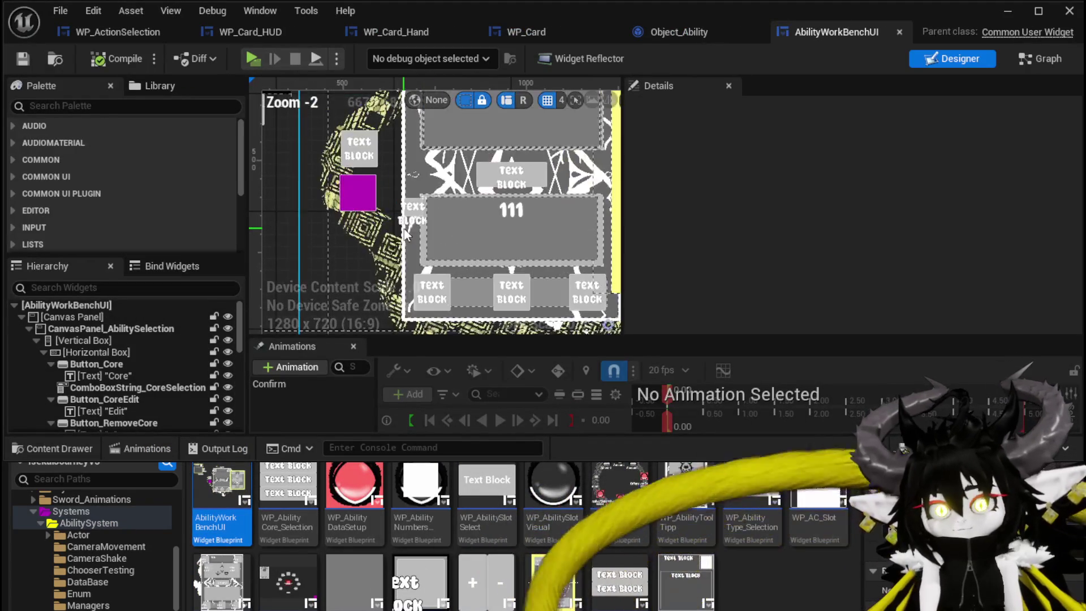
{"action": "scroll", "coordinate": [410, 236], "scroll_direction": "down", "scroll_amount": 2}
{"action": "left_click_drag", "start_coordinate": [300, 216], "coordinate": [277, 239]}
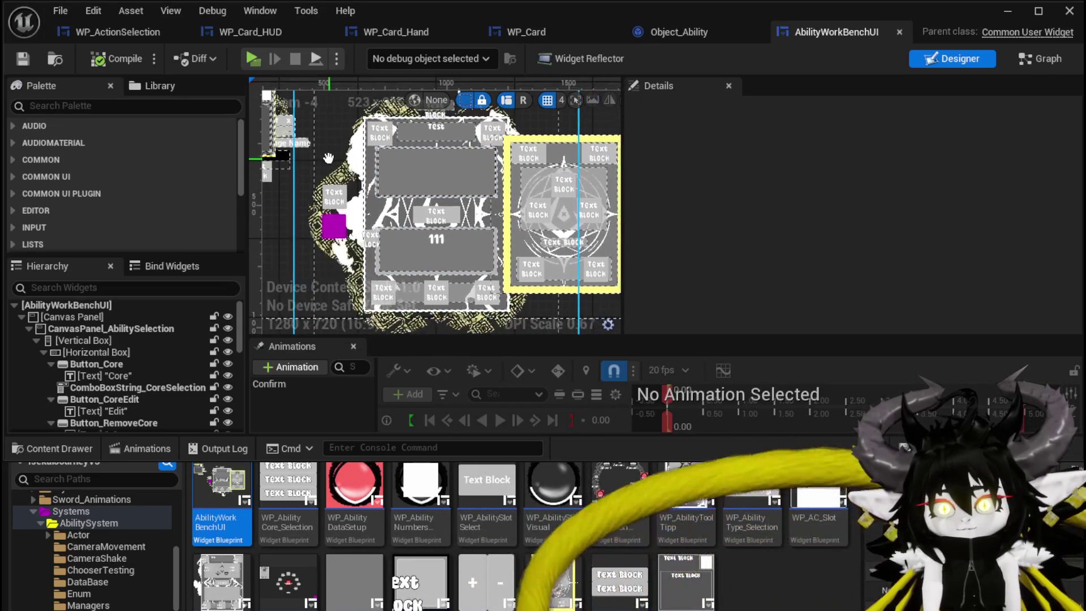
{"action": "scroll", "coordinate": [431, 125], "scroll_direction": "up", "scroll_amount": 1}
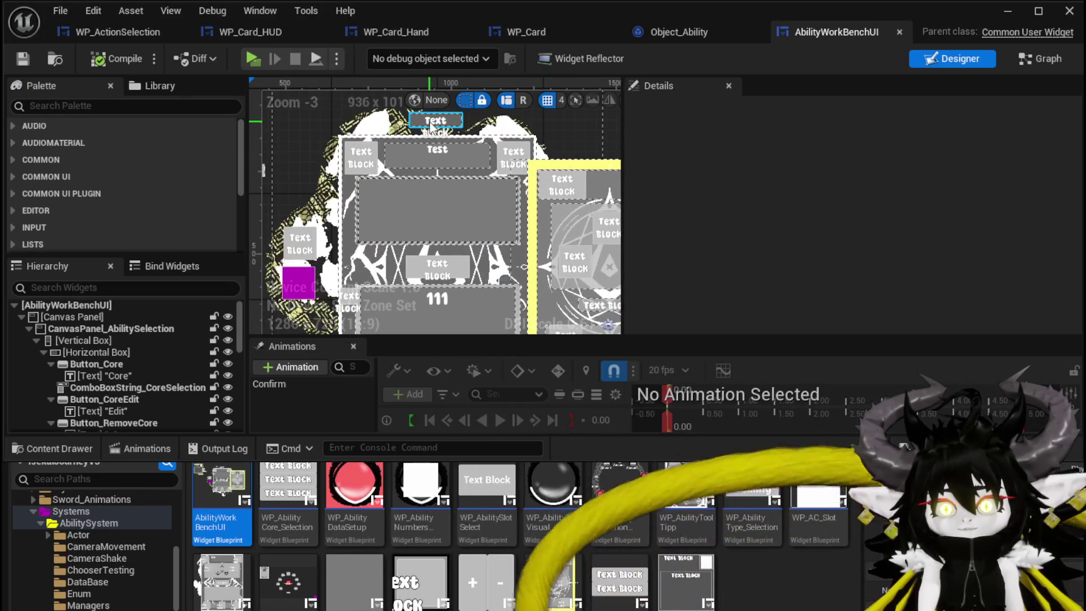
Step: Undo the accidental MW_PC move and lock MW_PC in the Hierarchy
{"action": "left_click", "coordinate": [431, 126]}
{"action": "mouse_move", "coordinate": [430, 126]}
{"action": "left_mouse_down"}
{"action": "mouse_move", "coordinate": [352, 136]}
{"action": "mouse_move", "coordinate": [428, 123]}
{"action": "left_mouse_up"}
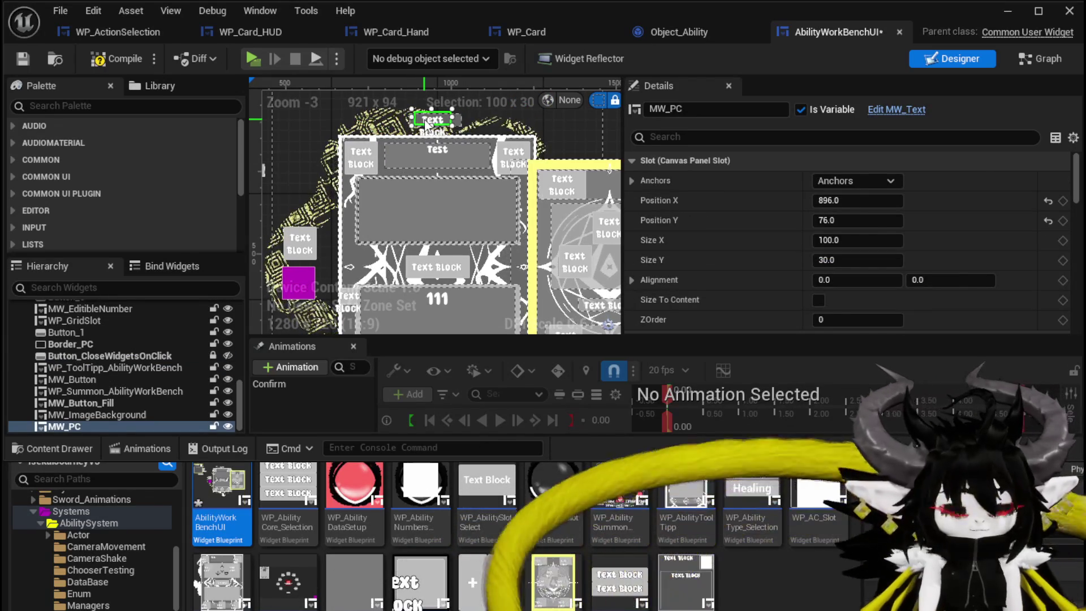
{"action": "key", "text": "ctrl+z"}
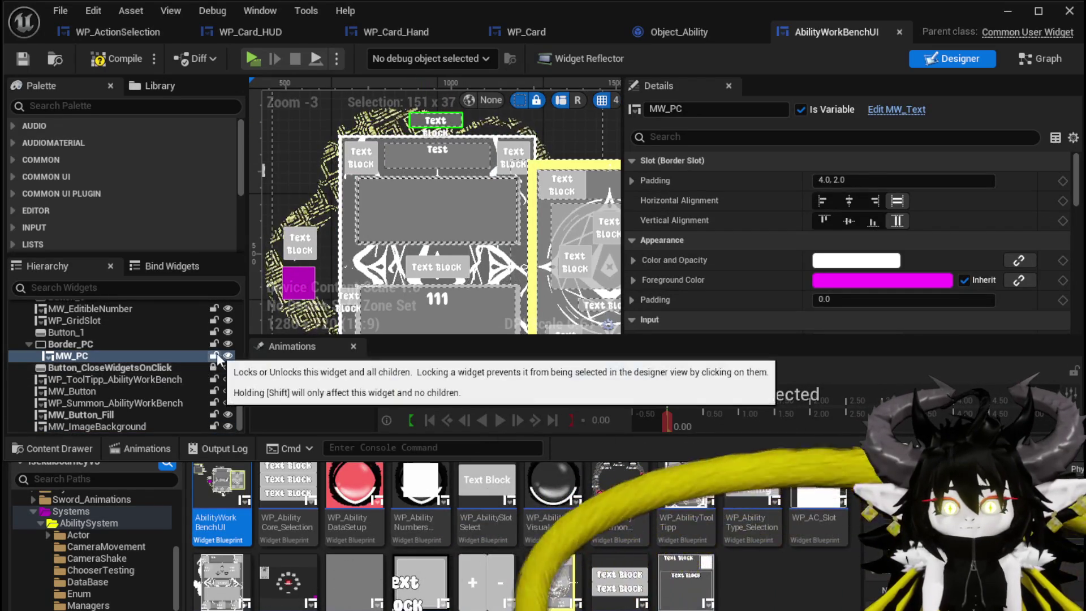
{"action": "left_click", "coordinate": [214, 356]}
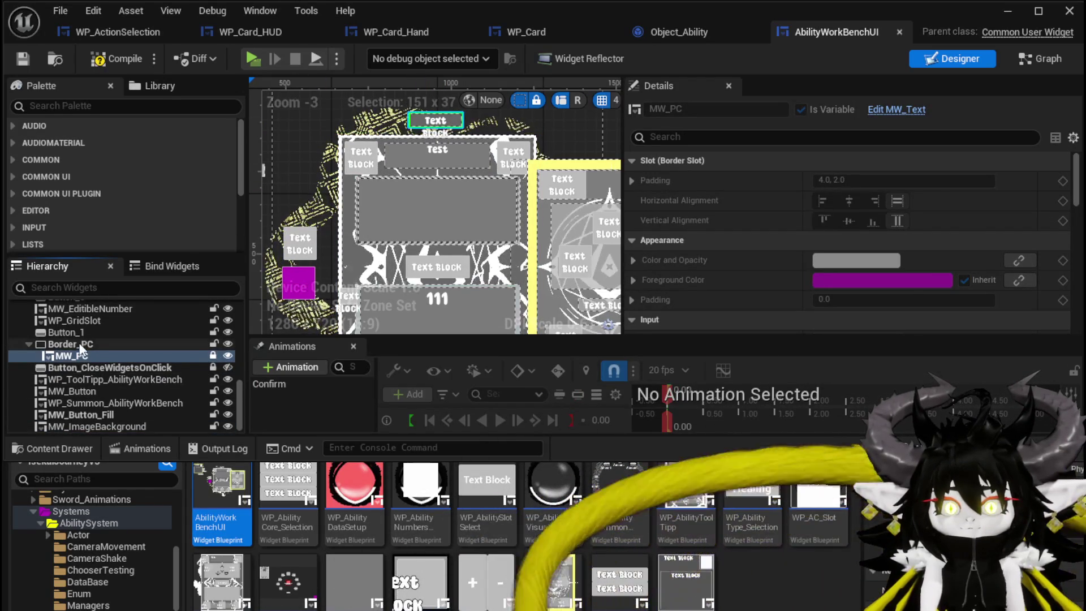
Step: Move Border_PC left to X -496.96, Y -184.54 and save the widget blueprint
{"action": "left_click", "coordinate": [80, 345]}
{"action": "mouse_move", "coordinate": [421, 123]}
{"action": "left_mouse_down"}
{"action": "mouse_move", "coordinate": [345, 164]}
{"action": "mouse_move", "coordinate": [286, 215]}
{"action": "left_mouse_up"}
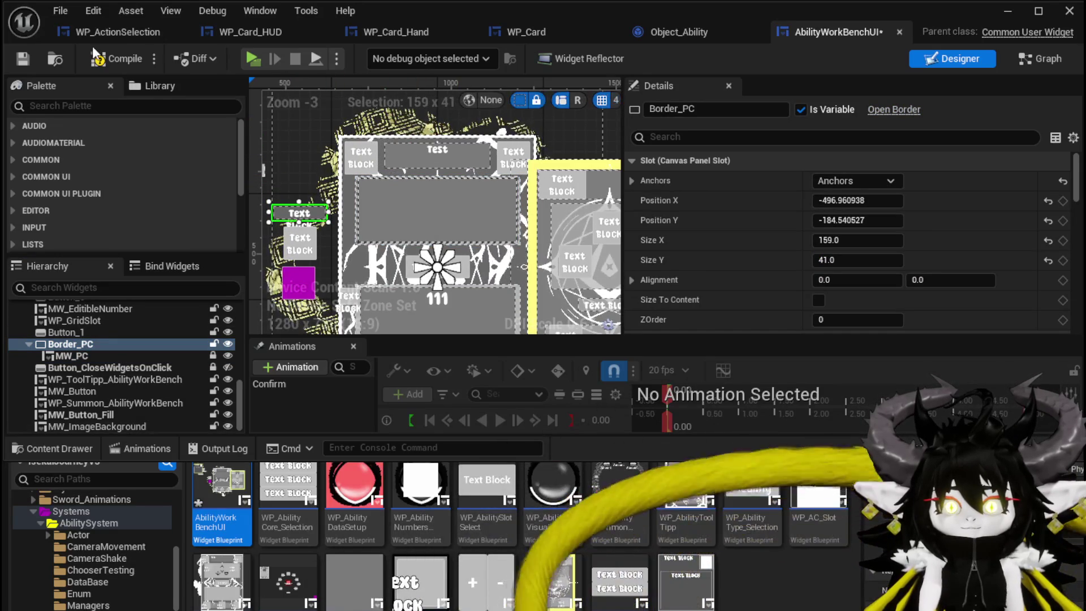
{"action": "left_click", "coordinate": [23, 58]}
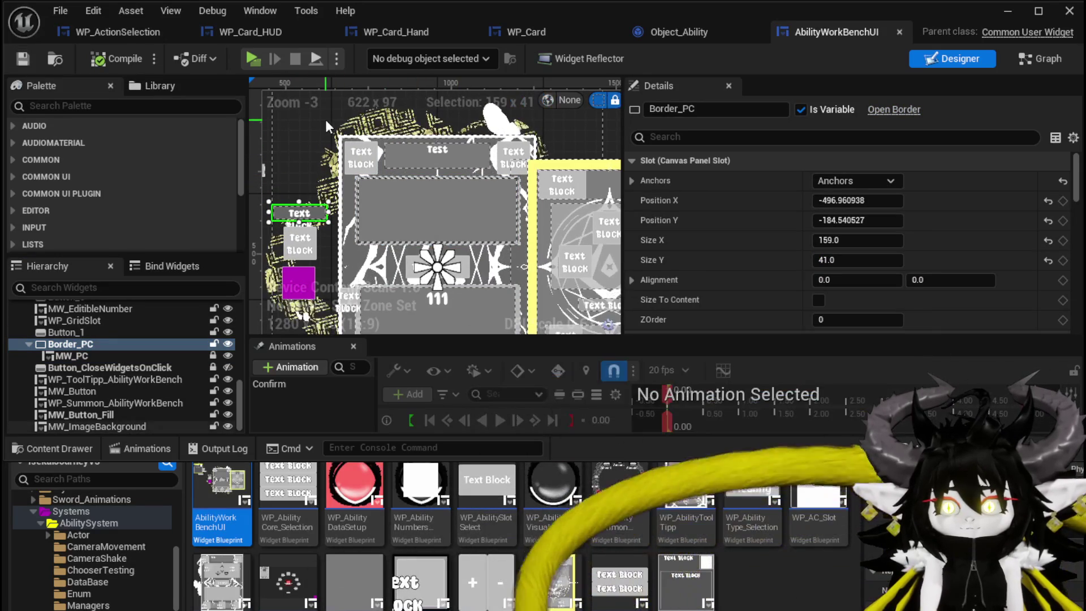
{"action": "scroll", "coordinate": [326, 125], "scroll_direction": "down", "scroll_amount": 1}
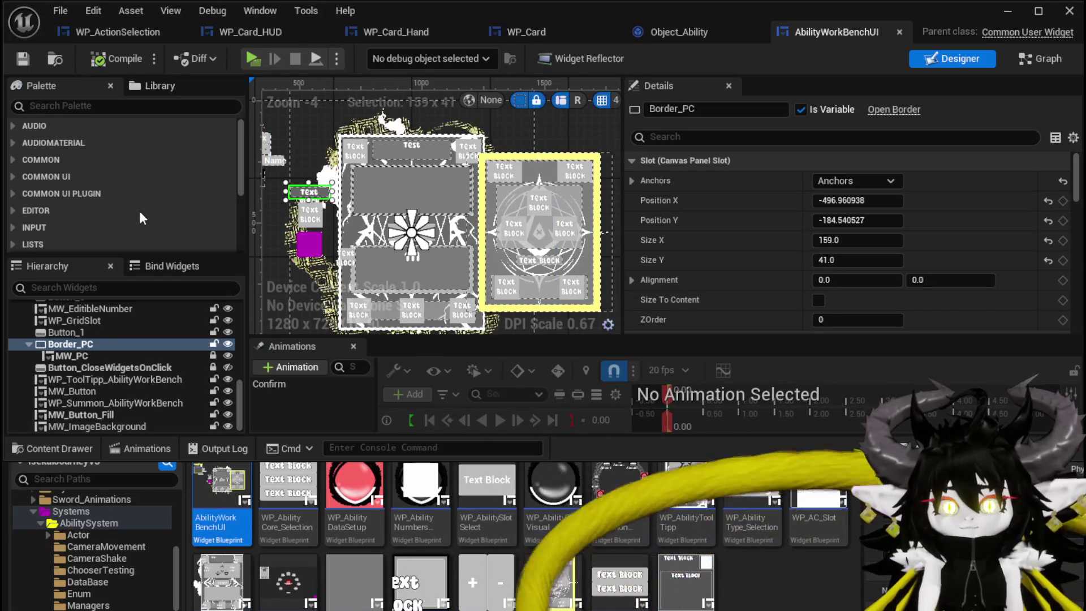
{"action": "left_click", "coordinate": [81, 106]}
Step: Place a new MW Button from the Palette above the main panel
{"action": "type", "text": "B"}
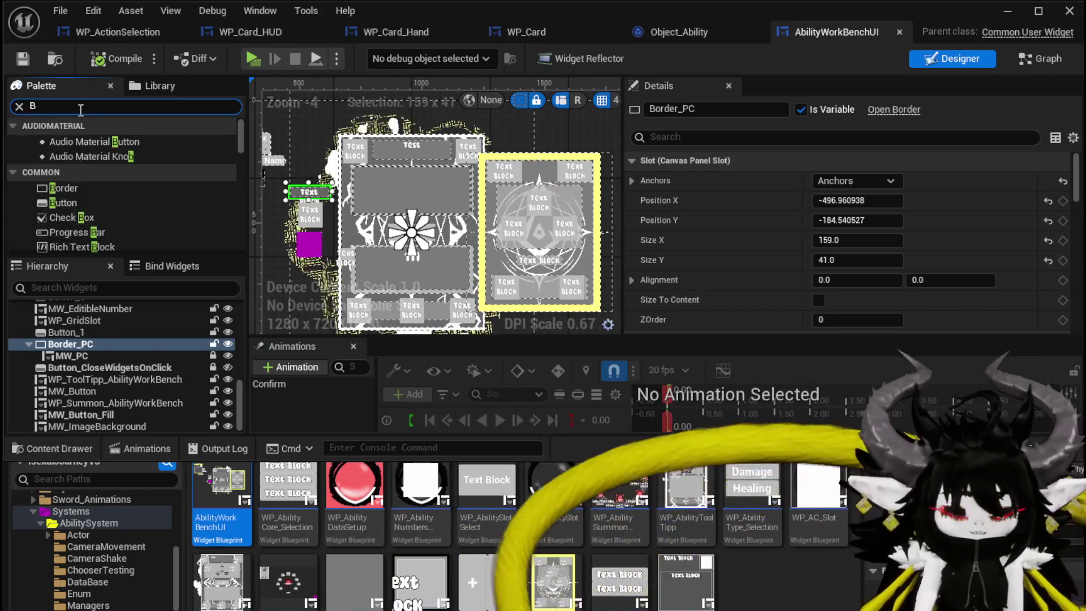
{"action": "type", "text": "utton"}
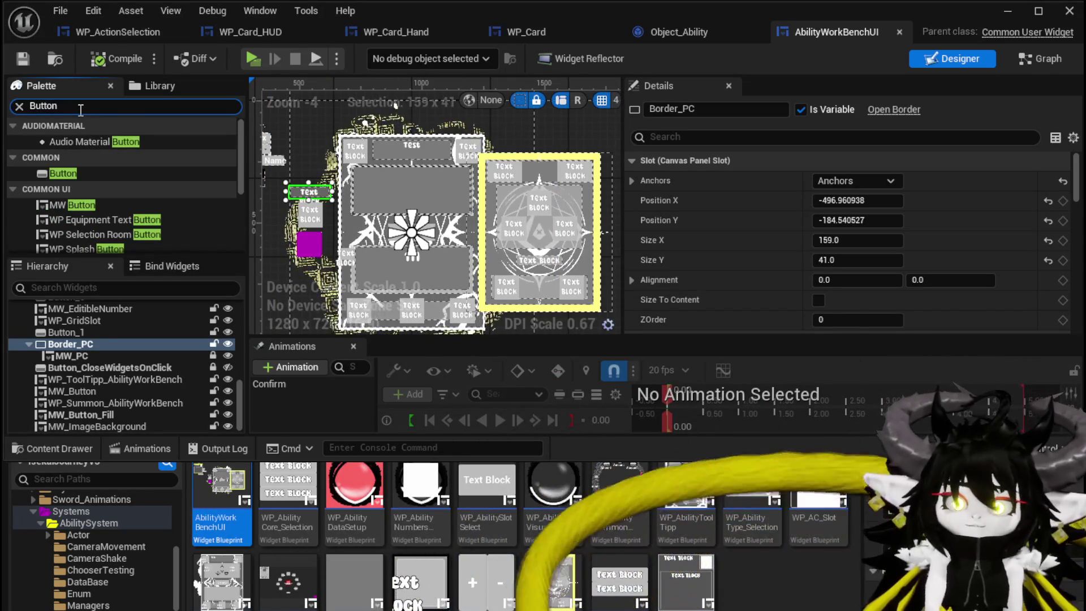
{"action": "left_click", "coordinate": [103, 205]}
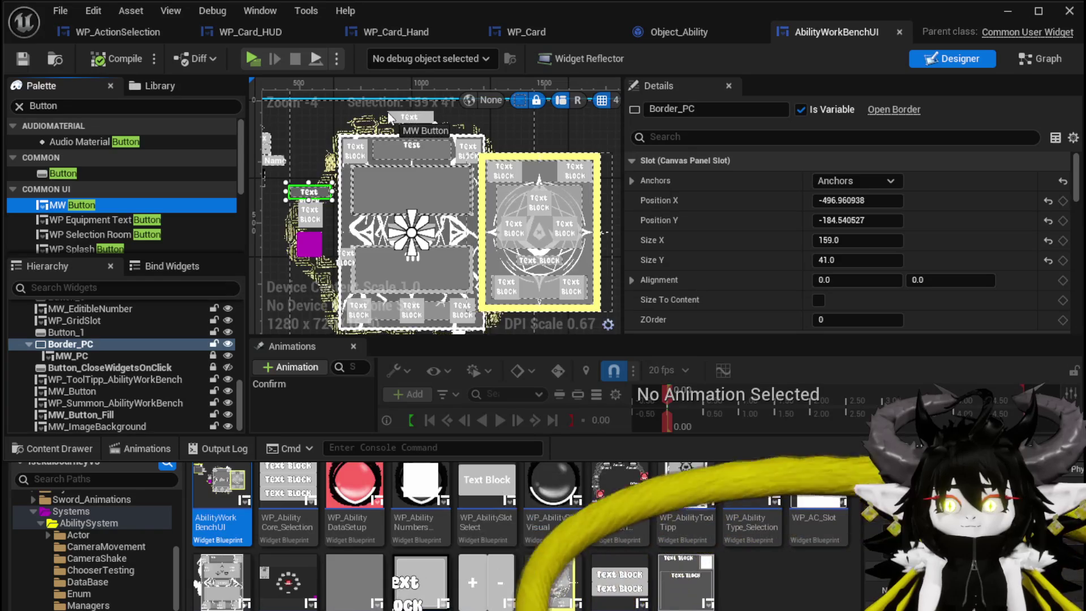
{"action": "left_click_drag", "start_coordinate": [388, 111], "coordinate": [388, 111]}
{"action": "scroll", "coordinate": [395, 156], "scroll_direction": "up", "scroll_amount": 4}
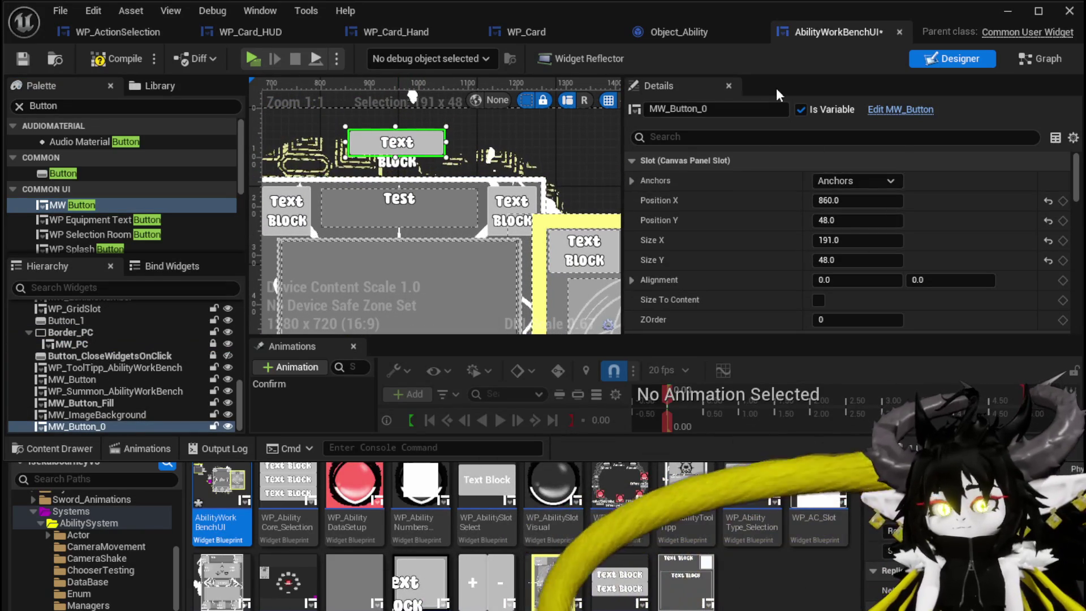
{"action": "scroll", "coordinate": [776, 207], "scroll_direction": "down", "scroll_amount": 5}
{"action": "scroll", "coordinate": [776, 207], "scroll_direction": "down", "scroll_amount": 15}
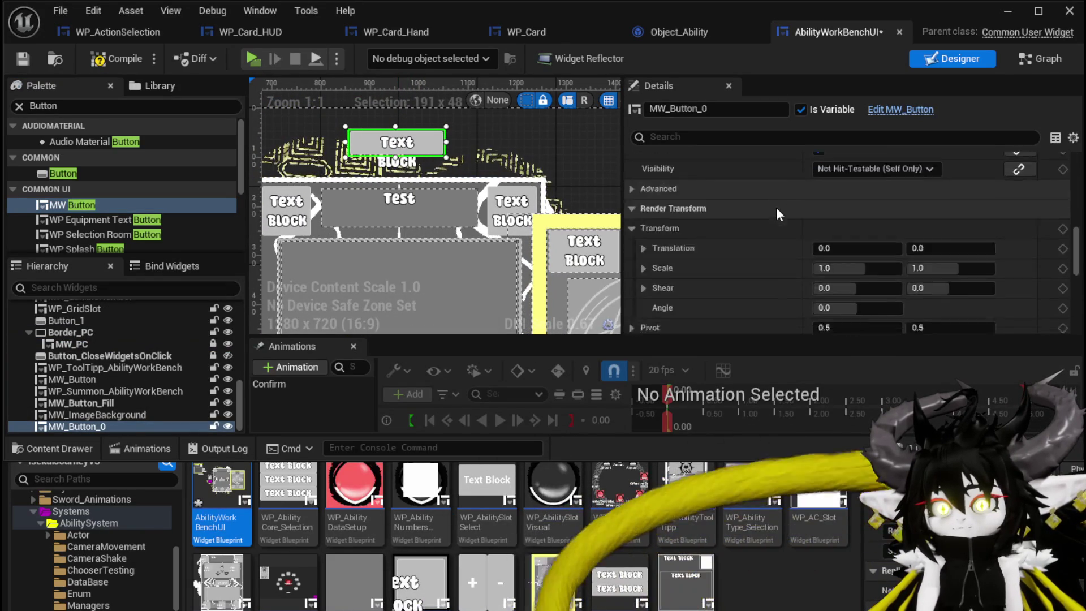
{"action": "scroll", "coordinate": [776, 207], "scroll_direction": "down", "scroll_amount": 3}
{"action": "scroll", "coordinate": [830, 207], "scroll_direction": "up", "scroll_amount": 4}
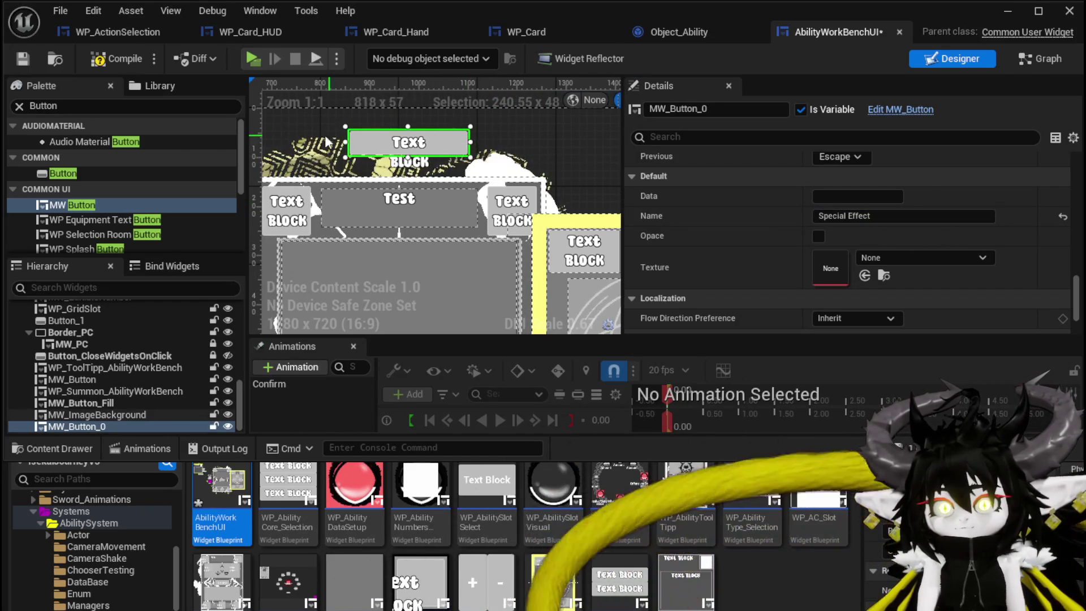
Step: Widen the button to 315.6, set alignment 0.5, change its anchor, set Position X 0, and save
{"action": "left_click_drag", "start_coordinate": [347, 141], "coordinate": [311, 142]}
{"action": "scroll", "coordinate": [871, 189], "scroll_direction": "up", "scroll_amount": 10}
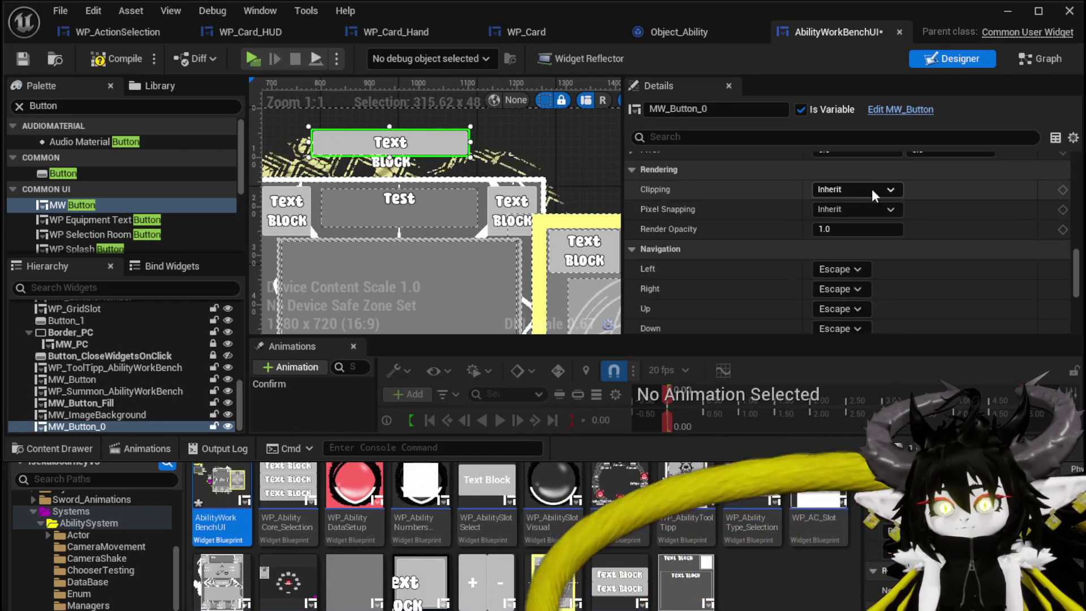
{"action": "scroll", "coordinate": [871, 195], "scroll_direction": "up", "scroll_amount": 10}
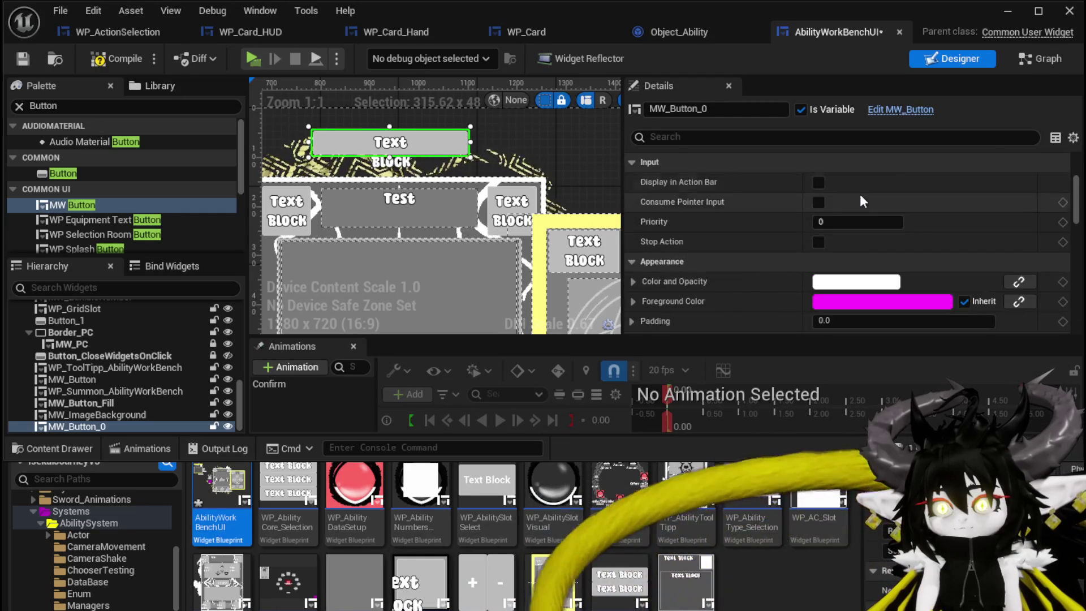
{"action": "scroll", "coordinate": [853, 210], "scroll_direction": "up", "scroll_amount": 3}
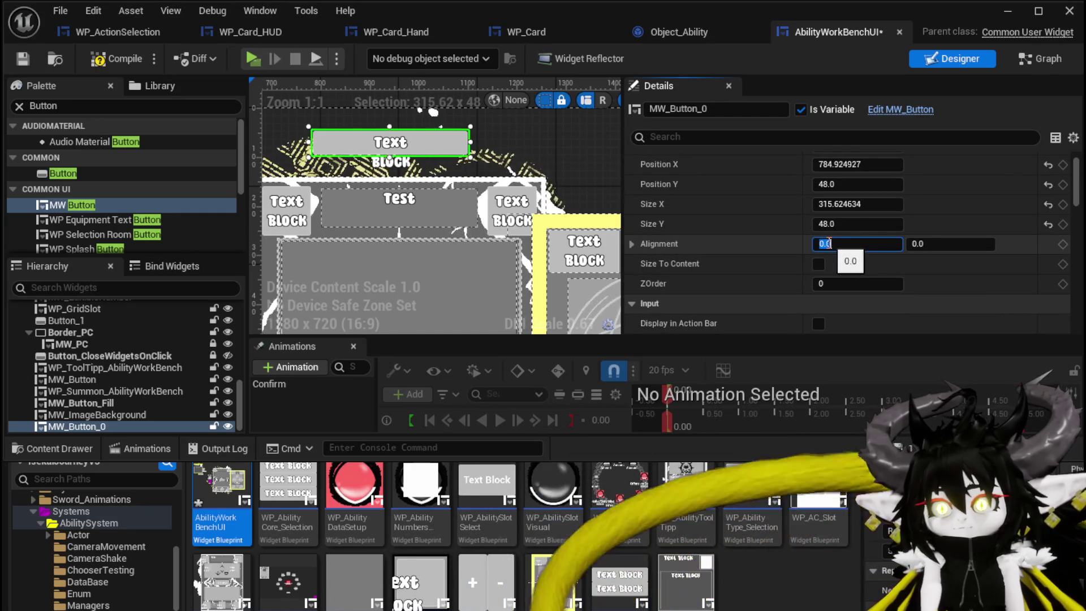
{"action": "key", "text": "Return"}
{"action": "scroll", "coordinate": [815, 180], "scroll_direction": "up", "scroll_amount": 1}
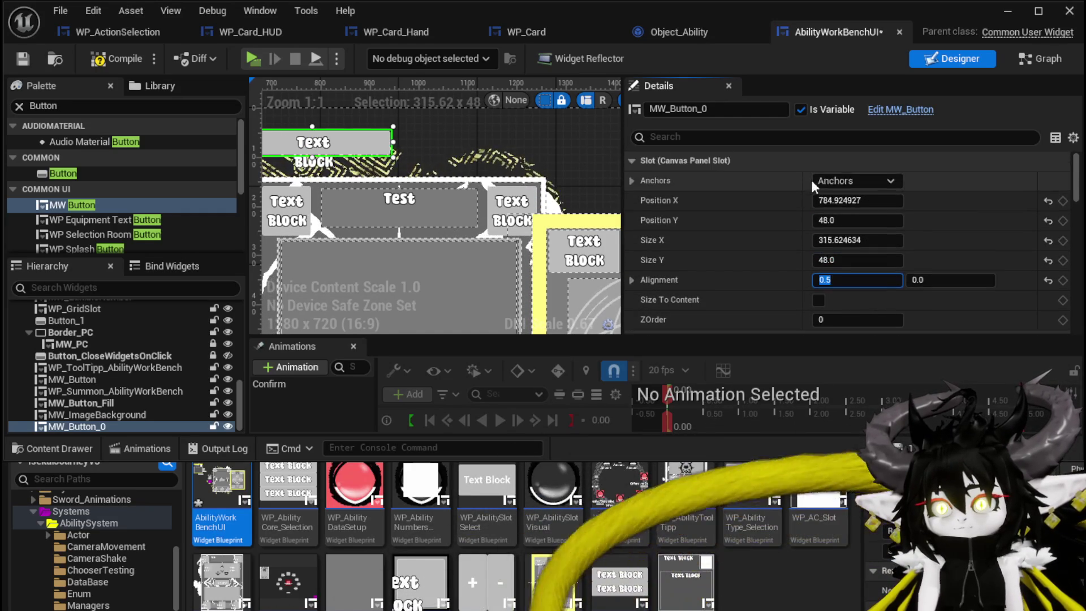
{"action": "scroll", "coordinate": [341, 143], "scroll_direction": "down", "scroll_amount": 8}
{"action": "scroll", "coordinate": [351, 147], "scroll_direction": "up", "scroll_amount": 4}
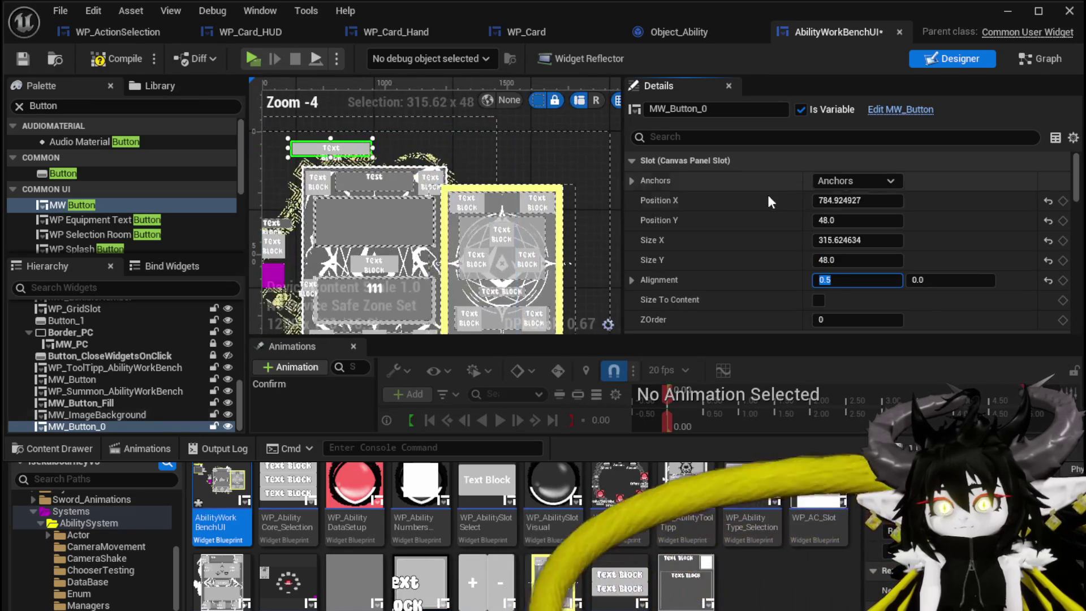
{"action": "left_click", "coordinate": [851, 181]}
{"action": "left_click", "coordinate": [891, 215]}
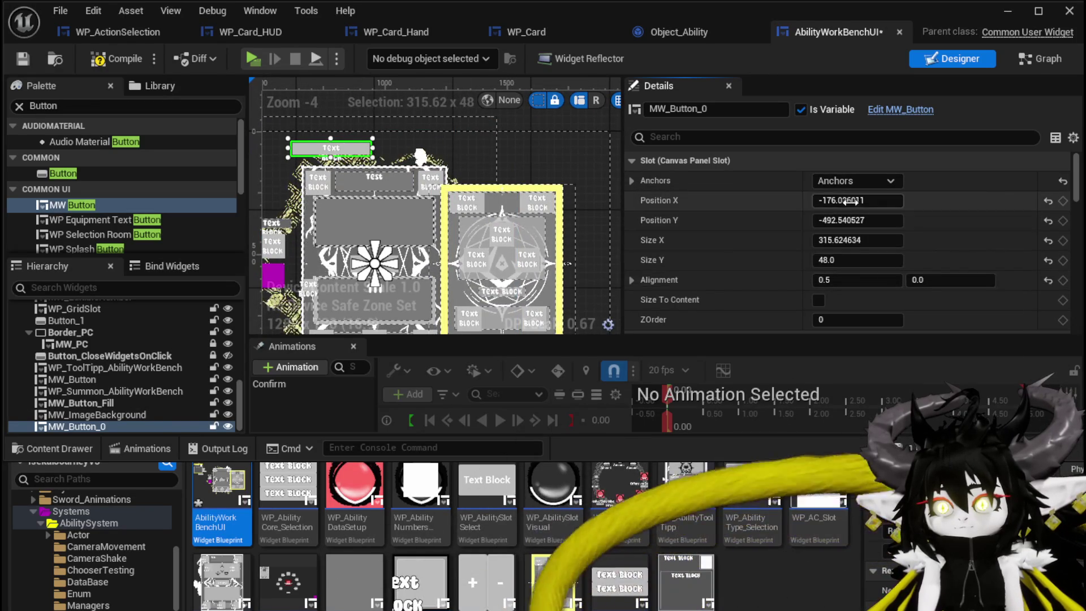
{"action": "type", "text": "0"}
{"action": "key", "text": "Return"}
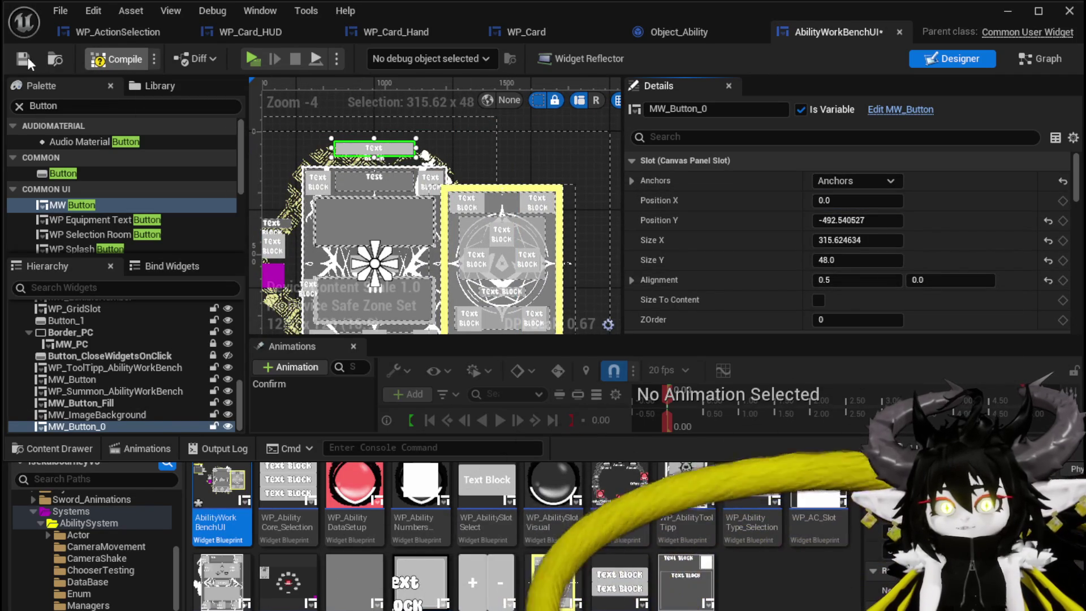
{"action": "left_click", "coordinate": [23, 59]}
Step: Enter 'add' as the button's name value, then compile and save
{"action": "scroll", "coordinate": [733, 209], "scroll_direction": "down", "scroll_amount": 10}
{"action": "left_click", "coordinate": [894, 196]}
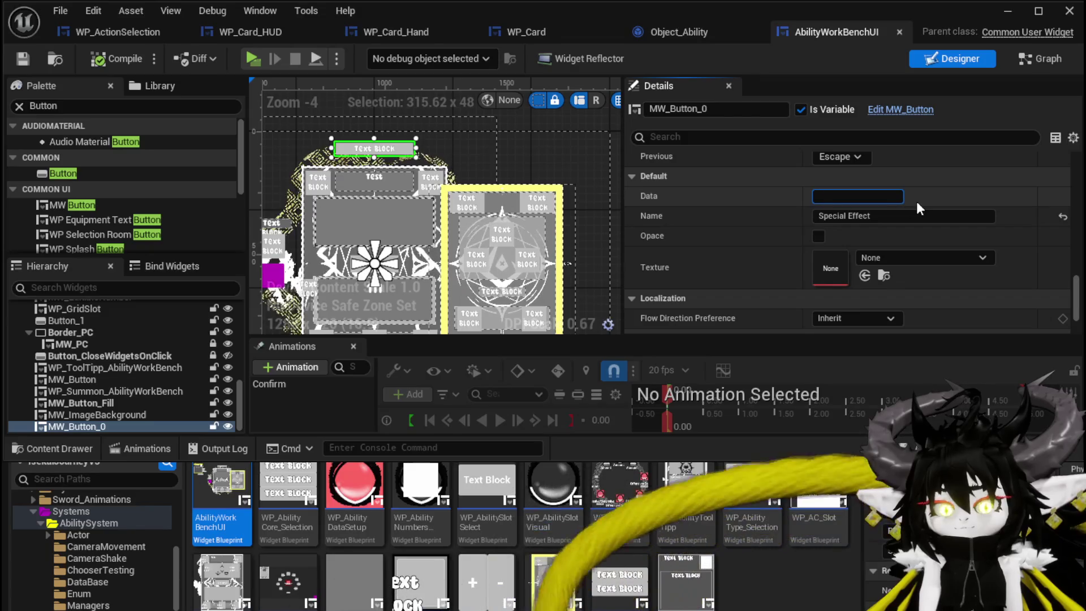
{"action": "type", "text": "add"}
{"action": "key", "text": "Return"}
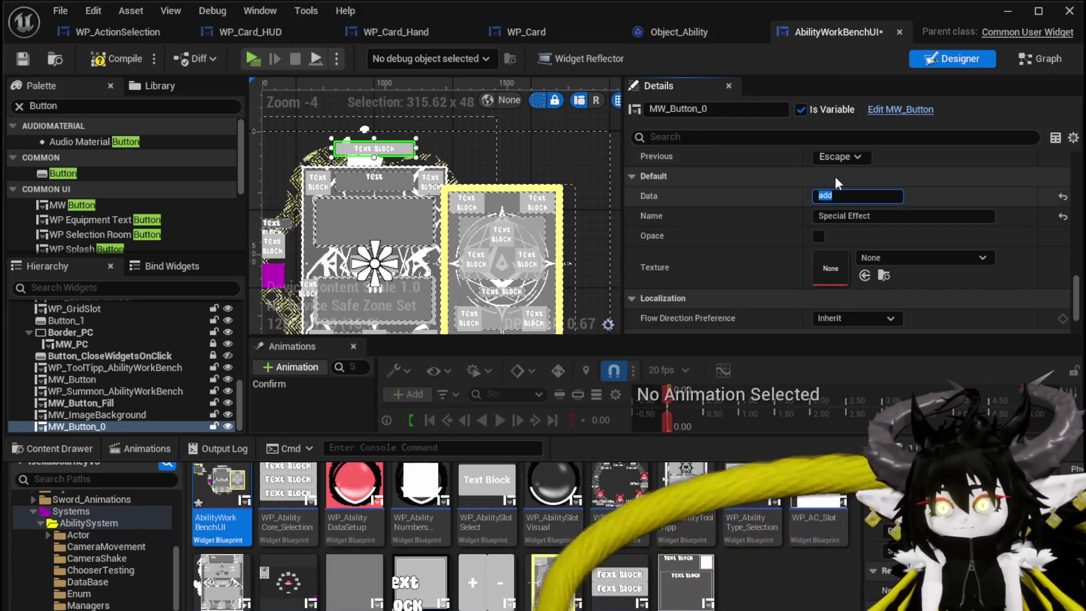
{"action": "left_click", "coordinate": [137, 58]}
{"action": "left_click", "coordinate": [23, 59]}
Step: Correct the button name to 'add special effect', compile, save, and scroll to the Events section
{"action": "left_click", "coordinate": [849, 197]}
{"action": "key", "text": "Return"}
{"action": "type", "text": "ad"}
{"action": "key", "text": "Delete"}
{"action": "type", "text": "s"}
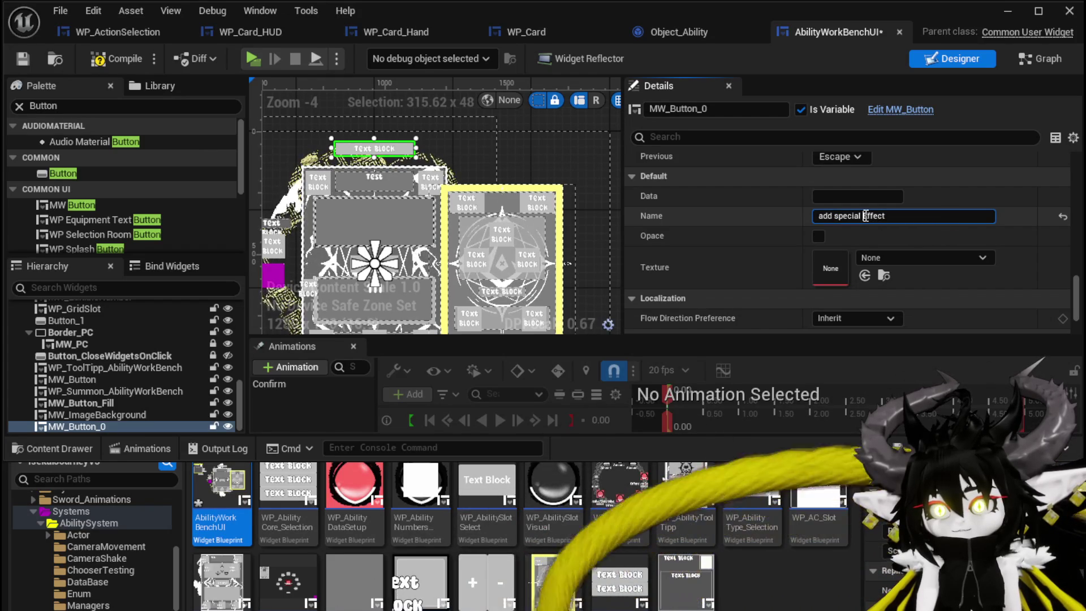
{"action": "key", "text": "Delete"}
{"action": "type", "text": "e"}
{"action": "left_click", "coordinate": [122, 57]}
{"action": "left_click", "coordinate": [22, 57]}
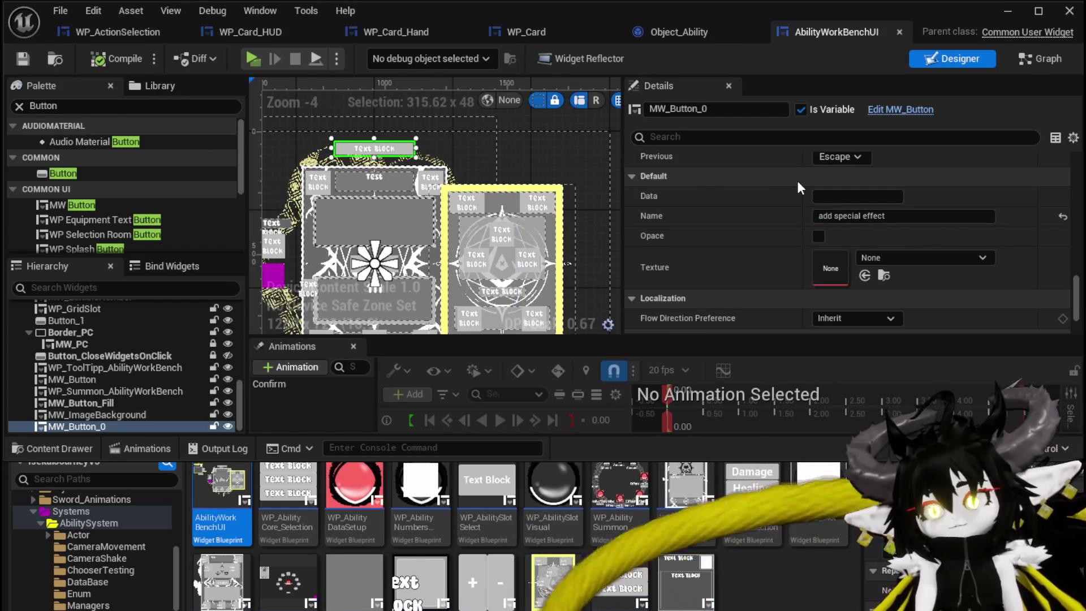
{"action": "scroll", "coordinate": [337, 190], "scroll_direction": "down", "scroll_amount": 1}
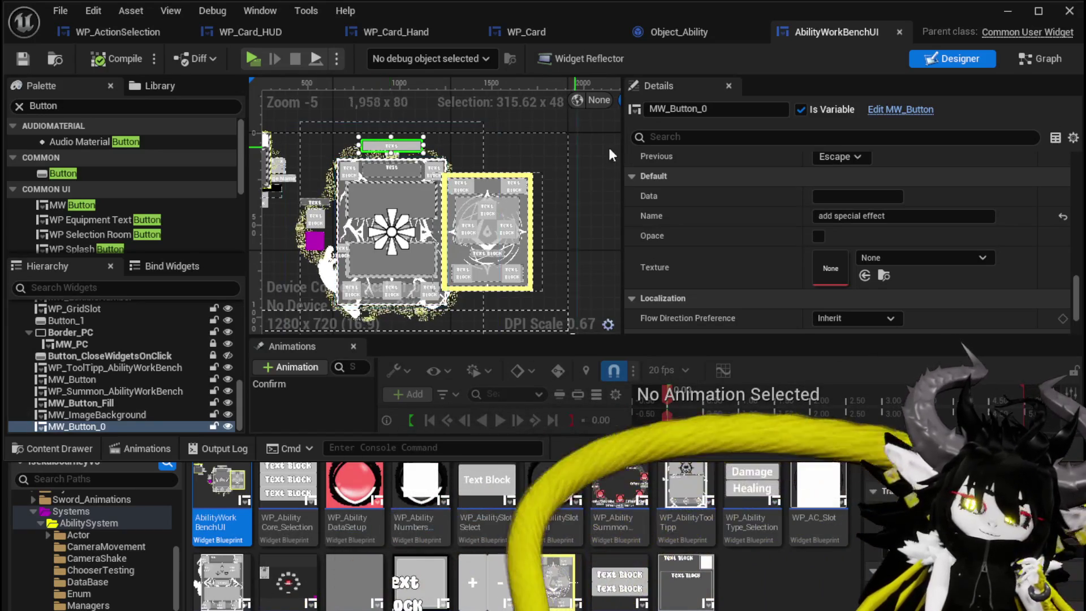
{"action": "scroll", "coordinate": [814, 187], "scroll_direction": "down", "scroll_amount": 3}
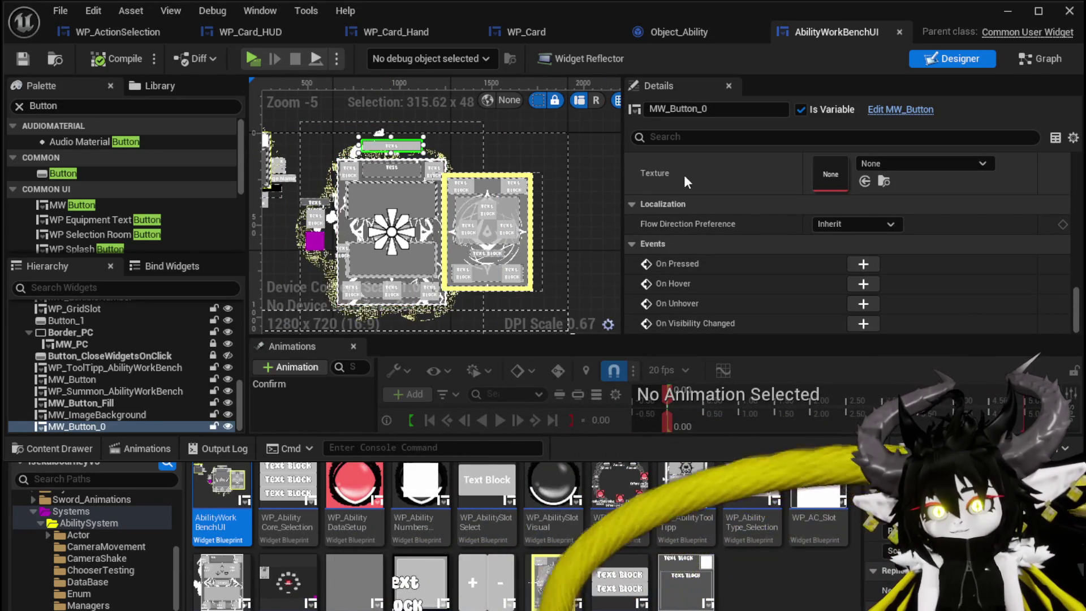
{"action": "scroll", "coordinate": [401, 155], "scroll_direction": "up", "scroll_amount": 2}
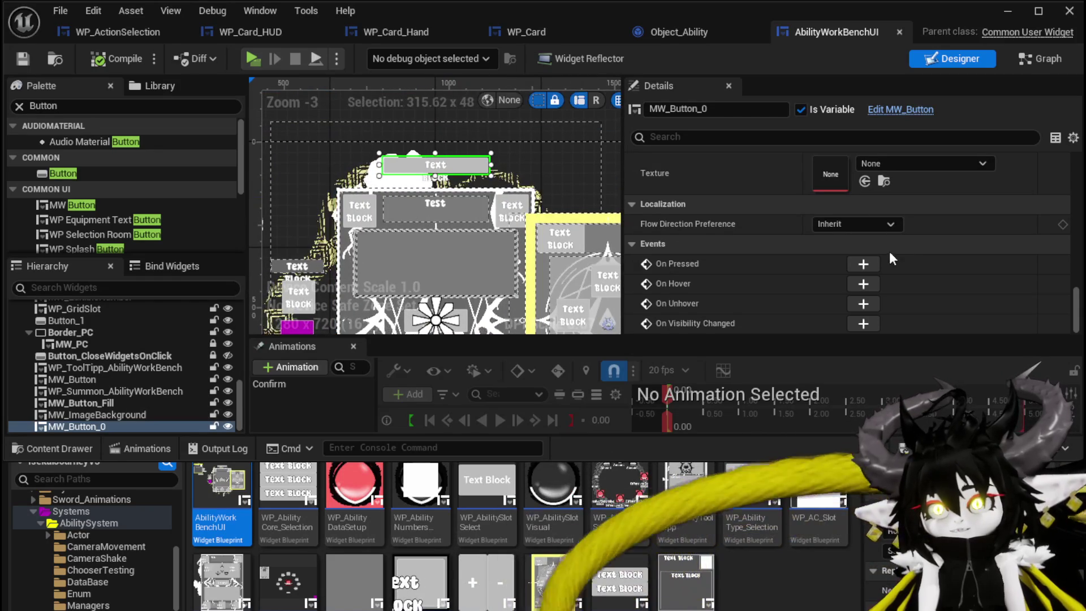
Step: Add an On Pressed event for the button, compile, and move the node left
{"action": "left_click", "coordinate": [861, 264]}
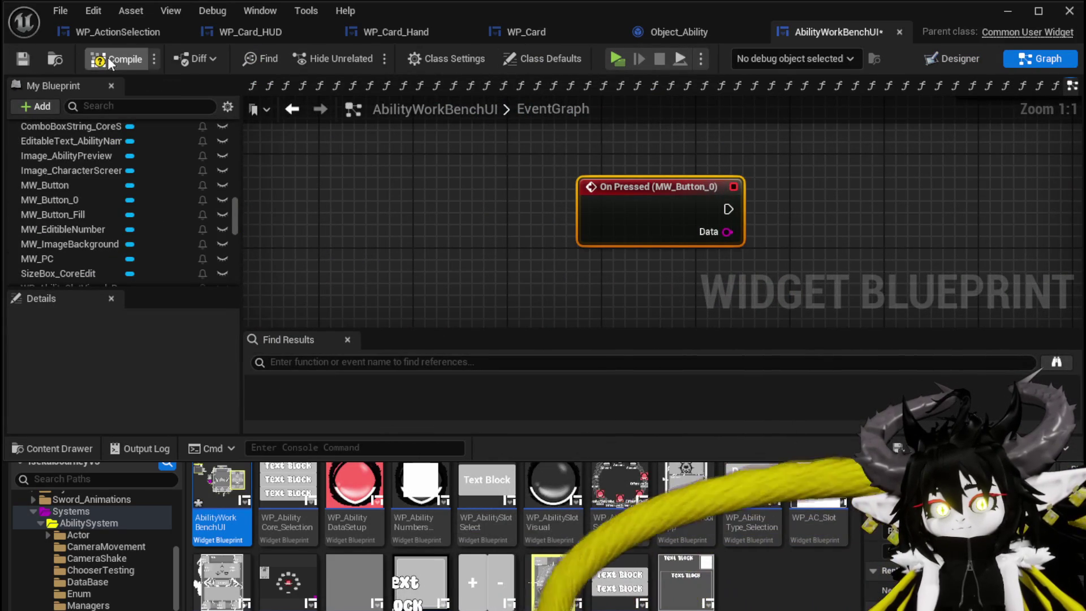
{"action": "key", "text": "F7"}
{"action": "mouse_move", "coordinate": [896, 173]}
{"action": "left_mouse_down"}
{"action": "mouse_move", "coordinate": [859, 226]}
{"action": "mouse_move", "coordinate": [632, 169]}
{"action": "left_mouse_up"}
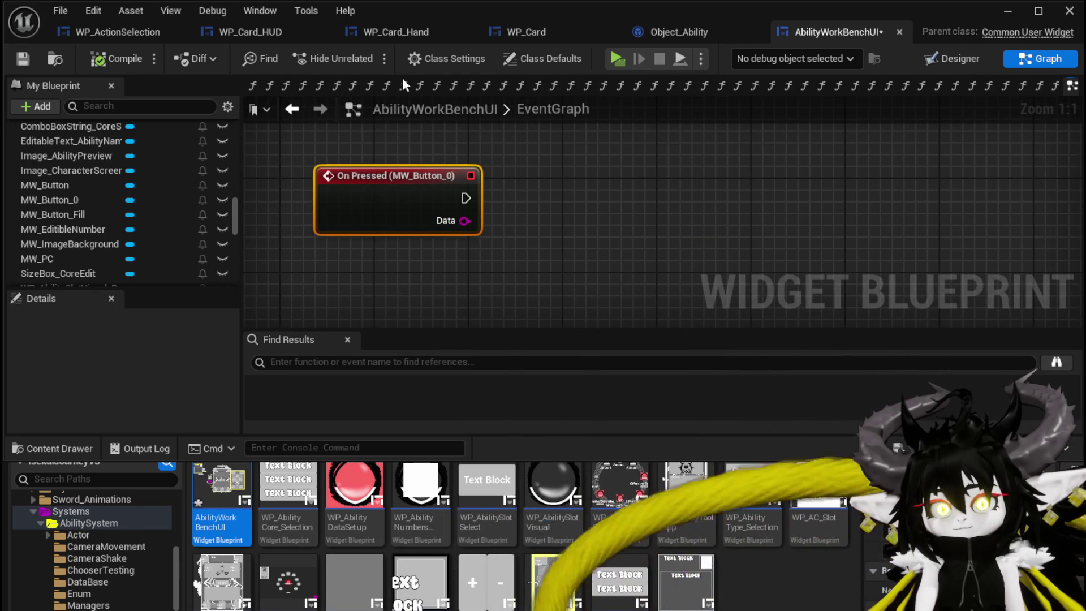
Step: Rename the button MW_Button_AddSpecial in the Designer and save the widget blueprint
{"action": "left_click", "coordinate": [939, 60]}
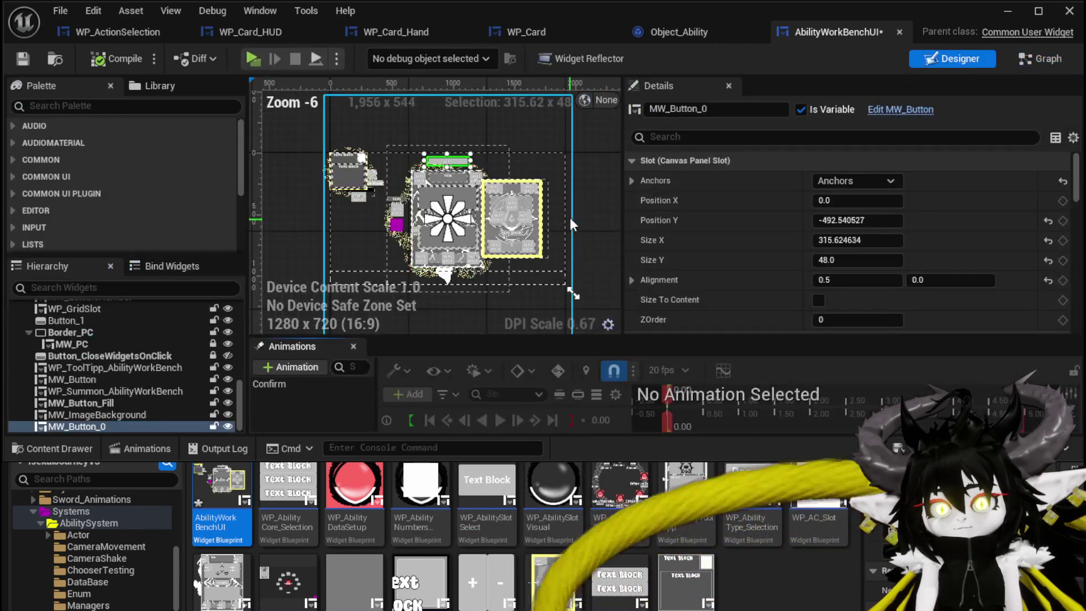
{"action": "scroll", "coordinate": [413, 178], "scroll_direction": "up", "scroll_amount": 2}
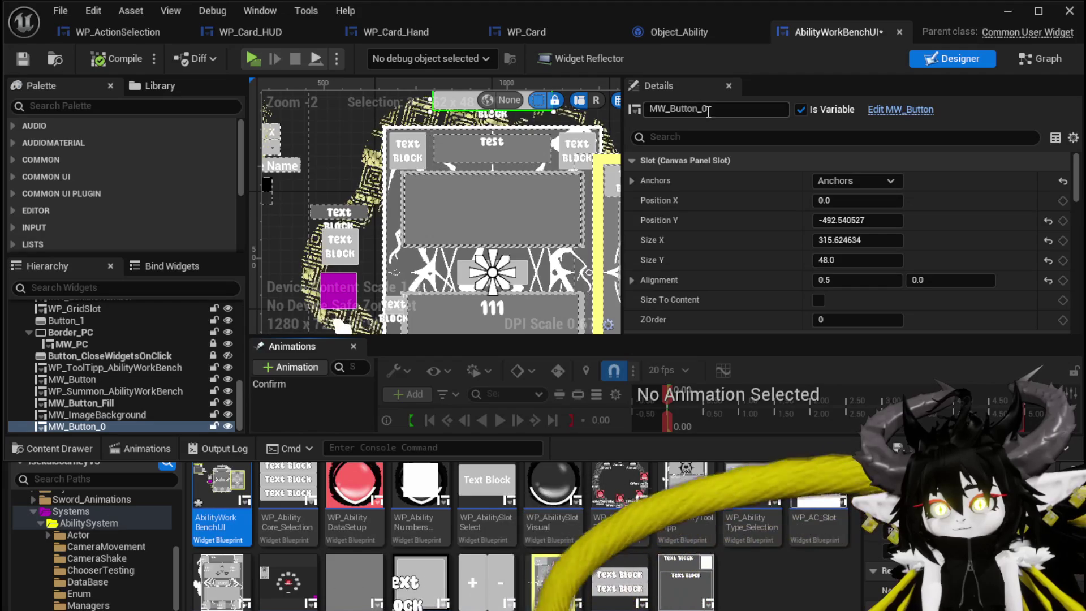
{"action": "type", "text": "A"}
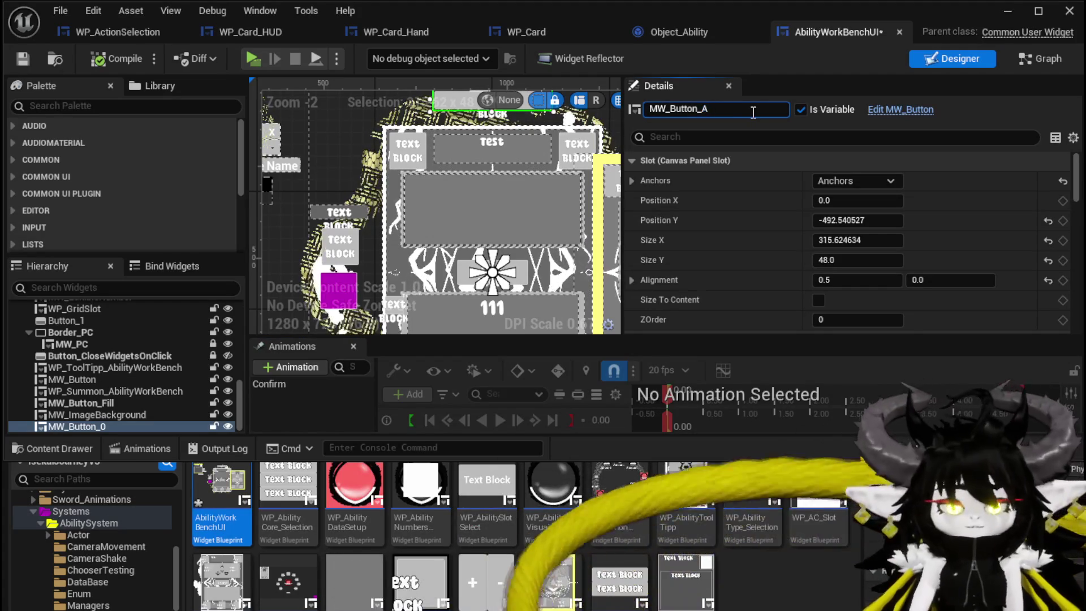
{"action": "type", "text": "ddSpecial"}
{"action": "key", "text": "Return"}
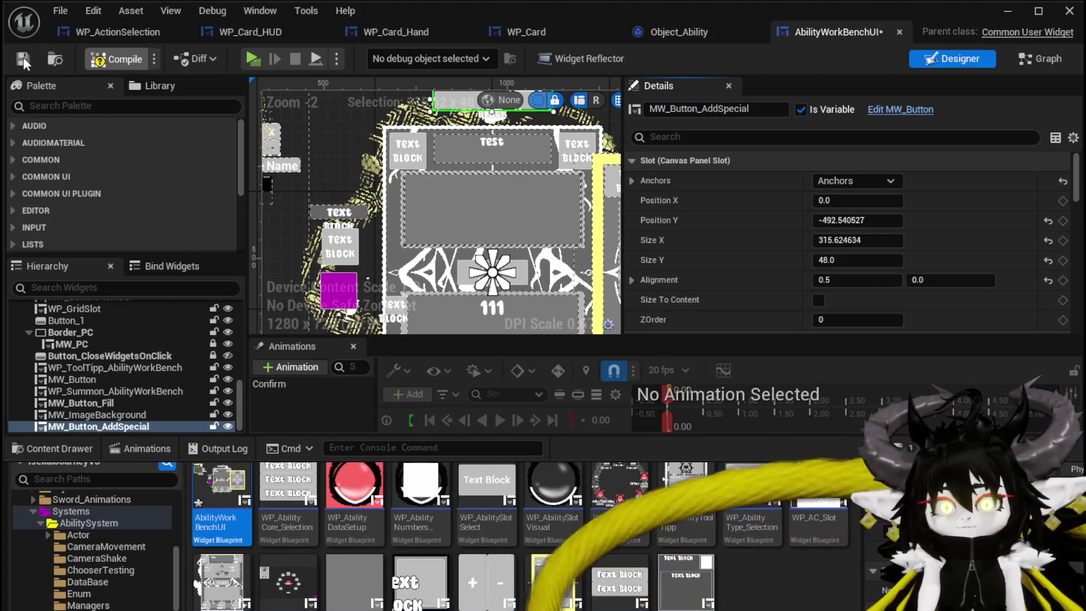
{"action": "left_click", "coordinate": [23, 56]}
{"action": "left_click", "coordinate": [48, 106]}
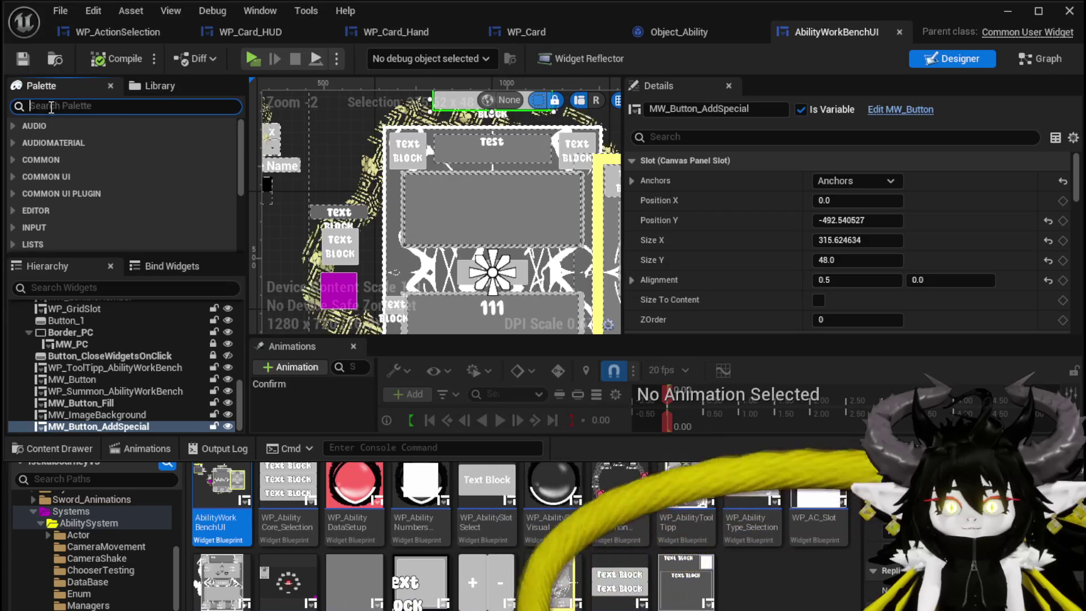
Step: Place an MW Button on the card's lower panel just under the 111 label, discarding a stray plain Button
{"action": "type", "text": "Button"}
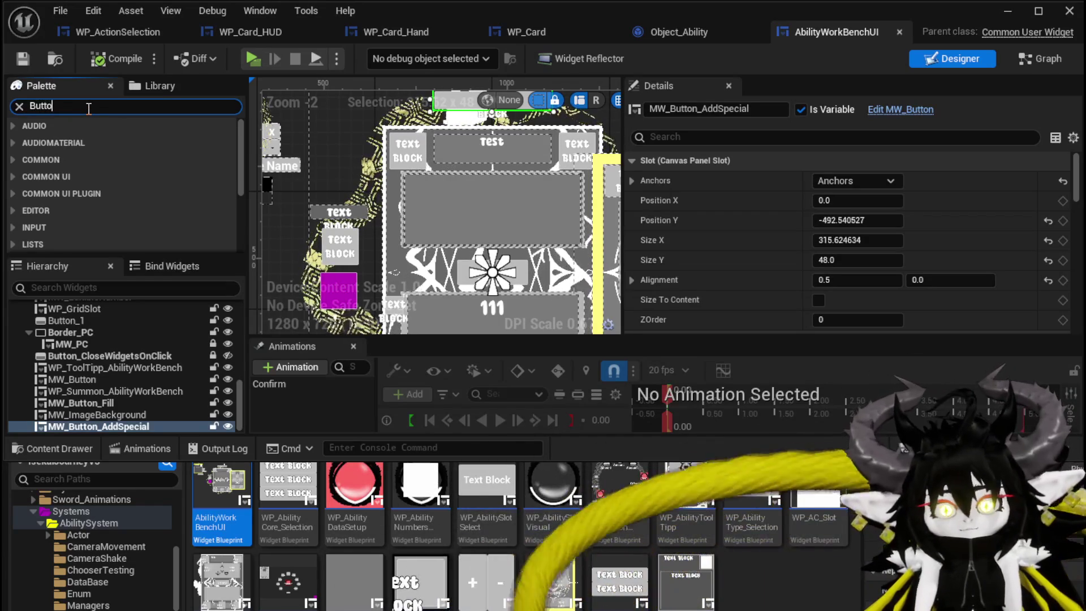
{"action": "left_click_drag", "start_coordinate": [72, 179], "coordinate": [335, 124]}
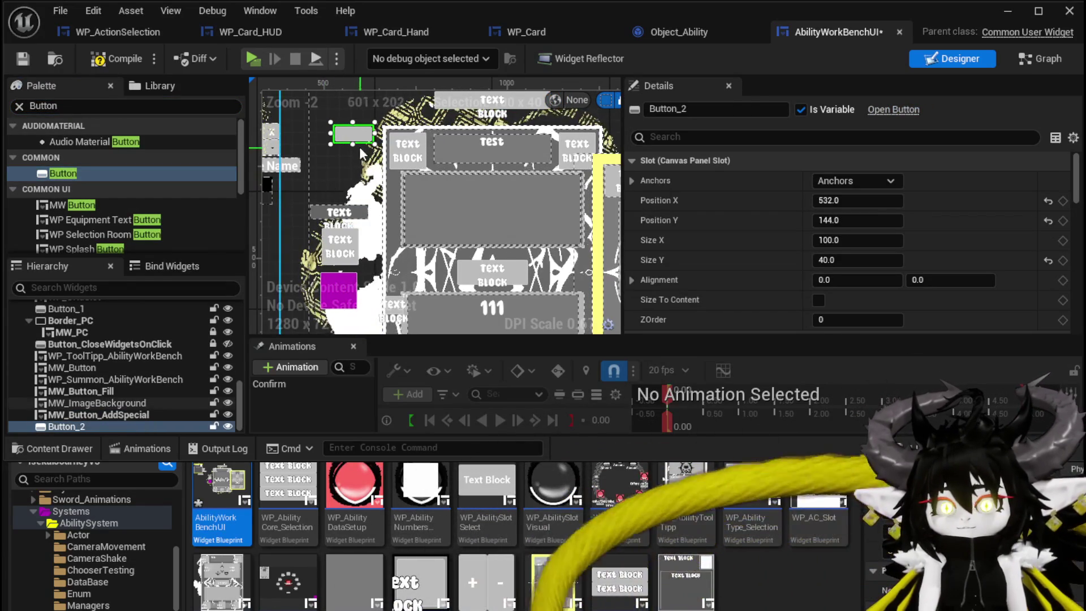
{"action": "key", "text": "Delete"}
{"action": "mouse_move", "coordinate": [72, 204]}
{"action": "left_mouse_down"}
{"action": "mouse_move", "coordinate": [306, 146]}
{"action": "mouse_move", "coordinate": [454, 267]}
{"action": "mouse_move", "coordinate": [468, 294]}
{"action": "left_mouse_up"}
{"action": "left_click_drag", "start_coordinate": [468, 288], "coordinate": [470, 290]}
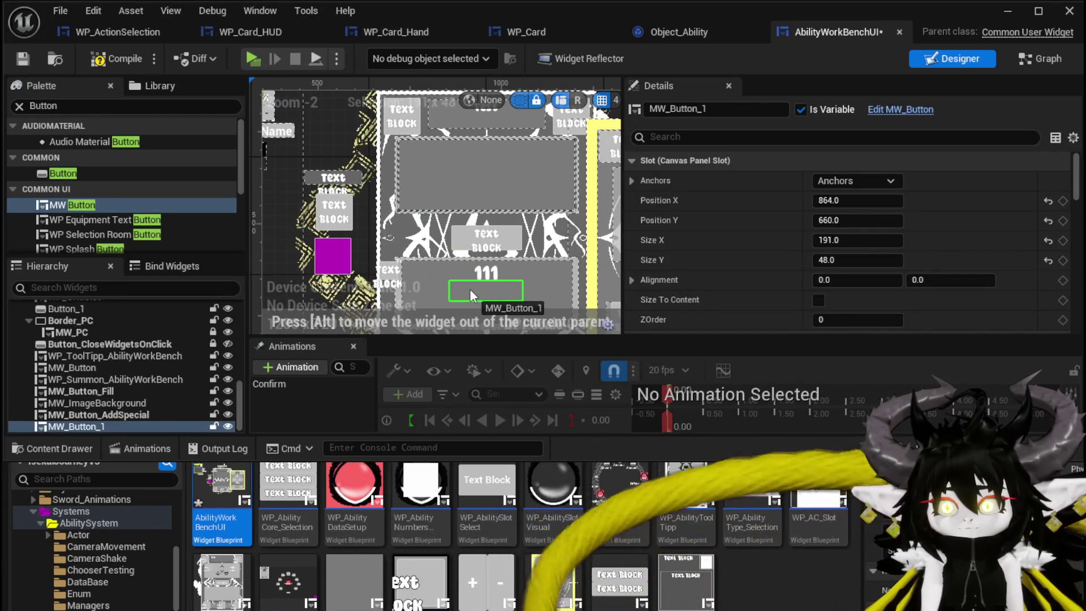
Step: Set the new MW_Button_1's ZOrder to 2 so it draws on top
{"action": "left_click", "coordinate": [867, 321]}
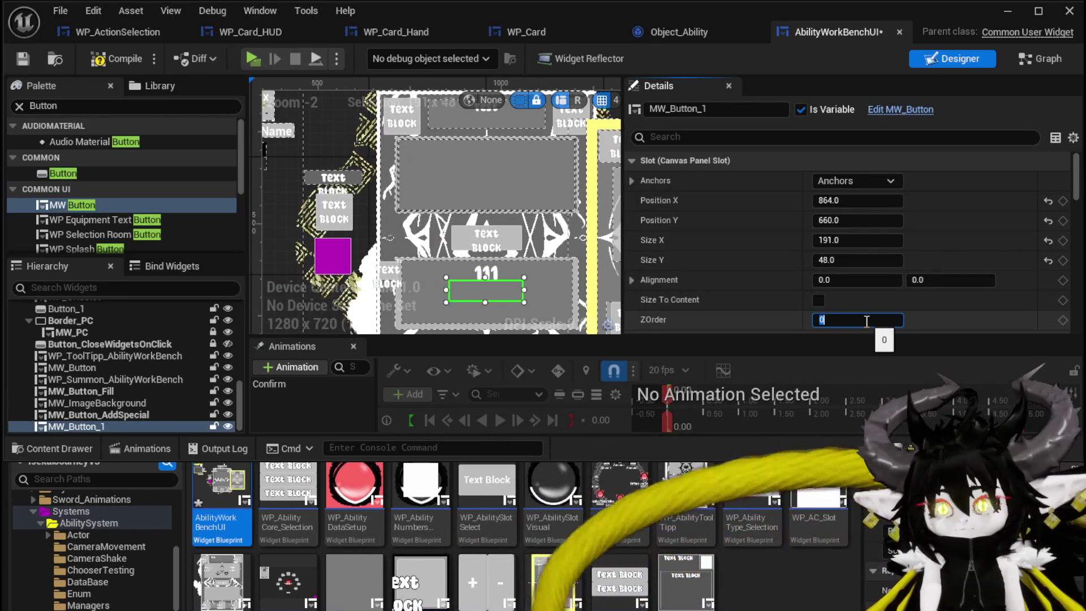
{"action": "type", "text": "2"}
{"action": "key", "text": "Return"}
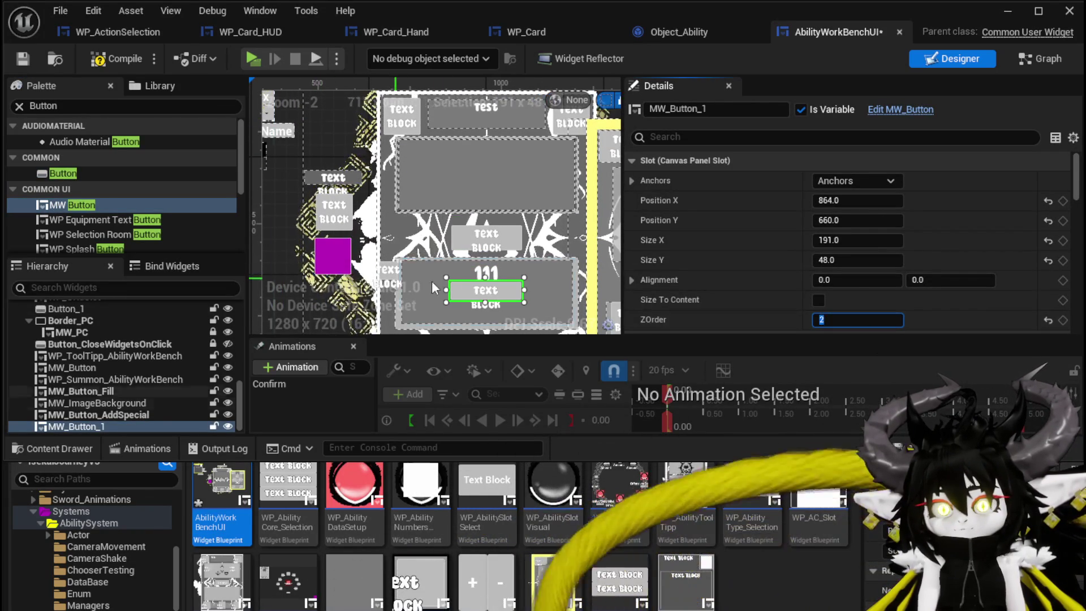
Step: Enter 'ephemeral' as MW_Button_1's Name and Data, then compile and save the blueprint
{"action": "left_click", "coordinate": [24, 62]}
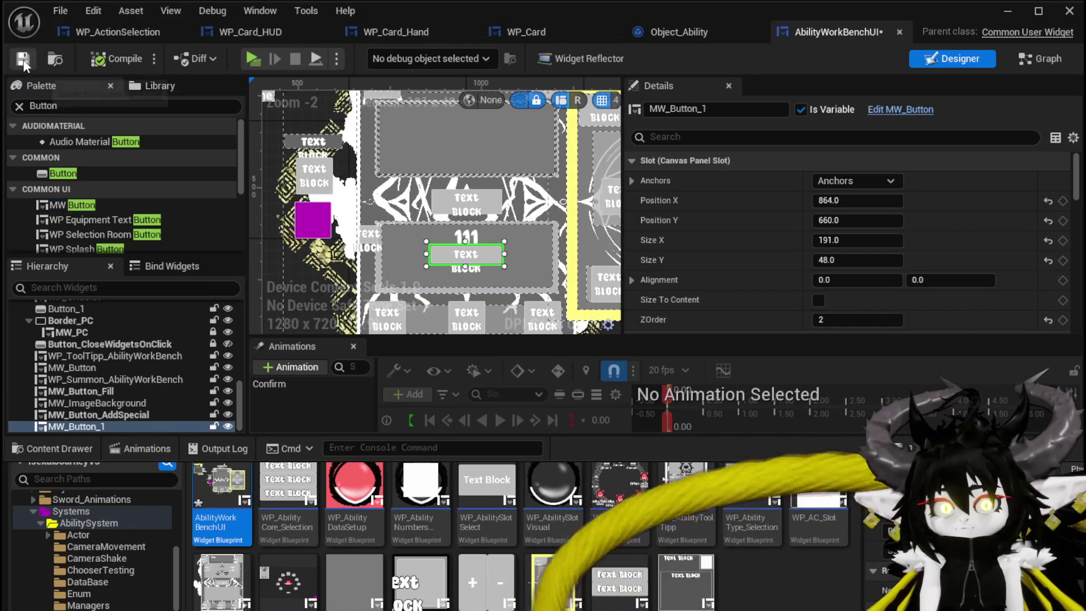
{"action": "scroll", "coordinate": [851, 239], "scroll_direction": "down", "scroll_amount": 5}
{"action": "scroll", "coordinate": [851, 238], "scroll_direction": "down", "scroll_amount": 10}
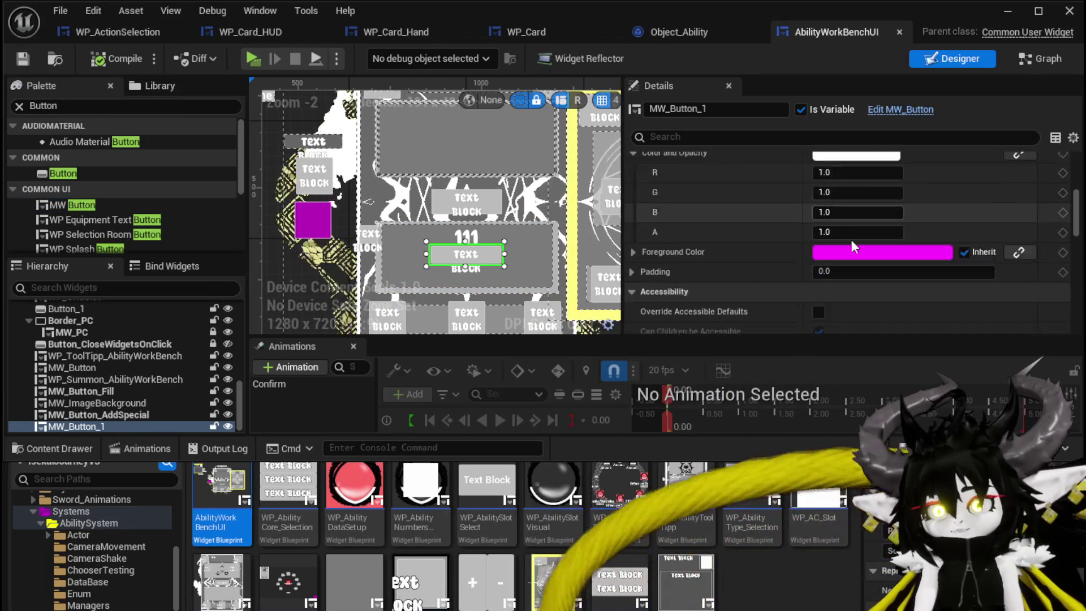
{"action": "scroll", "coordinate": [851, 239], "scroll_direction": "down", "scroll_amount": 15}
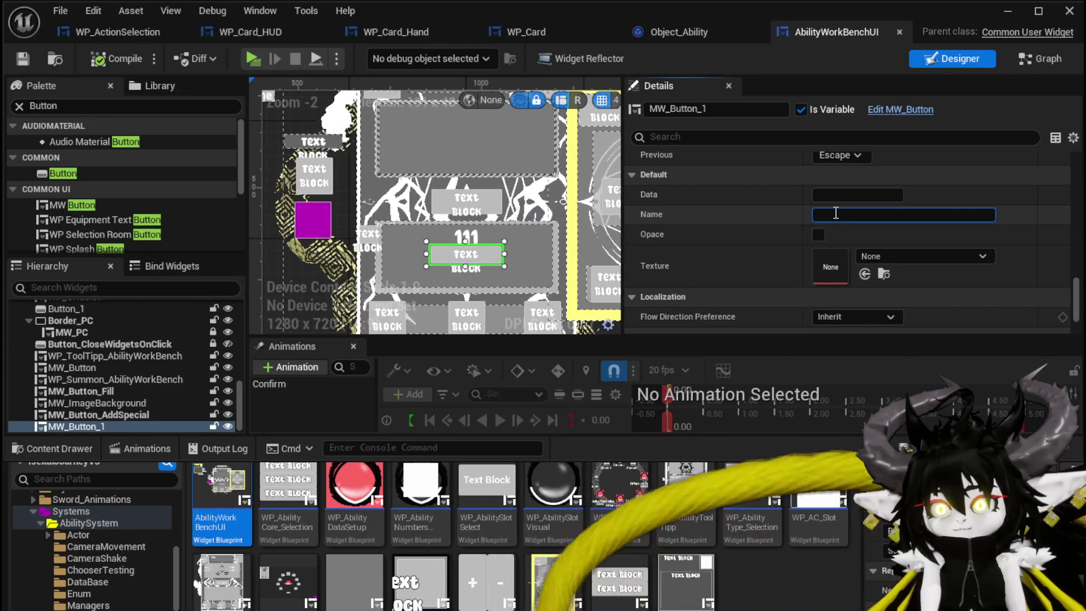
{"action": "type", "text": "Emp"}
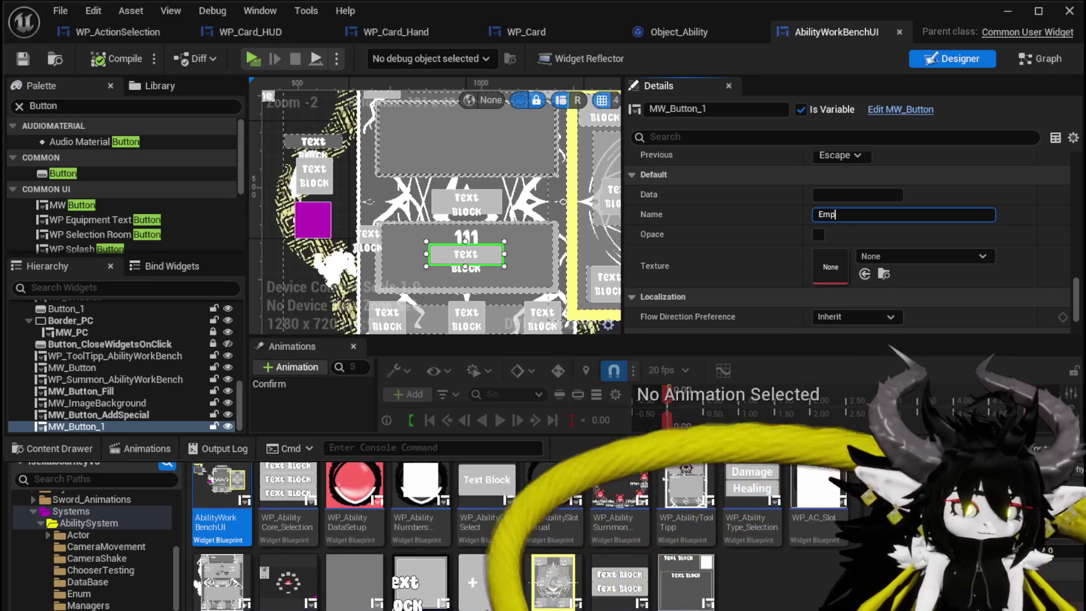
{"action": "double_click", "coordinate": [897, 217]}
{"action": "type", "text": "ephemeral"}
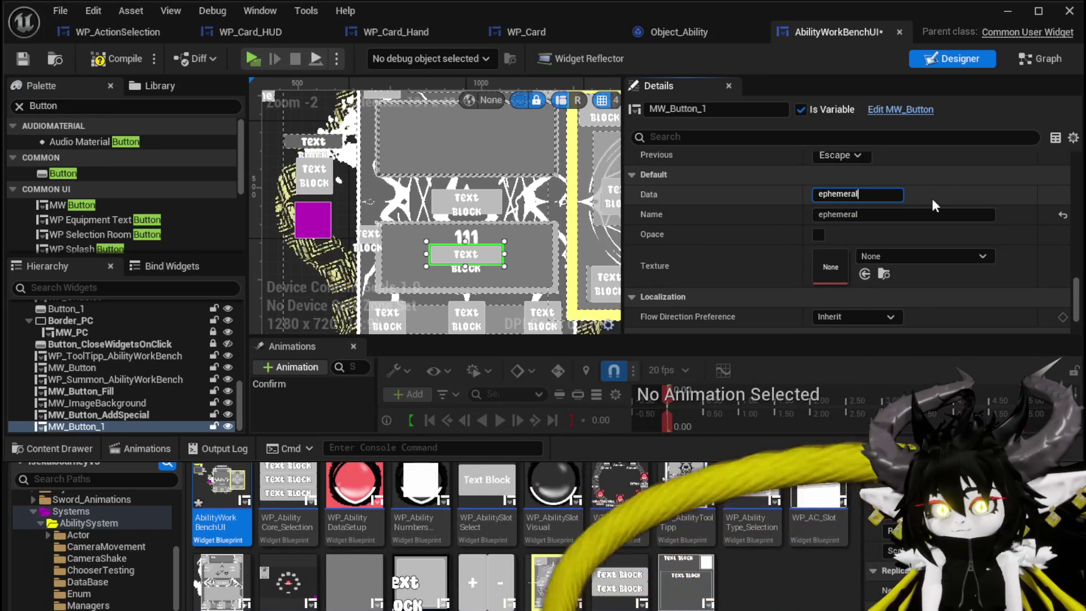
{"action": "left_click", "coordinate": [110, 58]}
{"action": "left_click", "coordinate": [23, 59]}
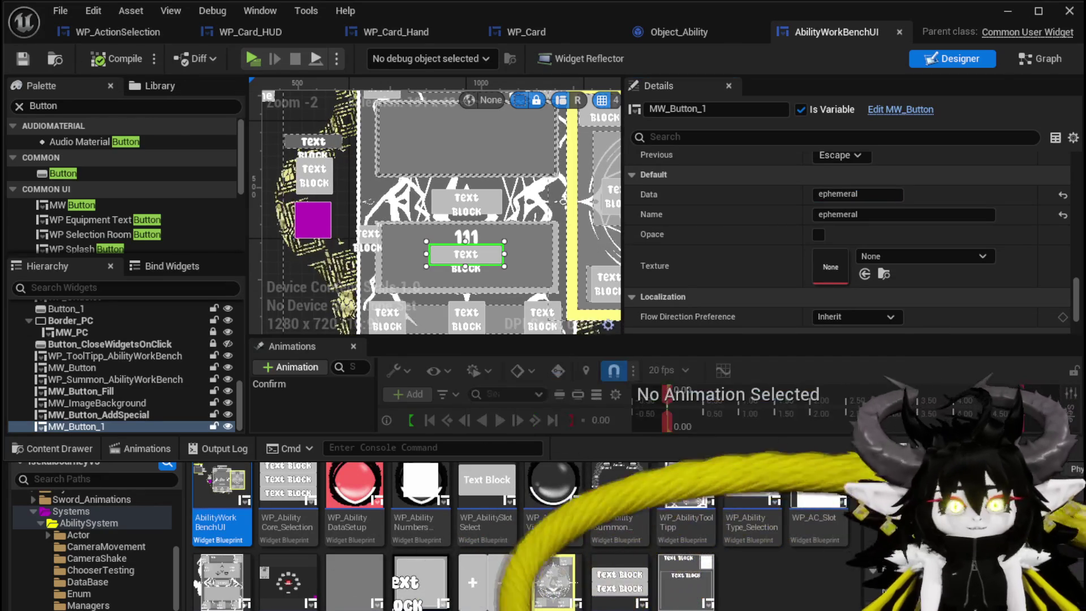
Step: Make MW_Button_1 Collapsed by default, save, and add its On Pressed event
{"action": "scroll", "coordinate": [760, 221], "scroll_direction": "up", "scroll_amount": 3}
{"action": "scroll", "coordinate": [763, 226], "scroll_direction": "up", "scroll_amount": 10}
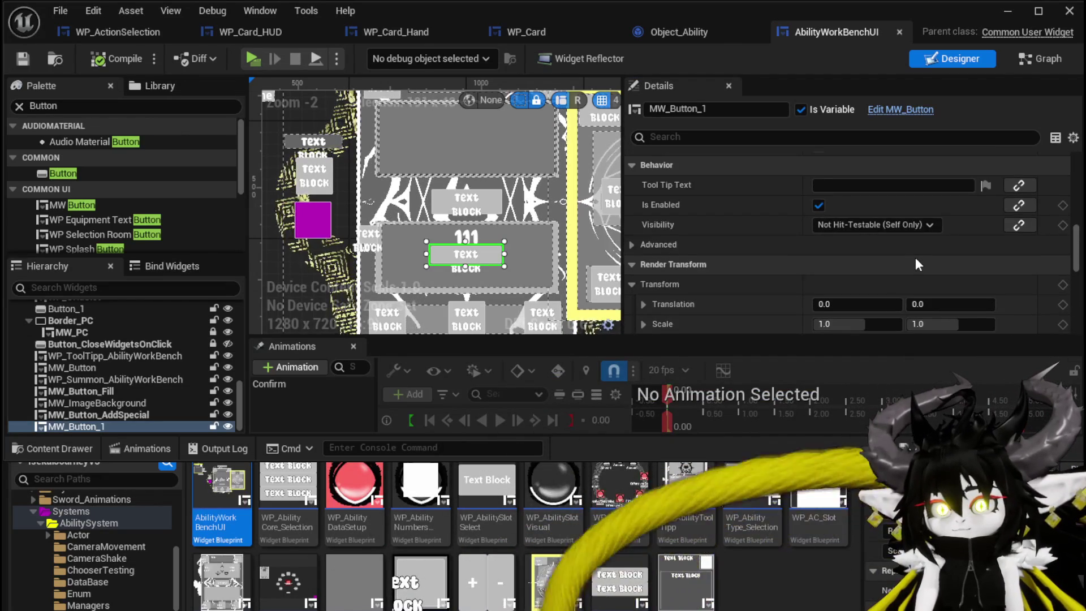
{"action": "left_click", "coordinate": [864, 225]}
{"action": "left_click", "coordinate": [843, 254]}
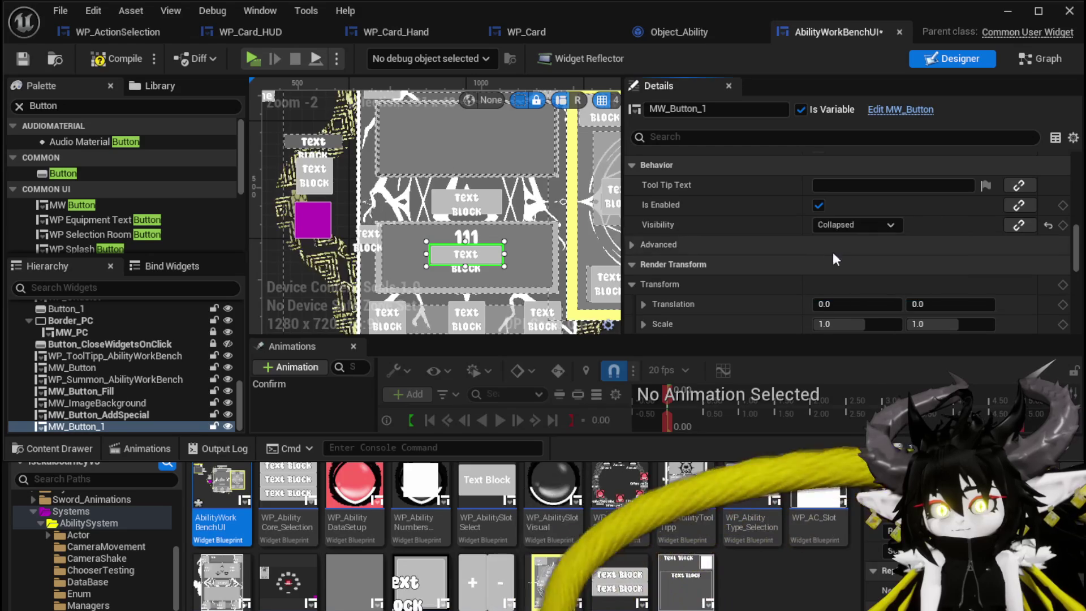
{"action": "left_click", "coordinate": [23, 60]}
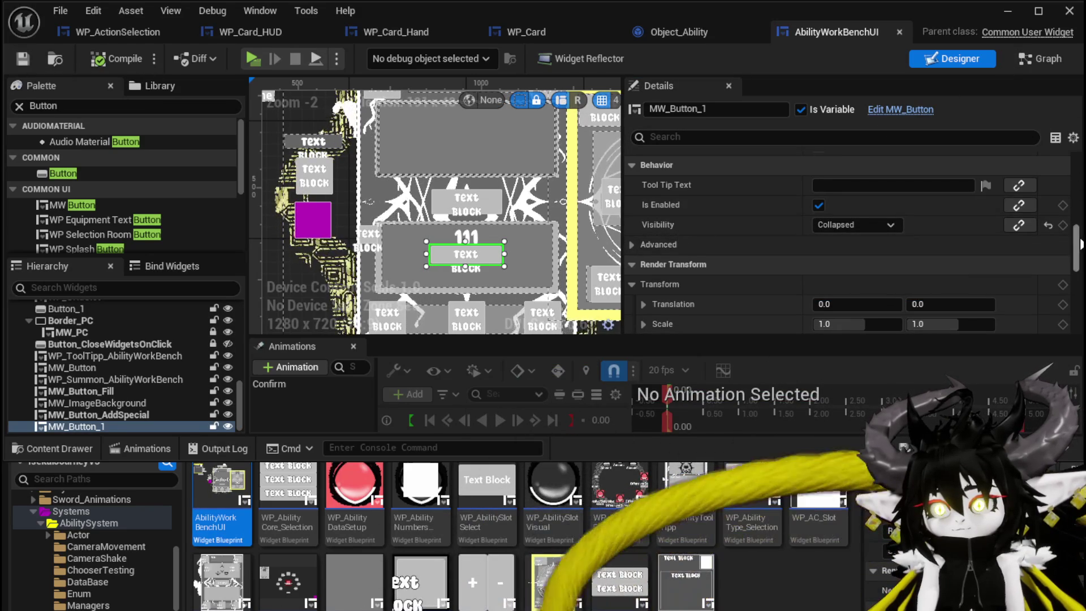
{"action": "scroll", "coordinate": [889, 272], "scroll_direction": "down", "scroll_amount": 10}
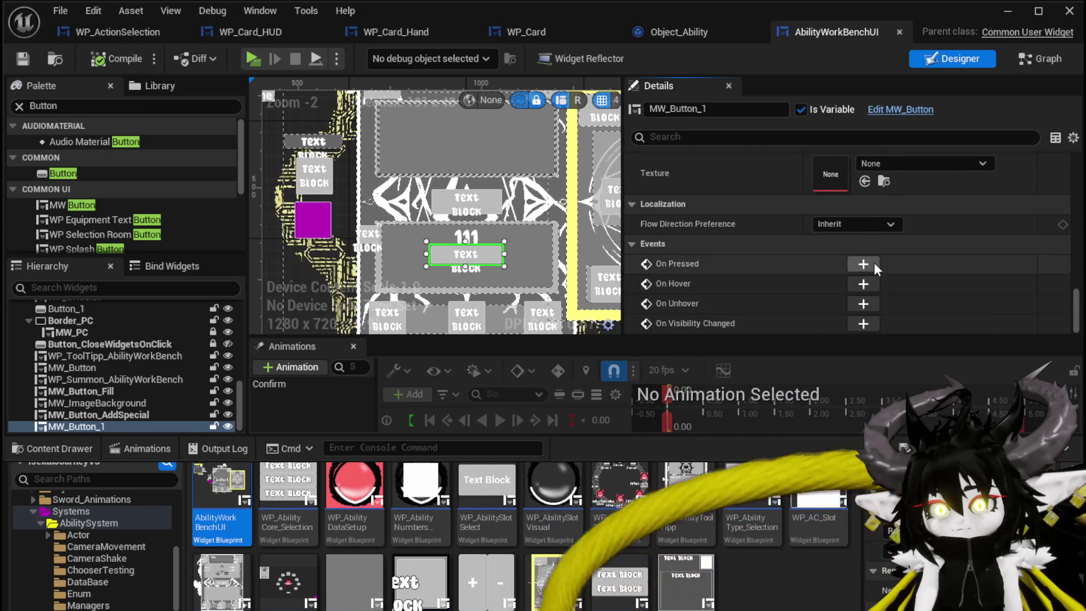
{"action": "left_click", "coordinate": [863, 263]}
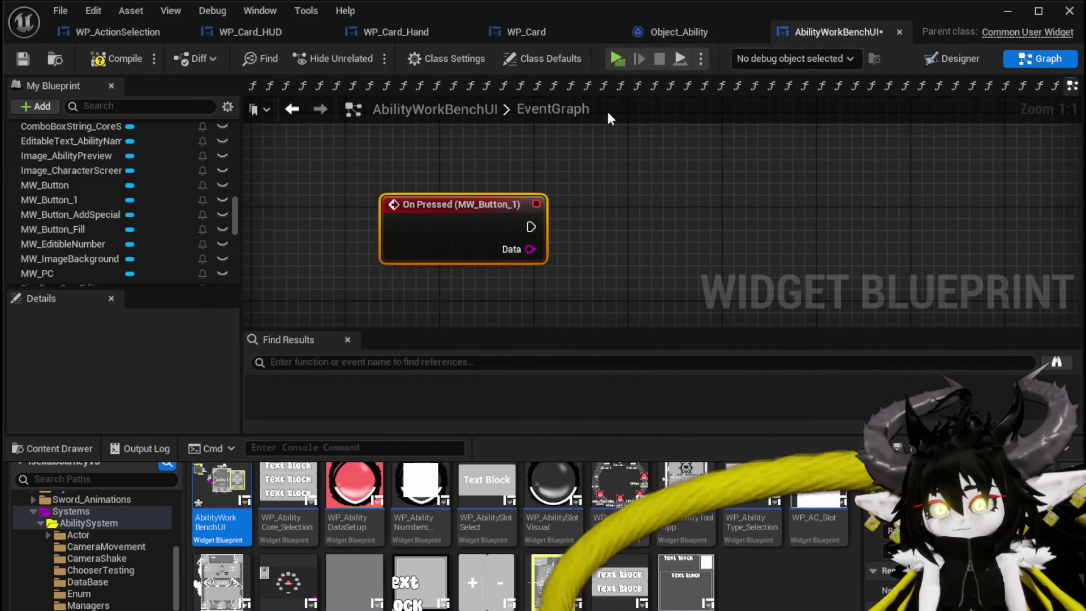
Step: Wire MW_Button_1's On Pressed to a Set Visibility node that collapses MW Button 1, and save
{"action": "mouse_move", "coordinate": [498, 207]}
{"action": "left_mouse_down"}
{"action": "mouse_move", "coordinate": [393, 192]}
{"action": "mouse_move", "coordinate": [614, 209]}
{"action": "left_mouse_up"}
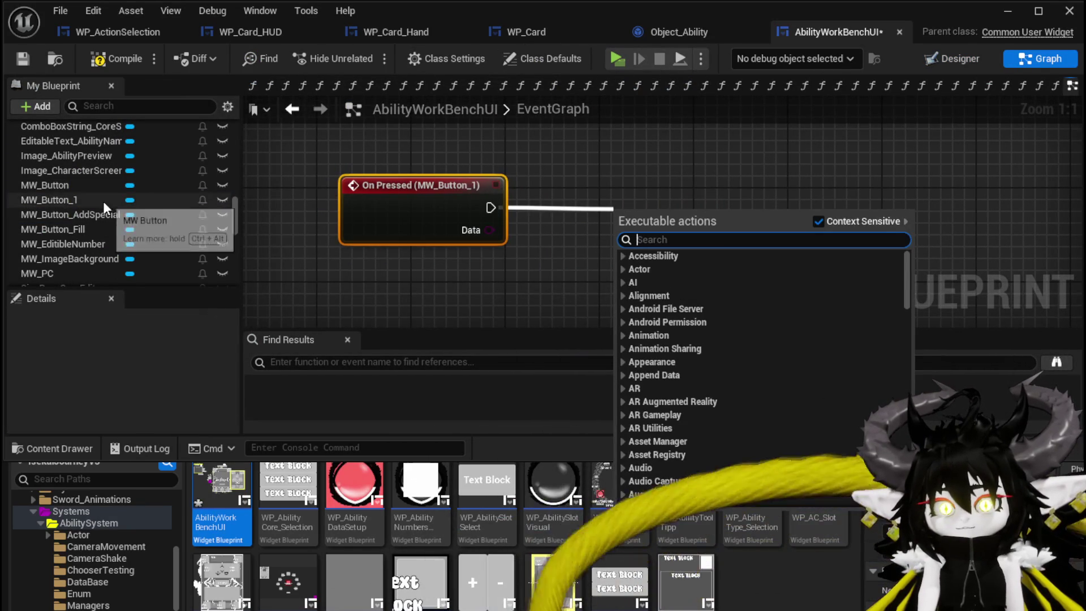
{"action": "scroll", "coordinate": [103, 201], "scroll_direction": "down", "scroll_amount": 3}
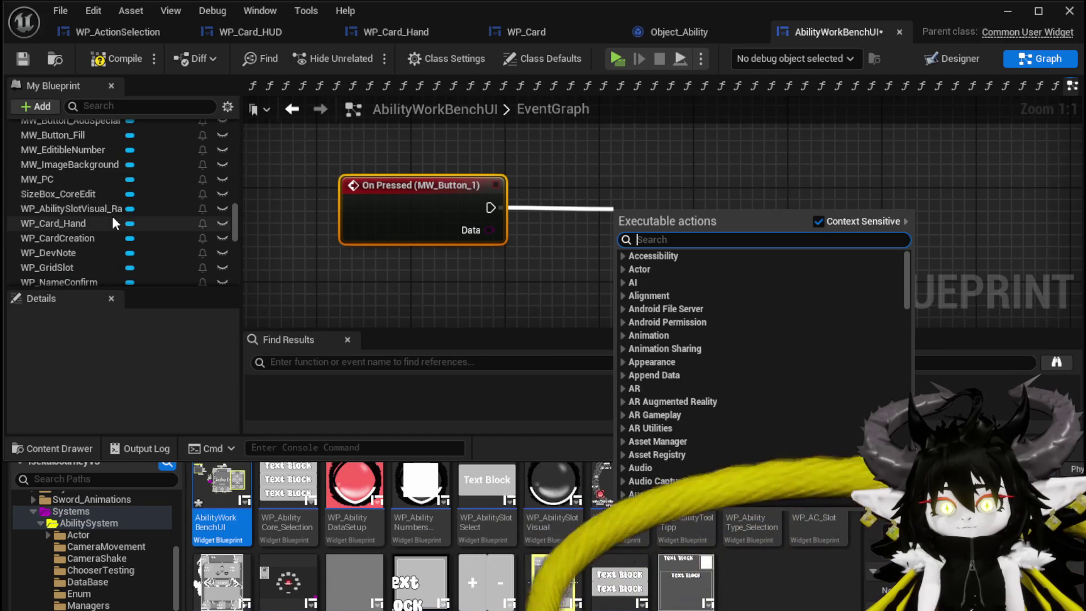
{"action": "scroll", "coordinate": [112, 216], "scroll_direction": "up", "scroll_amount": 5}
{"action": "left_click_drag", "start_coordinate": [75, 247], "coordinate": [403, 127]}
{"action": "left_click_drag", "start_coordinate": [478, 130], "coordinate": [581, 172]}
{"action": "type", "text": "Set"}
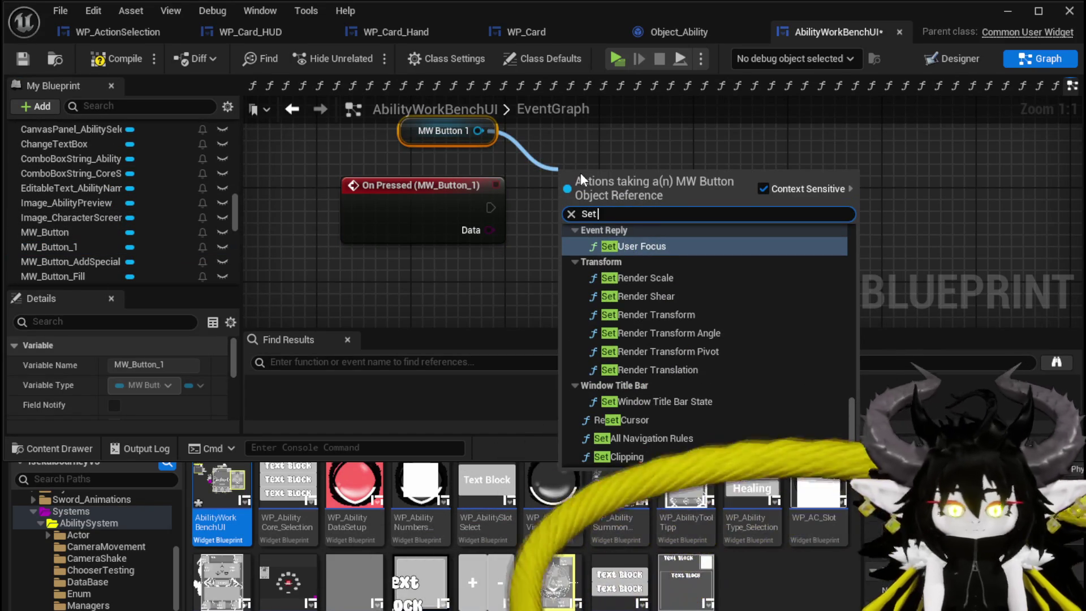
{"action": "type", "text": " Vis"}
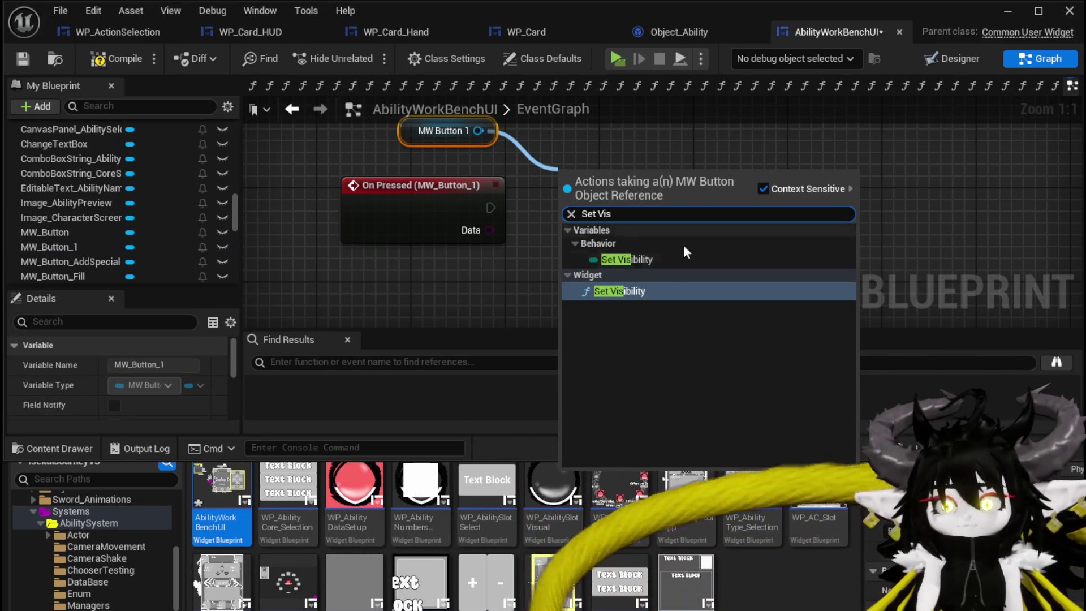
{"action": "left_click", "coordinate": [633, 292]}
{"action": "mouse_move", "coordinate": [493, 207]}
{"action": "left_mouse_down"}
{"action": "mouse_move", "coordinate": [616, 219]}
{"action": "mouse_move", "coordinate": [671, 209]}
{"action": "left_mouse_up"}
{"action": "left_click", "coordinate": [718, 268]}
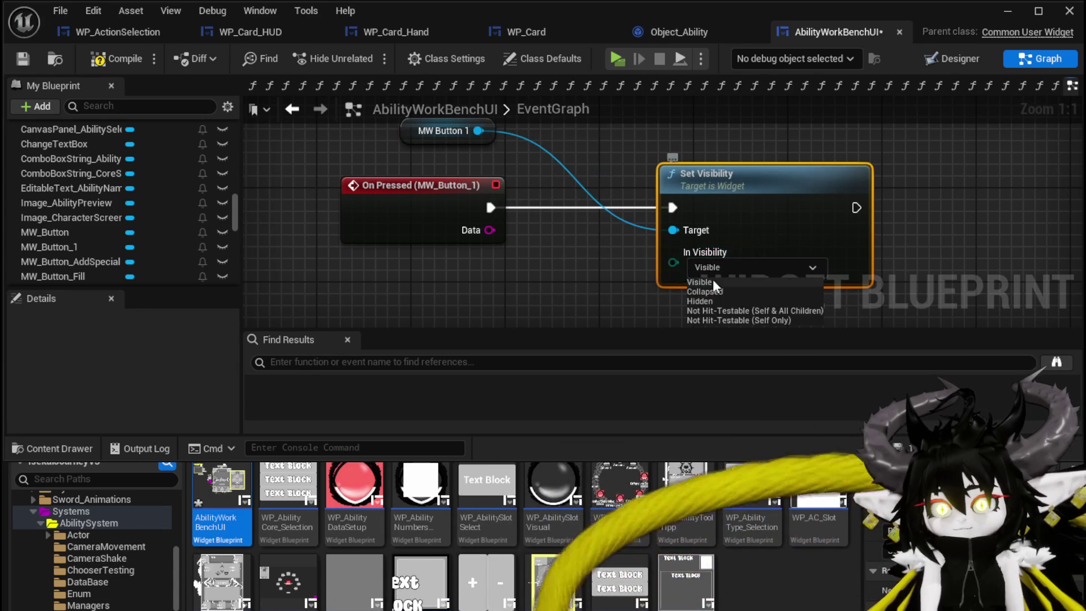
{"action": "left_click", "coordinate": [711, 289]}
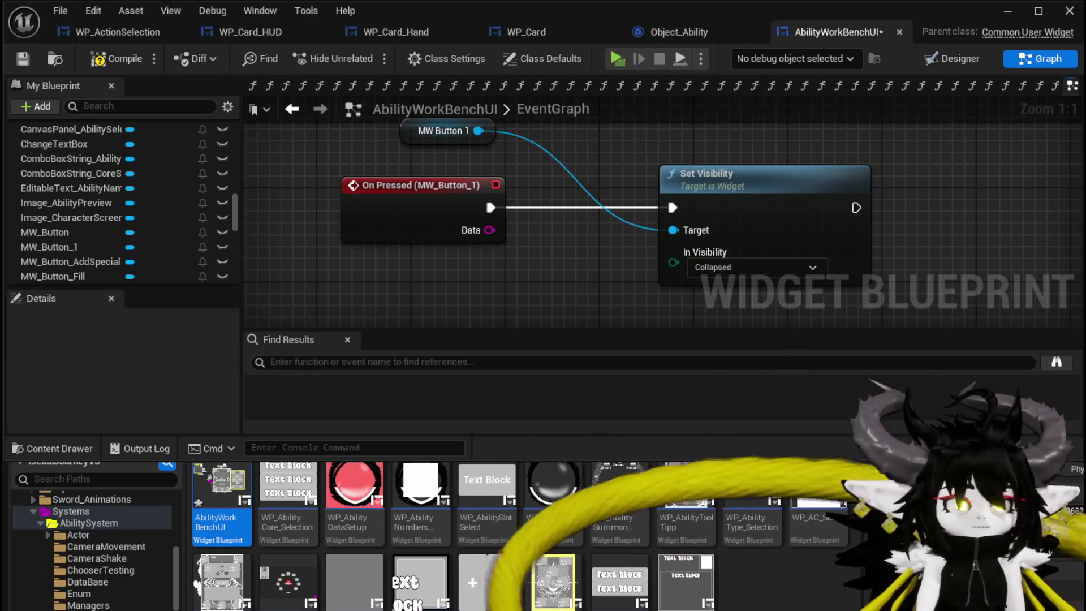
{"action": "left_click", "coordinate": [23, 58]}
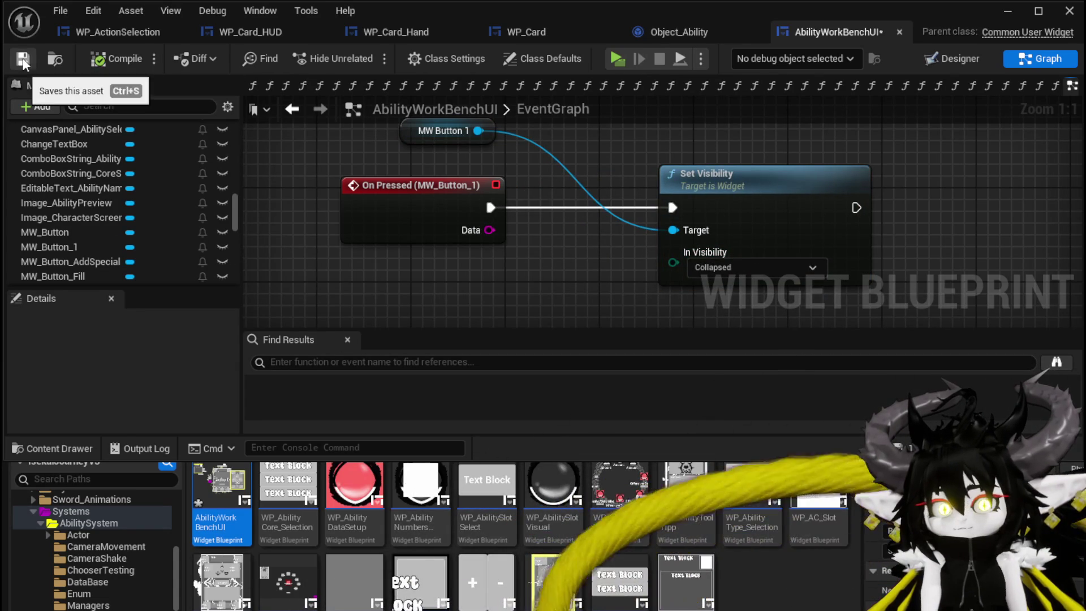
Step: Rearrange the graph around the AddSpecial press event and select the MW Button 1 and Set Visibility nodes
{"action": "scroll", "coordinate": [396, 226], "scroll_direction": "down", "scroll_amount": 2}
{"action": "mouse_move", "coordinate": [348, 113]}
{"action": "left_mouse_down"}
{"action": "mouse_move", "coordinate": [479, 261]}
{"action": "mouse_move", "coordinate": [651, 262]}
{"action": "left_mouse_up"}
{"action": "left_click_drag", "start_coordinate": [450, 192], "coordinate": [710, 269]}
{"action": "left_click", "coordinate": [593, 192]}
{"action": "left_click_drag", "start_coordinate": [589, 178], "coordinate": [769, 300]}
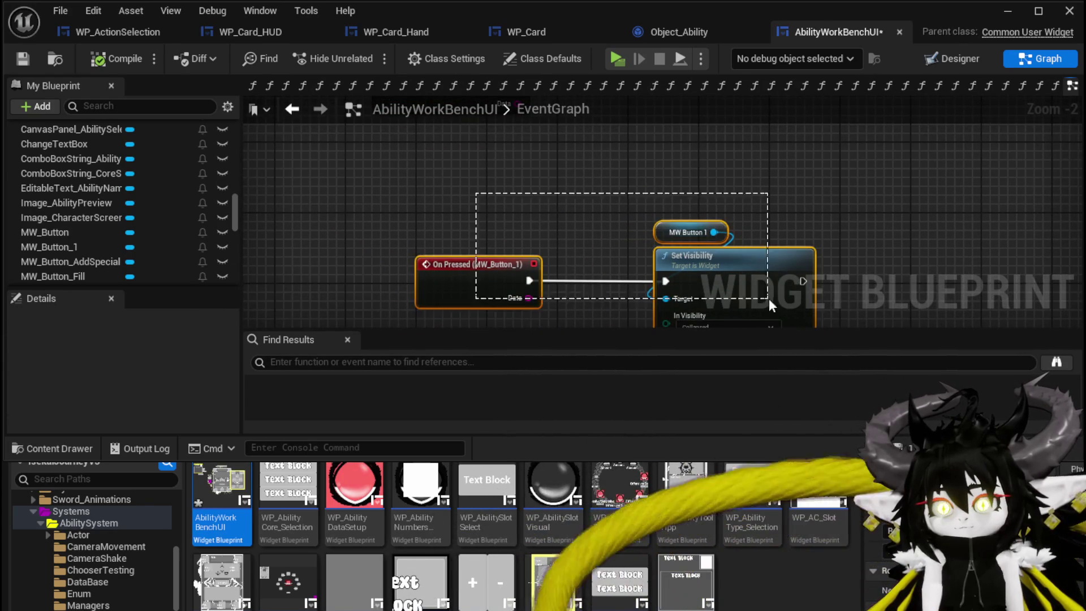
{"action": "left_click", "coordinate": [616, 187]}
{"action": "mouse_move", "coordinate": [616, 187]}
{"action": "left_mouse_down"}
{"action": "mouse_move", "coordinate": [615, 277]}
{"action": "mouse_move", "coordinate": [609, 252]}
{"action": "mouse_move", "coordinate": [718, 307]}
{"action": "left_mouse_up"}
{"action": "left_click_drag", "start_coordinate": [626, 116], "coordinate": [609, 154]}
{"action": "left_click", "coordinate": [609, 154]}
Step: Paste the copied nodes beside AddSpecial's On Pressed, set In Visibility to Visible, and save
{"action": "key", "text": "ctrl+v"}
{"action": "mouse_move", "coordinate": [510, 184]}
{"action": "left_mouse_down"}
{"action": "mouse_move", "coordinate": [606, 174]}
{"action": "mouse_move", "coordinate": [511, 168]}
{"action": "left_mouse_up"}
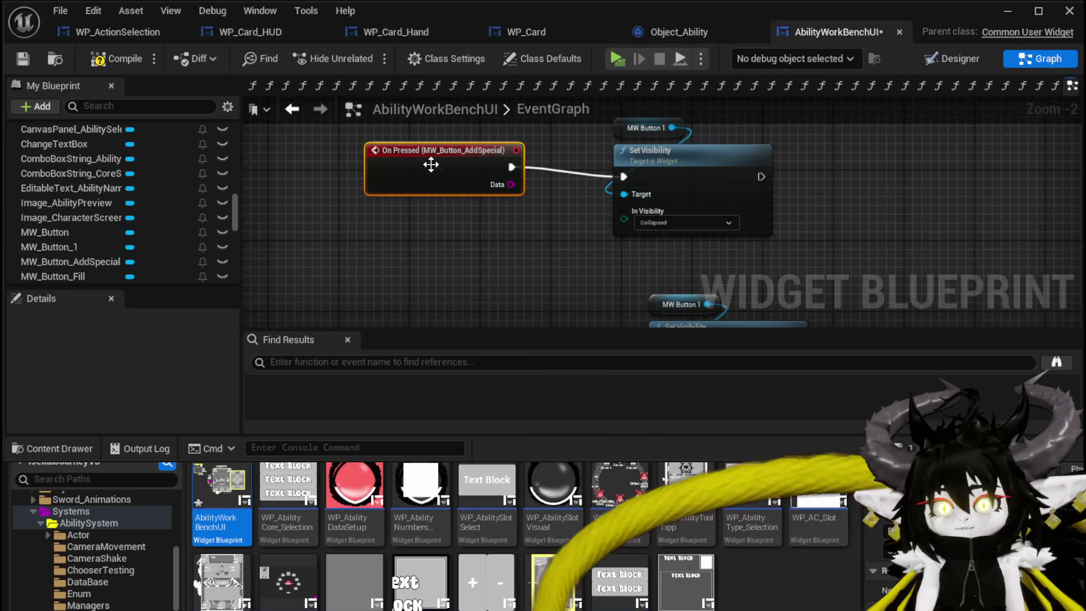
{"action": "left_click_drag", "start_coordinate": [431, 165], "coordinate": [387, 164]}
{"action": "left_click", "coordinate": [661, 221]}
{"action": "left_click", "coordinate": [660, 236]}
{"action": "left_click_drag", "start_coordinate": [362, 149], "coordinate": [351, 152]}
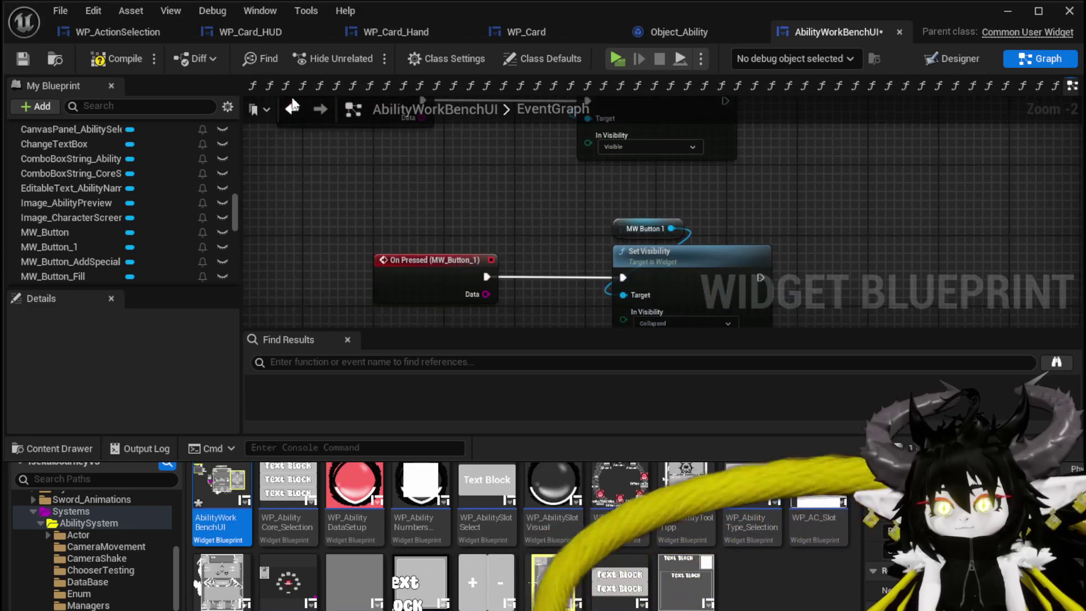
{"action": "left_click", "coordinate": [10, 61]}
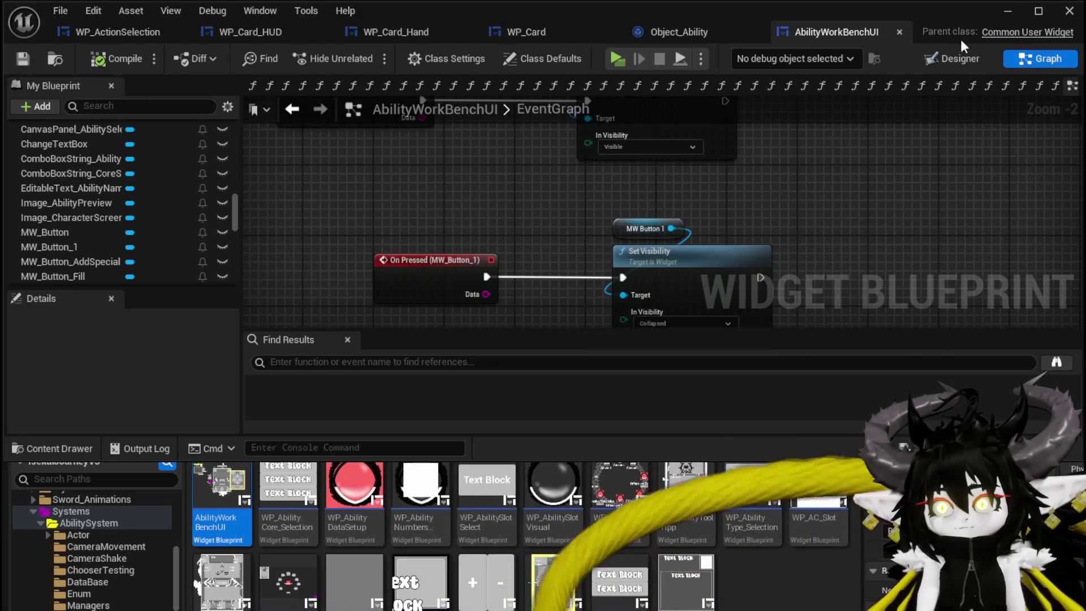
{"action": "left_click", "coordinate": [1022, 12]}
Step: Play-test the workbench's Ability panel, pick Single Wind DMG, check its Ephemeral button, then stop
{"action": "left_click", "coordinate": [410, 53]}
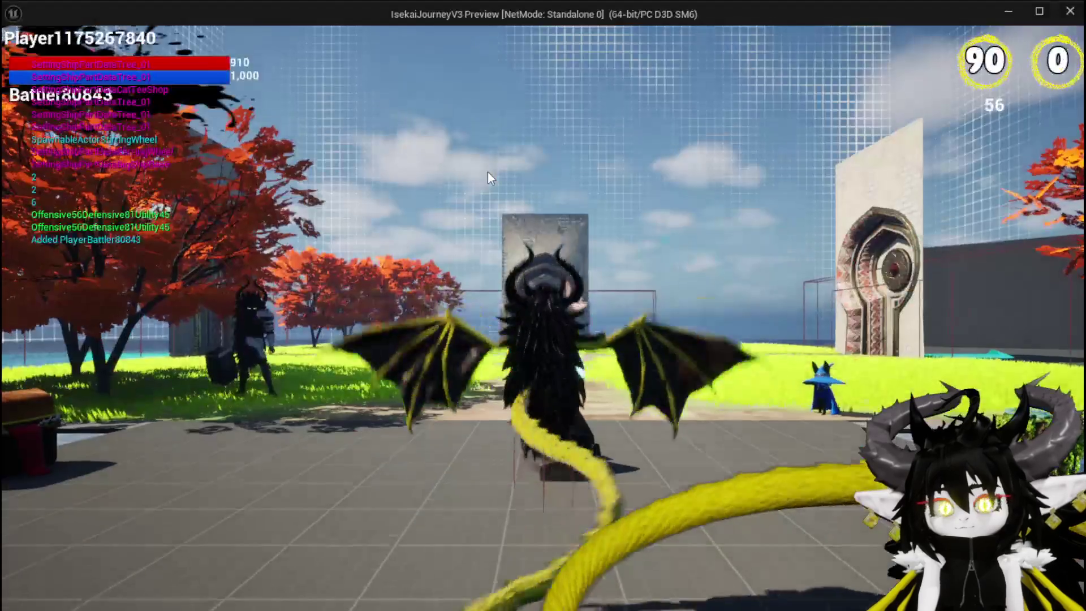
{"action": "key", "text": "e"}
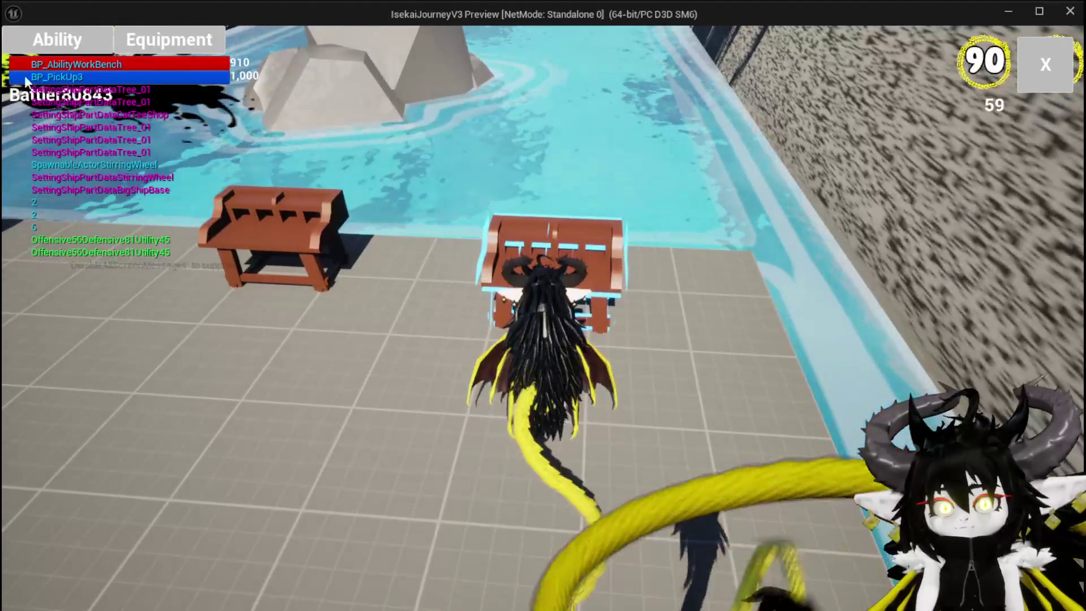
{"action": "left_click", "coordinate": [42, 51]}
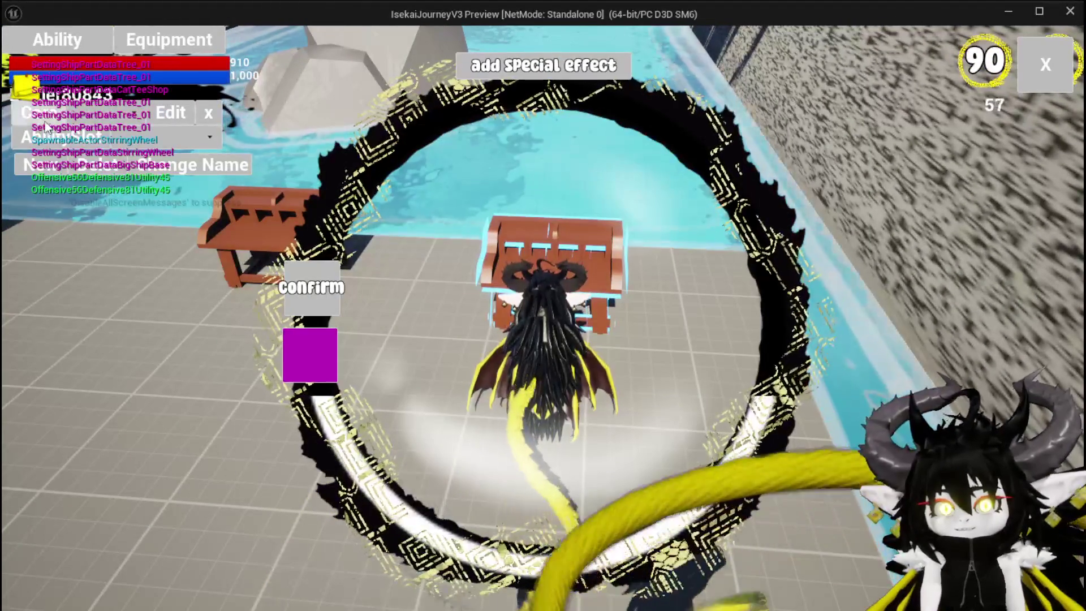
{"action": "left_click", "coordinate": [120, 141]}
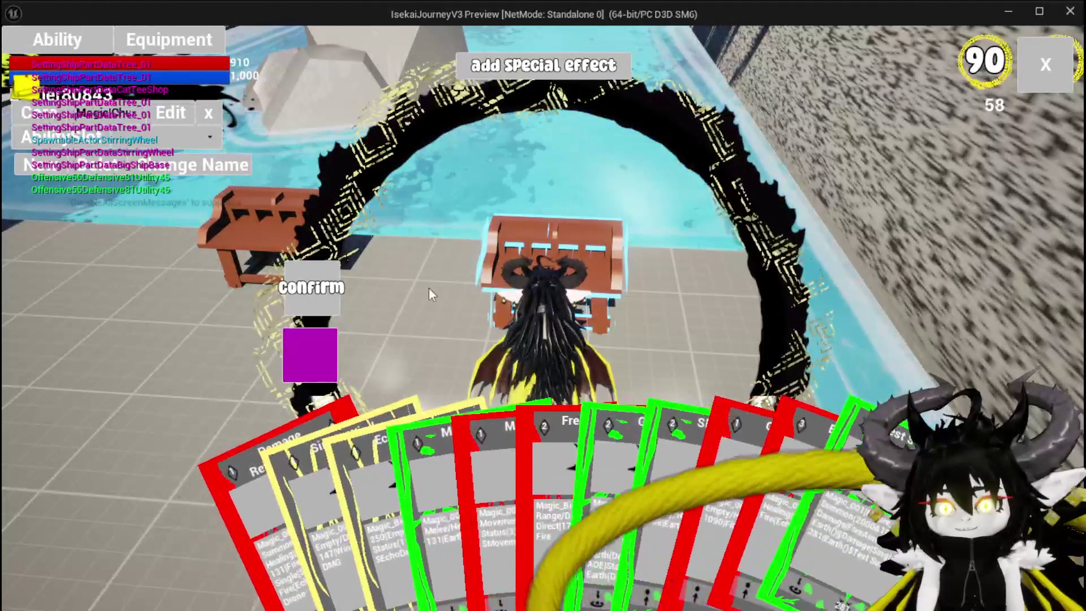
{"action": "left_click", "coordinate": [297, 448]}
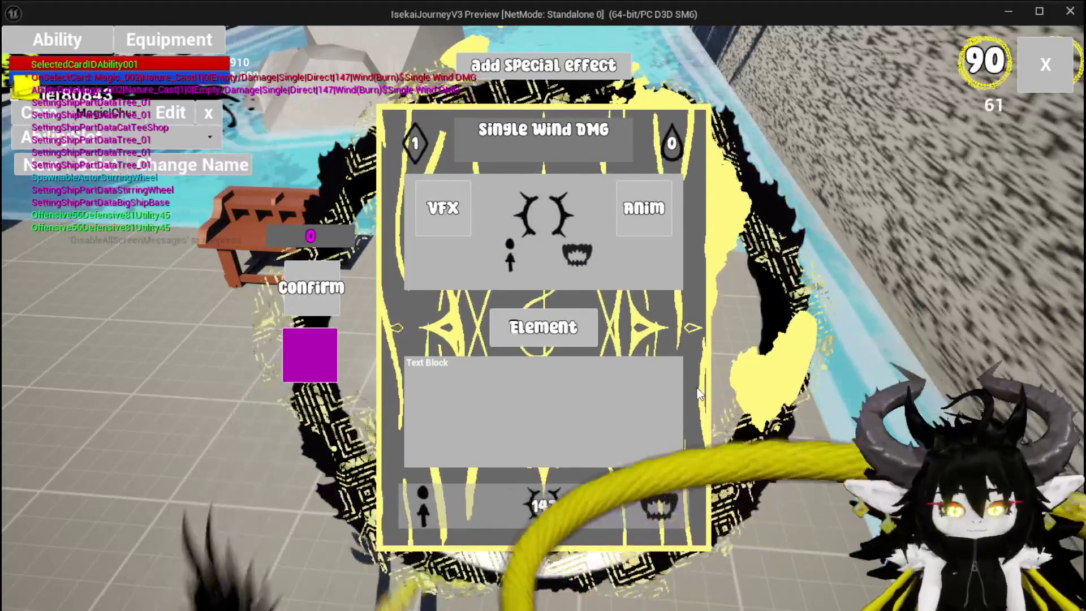
{"action": "mouse_move", "coordinate": [547, 412]}
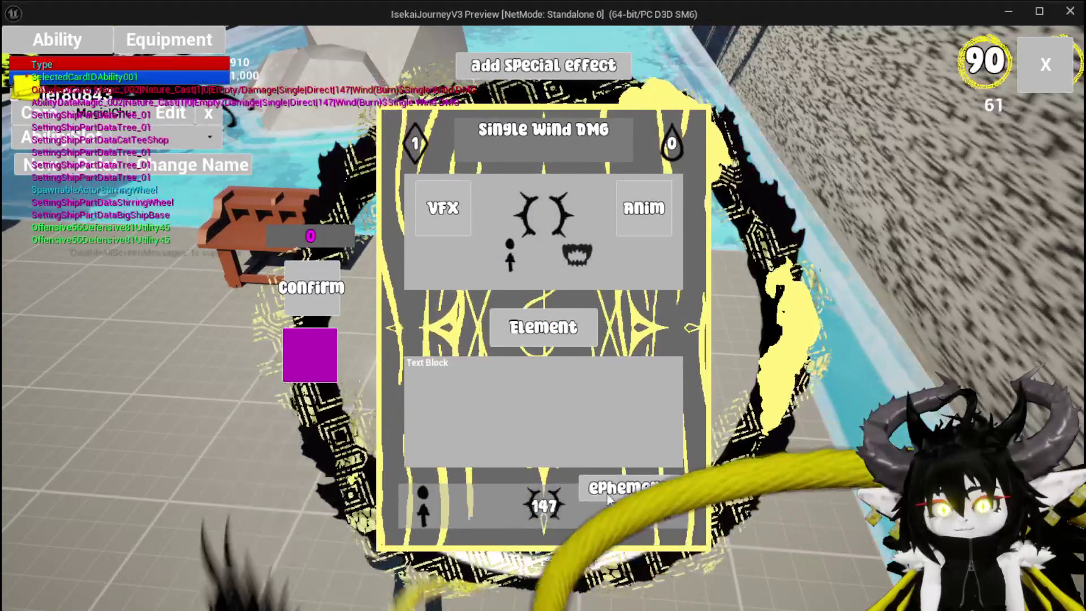
{"action": "key", "text": "Escape"}
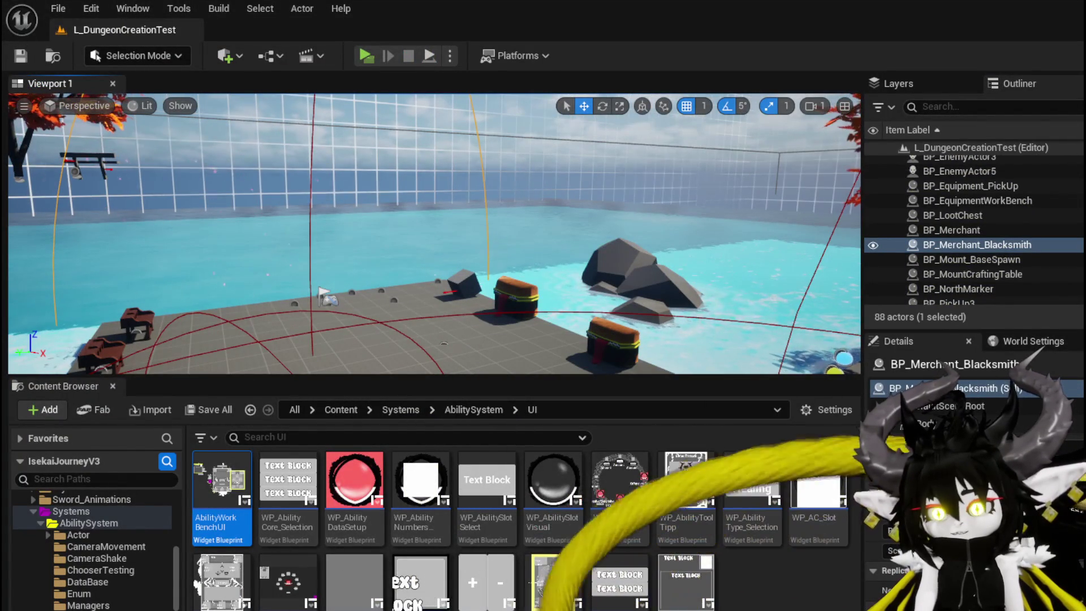
Step: In the Designer, centre-anchor MW_Button_1 with Alignment X 0.5 and Position X 0, and save
{"action": "key", "text": "alt+Tab"}
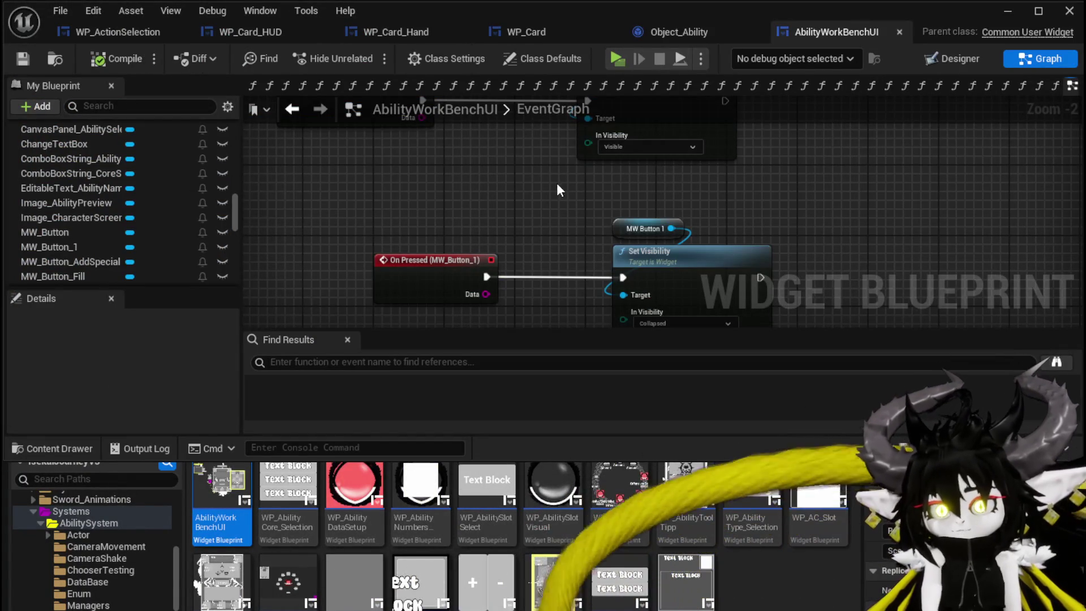
{"action": "left_click", "coordinate": [951, 63]}
{"action": "left_click", "coordinate": [856, 181]}
{"action": "left_click", "coordinate": [877, 267]}
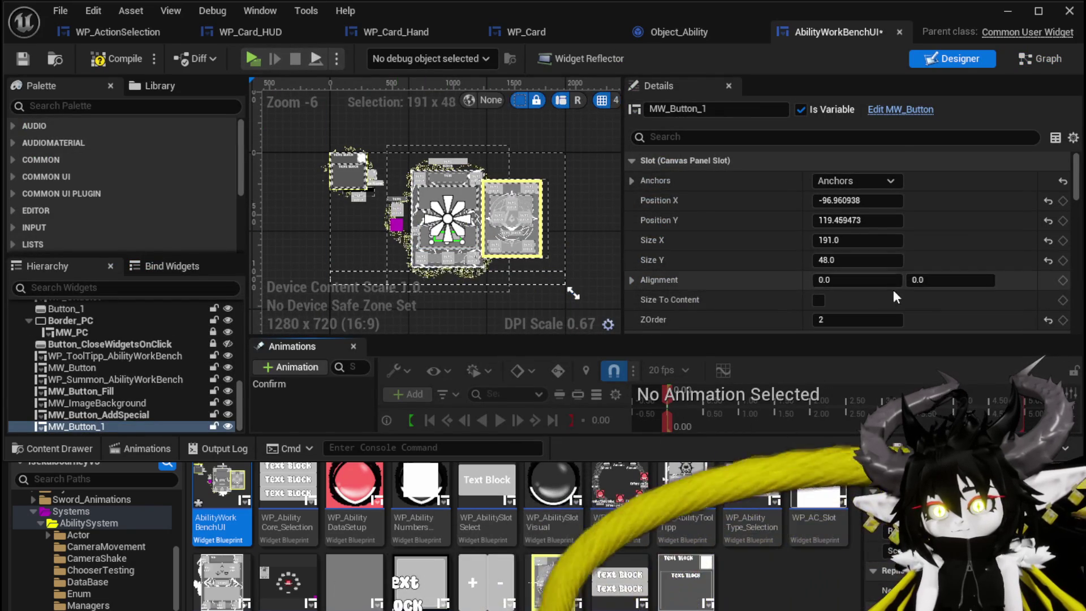
{"action": "left_click", "coordinate": [827, 280]}
{"action": "type", "text": "0.5"}
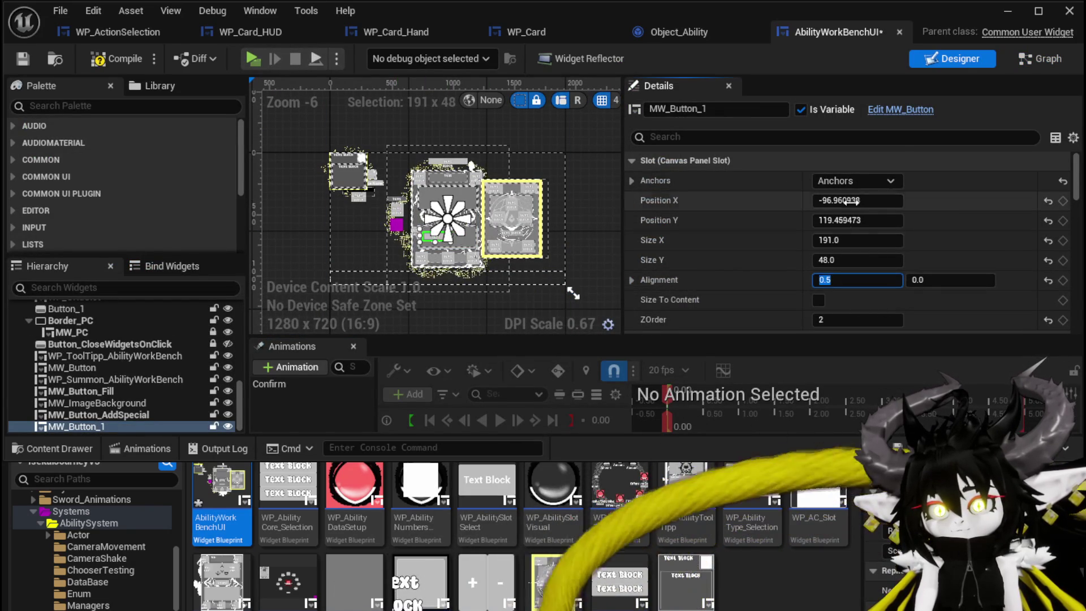
{"action": "left_click", "coordinate": [858, 200]}
{"action": "type", "text": "0"}
{"action": "key", "text": "Return"}
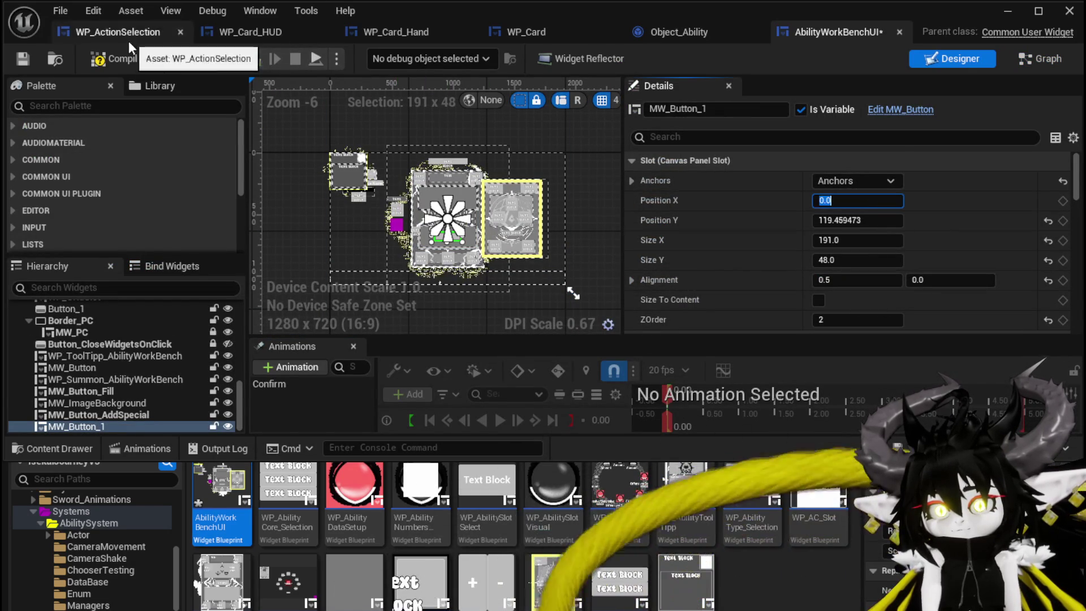
{"action": "left_click", "coordinate": [24, 60]}
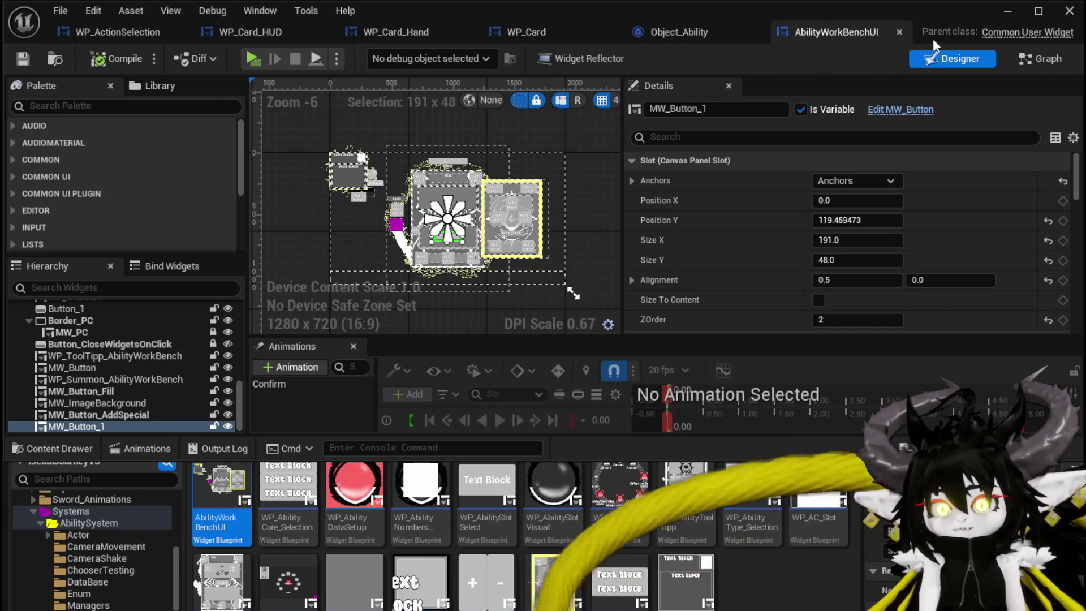
{"action": "double_click", "coordinate": [461, 232]}
Step: Shift the MW Button 1 and Set Visibility nodes right, then add a Boolean variable NewVar
{"action": "mouse_move", "coordinate": [763, 170]}
{"action": "left_mouse_down"}
{"action": "mouse_move", "coordinate": [359, 271]}
{"action": "mouse_move", "coordinate": [420, 315]}
{"action": "left_mouse_up"}
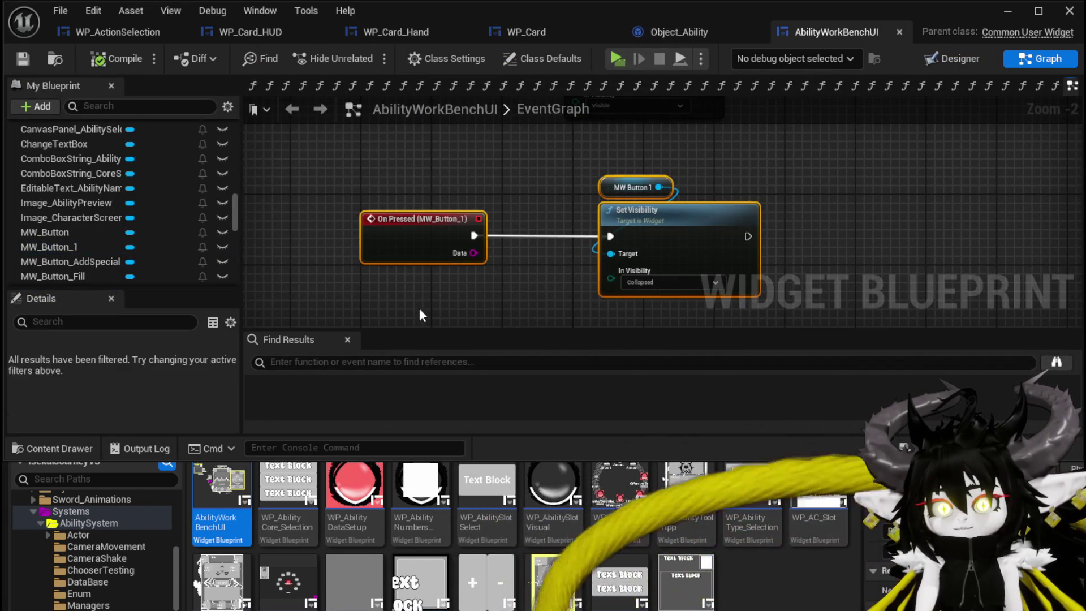
{"action": "left_click", "coordinate": [421, 313]}
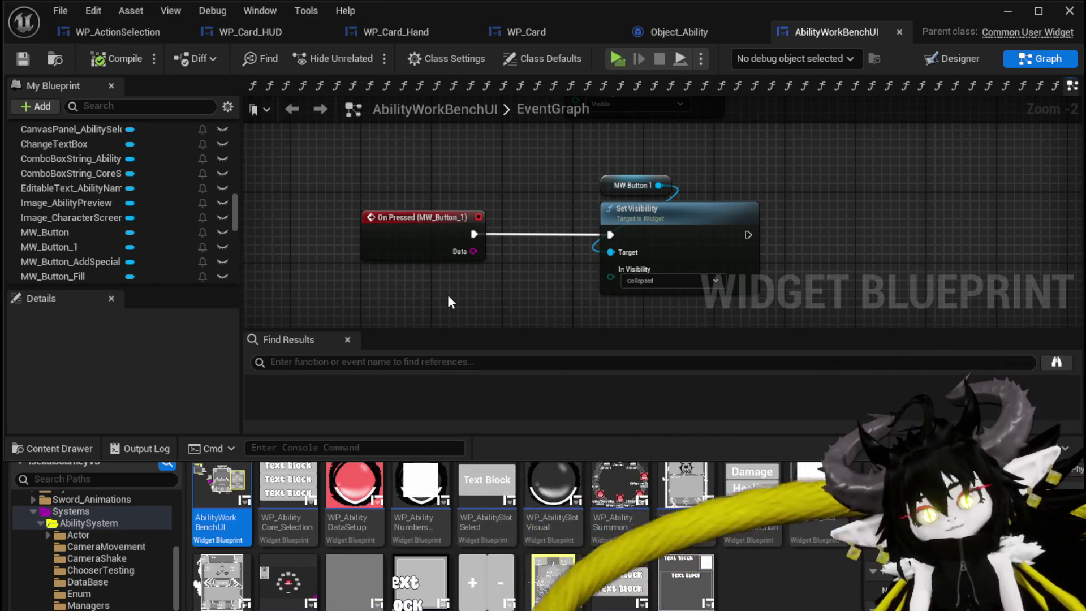
{"action": "left_click_drag", "start_coordinate": [636, 207], "coordinate": [805, 207]}
{"action": "scroll", "coordinate": [188, 229], "scroll_direction": "down", "scroll_amount": 10}
{"action": "scroll", "coordinate": [188, 228], "scroll_direction": "up", "scroll_amount": 11}
{"action": "scroll", "coordinate": [189, 227], "scroll_direction": "up", "scroll_amount": 10}
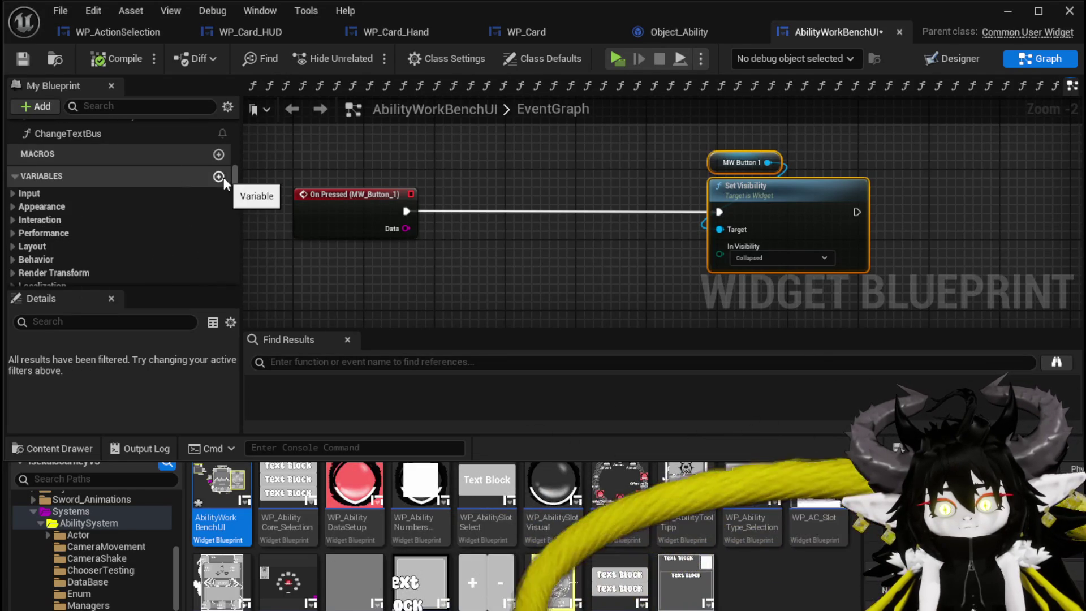
{"action": "left_click", "coordinate": [219, 177]}
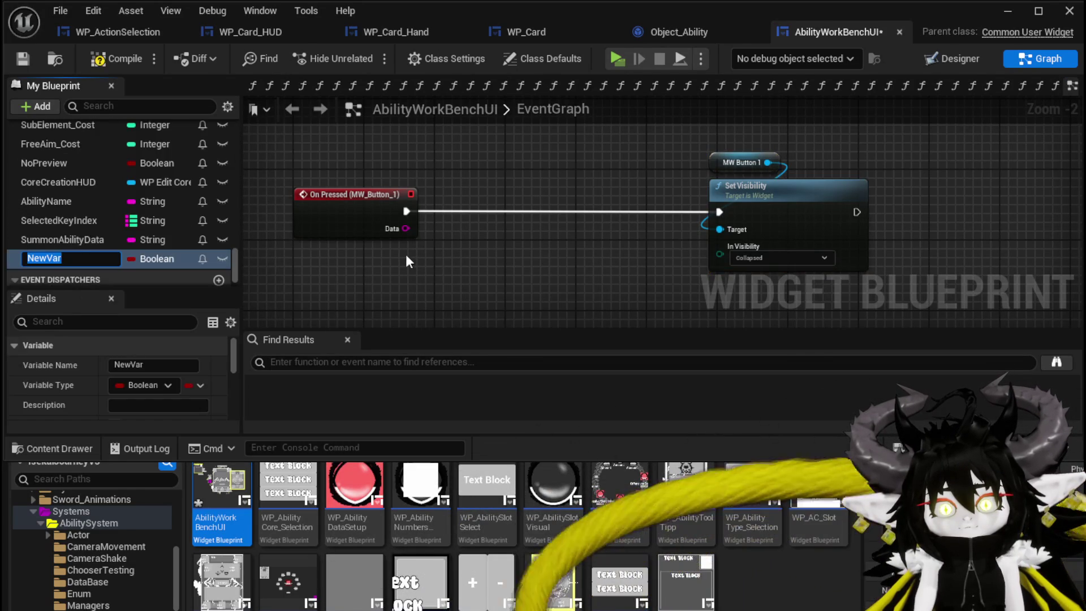
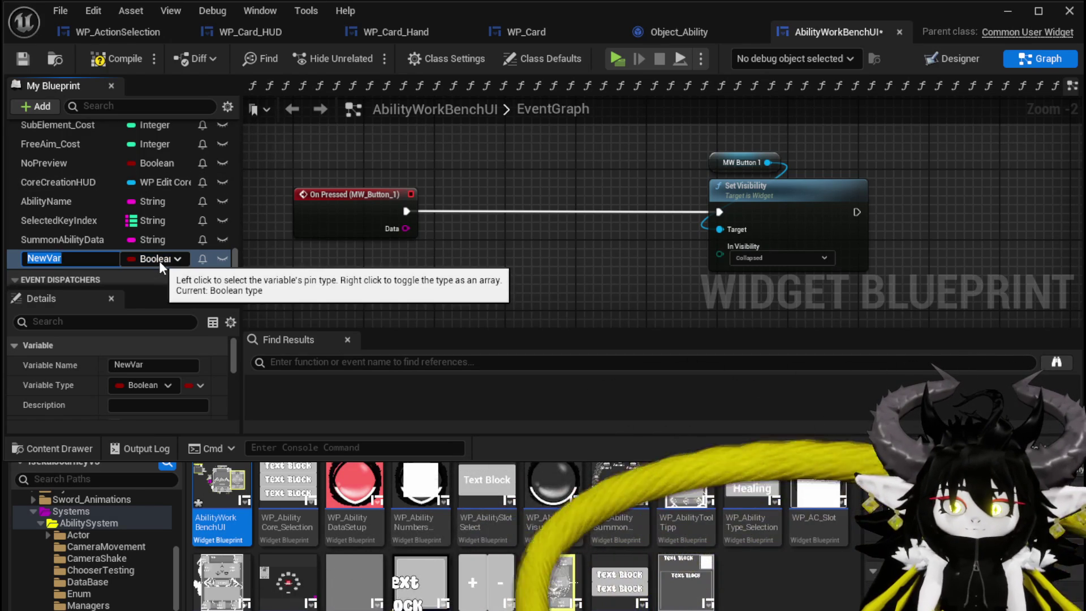
Step: Make the new variable a String array
{"action": "left_click", "coordinate": [159, 260]}
{"action": "left_click", "coordinate": [154, 385]}
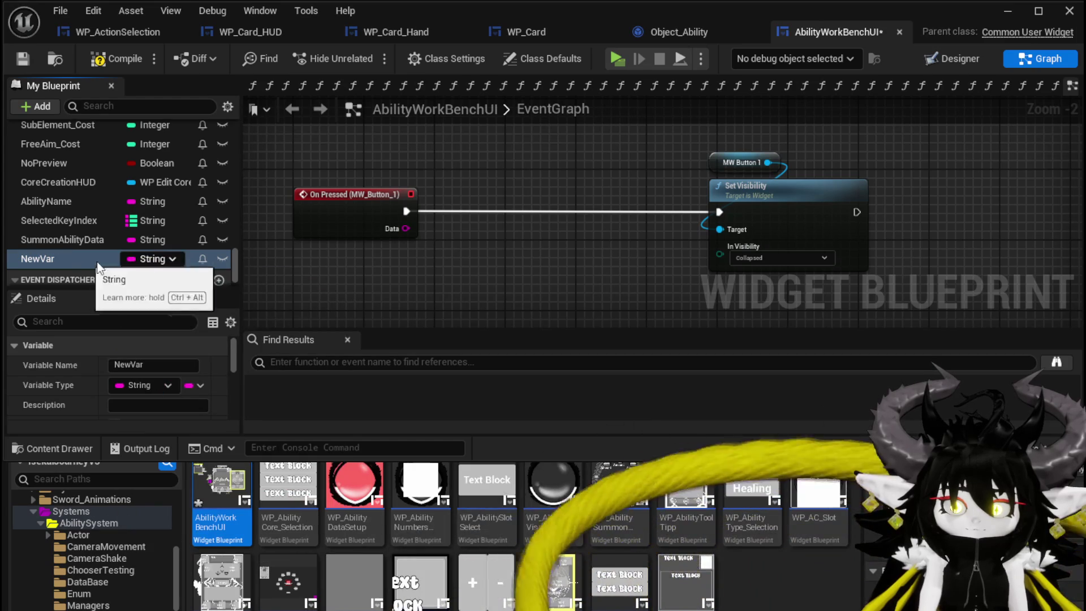
{"action": "left_click", "coordinate": [193, 386]}
{"action": "left_click", "coordinate": [173, 427]}
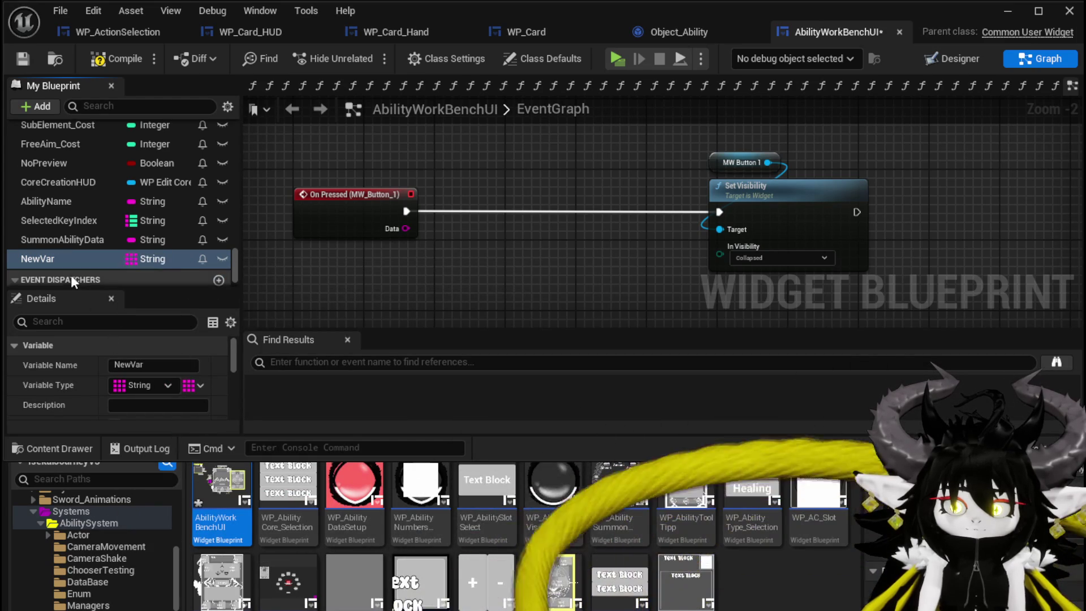
Step: Rename the variable to SpecialEffectArray
{"action": "right_click", "coordinate": [56, 256]}
{"action": "left_click", "coordinate": [113, 288]}
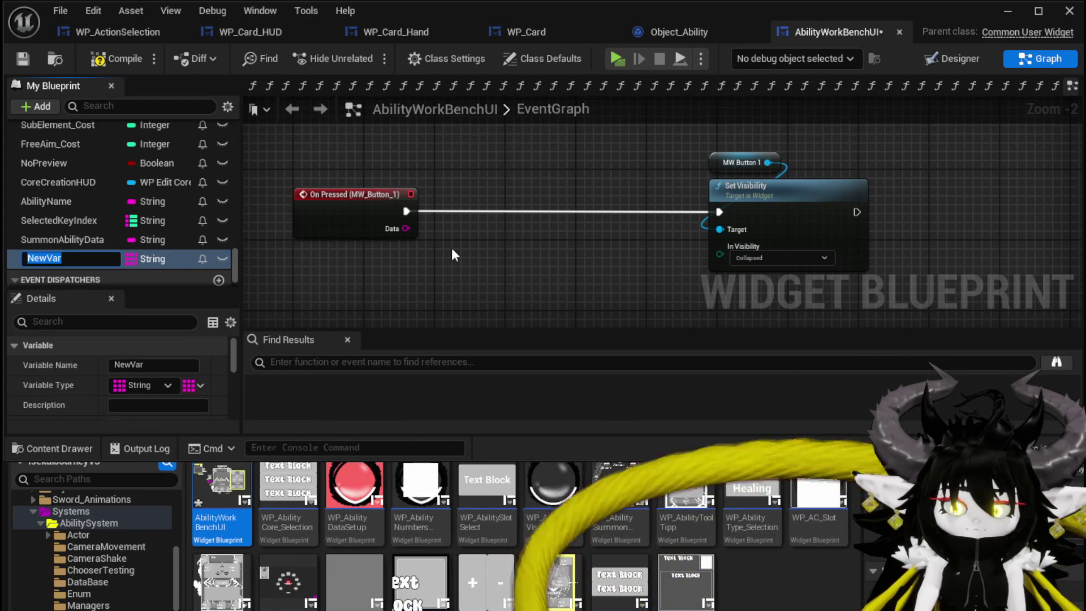
{"action": "type", "text": "SpecialEffectArray"}
{"action": "key", "text": "Return"}
Step: Place a SpecialEffectArray getter feeding an Add Unique node, replacing the plain Add node
{"action": "mouse_move", "coordinate": [60, 259]}
{"action": "left_mouse_down"}
{"action": "mouse_move", "coordinate": [335, 253]}
{"action": "mouse_move", "coordinate": [376, 288]}
{"action": "mouse_move", "coordinate": [357, 259]}
{"action": "mouse_move", "coordinate": [374, 153]}
{"action": "mouse_move", "coordinate": [501, 175]}
{"action": "left_mouse_up"}
{"action": "type", "text": "add"}
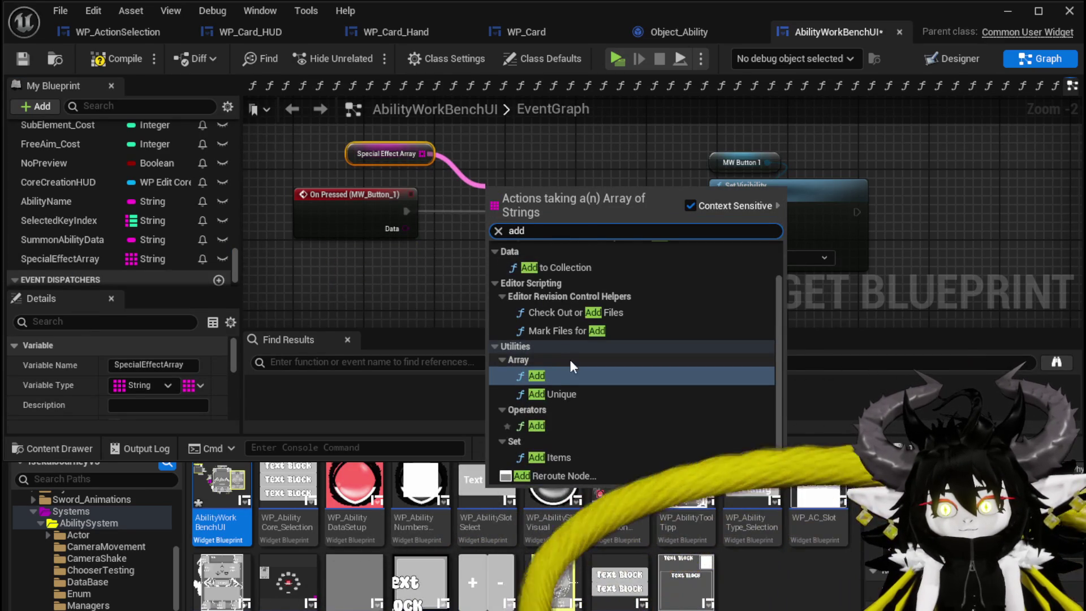
{"action": "left_click", "coordinate": [572, 367]}
{"action": "mouse_move", "coordinate": [550, 210]}
{"action": "left_mouse_down"}
{"action": "mouse_move", "coordinate": [559, 219]}
{"action": "mouse_move", "coordinate": [715, 213]}
{"action": "left_mouse_up"}
{"action": "mouse_move", "coordinate": [362, 158]}
{"action": "left_mouse_down"}
{"action": "mouse_move", "coordinate": [333, 156]}
{"action": "mouse_move", "coordinate": [359, 158]}
{"action": "left_mouse_up"}
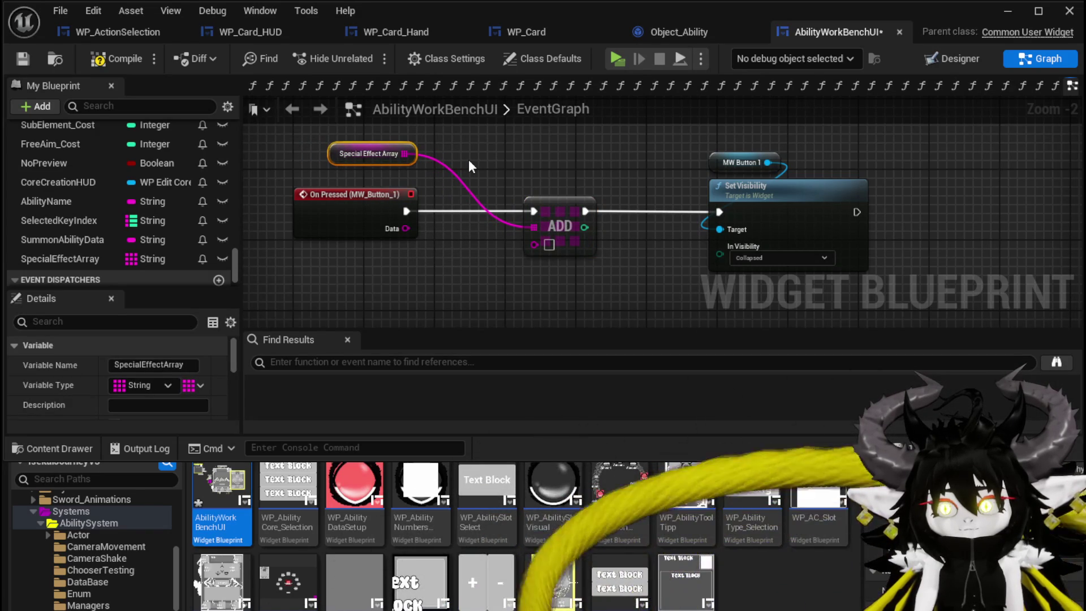
{"action": "left_click_drag", "start_coordinate": [405, 153], "coordinate": [464, 151]}
{"action": "type", "text": "add"}
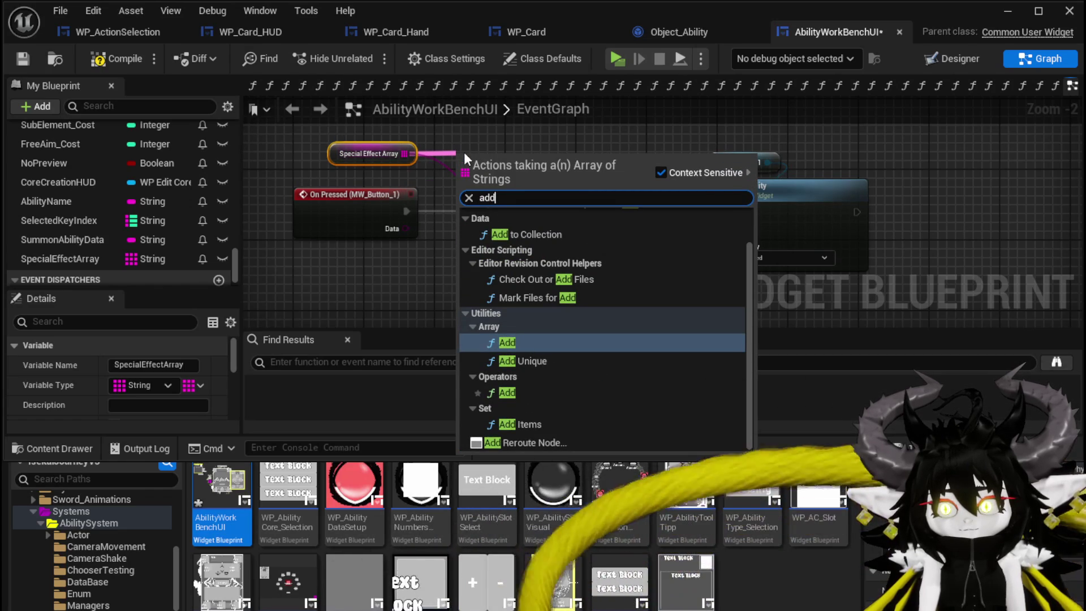
{"action": "type", "text": " uniq"}
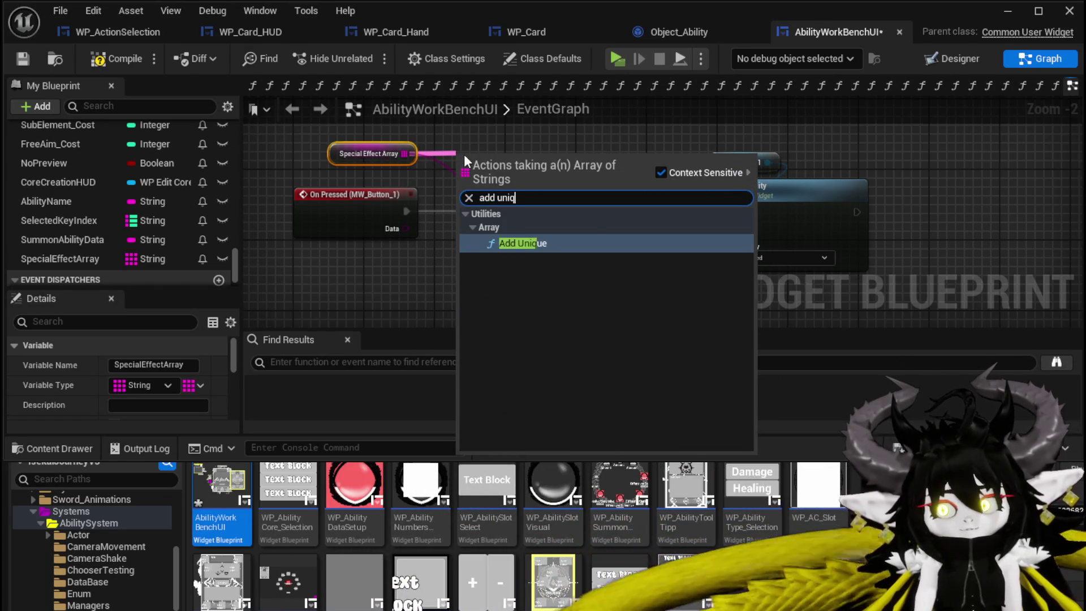
{"action": "key", "text": "Return"}
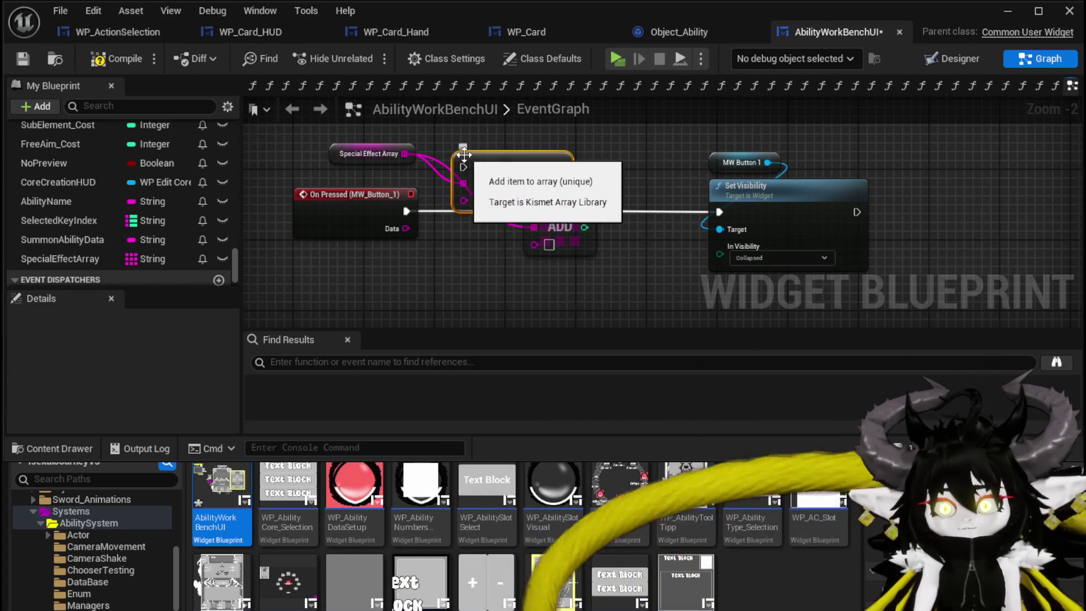
{"action": "key", "text": "Delete"}
{"action": "left_click_drag", "start_coordinate": [535, 182], "coordinate": [588, 226]}
Step: Wire On Pressed's exec and Data through Add Unique into Set Visibility, then compile and save
{"action": "mouse_move", "coordinate": [406, 211]}
{"action": "left_mouse_down"}
{"action": "mouse_move", "coordinate": [542, 219]}
{"action": "mouse_move", "coordinate": [517, 211]}
{"action": "left_mouse_up"}
{"action": "left_click_drag", "start_coordinate": [609, 209], "coordinate": [717, 211]}
{"action": "left_click_drag", "start_coordinate": [428, 201], "coordinate": [539, 215]}
{"action": "left_click", "coordinate": [103, 60]}
{"action": "left_click", "coordinate": [22, 58]}
{"action": "left_click_drag", "start_coordinate": [369, 135], "coordinate": [538, 144]}
{"action": "left_click", "coordinate": [764, 135]}
{"action": "left_click", "coordinate": [23, 58]}
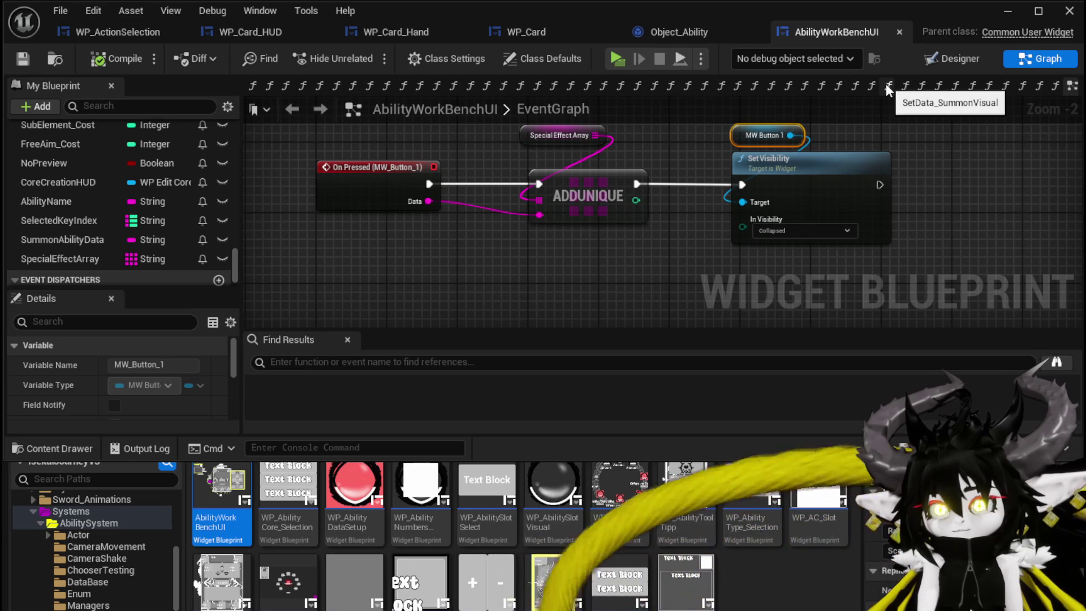
Step: Add a function named ParseSpecialEffect under Functions and save the blueprint
{"action": "scroll", "coordinate": [133, 194], "scroll_direction": "up", "scroll_amount": 5}
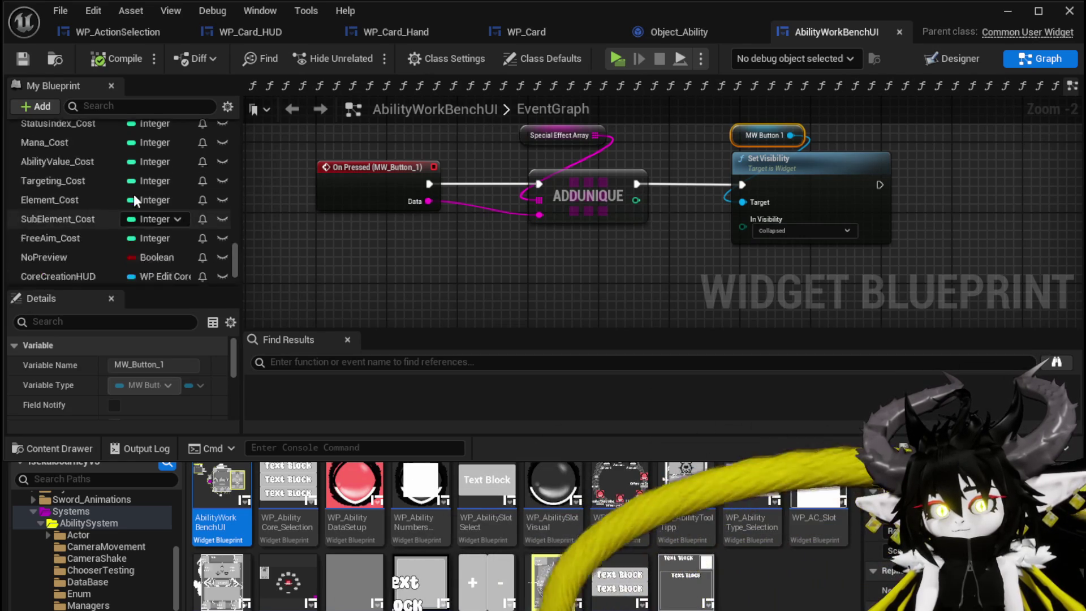
{"action": "scroll", "coordinate": [495, 263], "scroll_direction": "down", "scroll_amount": 4}
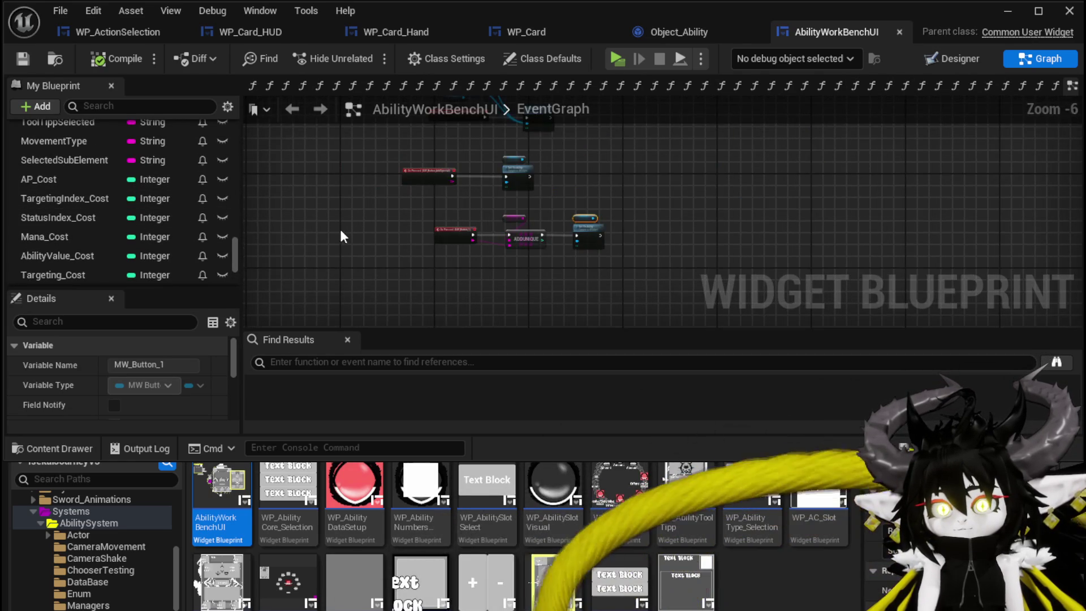
{"action": "scroll", "coordinate": [319, 233], "scroll_direction": "up", "scroll_amount": 4}
{"action": "scroll", "coordinate": [147, 210], "scroll_direction": "up", "scroll_amount": 3}
{"action": "scroll", "coordinate": [222, 236], "scroll_direction": "up", "scroll_amount": 10}
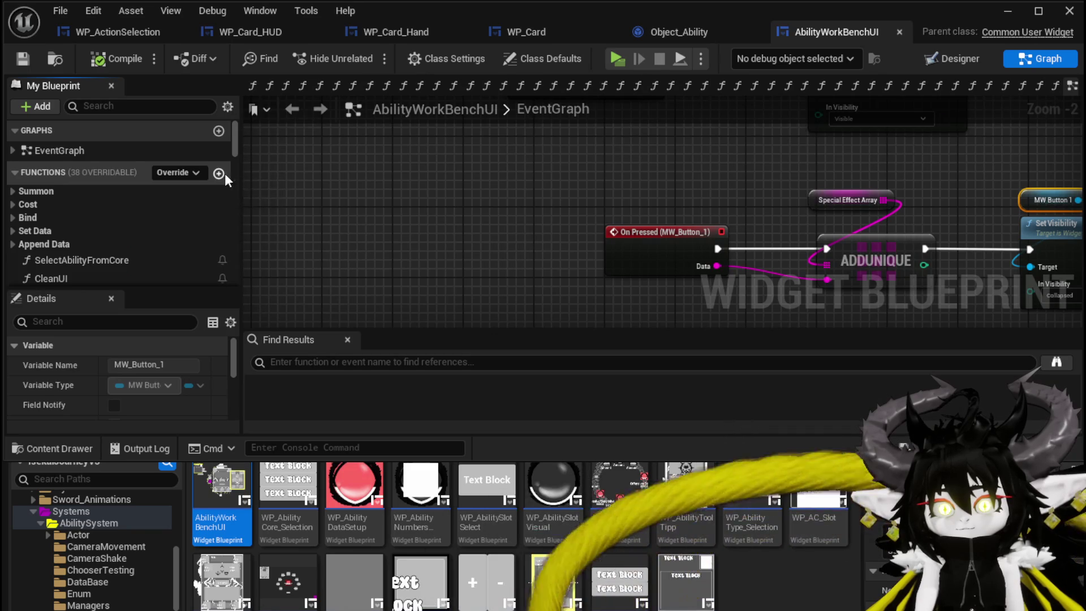
{"action": "left_click", "coordinate": [226, 173]}
{"action": "type", "text": "seSpecialEffect"}
{"action": "key", "text": "Return"}
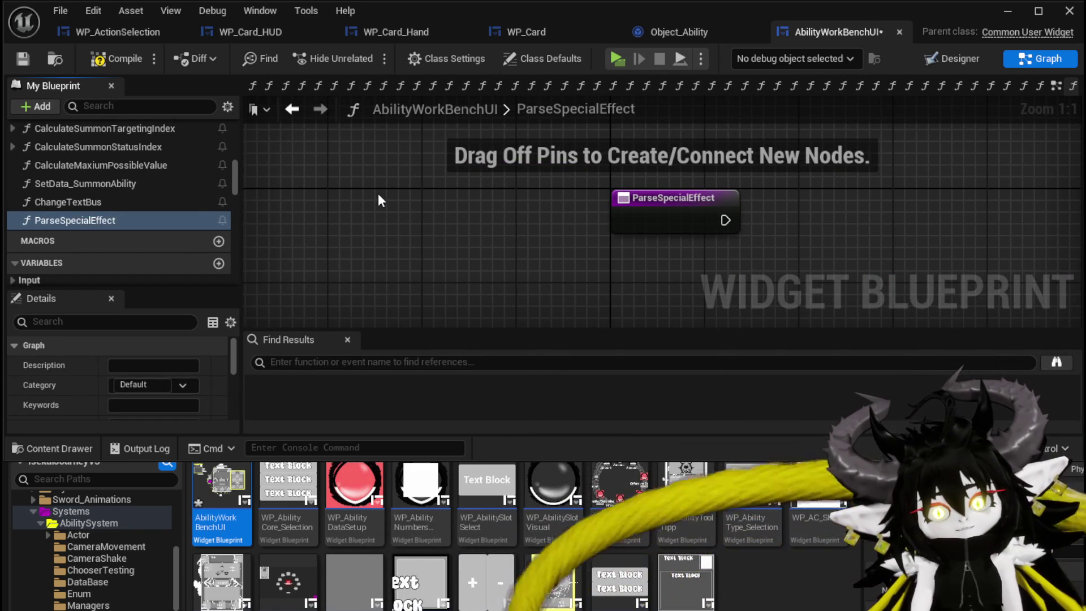
{"action": "left_click", "coordinate": [14, 58]}
{"action": "scroll", "coordinate": [138, 222], "scroll_direction": "down", "scroll_amount": 5}
{"action": "scroll", "coordinate": [139, 227], "scroll_direction": "down", "scroll_amount": 10}
{"action": "scroll", "coordinate": [138, 226], "scroll_direction": "down", "scroll_amount": 5}
Step: Add a For Each Loop over a SpecialEffectArray getter, run from the function entry
{"action": "left_click_drag", "start_coordinate": [131, 206], "coordinate": [440, 248]}
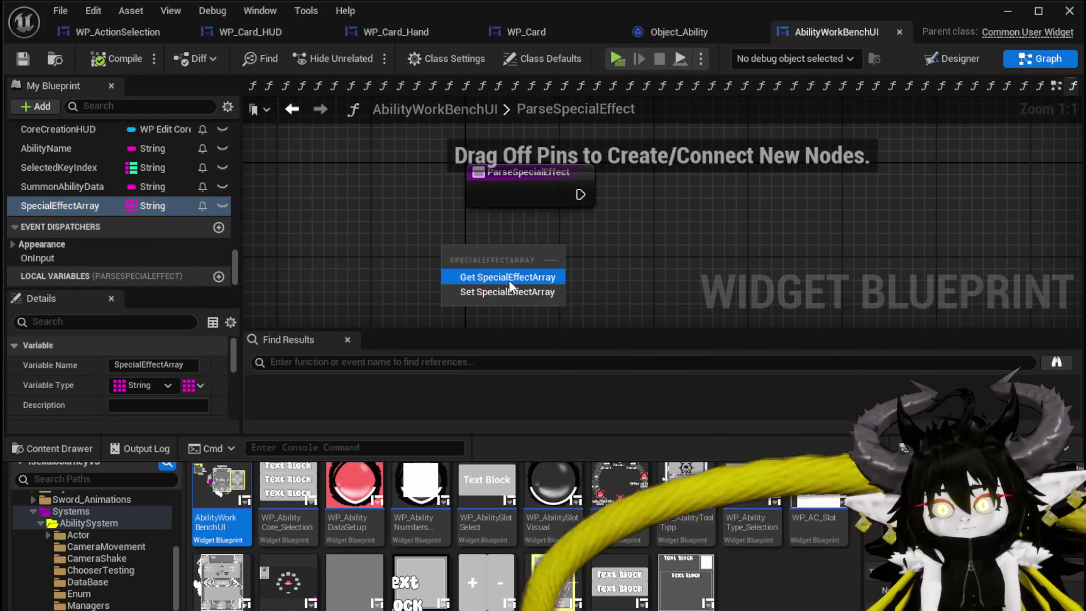
{"action": "left_click", "coordinate": [510, 277]}
{"action": "left_click_drag", "start_coordinate": [419, 284], "coordinate": [476, 140]}
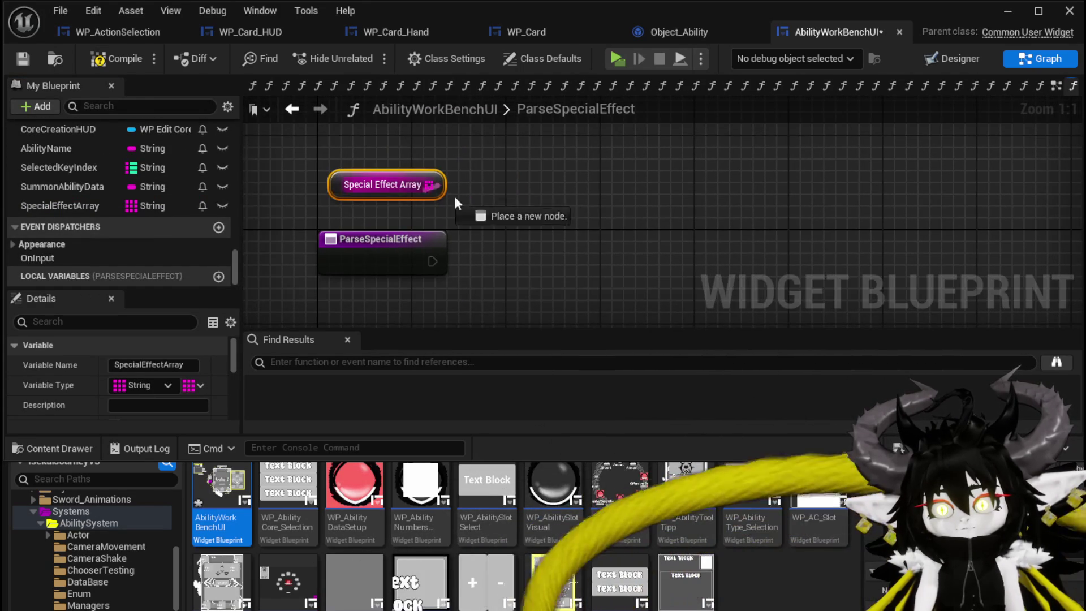
{"action": "left_click_drag", "start_coordinate": [419, 188], "coordinate": [580, 206]}
{"action": "type", "text": "Parse"}
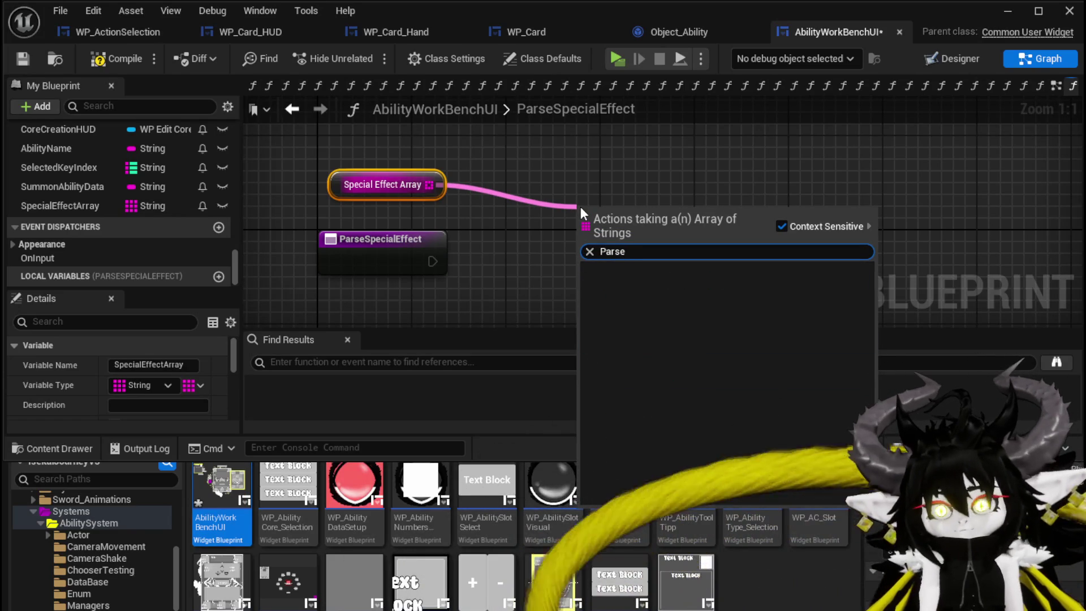
{"action": "left_click_drag", "start_coordinate": [429, 186], "coordinate": [606, 206]}
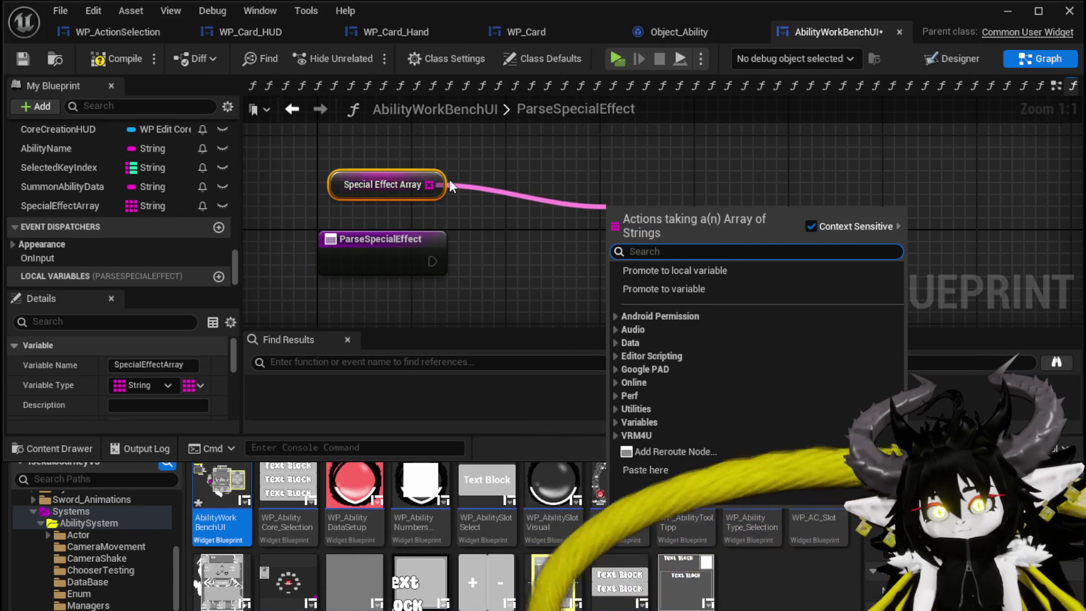
{"action": "left_click", "coordinate": [450, 184]}
{"action": "left_click_drag", "start_coordinate": [371, 150], "coordinate": [511, 223]}
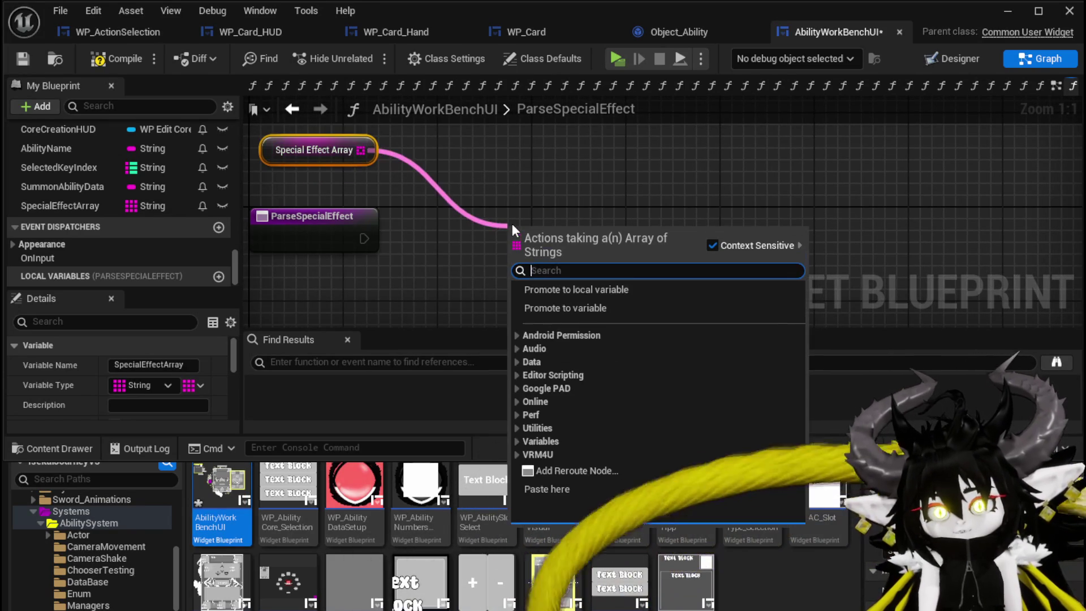
{"action": "type", "text": "Loop"}
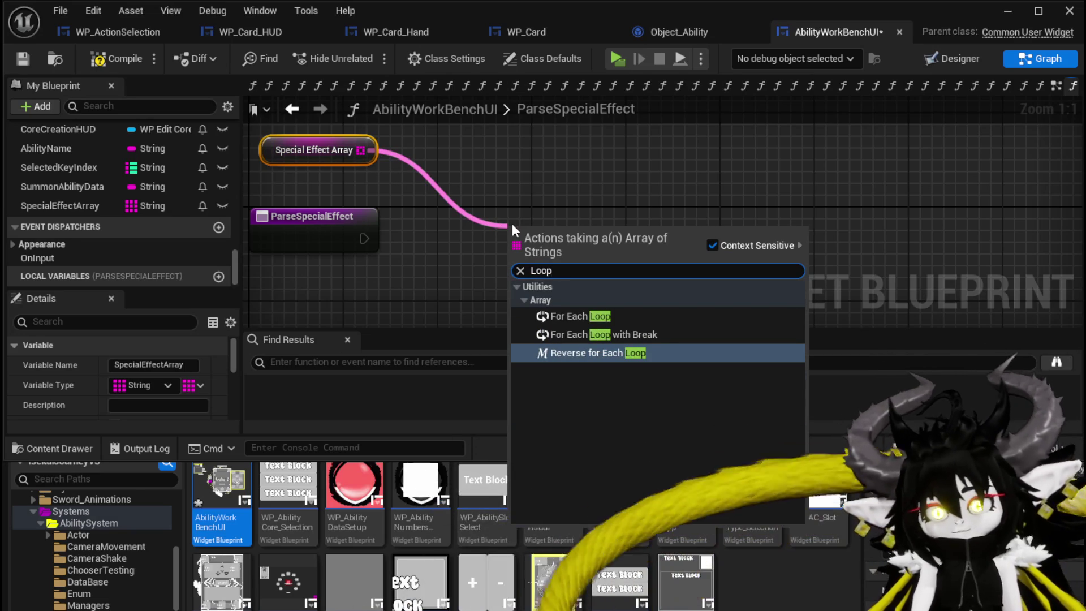
{"action": "left_click", "coordinate": [714, 314]}
{"action": "left_click_drag", "start_coordinate": [363, 238], "coordinate": [546, 242]}
{"action": "left_click_drag", "start_coordinate": [376, 241], "coordinate": [511, 250]}
{"action": "left_click_drag", "start_coordinate": [625, 241], "coordinate": [600, 229]}
Step: Rename the function from ParseSpecialEffect to AppendSpecialEffect
{"action": "scroll", "coordinate": [112, 202], "scroll_direction": "up", "scroll_amount": 15}
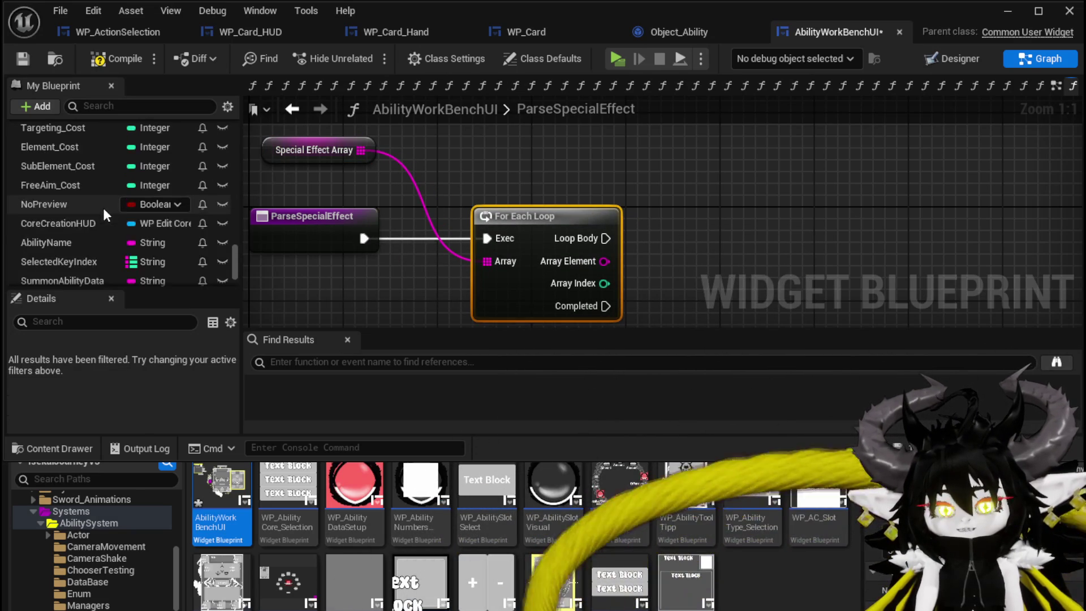
{"action": "scroll", "coordinate": [113, 199], "scroll_direction": "up", "scroll_amount": 15}
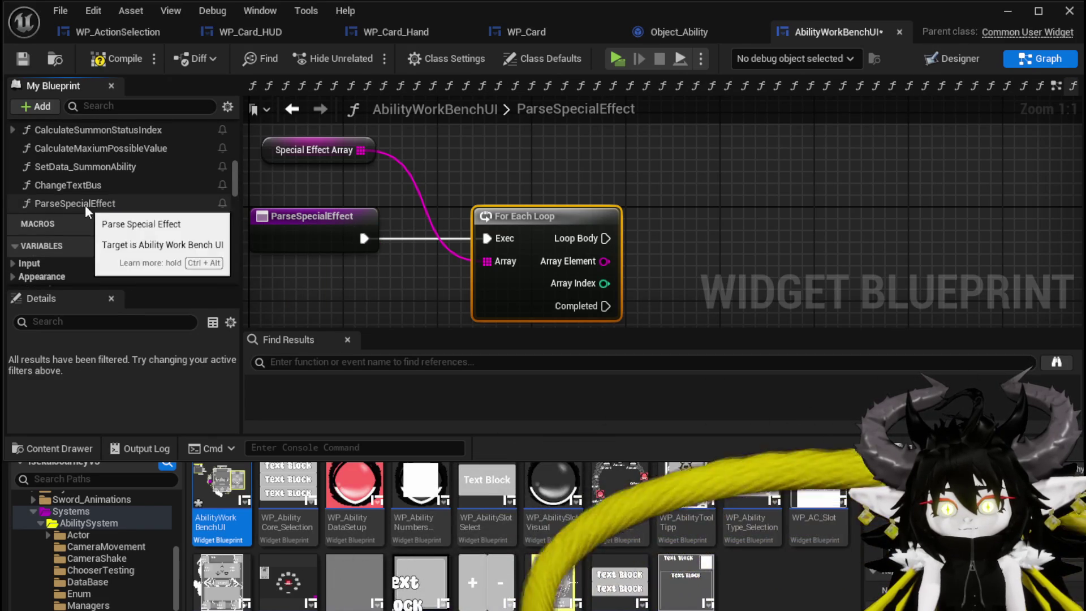
{"action": "right_click", "coordinate": [85, 205]}
{"action": "left_click", "coordinate": [134, 265]}
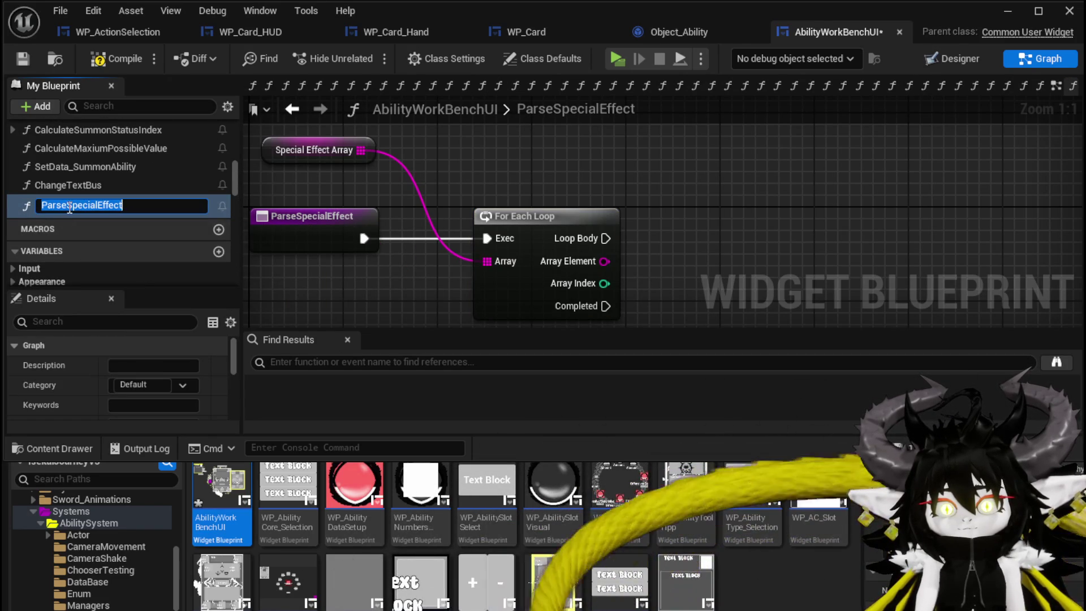
{"action": "left_click_drag", "start_coordinate": [42, 205], "coordinate": [66, 204]}
{"action": "type", "text": "A"}
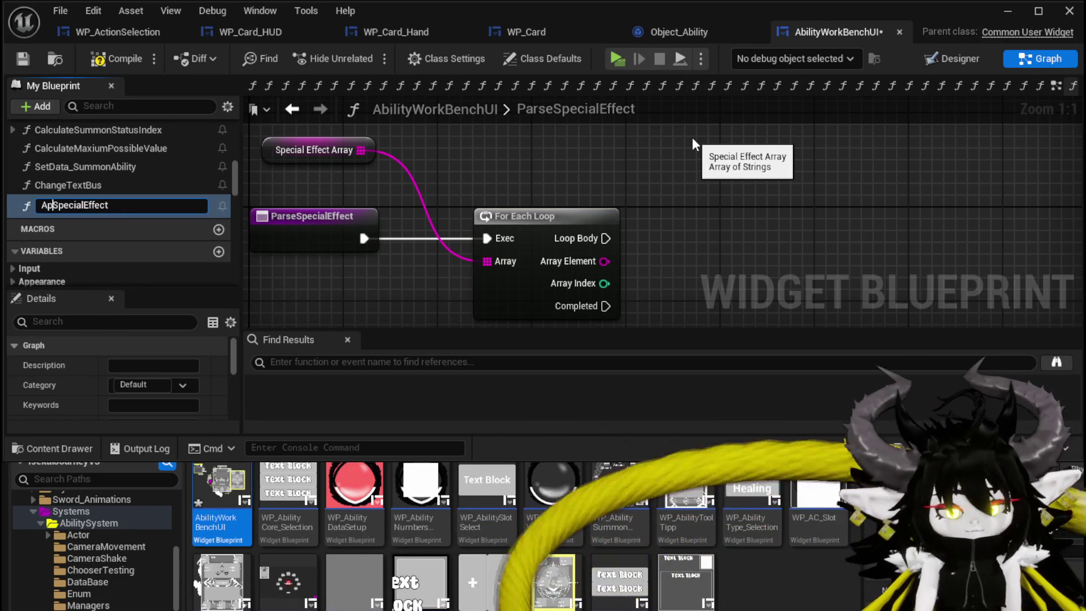
{"action": "type", "text": "ppend"}
{"action": "key", "text": "Return"}
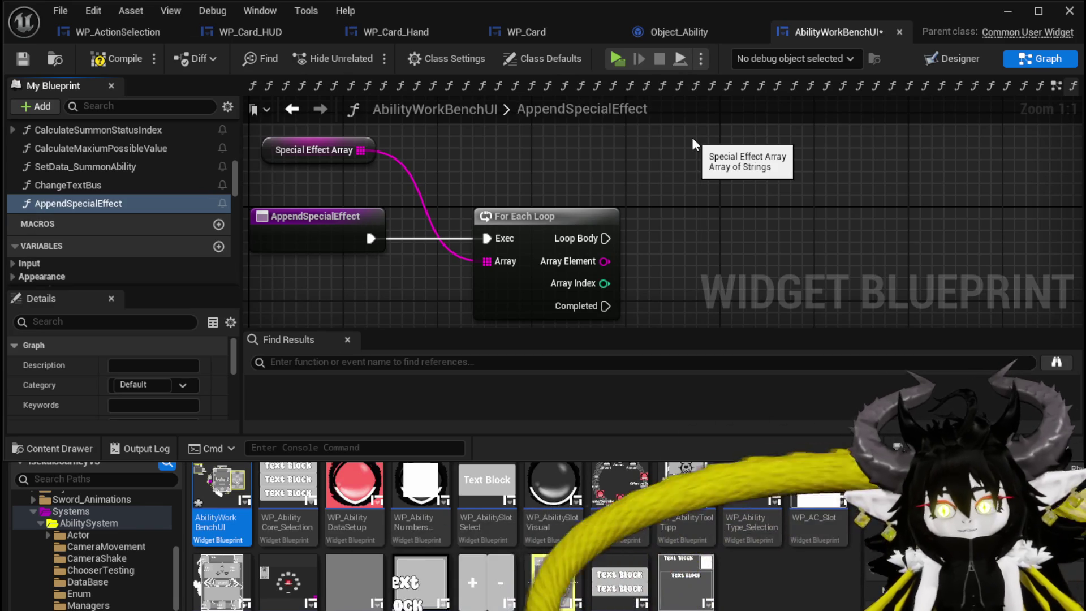
{"action": "left_click_drag", "start_coordinate": [604, 261], "coordinate": [768, 255]}
Step: Add an Append node with the loop's Array Element feeding its A input
{"action": "type", "text": "A"}
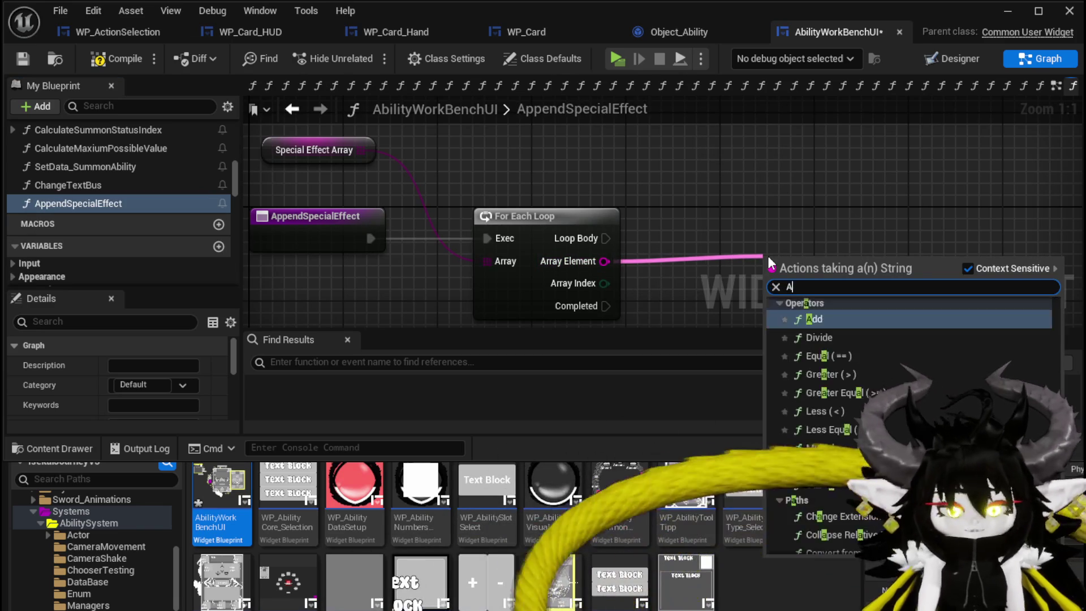
{"action": "type", "text": "ppend"}
{"action": "key", "text": "Return"}
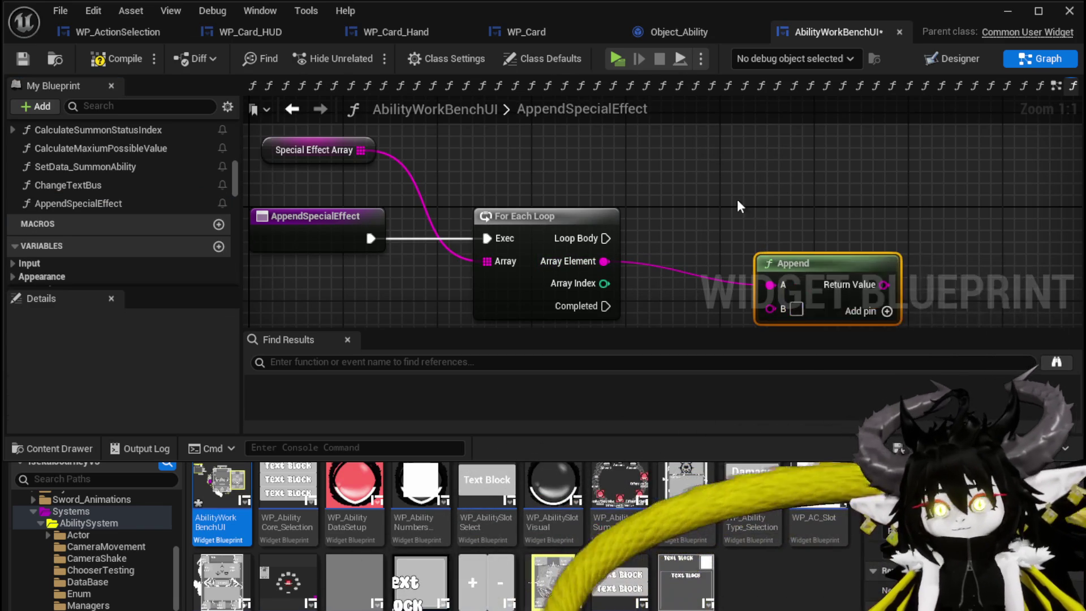
{"action": "left_click", "coordinate": [701, 263], "text": "alt"}
{"action": "mouse_move", "coordinate": [530, 238]}
{"action": "left_mouse_down"}
{"action": "mouse_move", "coordinate": [701, 251]}
{"action": "mouse_move", "coordinate": [703, 230]}
{"action": "left_mouse_up"}
{"action": "mouse_move", "coordinate": [712, 267]}
{"action": "left_mouse_down"}
{"action": "mouse_move", "coordinate": [710, 226]}
{"action": "mouse_move", "coordinate": [715, 266]}
{"action": "left_mouse_up"}
{"action": "left_click_drag", "start_coordinate": [701, 222], "coordinate": [702, 223]}
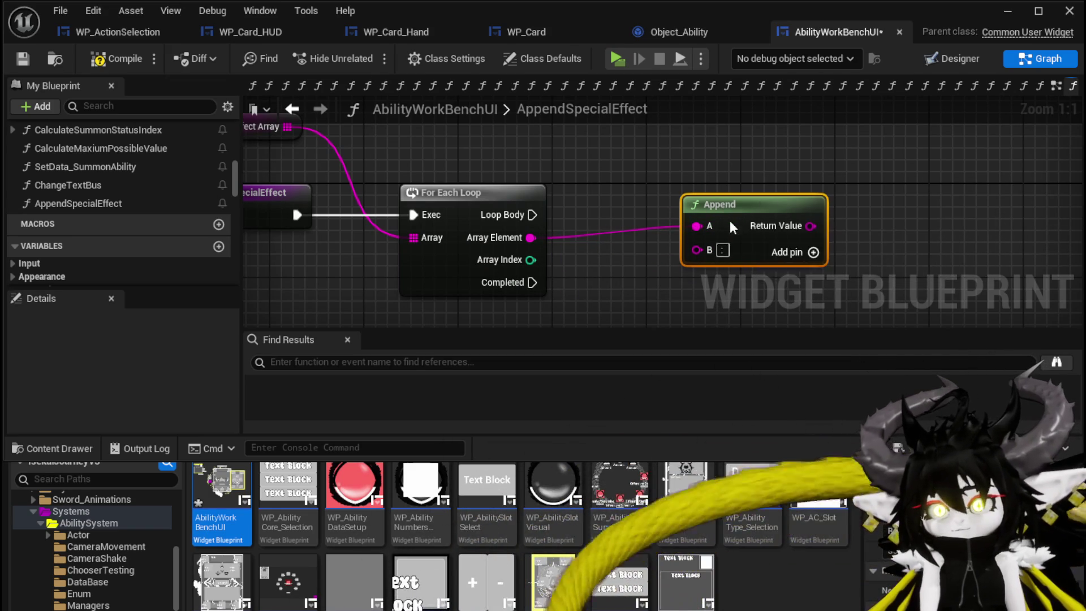
Step: Promote Append's result to a SpecialString variable, setting it from the Loop Body
{"action": "right_click", "coordinate": [763, 228]}
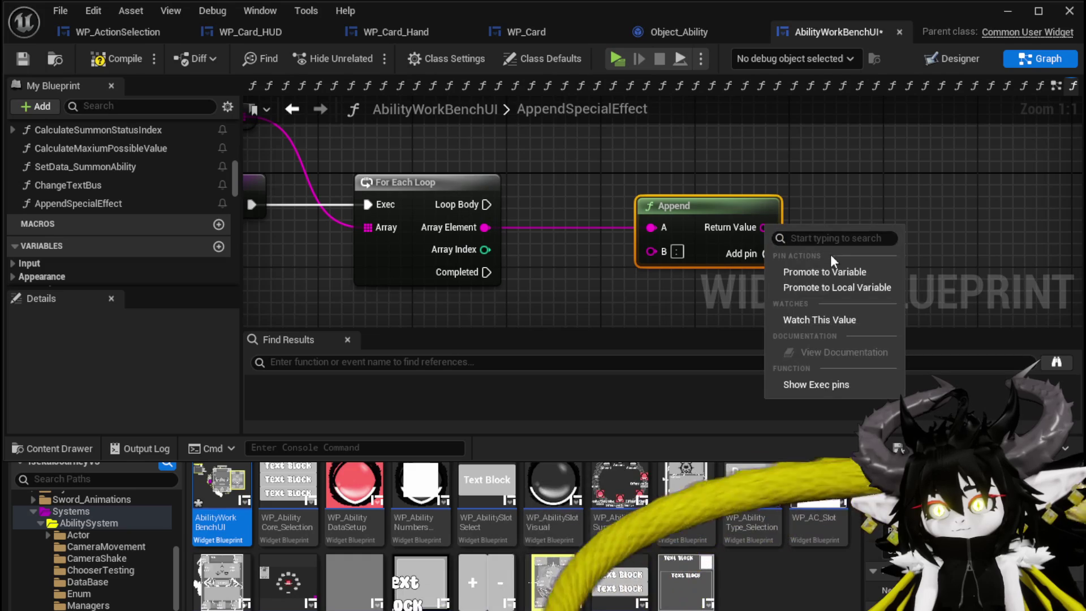
{"action": "left_click", "coordinate": [822, 272]}
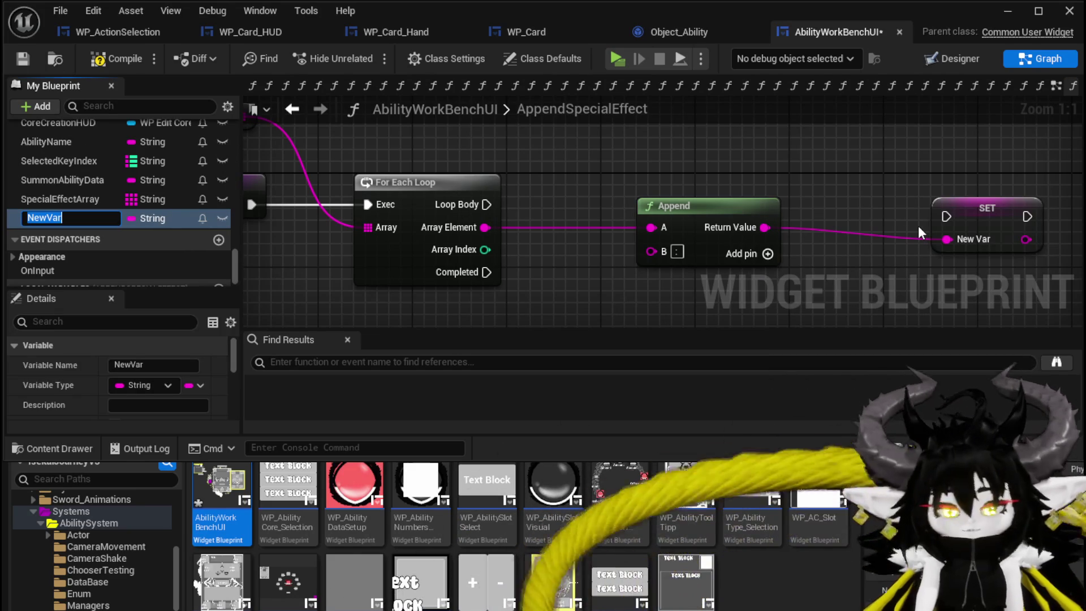
{"action": "type", "text": "SpecialString"}
{"action": "key", "text": "Return"}
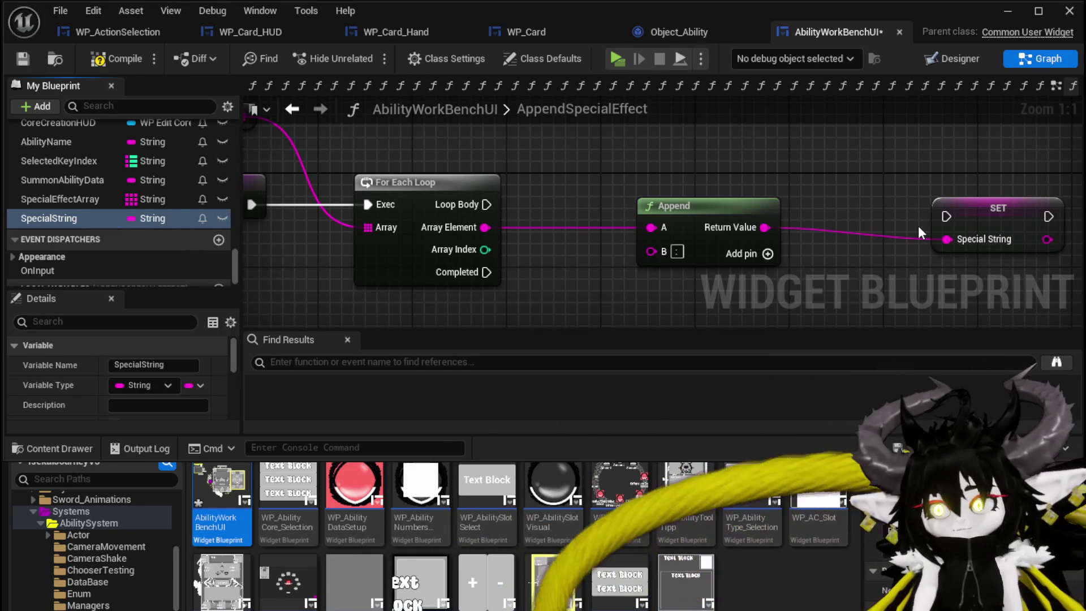
{"action": "left_click_drag", "start_coordinate": [944, 221], "coordinate": [796, 192]}
{"action": "mouse_move", "coordinate": [878, 189]}
{"action": "left_mouse_down"}
{"action": "mouse_move", "coordinate": [864, 193]}
{"action": "mouse_move", "coordinate": [911, 201]}
{"action": "left_mouse_up"}
{"action": "left_click", "coordinate": [633, 286]}
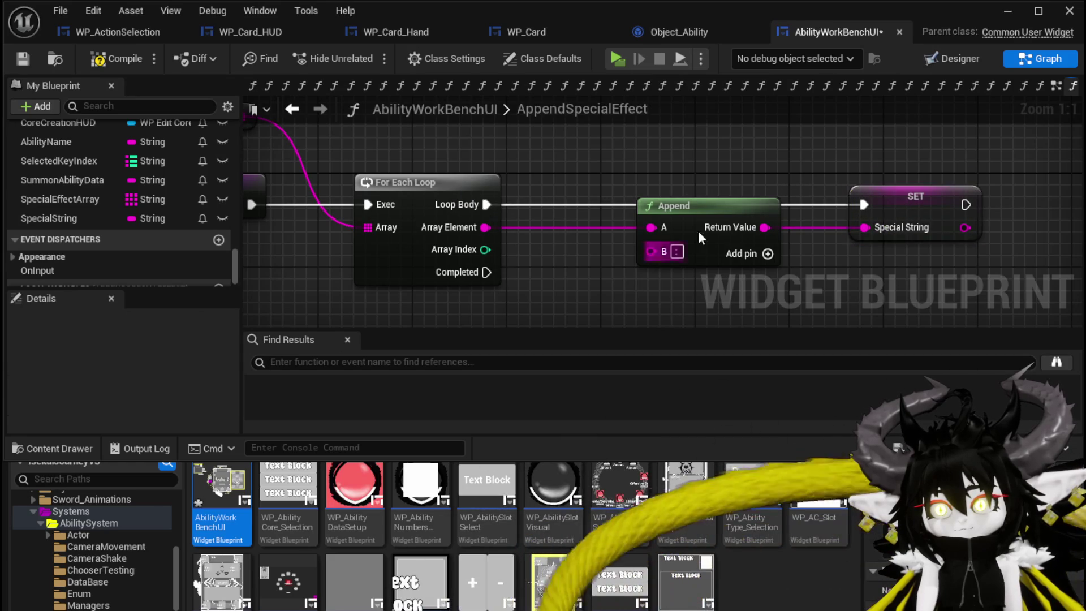
{"action": "scroll", "coordinate": [596, 172], "scroll_direction": "down", "scroll_amount": 1}
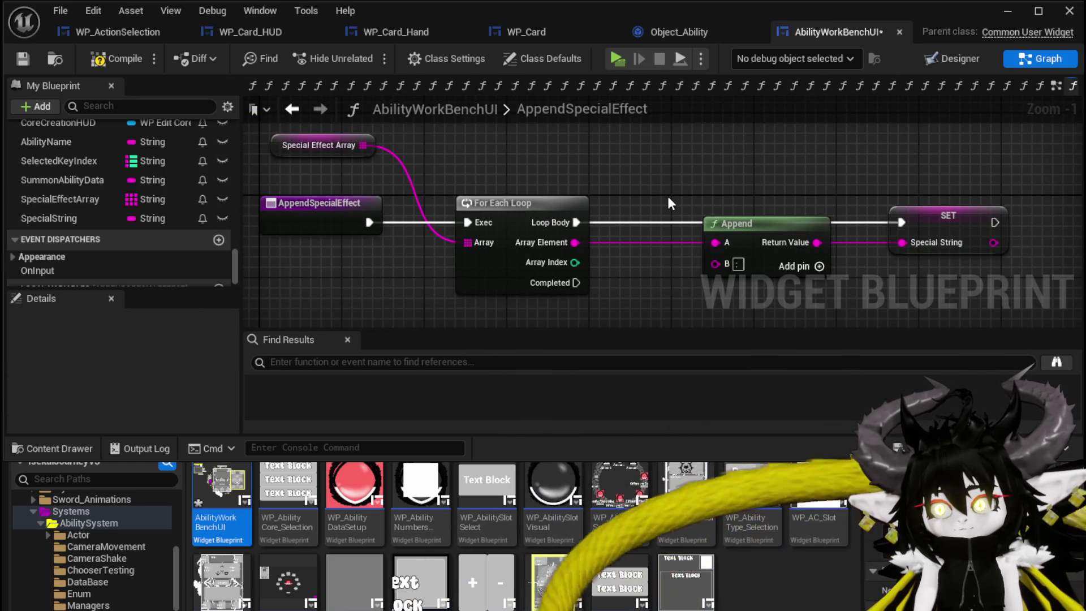
{"action": "left_click_drag", "start_coordinate": [669, 199], "coordinate": [636, 189]}
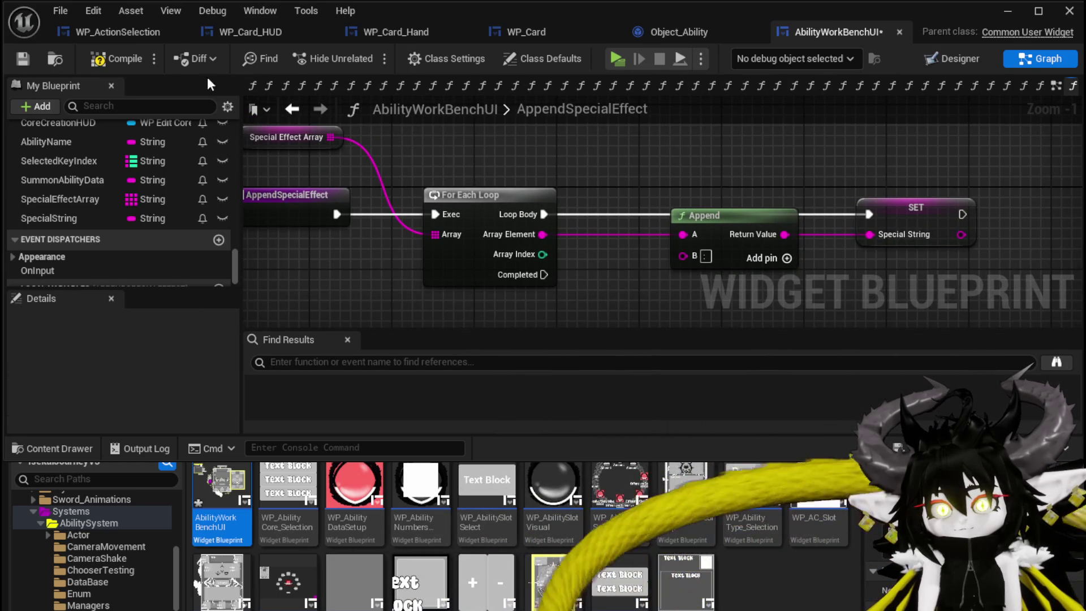
Step: Compile and save the blueprint, then return to the EventGraph
{"action": "left_click", "coordinate": [118, 60]}
{"action": "left_click", "coordinate": [25, 59]}
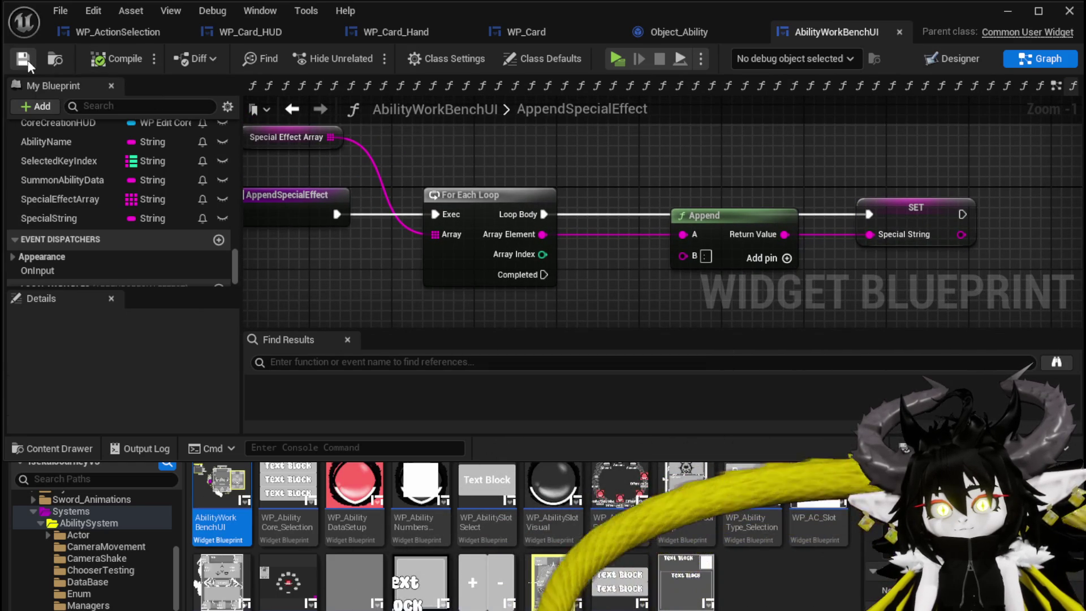
{"action": "scroll", "coordinate": [170, 165], "scroll_direction": "up", "scroll_amount": 5}
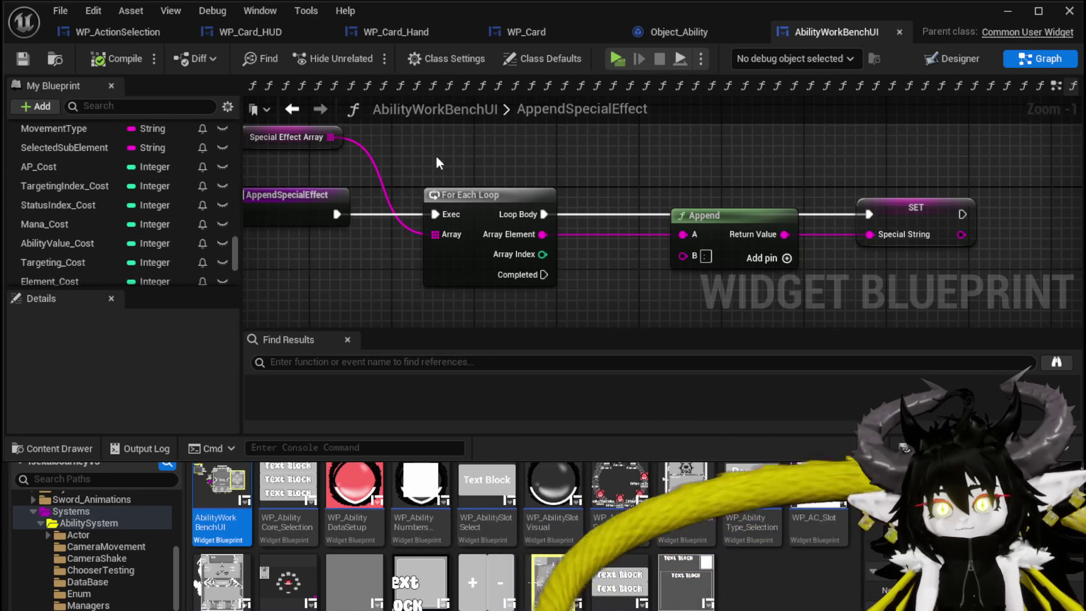
{"action": "left_click", "coordinate": [293, 109]}
Step: Open the BuildGigaString function and enter $ as the separator in pin L
{"action": "scroll", "coordinate": [586, 178], "scroll_direction": "down", "scroll_amount": 4}
{"action": "scroll", "coordinate": [614, 216], "scroll_direction": "up", "scroll_amount": 10}
{"action": "scroll", "coordinate": [526, 306], "scroll_direction": "down", "scroll_amount": 5}
{"action": "scroll", "coordinate": [585, 213], "scroll_direction": "up", "scroll_amount": 5}
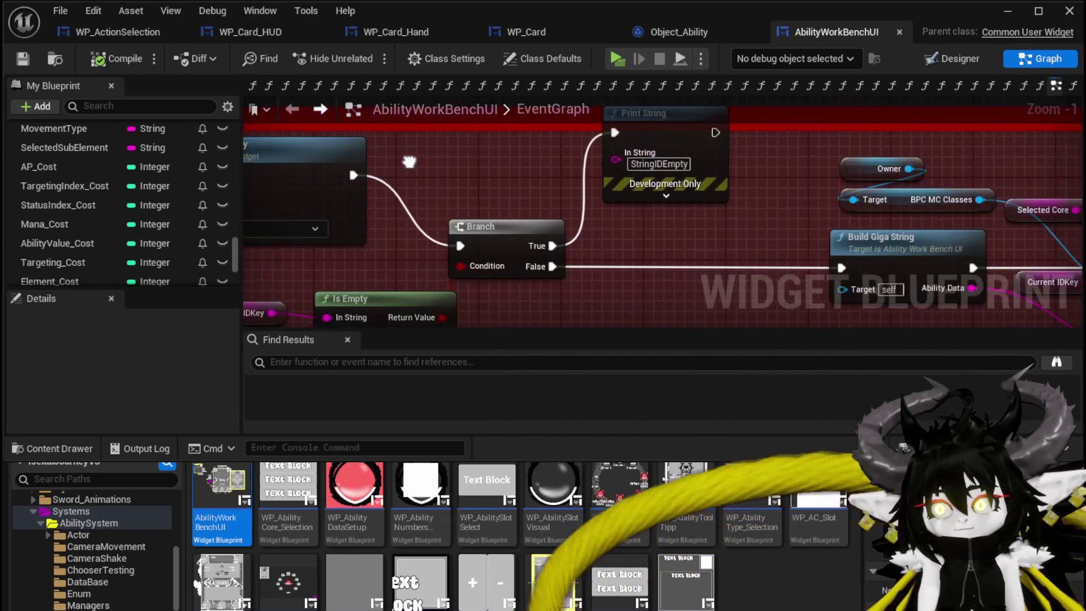
{"action": "double_click", "coordinate": [575, 171]}
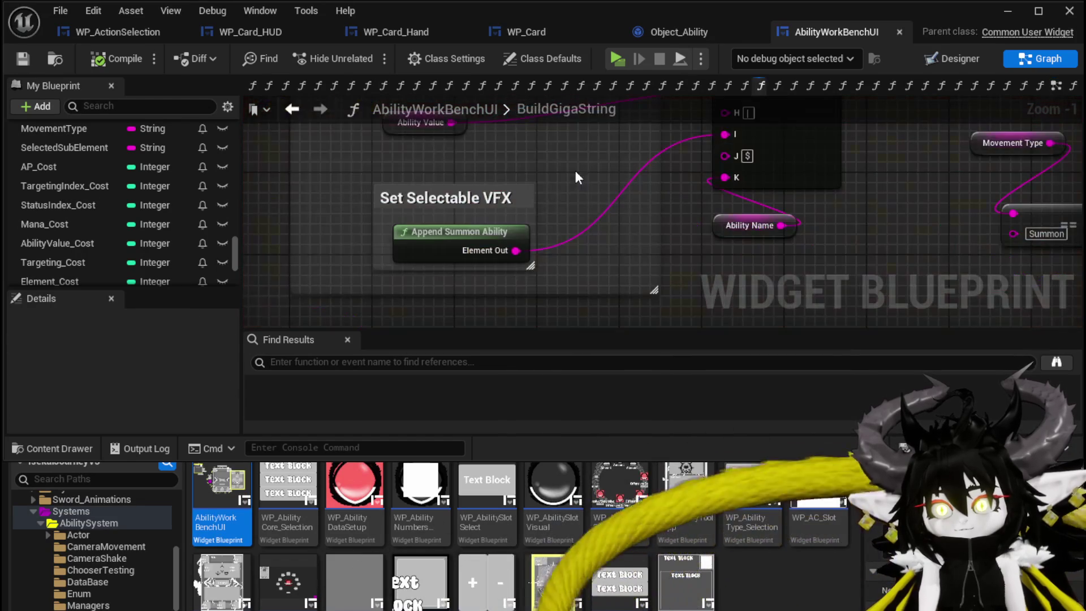
{"action": "mouse_move", "coordinate": [666, 226]}
{"action": "left_mouse_down"}
{"action": "mouse_move", "coordinate": [593, 224]}
{"action": "mouse_move", "coordinate": [514, 260]}
{"action": "left_mouse_up"}
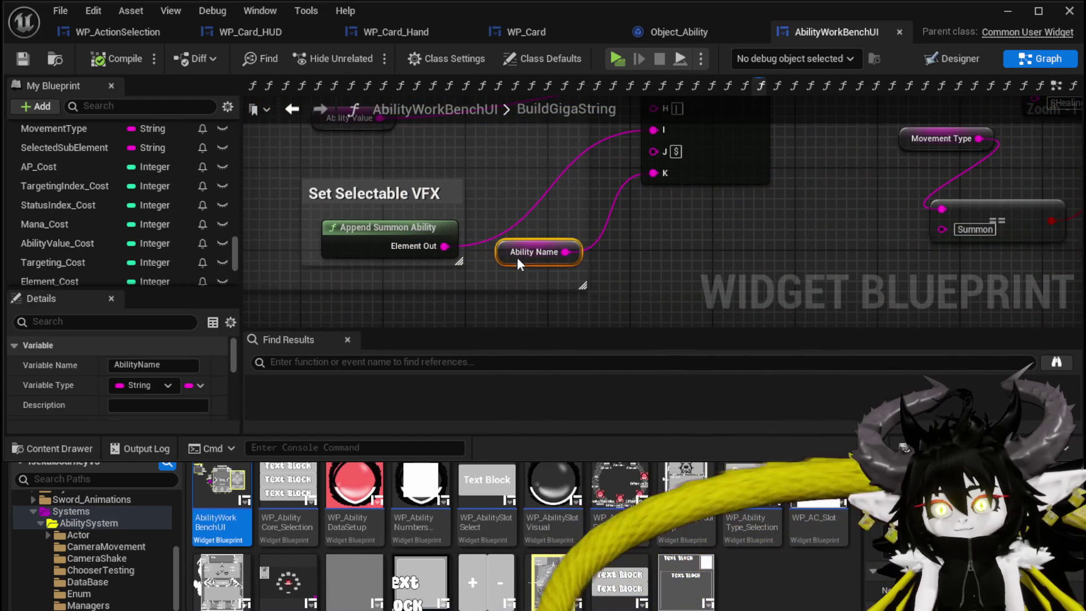
{"action": "scroll", "coordinate": [742, 177], "scroll_direction": "down", "scroll_amount": 4}
{"action": "left_click_drag", "start_coordinate": [651, 283], "coordinate": [639, 269]}
{"action": "left_click_drag", "start_coordinate": [711, 248], "coordinate": [604, 259]}
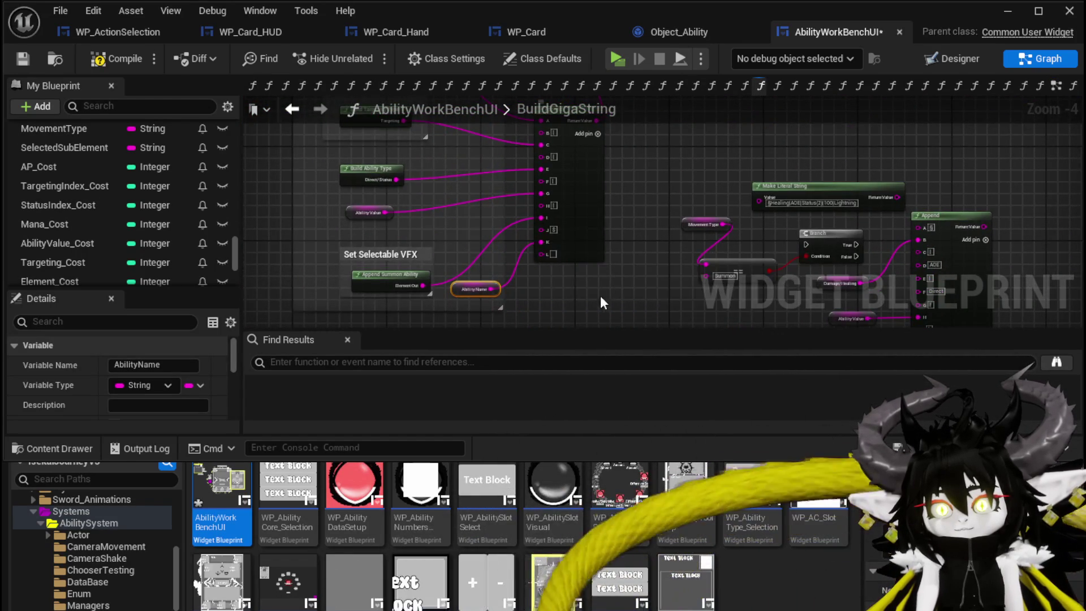
{"action": "scroll", "coordinate": [573, 278], "scroll_direction": "up", "scroll_amount": 4}
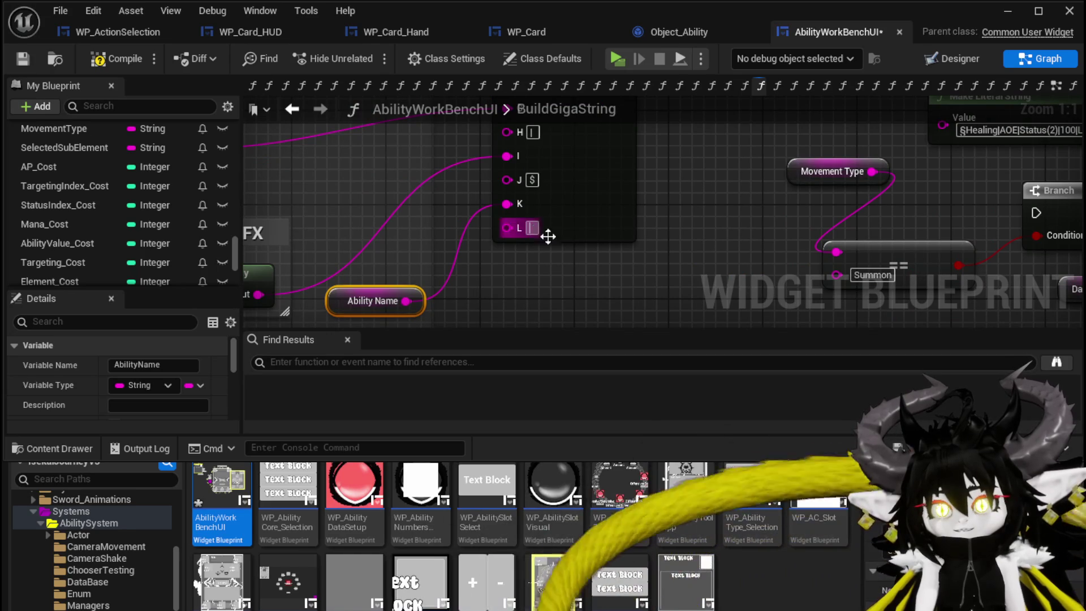
{"action": "type", "text": "$"}
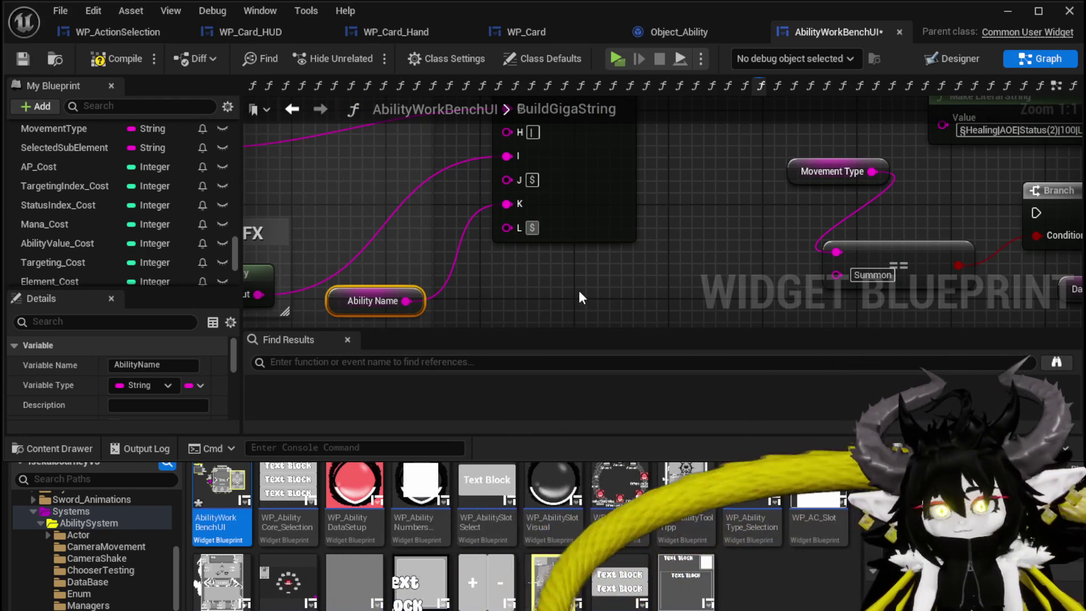
Step: Rearrange the Ability Name, Set Selectable VFX group and Ability Value nodes to expose pins I–M
{"action": "scroll", "coordinate": [578, 290], "scroll_direction": "up", "scroll_amount": 5}
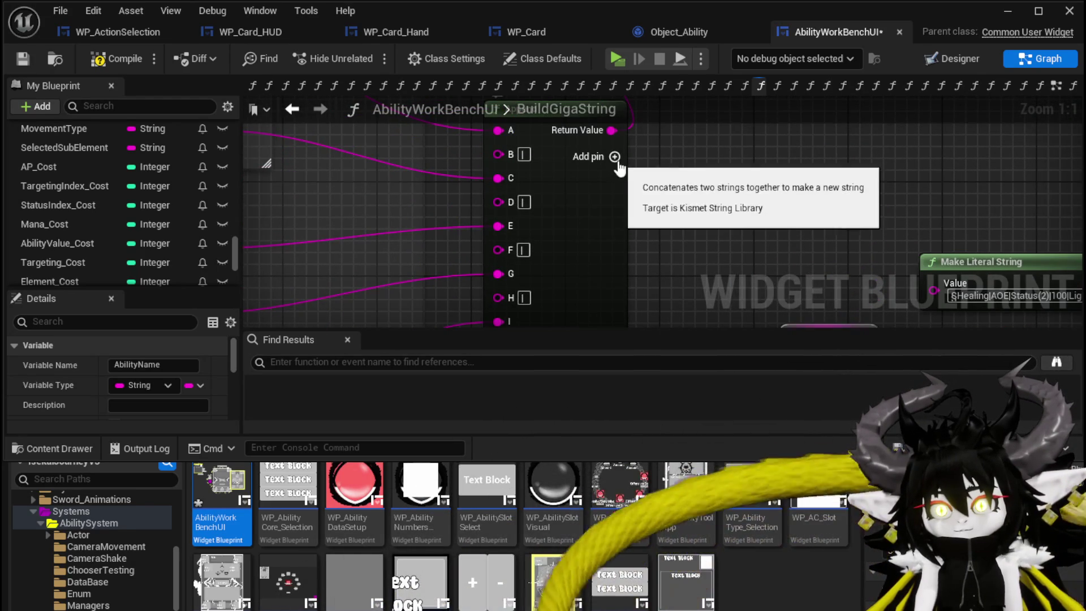
{"action": "scroll", "coordinate": [677, 243], "scroll_direction": "down", "scroll_amount": 5}
{"action": "mouse_move", "coordinate": [394, 260]}
{"action": "left_mouse_down"}
{"action": "mouse_move", "coordinate": [351, 189]}
{"action": "mouse_move", "coordinate": [389, 239]}
{"action": "left_mouse_up"}
{"action": "mouse_move", "coordinate": [507, 237]}
{"action": "left_mouse_down"}
{"action": "mouse_move", "coordinate": [507, 287]}
{"action": "mouse_move", "coordinate": [534, 293]}
{"action": "left_mouse_up"}
{"action": "mouse_move", "coordinate": [341, 237]}
{"action": "left_mouse_down"}
{"action": "mouse_move", "coordinate": [283, 227]}
{"action": "mouse_move", "coordinate": [317, 226]}
{"action": "mouse_move", "coordinate": [361, 179]}
{"action": "left_mouse_up"}
{"action": "left_click", "coordinate": [376, 213]}
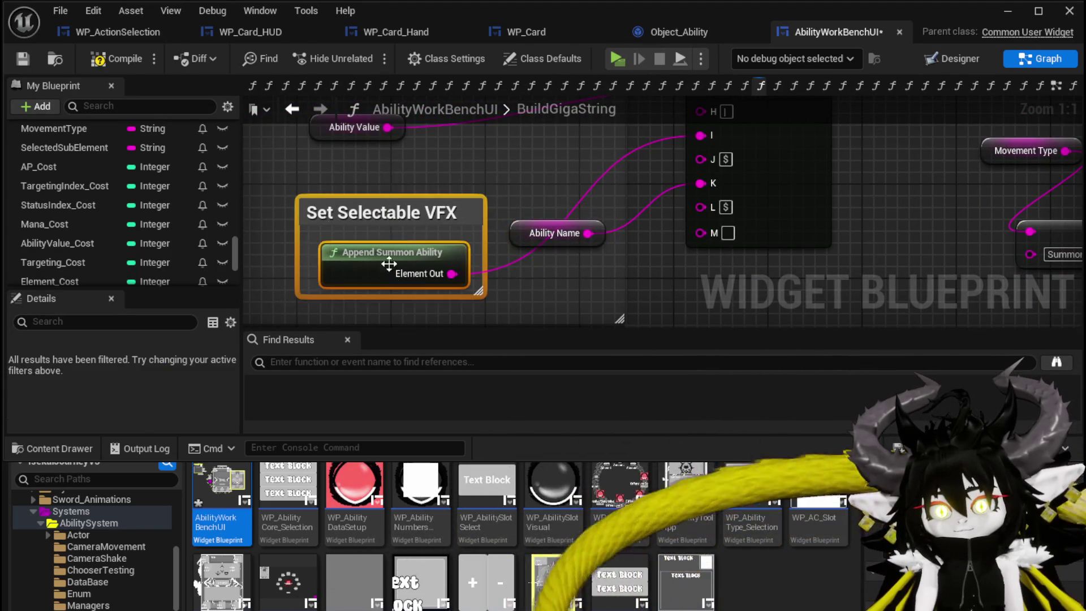
{"action": "left_click_drag", "start_coordinate": [392, 266], "coordinate": [293, 207]}
{"action": "left_click_drag", "start_coordinate": [473, 193], "coordinate": [551, 278]}
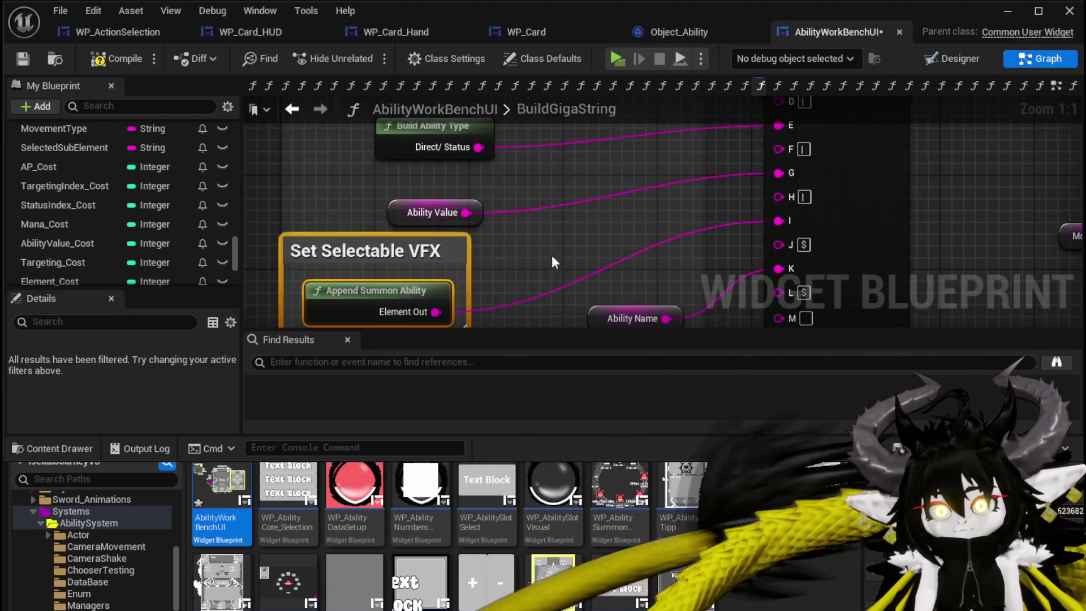
{"action": "left_click_drag", "start_coordinate": [403, 216], "coordinate": [344, 191]}
{"action": "left_click_drag", "start_coordinate": [524, 224], "coordinate": [533, 302]}
{"action": "left_click", "coordinate": [393, 202]}
{"action": "mouse_move", "coordinate": [778, 327]}
{"action": "left_mouse_down"}
{"action": "mouse_move", "coordinate": [769, 286]}
{"action": "mouse_move", "coordinate": [604, 286]}
{"action": "mouse_move", "coordinate": [581, 179]}
{"action": "left_mouse_up"}
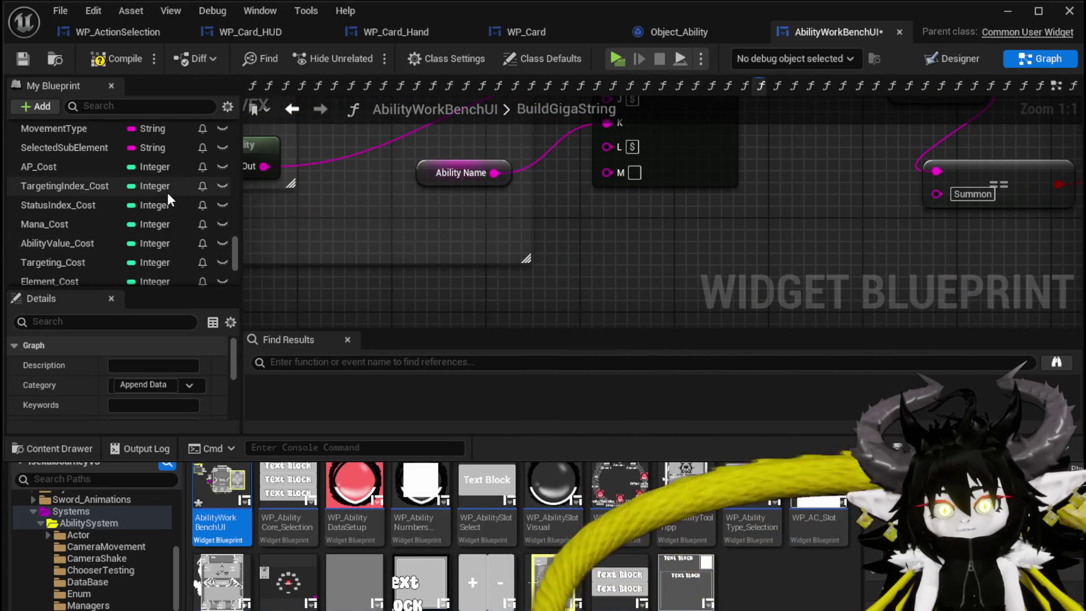
Step: Connect Special String into the append's M pin and compile the blueprint
{"action": "scroll", "coordinate": [148, 217], "scroll_direction": "up", "scroll_amount": 5}
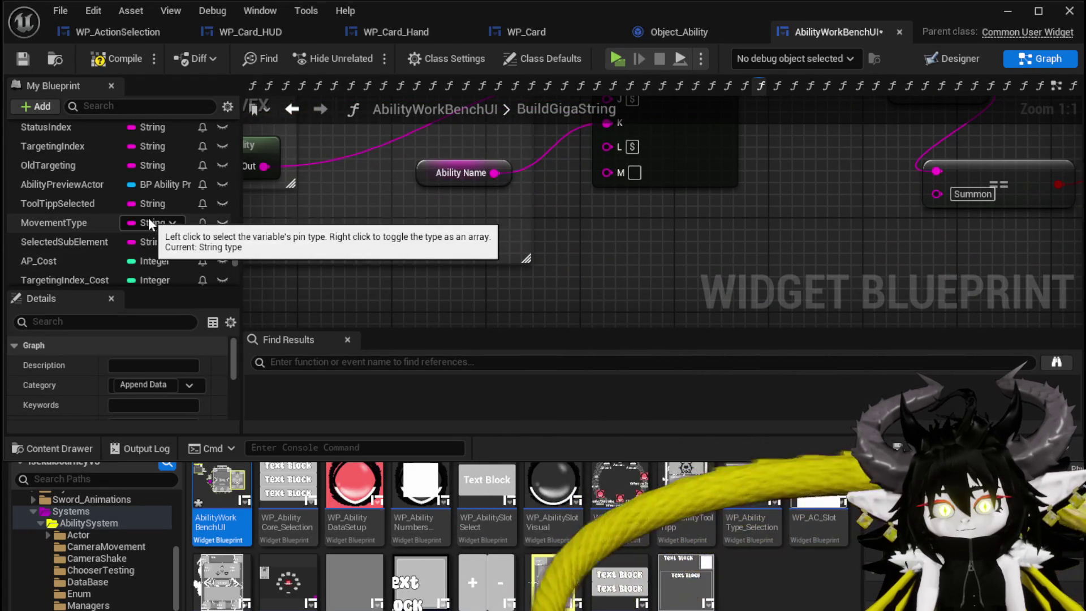
{"action": "scroll", "coordinate": [146, 214], "scroll_direction": "down", "scroll_amount": 10}
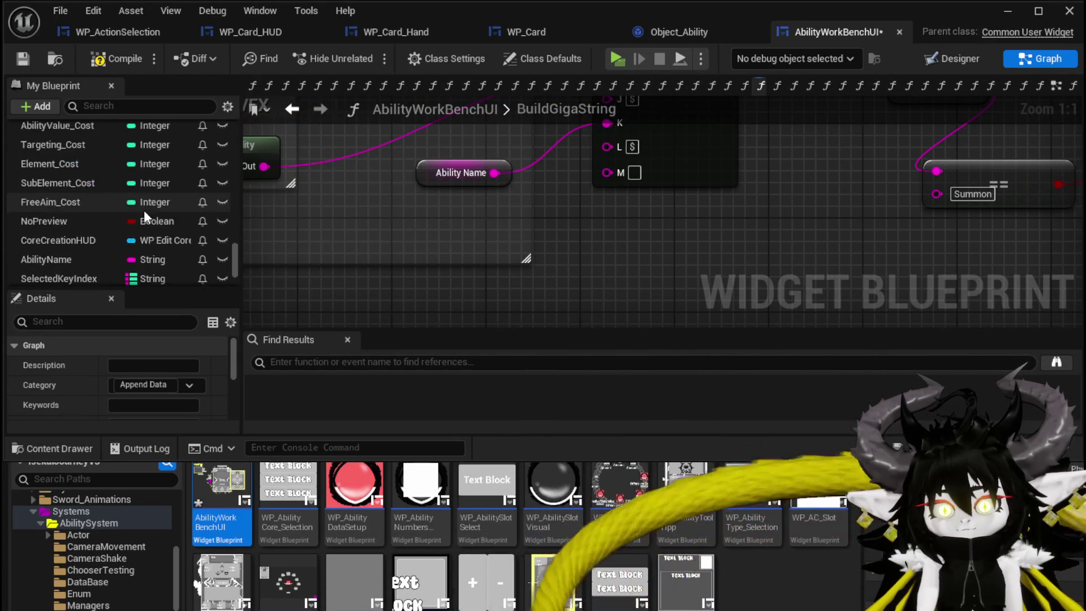
{"action": "mouse_move", "coordinate": [59, 245]}
{"action": "left_mouse_down"}
{"action": "mouse_move", "coordinate": [552, 249]}
{"action": "mouse_move", "coordinate": [609, 276]}
{"action": "mouse_move", "coordinate": [565, 252]}
{"action": "mouse_move", "coordinate": [600, 170]}
{"action": "left_mouse_up"}
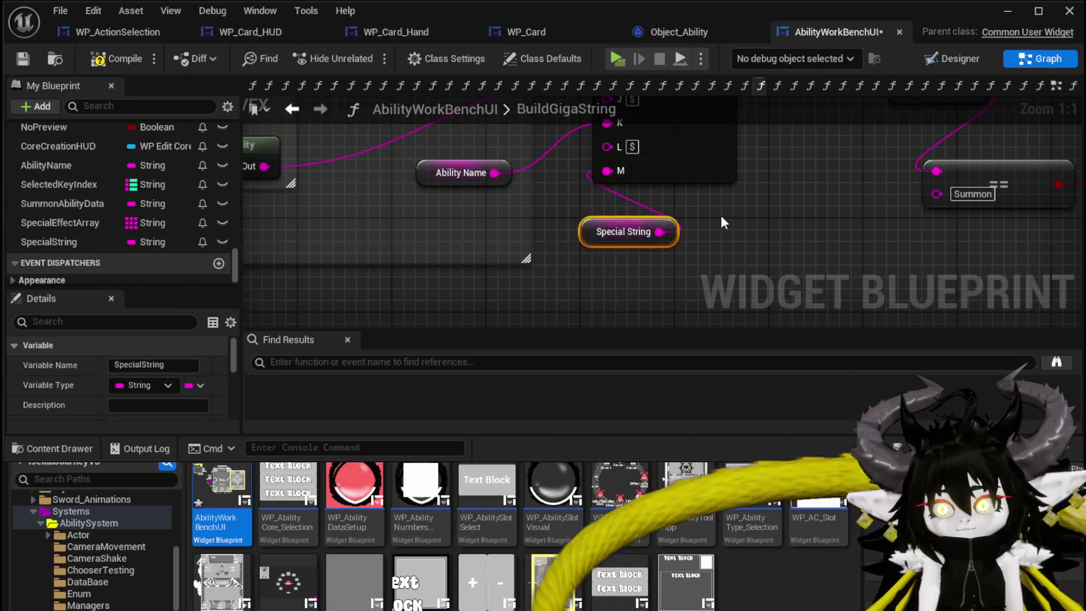
{"action": "scroll", "coordinate": [689, 229], "scroll_direction": "down", "scroll_amount": 4}
{"action": "left_click", "coordinate": [742, 167]}
{"action": "left_click", "coordinate": [99, 60]}
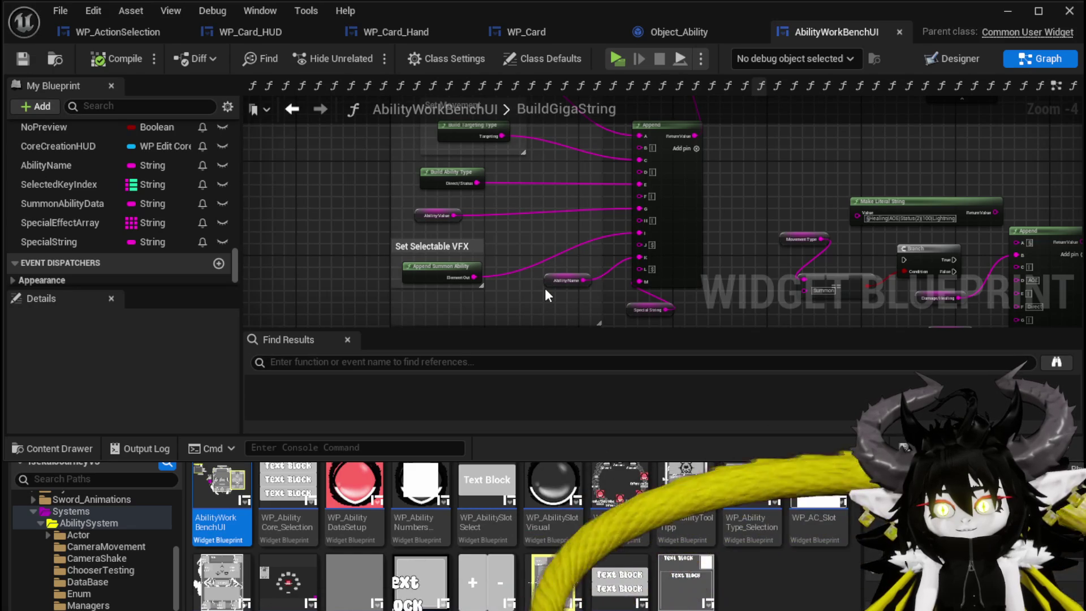
Step: Pan around BuildGigaString to review the Append chain, Print String and Return Node
{"action": "left_click_drag", "start_coordinate": [552, 294], "coordinate": [545, 257]}
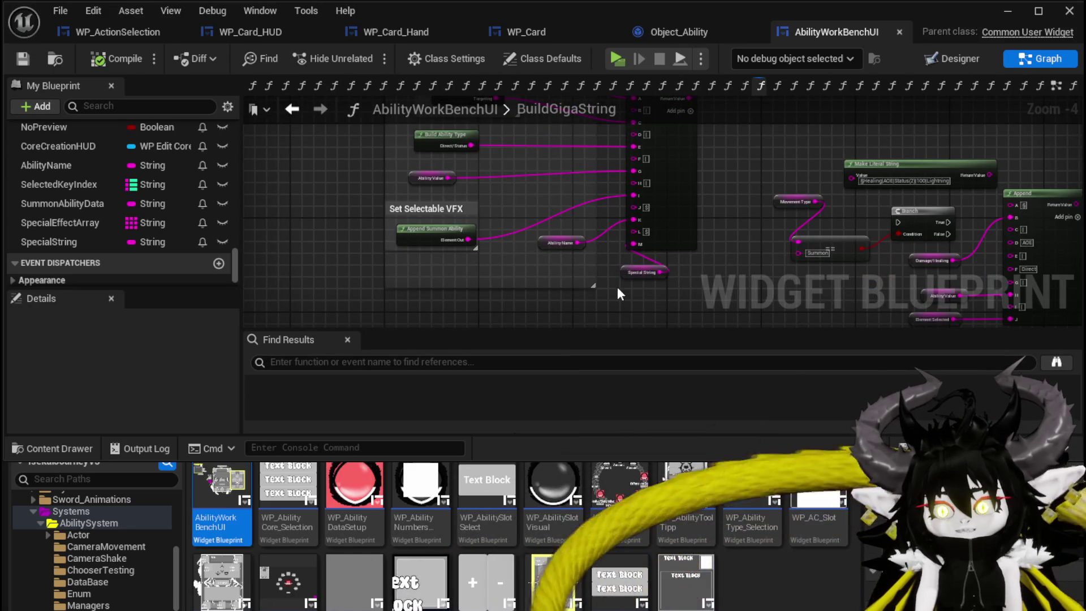
{"action": "mouse_move", "coordinate": [755, 158]}
{"action": "left_mouse_down"}
{"action": "mouse_move", "coordinate": [732, 211]}
{"action": "mouse_move", "coordinate": [668, 218]}
{"action": "mouse_move", "coordinate": [474, 303]}
{"action": "left_mouse_up"}
{"action": "scroll", "coordinate": [474, 303], "scroll_direction": "down", "scroll_amount": 2}
{"action": "mouse_move", "coordinate": [504, 260]}
{"action": "left_mouse_down"}
{"action": "mouse_move", "coordinate": [614, 229]}
{"action": "mouse_move", "coordinate": [621, 172]}
{"action": "mouse_move", "coordinate": [473, 307]}
{"action": "left_mouse_up"}
{"action": "scroll", "coordinate": [535, 239], "scroll_direction": "up", "scroll_amount": 2}
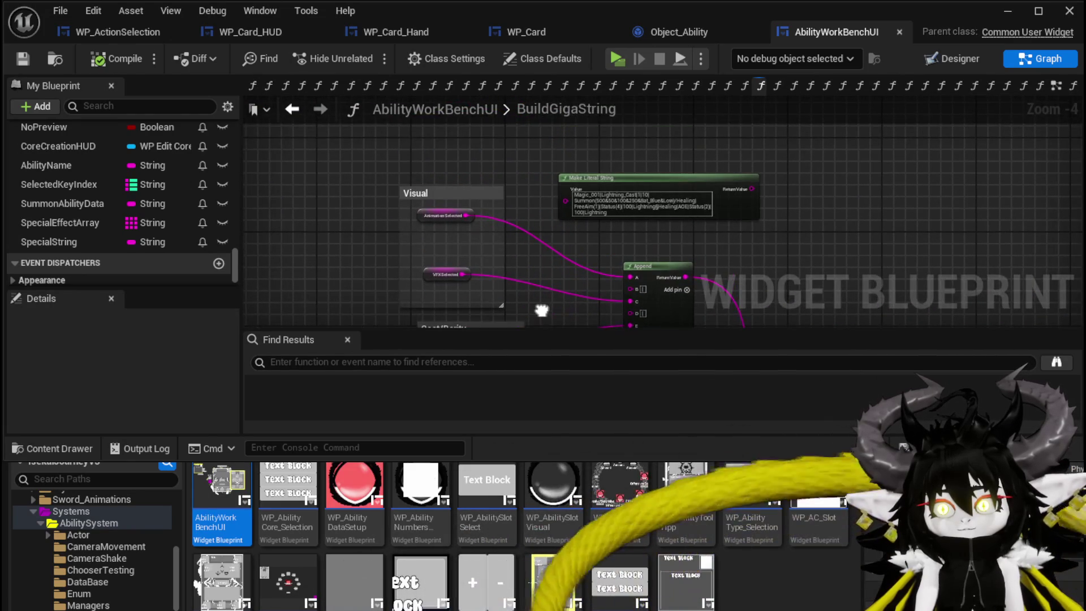
{"action": "left_click_drag", "start_coordinate": [538, 310], "coordinate": [336, 170]}
{"action": "mouse_move", "coordinate": [679, 224]}
{"action": "left_mouse_down"}
{"action": "mouse_move", "coordinate": [594, 211]}
{"action": "mouse_move", "coordinate": [521, 175]}
{"action": "mouse_move", "coordinate": [846, 158]}
{"action": "left_mouse_up"}
{"action": "mouse_move", "coordinate": [380, 227]}
{"action": "left_mouse_down"}
{"action": "mouse_move", "coordinate": [427, 230]}
{"action": "mouse_move", "coordinate": [426, 256]}
{"action": "left_mouse_up"}
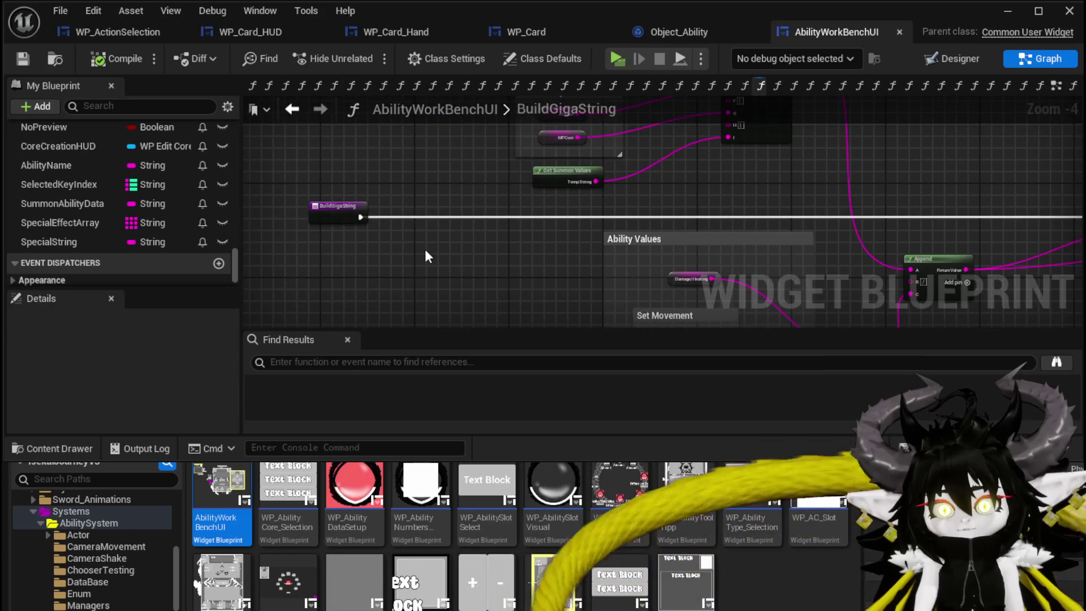
{"action": "scroll", "coordinate": [80, 234], "scroll_direction": "up", "scroll_amount": 10}
{"action": "scroll", "coordinate": [82, 233], "scroll_direction": "up", "scroll_amount": 15}
{"action": "scroll", "coordinate": [80, 230], "scroll_direction": "up", "scroll_amount": 5}
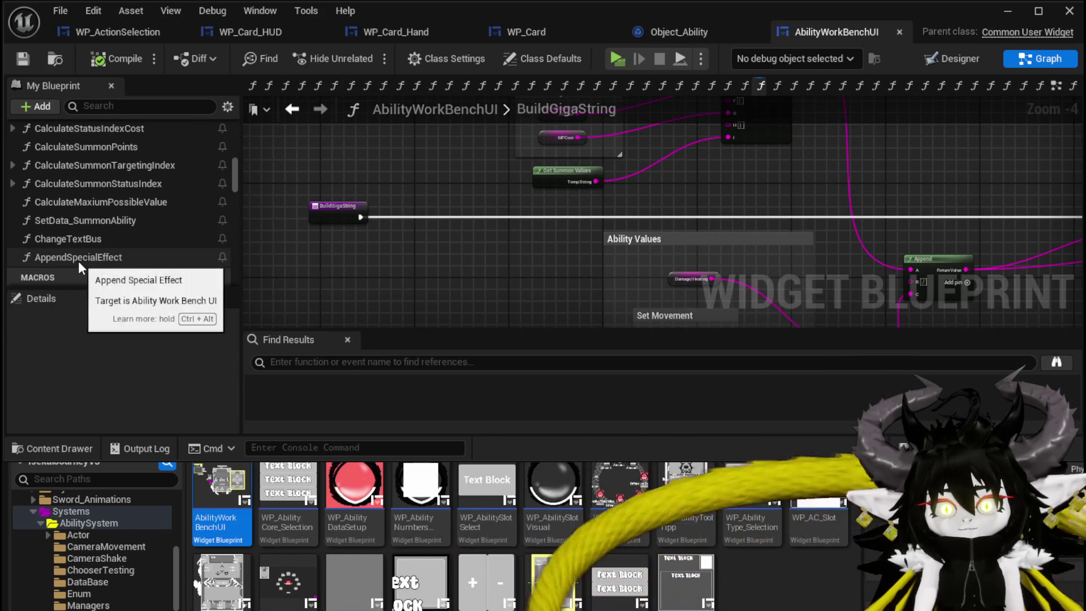
Step: In EventGraph, insert an AppendSpecialEffect call executing just before Build Giga String, then save
{"action": "left_click", "coordinate": [294, 110]}
{"action": "left_click_drag", "start_coordinate": [447, 230], "coordinate": [577, 251]}
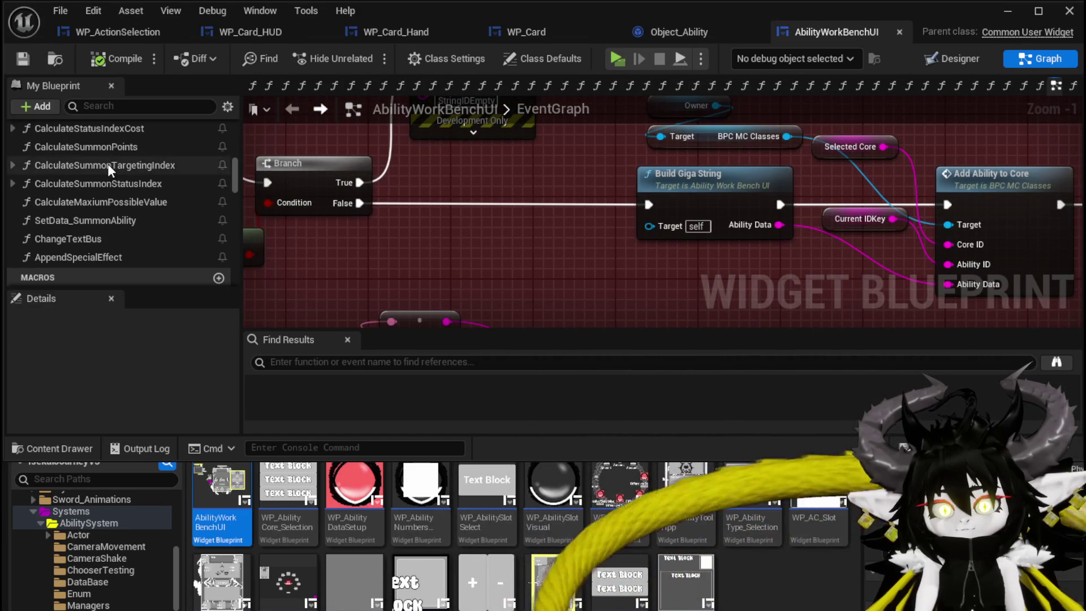
{"action": "mouse_move", "coordinate": [470, 172]}
{"action": "left_mouse_down"}
{"action": "mouse_move", "coordinate": [475, 231]}
{"action": "mouse_move", "coordinate": [474, 199]}
{"action": "left_mouse_up"}
{"action": "scroll", "coordinate": [223, 222], "scroll_direction": "up", "scroll_amount": 1}
{"action": "scroll", "coordinate": [144, 258], "scroll_direction": "down", "scroll_amount": 1}
{"action": "left_click_drag", "start_coordinate": [100, 257], "coordinate": [511, 238]}
{"action": "left_click_drag", "start_coordinate": [549, 244], "coordinate": [498, 224]}
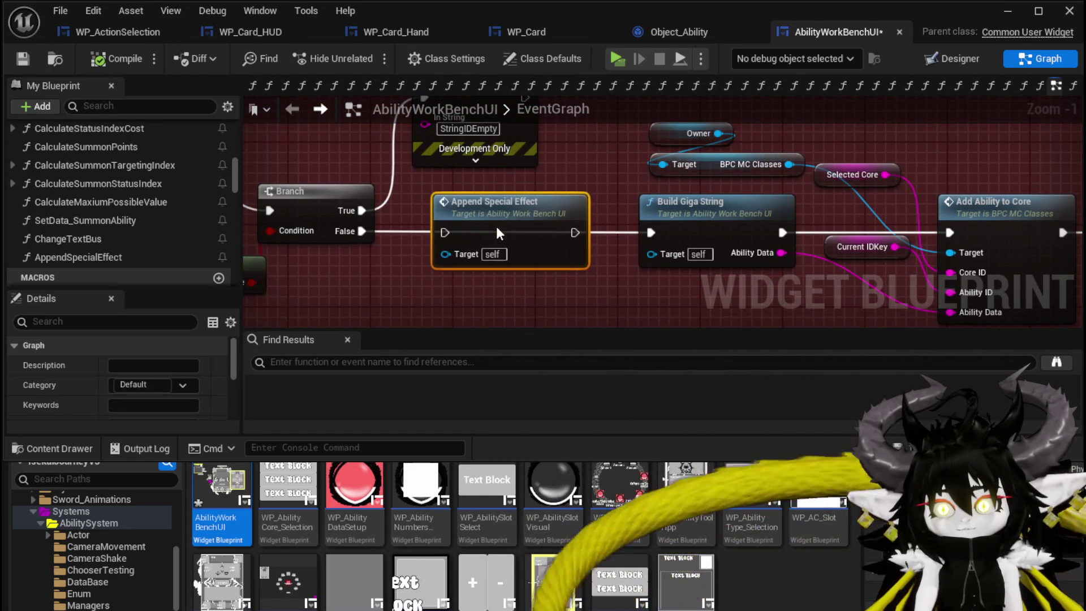
{"action": "left_click_drag", "start_coordinate": [578, 244], "coordinate": [651, 233]}
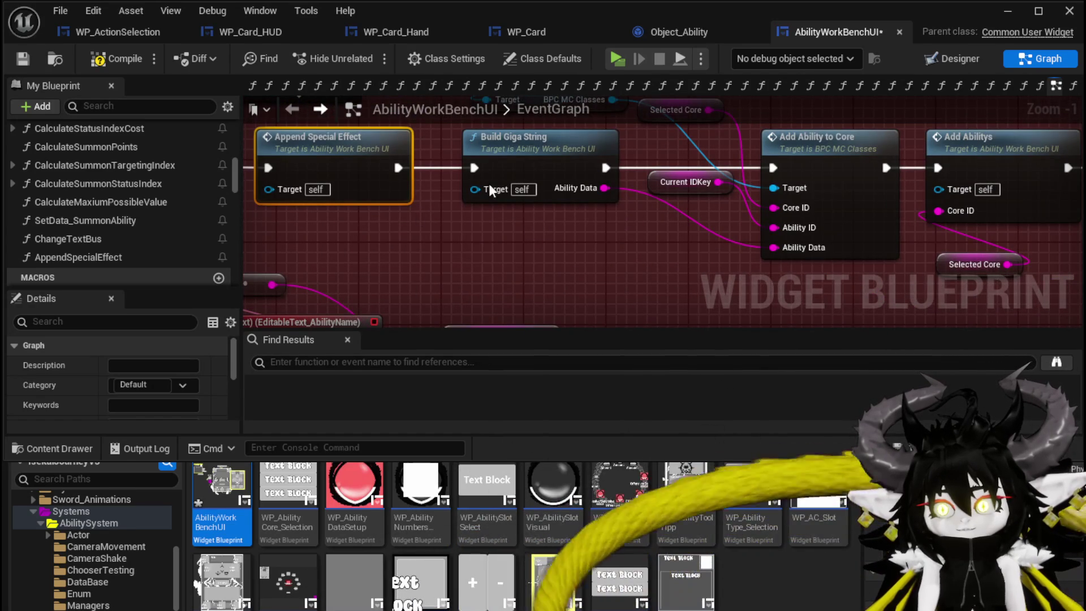
{"action": "left_click", "coordinate": [22, 59]}
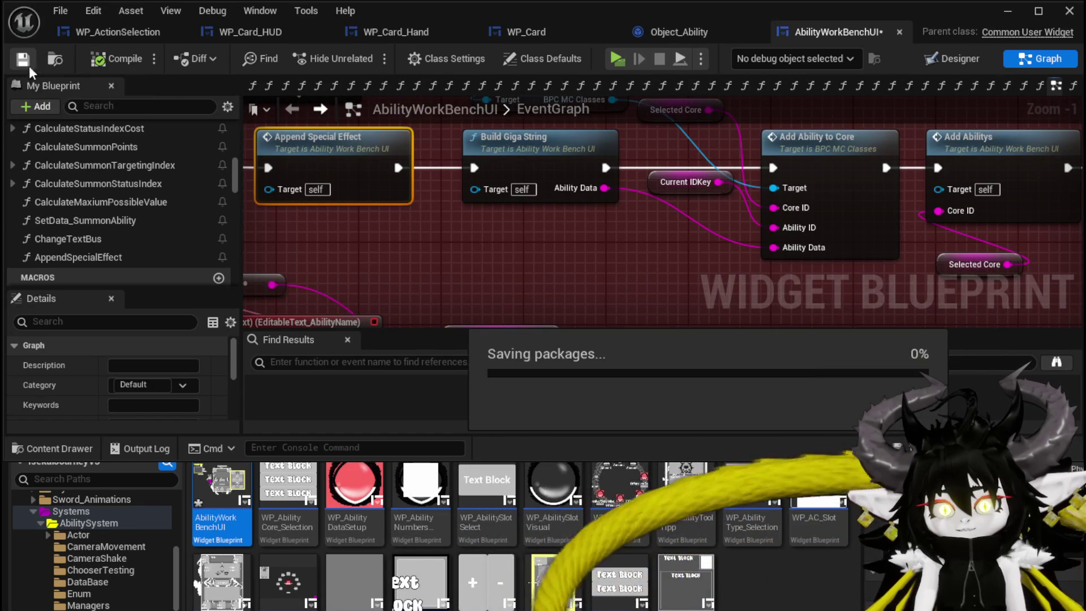
Step: In Object_Ability, open the SetData graph and then the ParseAbility function graph
{"action": "left_click", "coordinate": [706, 33]}
{"action": "scroll", "coordinate": [164, 227], "scroll_direction": "up", "scroll_amount": 5}
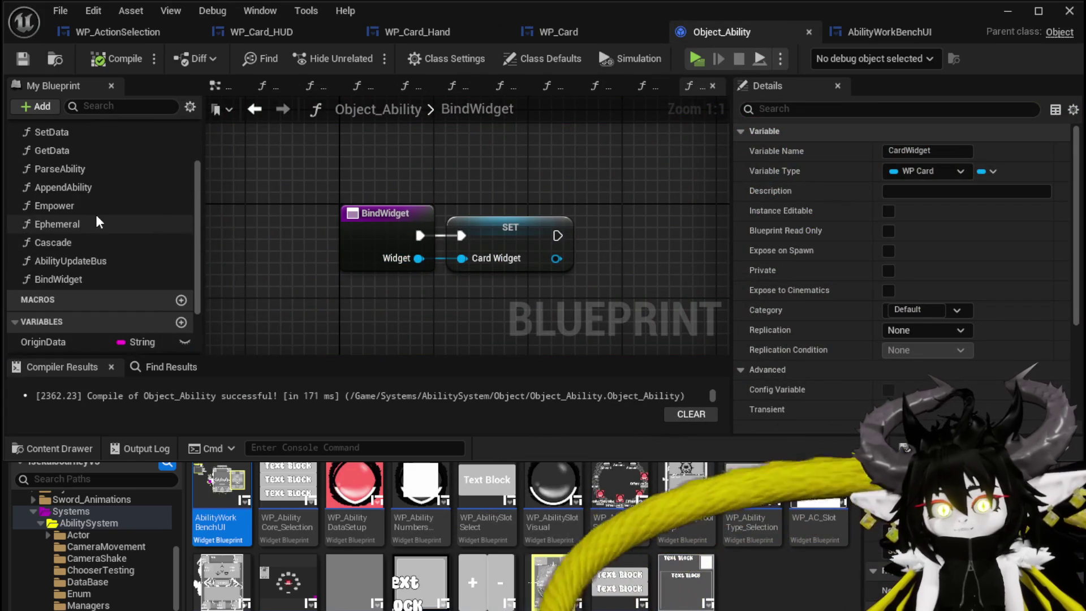
{"action": "double_click", "coordinate": [68, 184]}
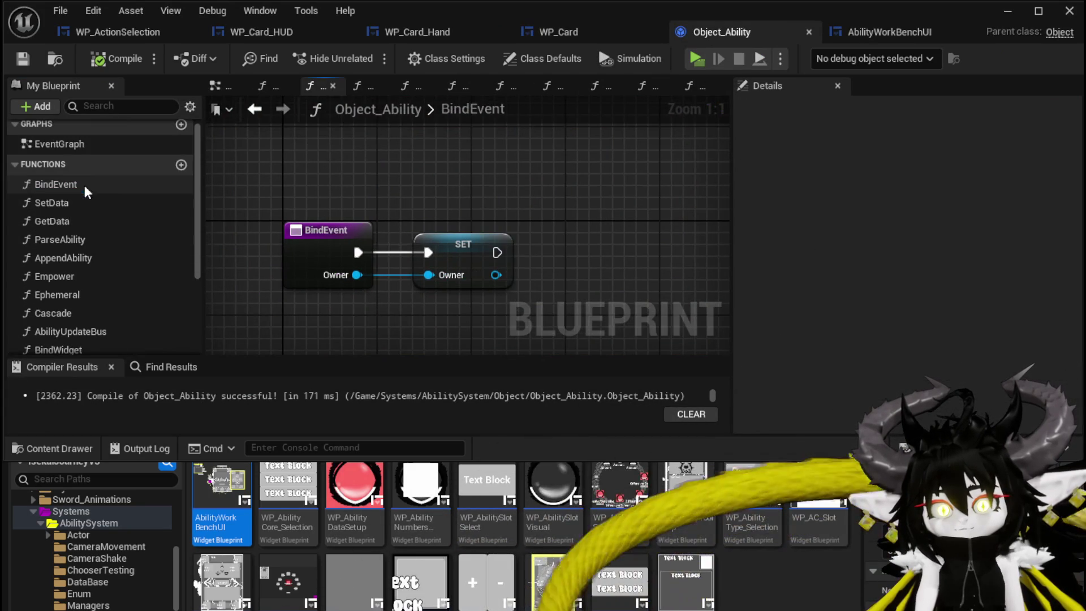
{"action": "left_click", "coordinate": [79, 207]}
{"action": "double_click", "coordinate": [79, 208]}
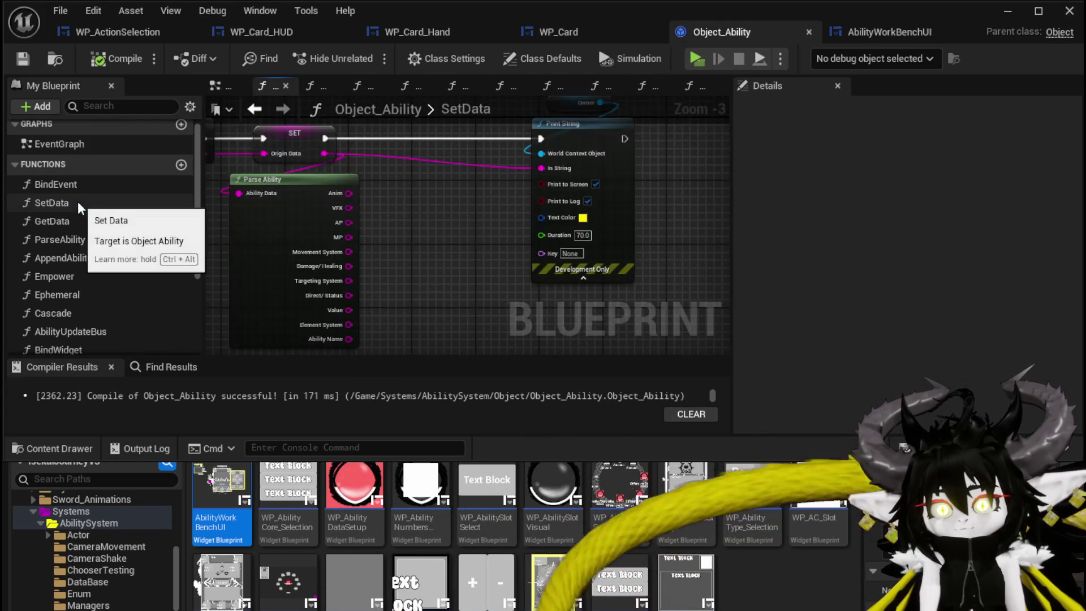
{"action": "scroll", "coordinate": [481, 261], "scroll_direction": "down", "scroll_amount": 3}
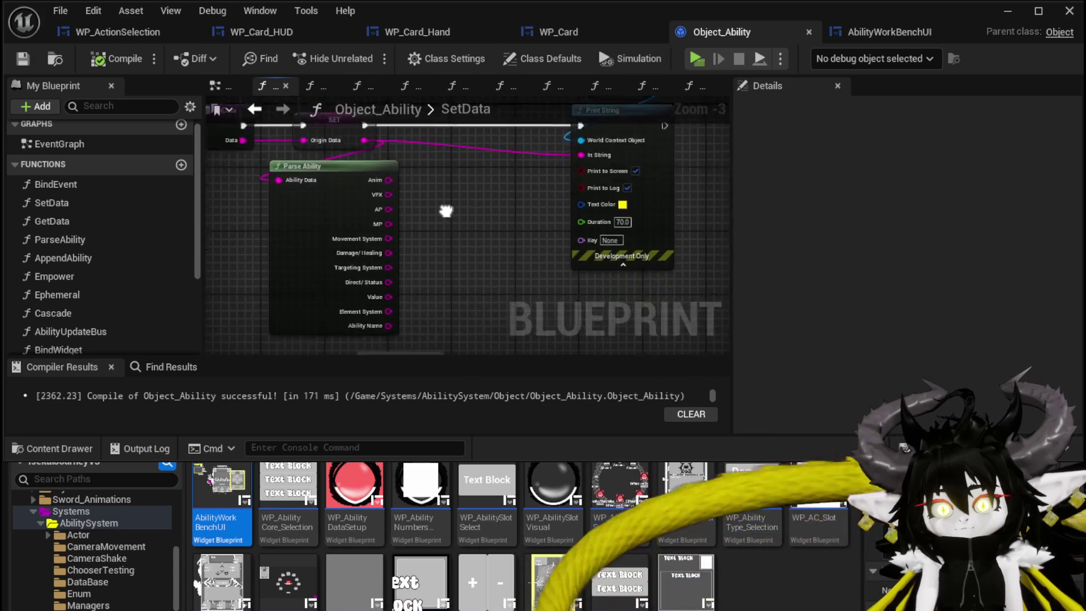
{"action": "double_click", "coordinate": [284, 242]}
{"action": "scroll", "coordinate": [582, 286], "scroll_direction": "up", "scroll_amount": 3}
Step: Add a String output named SpecialData to ParseAbility's Return node
{"action": "left_click", "coordinate": [465, 217]}
{"action": "scroll", "coordinate": [537, 202], "scroll_direction": "down", "scroll_amount": 3}
{"action": "scroll", "coordinate": [1039, 361], "scroll_direction": "down", "scroll_amount": 3}
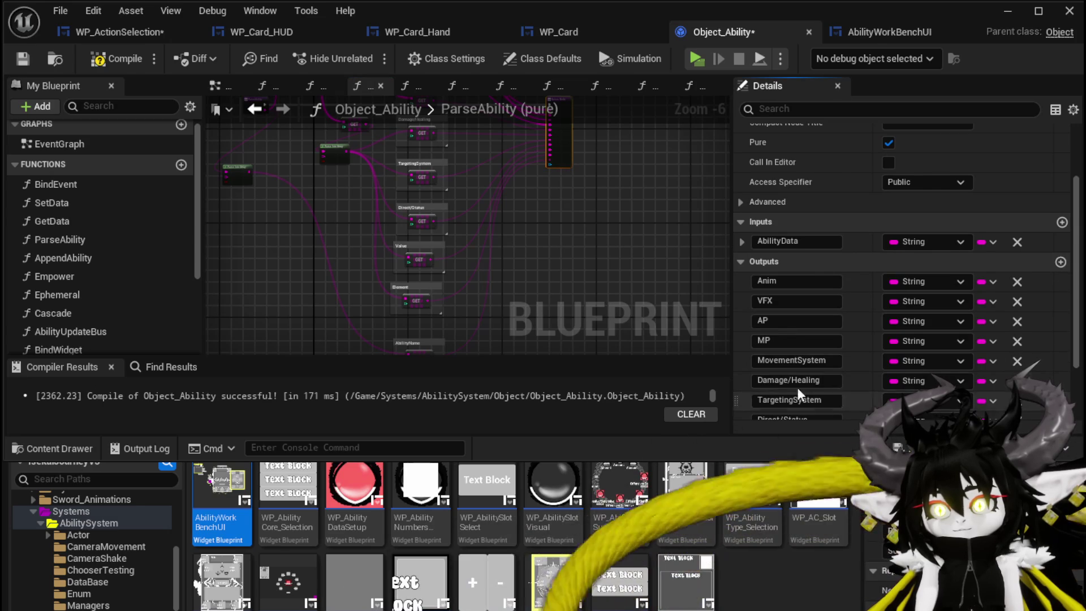
{"action": "scroll", "coordinate": [793, 394], "scroll_direction": "down", "scroll_amount": 3}
{"action": "left_click", "coordinate": [928, 410]}
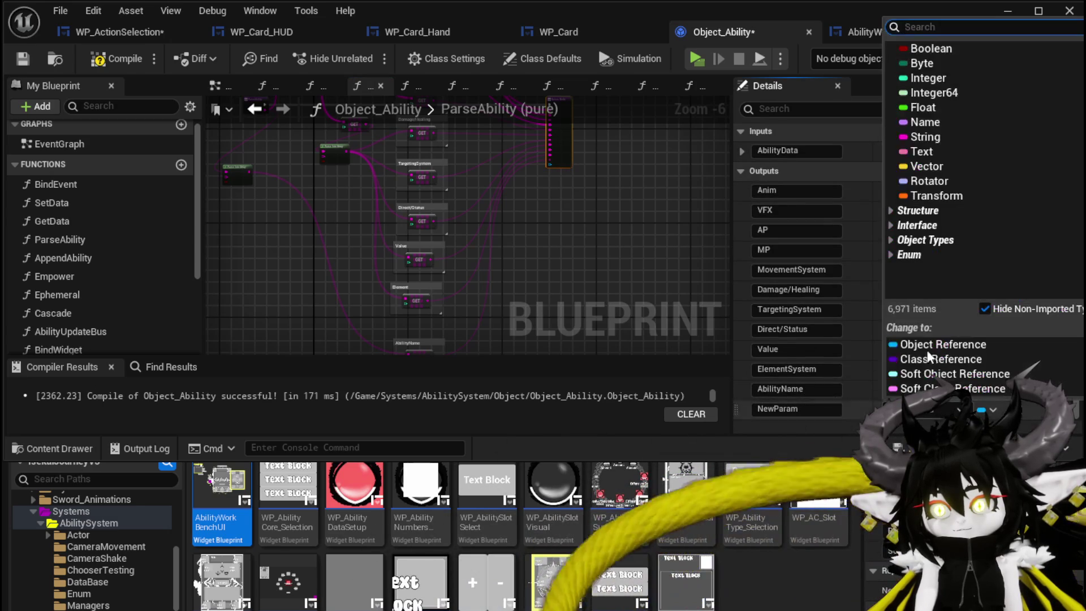
{"action": "left_click", "coordinate": [928, 134]}
{"action": "left_click", "coordinate": [803, 407]}
{"action": "type", "text": "alS"}
{"action": "key", "text": "BackSpace"}
{"action": "key", "text": "BackSpace"}
{"action": "key", "text": "BackSpace"}
{"action": "key", "text": "Return"}
Step: Compile, then feed a GET from the Parse Into Array result into SpecialData
{"action": "left_click", "coordinate": [144, 62]}
{"action": "scroll", "coordinate": [511, 279], "scroll_direction": "up", "scroll_amount": 3}
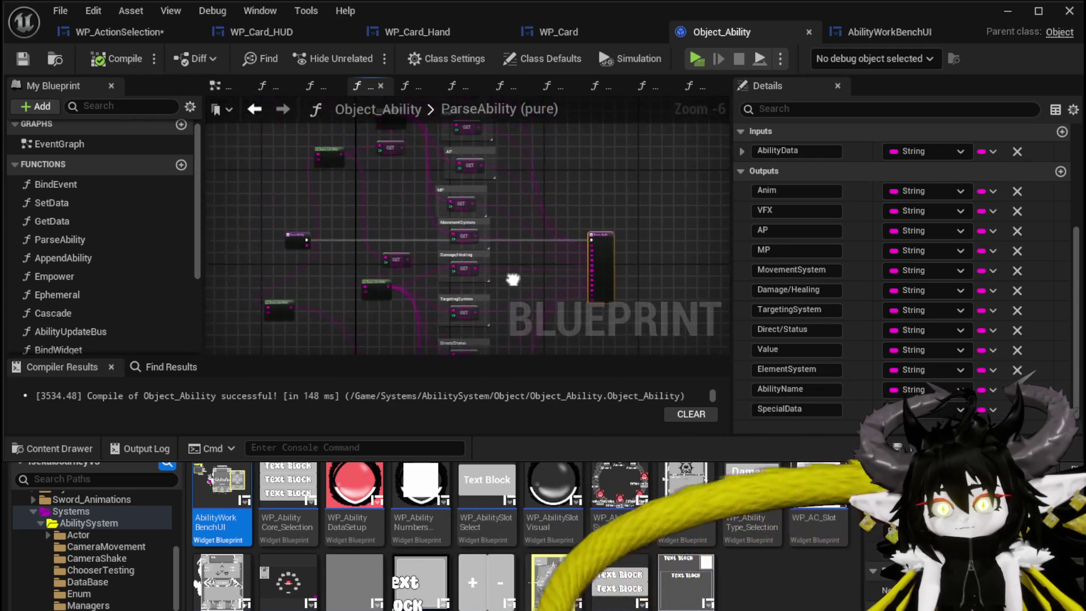
{"action": "mouse_move", "coordinate": [384, 272]}
{"action": "left_mouse_down"}
{"action": "mouse_move", "coordinate": [383, 230]}
{"action": "mouse_move", "coordinate": [474, 197]}
{"action": "mouse_move", "coordinate": [381, 335]}
{"action": "left_mouse_up"}
{"action": "scroll", "coordinate": [380, 335], "scroll_direction": "down", "scroll_amount": 2}
{"action": "mouse_move", "coordinate": [381, 255]}
{"action": "left_mouse_down"}
{"action": "mouse_move", "coordinate": [383, 318]}
{"action": "mouse_move", "coordinate": [402, 201]}
{"action": "mouse_move", "coordinate": [395, 169]}
{"action": "mouse_move", "coordinate": [488, 331]}
{"action": "mouse_move", "coordinate": [607, 269]}
{"action": "mouse_move", "coordinate": [432, 392]}
{"action": "mouse_move", "coordinate": [385, 332]}
{"action": "mouse_move", "coordinate": [388, 242]}
{"action": "mouse_move", "coordinate": [428, 241]}
{"action": "left_mouse_up"}
{"action": "scroll", "coordinate": [380, 298], "scroll_direction": "up", "scroll_amount": 1}
{"action": "scroll", "coordinate": [395, 168], "scroll_direction": "up", "scroll_amount": 2}
{"action": "type", "text": "get"}
{"action": "left_click", "coordinate": [494, 346]}
{"action": "scroll", "coordinate": [516, 260], "scroll_direction": "down", "scroll_amount": 3}
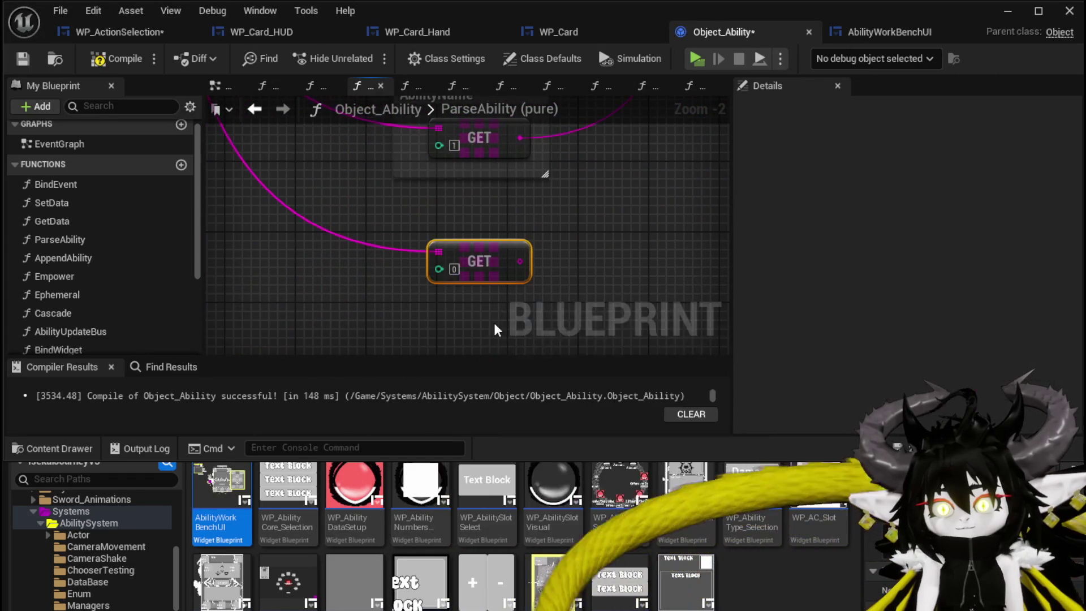
{"action": "mouse_move", "coordinate": [437, 321]}
{"action": "left_mouse_down"}
{"action": "mouse_move", "coordinate": [651, 249]}
{"action": "mouse_move", "coordinate": [486, 189]}
{"action": "mouse_move", "coordinate": [577, 73]}
{"action": "mouse_move", "coordinate": [539, 292]}
{"action": "mouse_move", "coordinate": [535, 242]}
{"action": "left_mouse_up"}
Step: In SetData, wire Special Data into Print String, then compile and save Object_Ability
{"action": "left_click", "coordinate": [99, 60]}
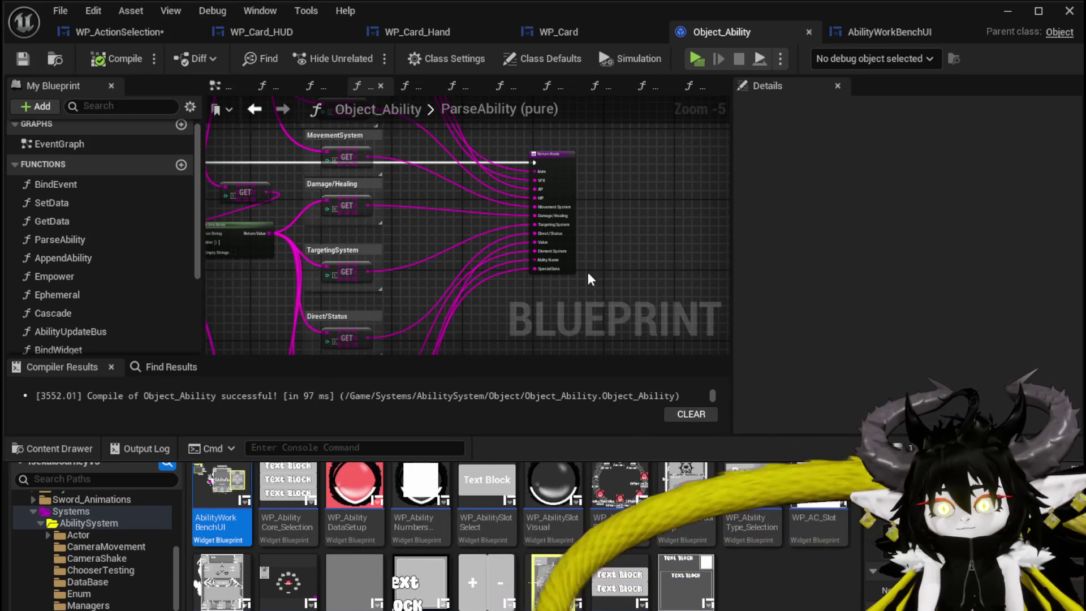
{"action": "left_click", "coordinate": [255, 109]}
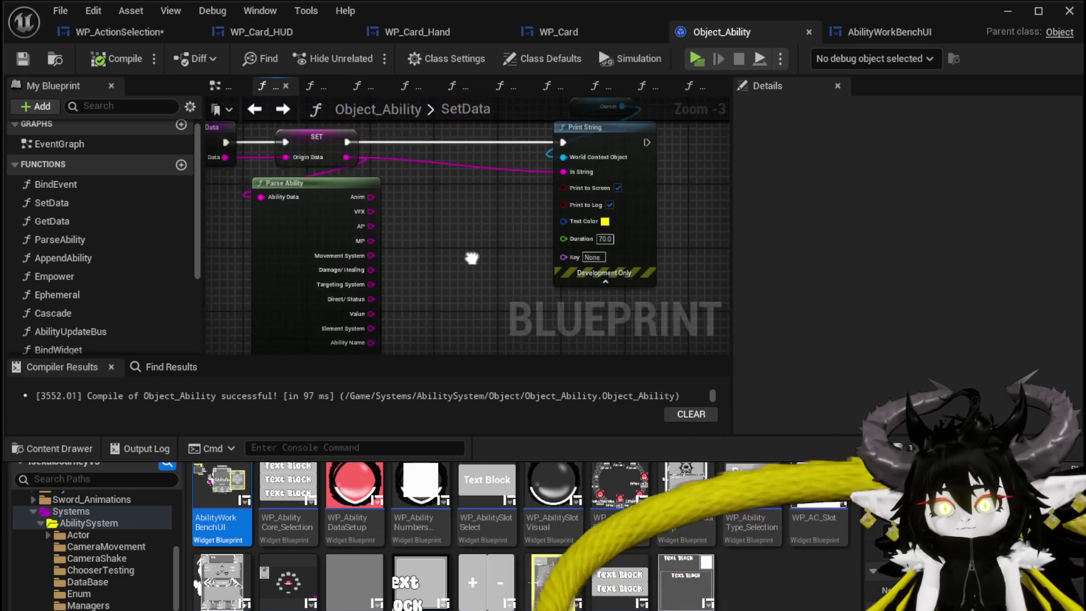
{"action": "left_click_drag", "start_coordinate": [472, 258], "coordinate": [402, 230]}
{"action": "mouse_move", "coordinate": [371, 280]}
{"action": "left_mouse_down"}
{"action": "mouse_move", "coordinate": [534, 141]}
{"action": "mouse_move", "coordinate": [526, 281]}
{"action": "mouse_move", "coordinate": [529, 261]}
{"action": "left_mouse_up"}
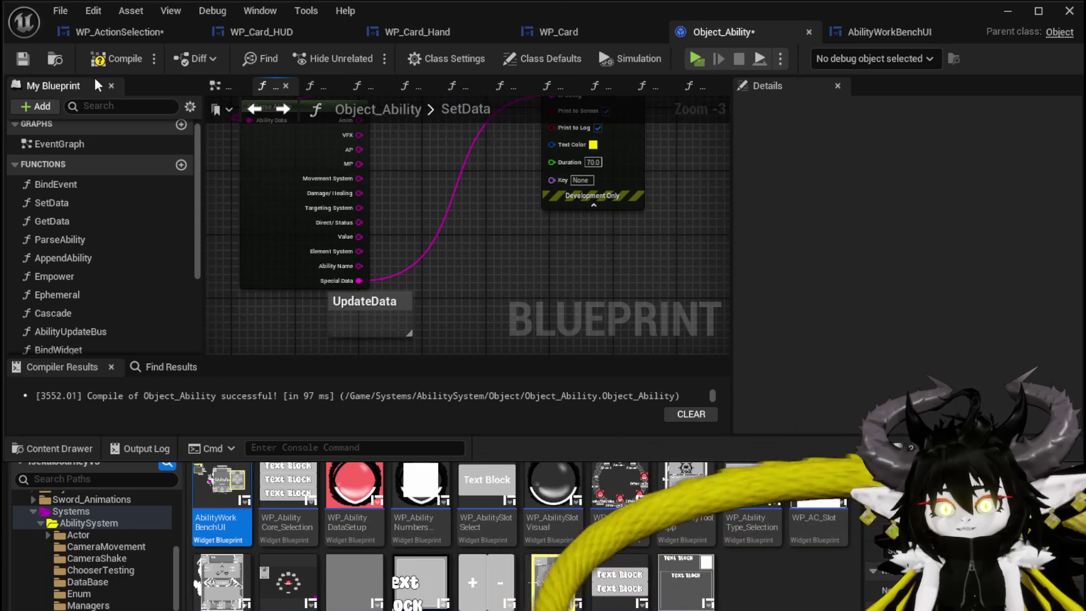
{"action": "left_click", "coordinate": [116, 58]}
{"action": "left_click", "coordinate": [23, 58]}
{"action": "left_click", "coordinate": [115, 36]}
Step: Review AbilityWorkBenchUI's Append Special Effect and Build Giga String nodes
{"action": "left_click_drag", "start_coordinate": [725, 184], "coordinate": [500, 87]}
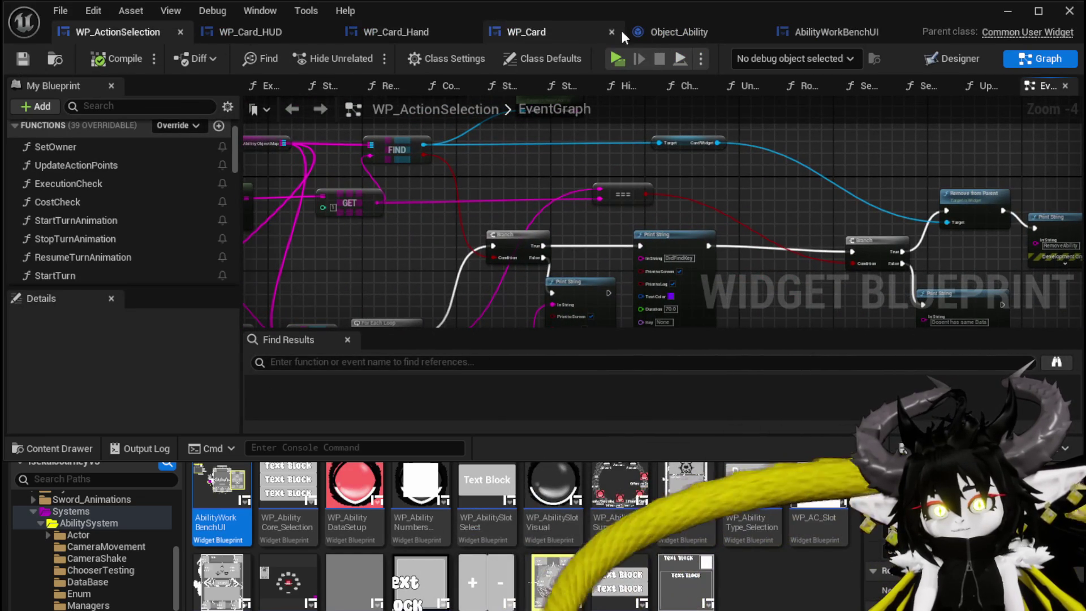
{"action": "left_click", "coordinate": [808, 32]}
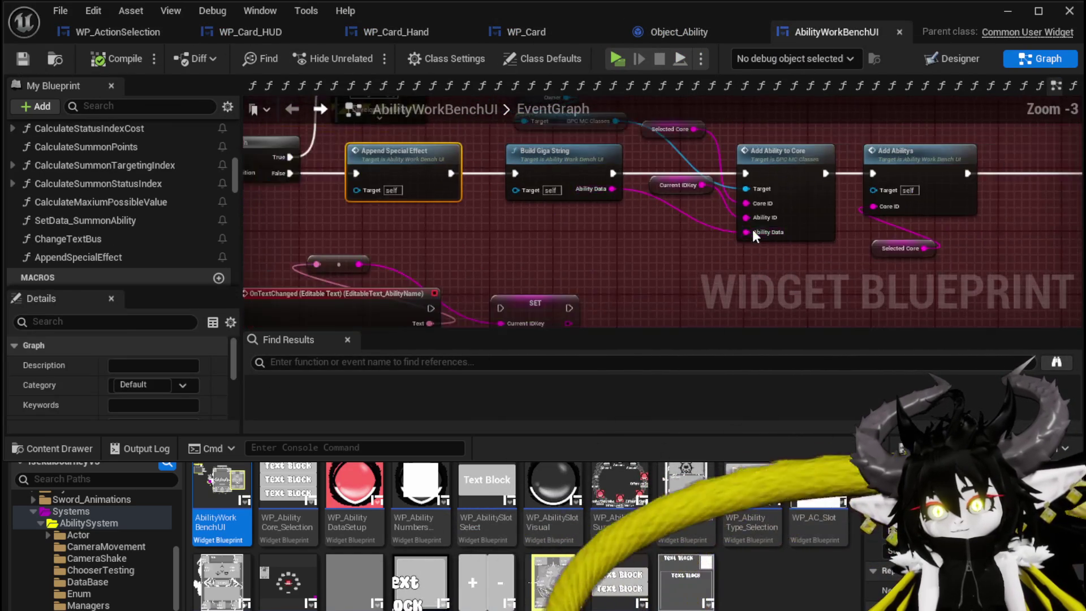
{"action": "left_click_drag", "start_coordinate": [730, 229], "coordinate": [280, 239]}
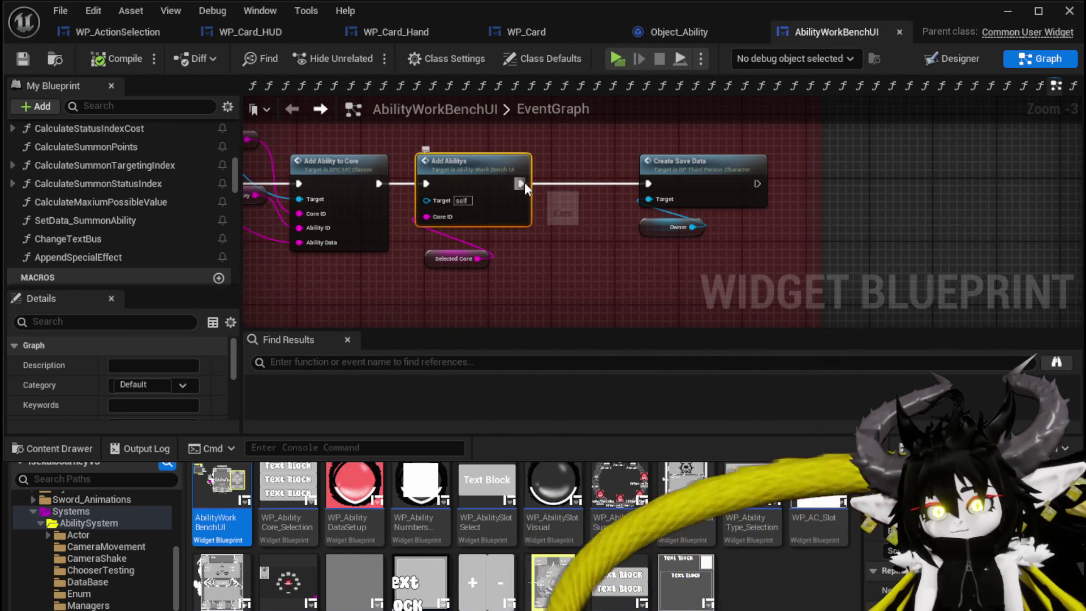
{"action": "left_click_drag", "start_coordinate": [578, 171], "coordinate": [735, 187]}
{"action": "left_click_drag", "start_coordinate": [602, 138], "coordinate": [785, 163]}
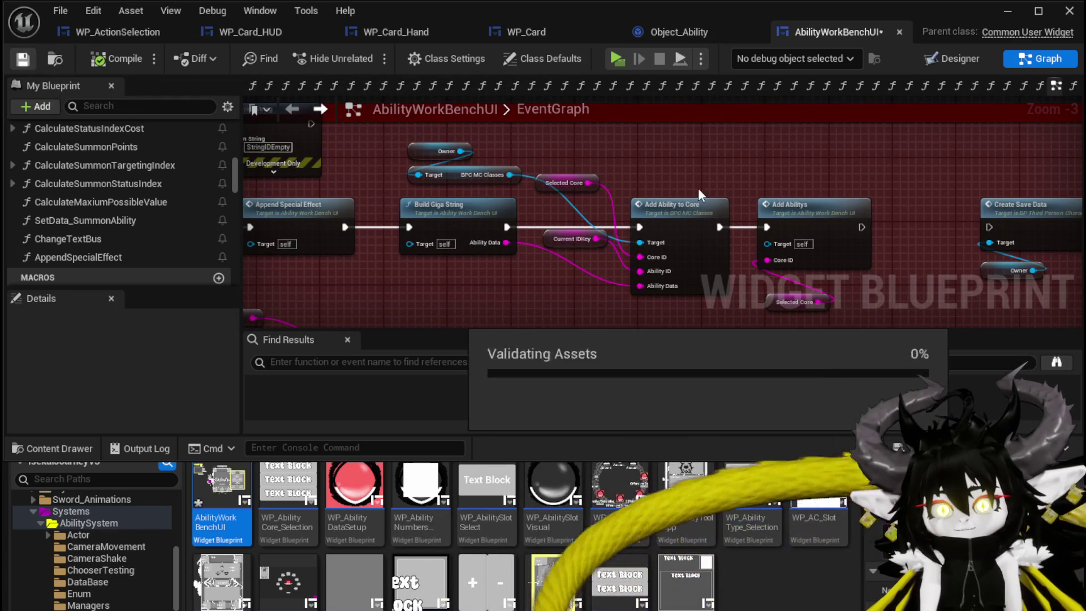
Step: Start a play session, open the workbench and choose the Magic|ChuraMagicSummon|001 ability
{"action": "left_click", "coordinate": [1007, 11]}
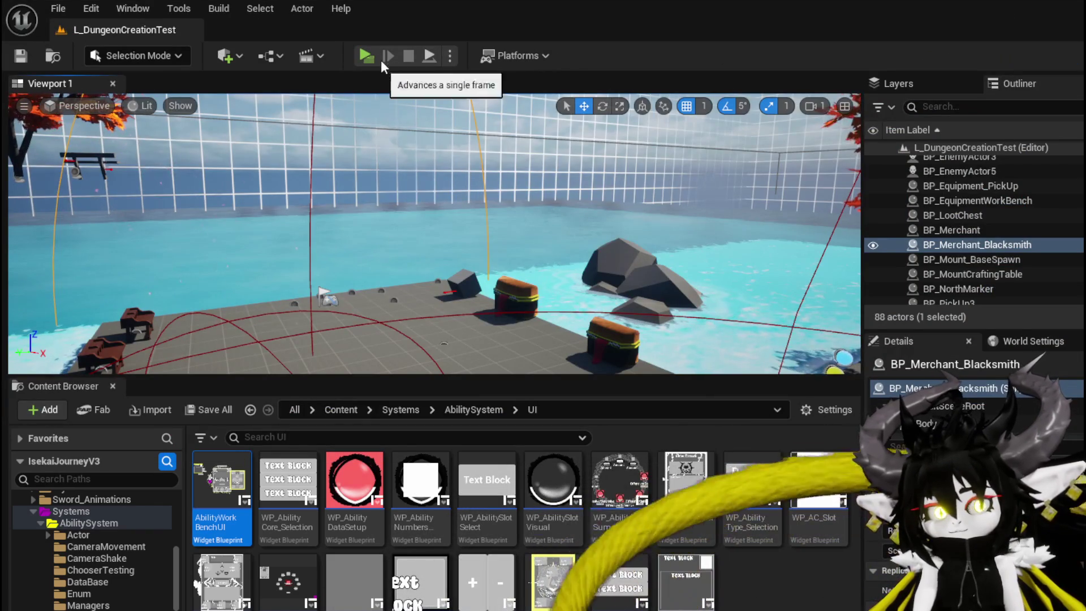
{"action": "key", "text": "alt+p"}
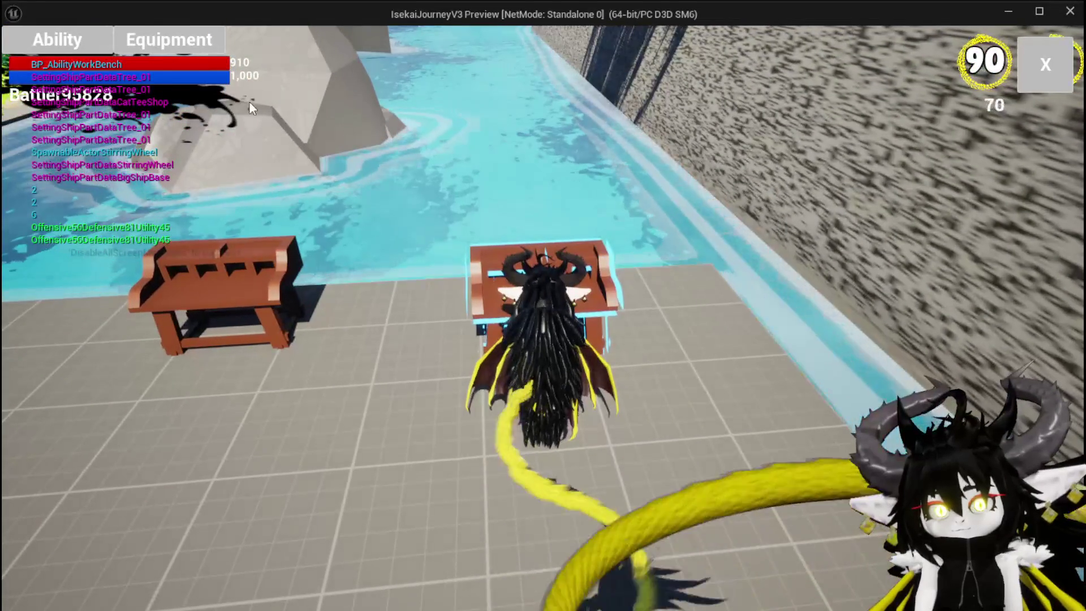
{"action": "key", "text": "e"}
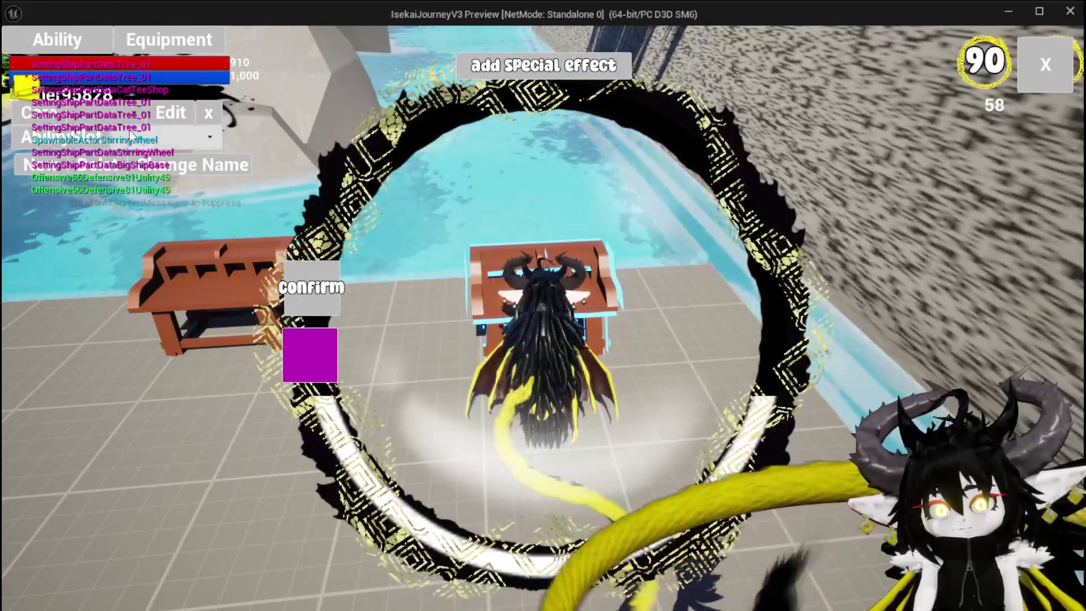
{"action": "left_click", "coordinate": [102, 134]}
{"action": "left_click", "coordinate": [139, 146]}
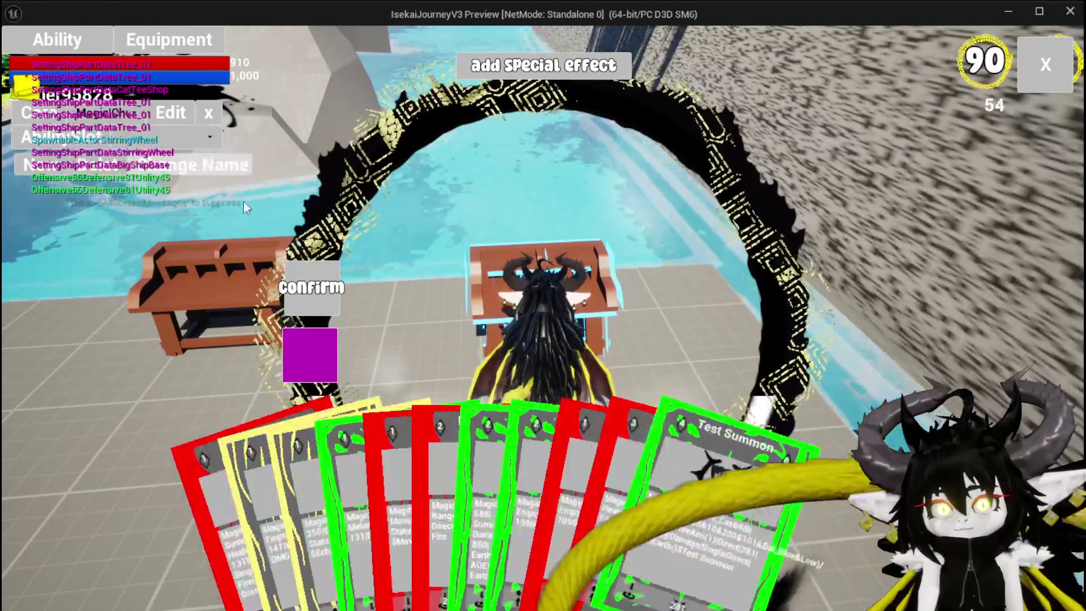
Step: Add Ephemeral to the Single Wind DMG card, confirm, and stop play
{"action": "left_click", "coordinate": [423, 442]}
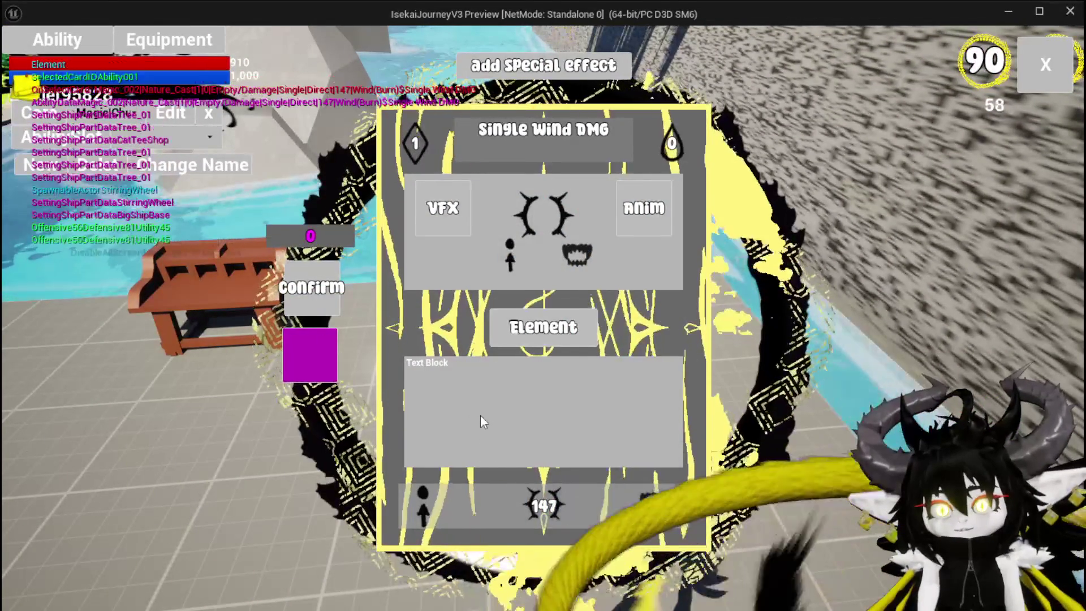
{"action": "left_click", "coordinate": [490, 68]}
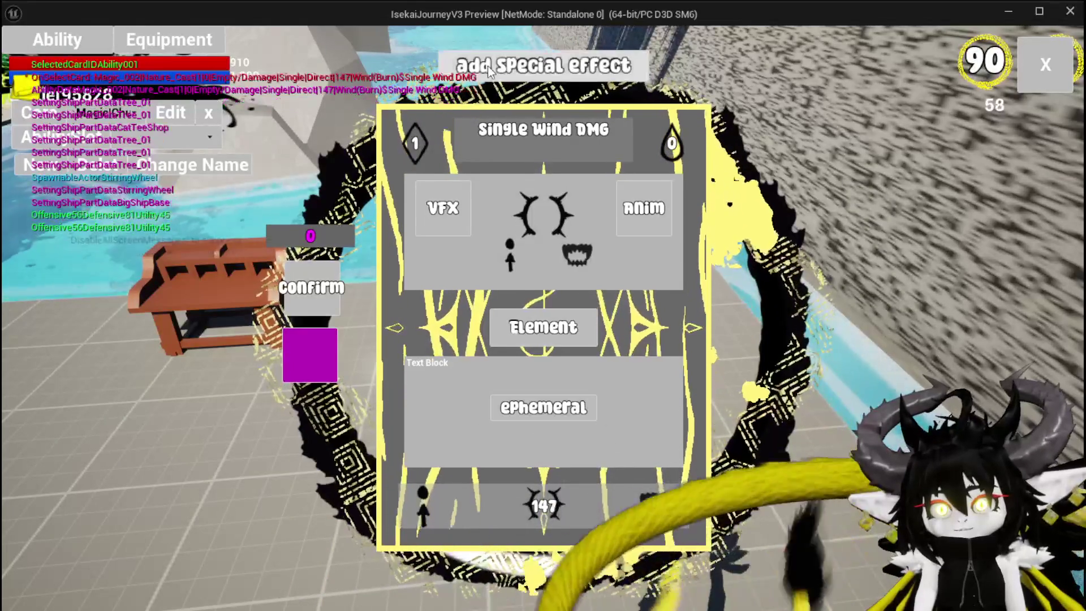
{"action": "left_click", "coordinate": [531, 411]}
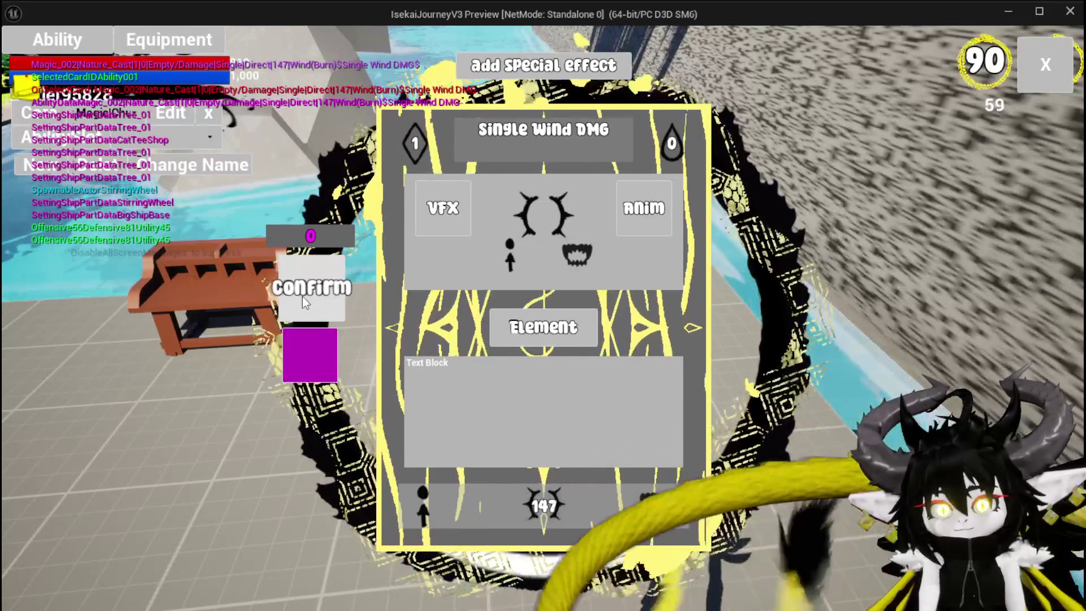
{"action": "left_click", "coordinate": [302, 297]}
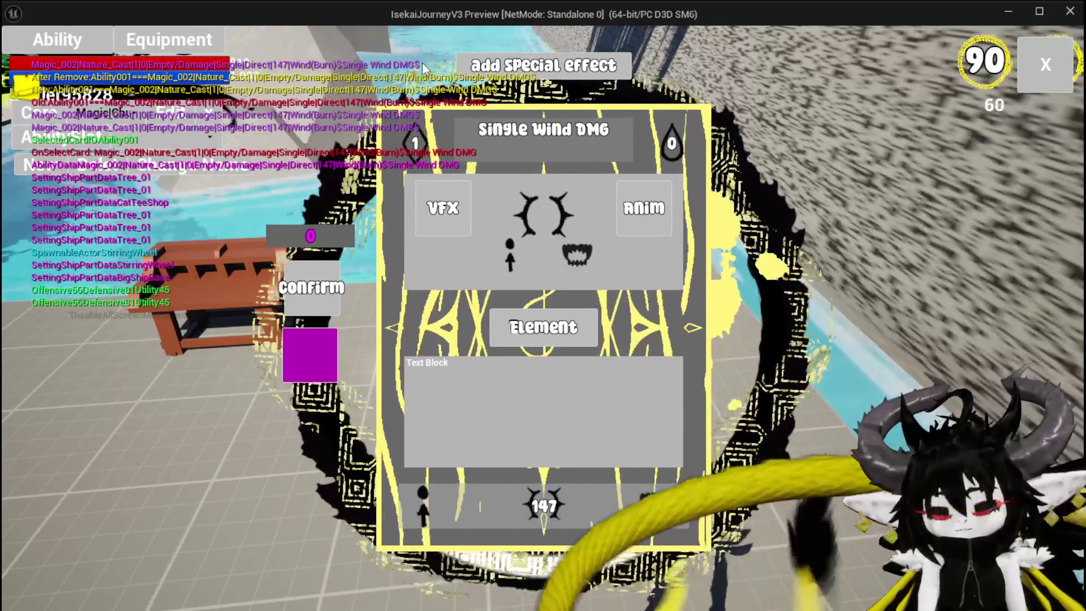
{"action": "key", "text": "alt+Tab"}
{"action": "left_click", "coordinate": [409, 56]}
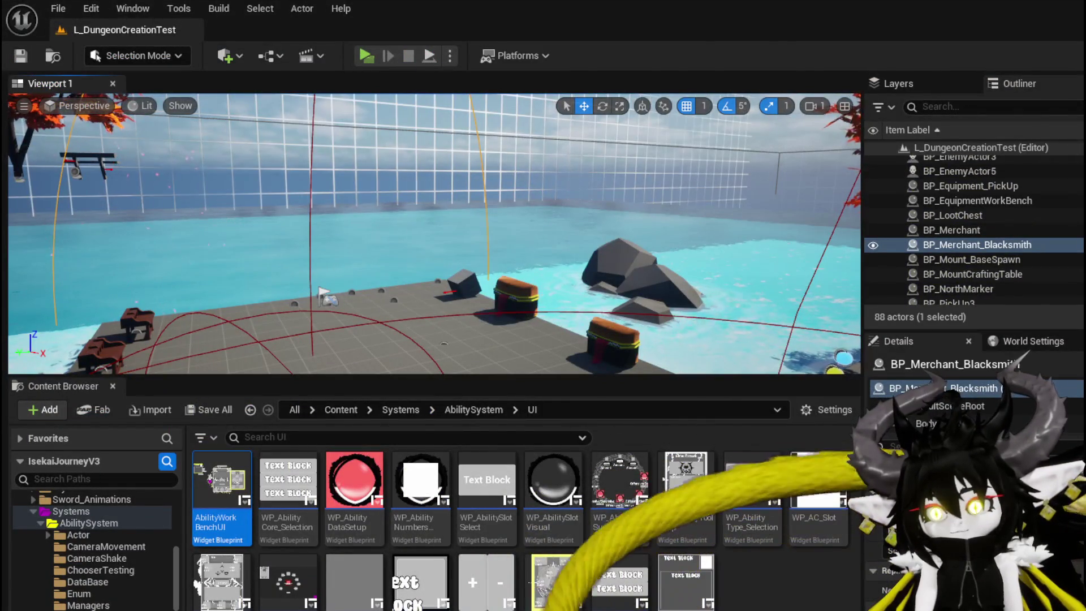
Step: In AbilityWorkBenchUI's Designer, check MW_Button_1's Data and Name are ephemeral, then save
{"action": "key", "text": "alt+Tab"}
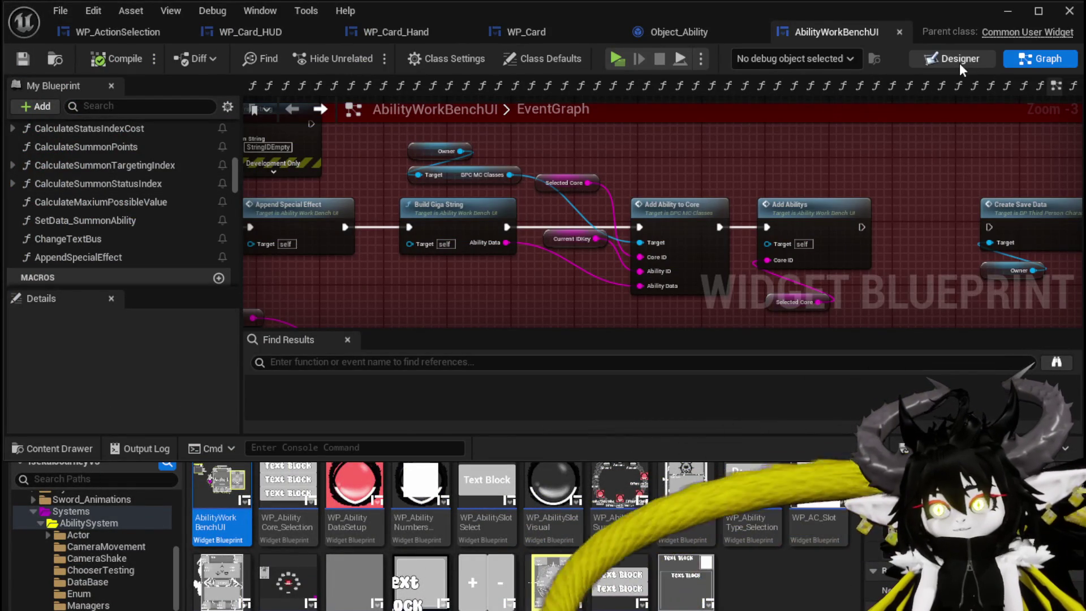
{"action": "left_click", "coordinate": [953, 58]}
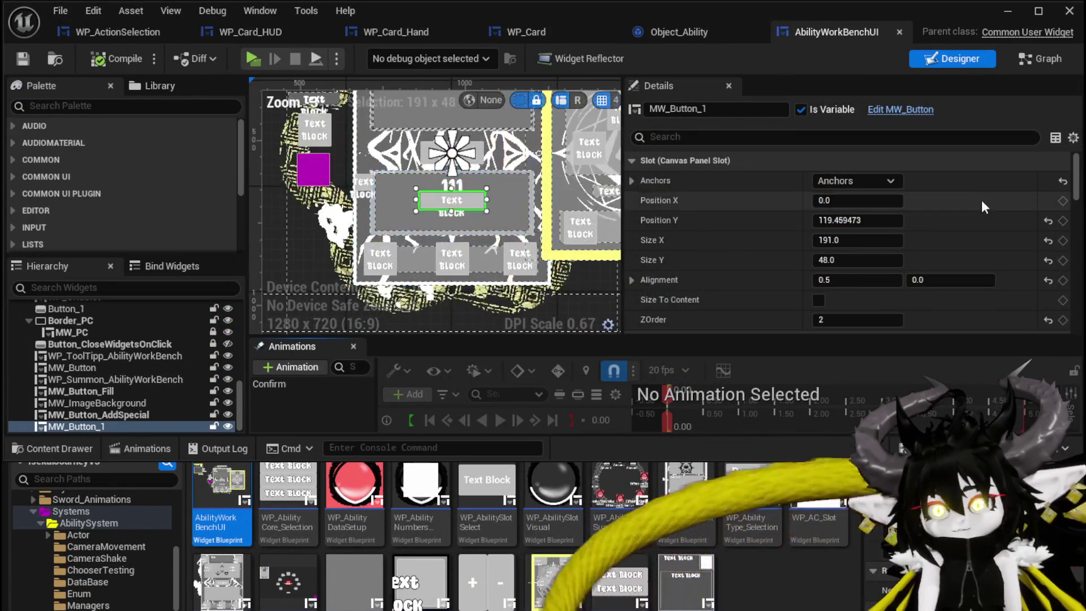
{"action": "scroll", "coordinate": [982, 199], "scroll_direction": "down", "scroll_amount": 5}
{"action": "scroll", "coordinate": [979, 208], "scroll_direction": "down", "scroll_amount": 10}
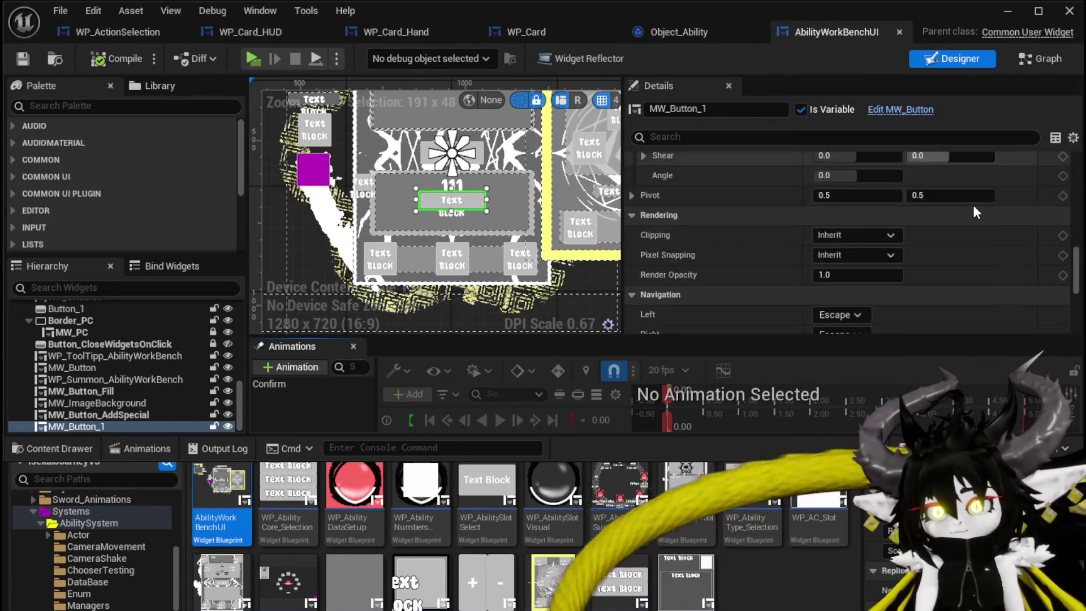
{"action": "scroll", "coordinate": [965, 205], "scroll_direction": "down", "scroll_amount": 5}
{"action": "scroll", "coordinate": [890, 212], "scroll_direction": "up", "scroll_amount": 4}
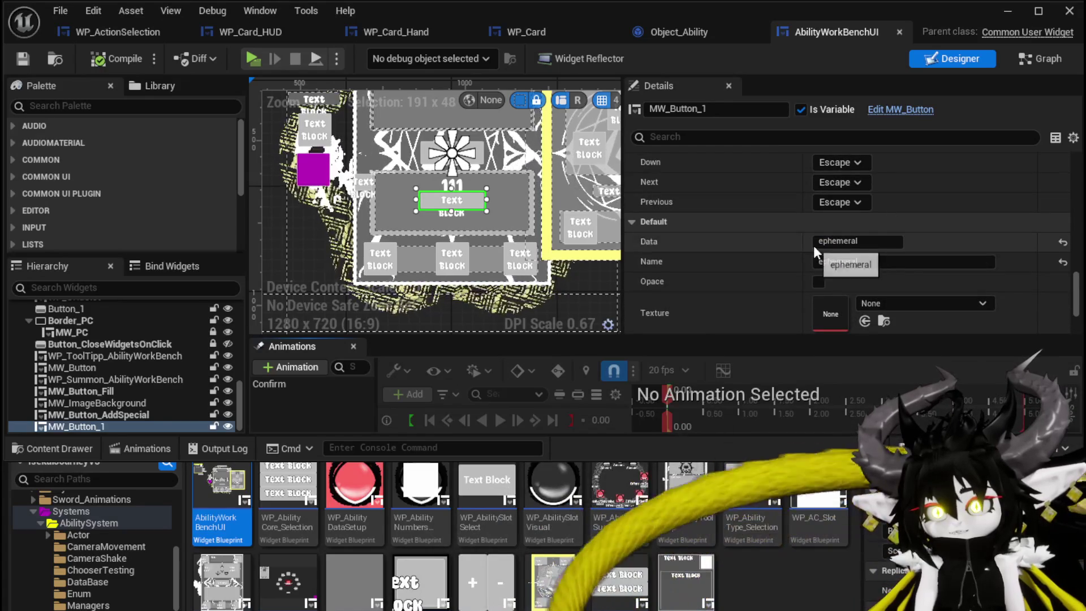
{"action": "key", "text": "ctrl+s"}
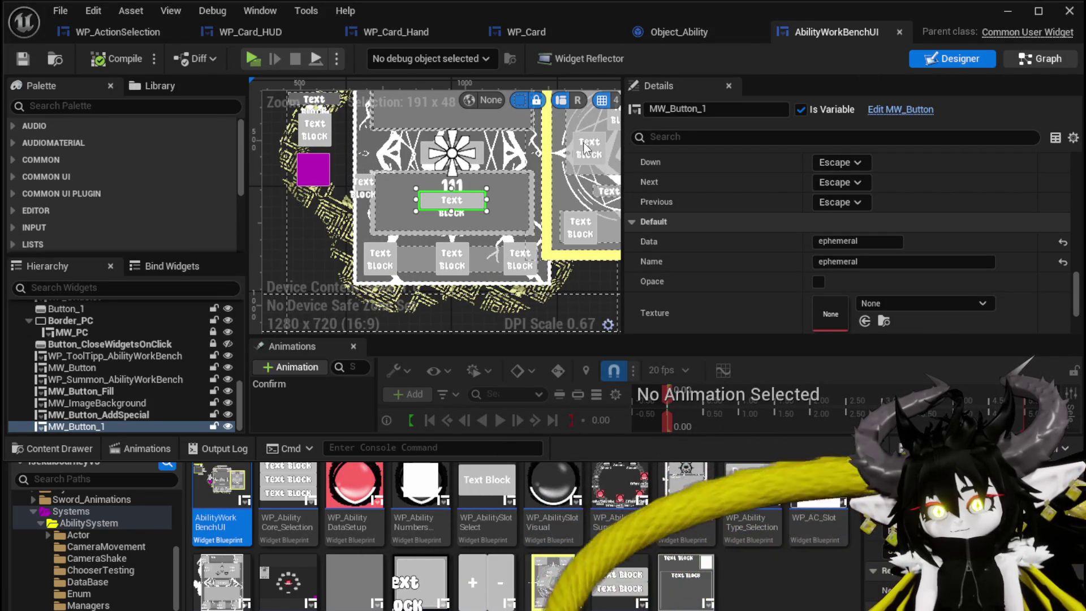
Step: Return to the event graph and select the Append Special Effect node
{"action": "key", "text": "ctrl+shift+g"}
{"action": "mouse_move", "coordinate": [389, 319]}
{"action": "left_mouse_down"}
{"action": "mouse_move", "coordinate": [436, 294]}
{"action": "mouse_move", "coordinate": [631, 279]}
{"action": "mouse_move", "coordinate": [563, 235]}
{"action": "mouse_move", "coordinate": [515, 260]}
{"action": "mouse_move", "coordinate": [567, 270]}
{"action": "left_mouse_up"}
{"action": "left_click_drag", "start_coordinate": [479, 255], "coordinate": [547, 171]}
{"action": "scroll", "coordinate": [464, 189], "scroll_direction": "down", "scroll_amount": 5}
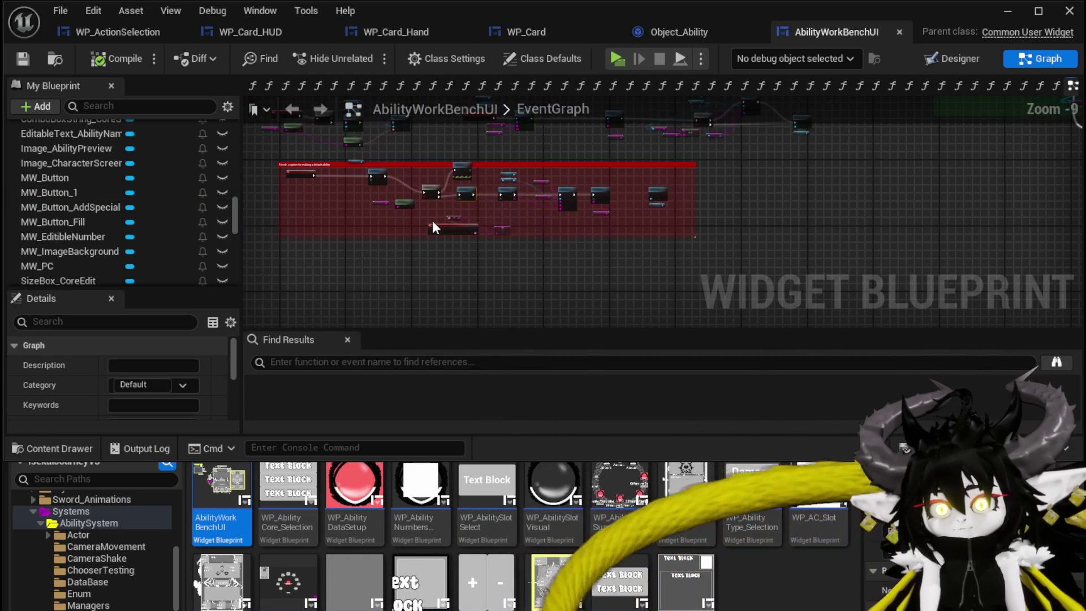
Step: Make Button_1's On Pressed run a pasted Append Special Effect before Build Giga String
{"action": "left_click", "coordinate": [928, 60]}
{"action": "left_click", "coordinate": [397, 224]}
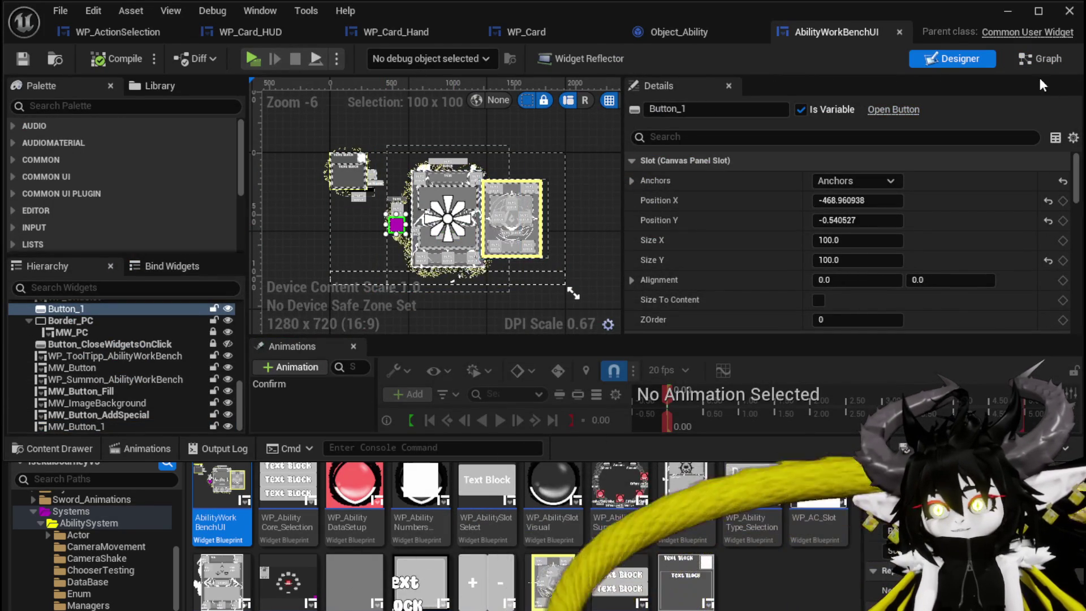
{"action": "scroll", "coordinate": [856, 265], "scroll_direction": "down", "scroll_amount": 15}
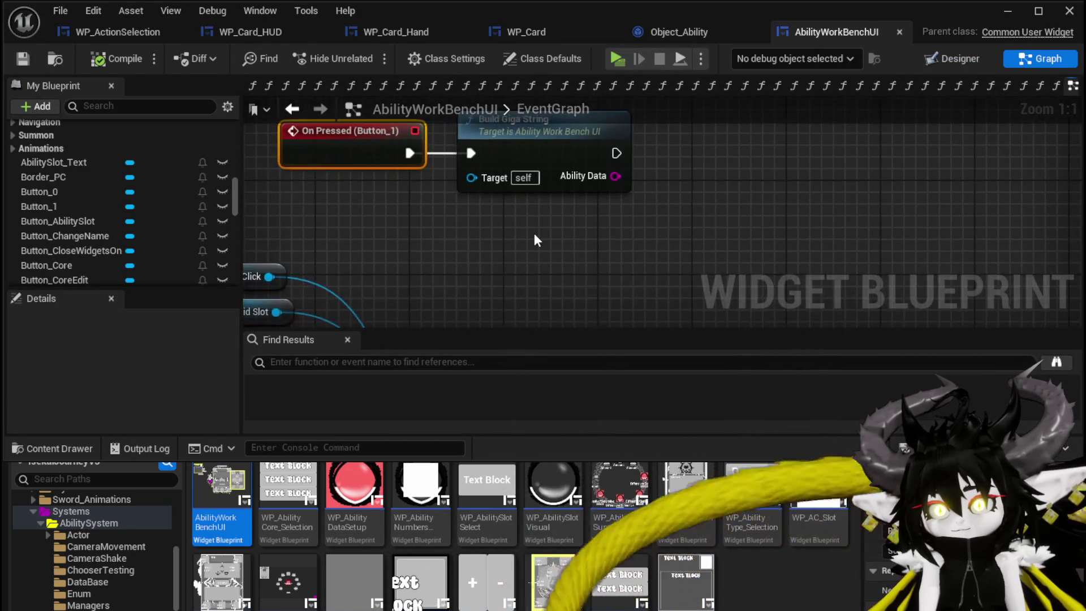
{"action": "key", "text": "ctrl+v"}
{"action": "mouse_move", "coordinate": [592, 168]}
{"action": "left_mouse_down"}
{"action": "mouse_move", "coordinate": [756, 146]}
{"action": "mouse_move", "coordinate": [794, 164]}
{"action": "left_mouse_up"}
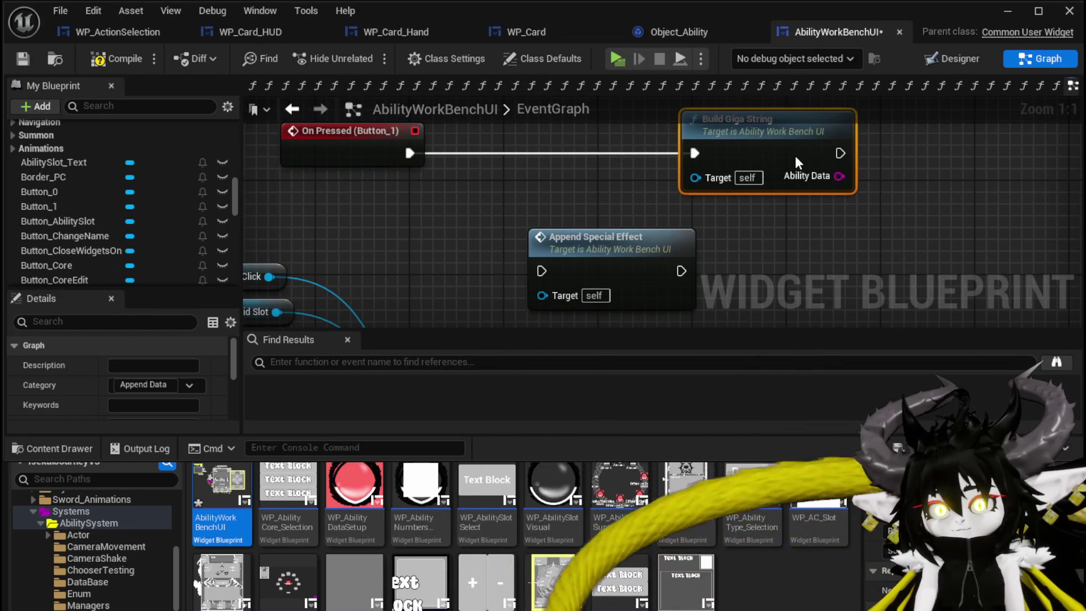
{"action": "mouse_move", "coordinate": [598, 255]}
{"action": "left_mouse_down"}
{"action": "mouse_move", "coordinate": [586, 207]}
{"action": "mouse_move", "coordinate": [538, 135]}
{"action": "left_mouse_up"}
{"action": "left_click_drag", "start_coordinate": [409, 154], "coordinate": [484, 153]}
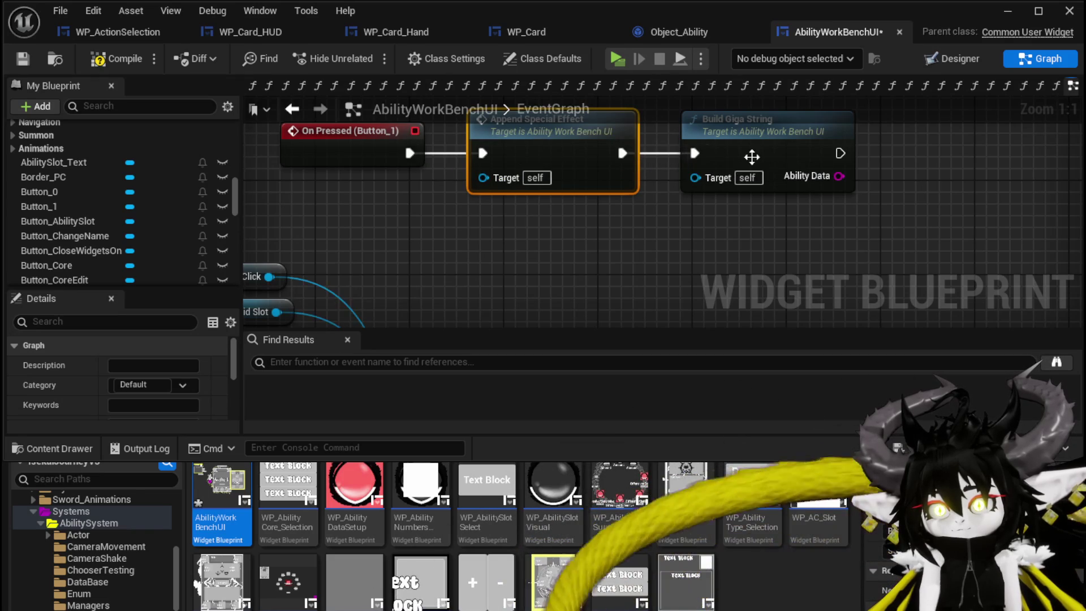
Step: In BuildGigaString, select the Special String getter feeding the Append node's last pin
{"action": "double_click", "coordinate": [767, 160]}
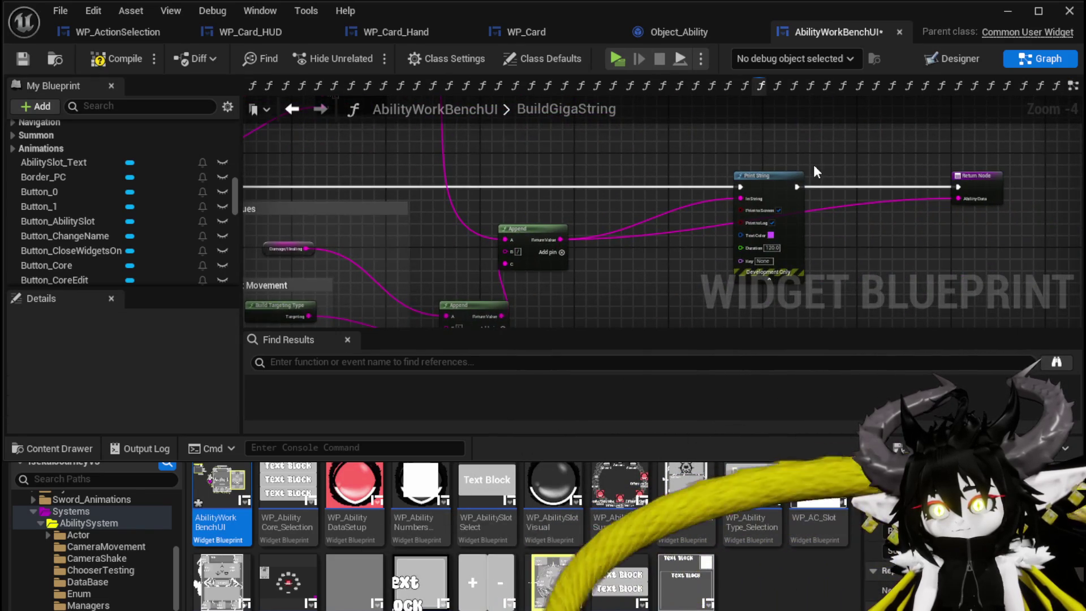
{"action": "scroll", "coordinate": [636, 223], "scroll_direction": "down", "scroll_amount": 1}
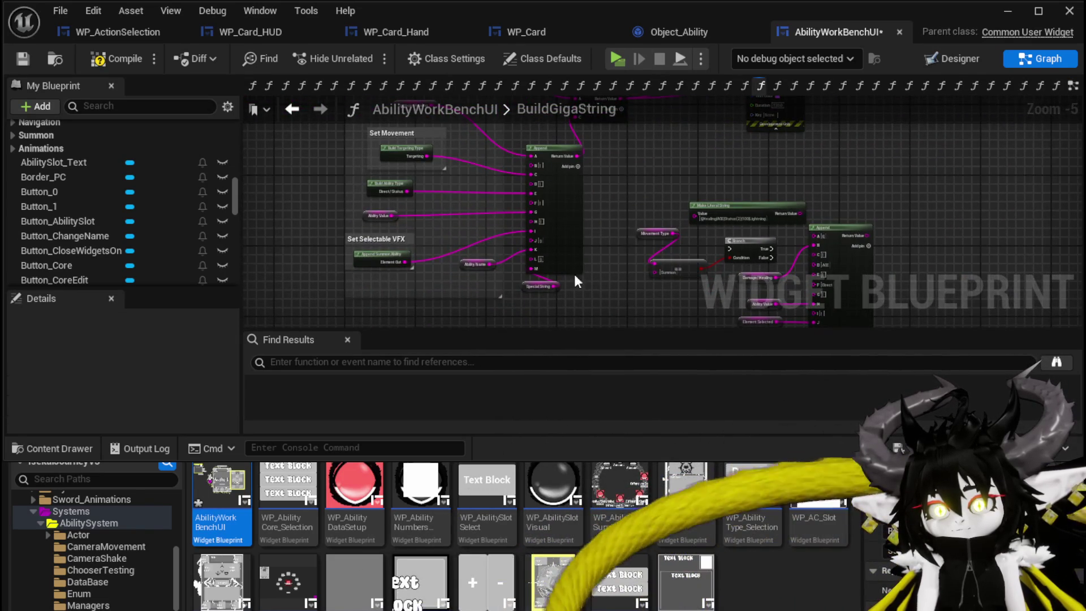
{"action": "scroll", "coordinate": [575, 276], "scroll_direction": "up", "scroll_amount": 3}
{"action": "left_click", "coordinate": [344, 292]}
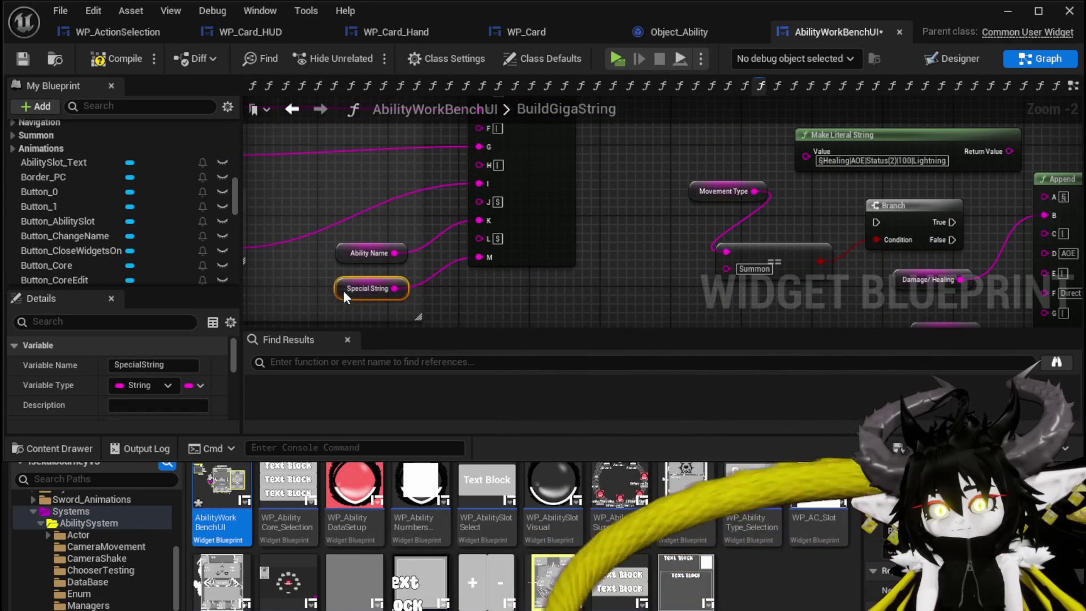
Step: Save AbilityWorkBenchUI and open the AppendSpecialEffect function graph
{"action": "scroll", "coordinate": [654, 289], "scroll_direction": "down", "scroll_amount": 2}
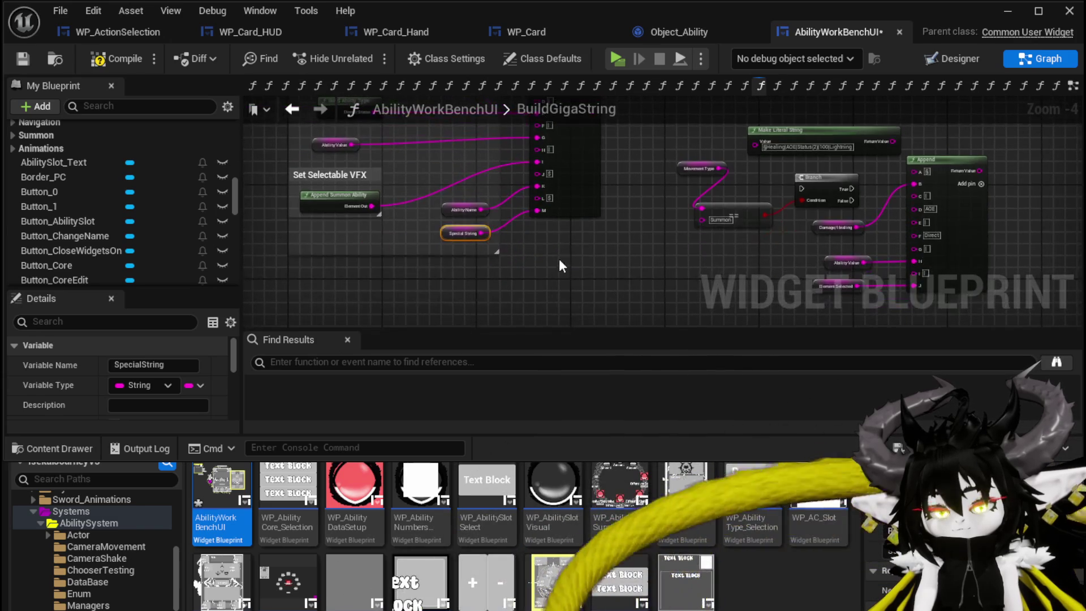
{"action": "left_click", "coordinate": [566, 258]}
{"action": "left_click", "coordinate": [21, 59]}
{"action": "scroll", "coordinate": [106, 168], "scroll_direction": "up", "scroll_amount": 10}
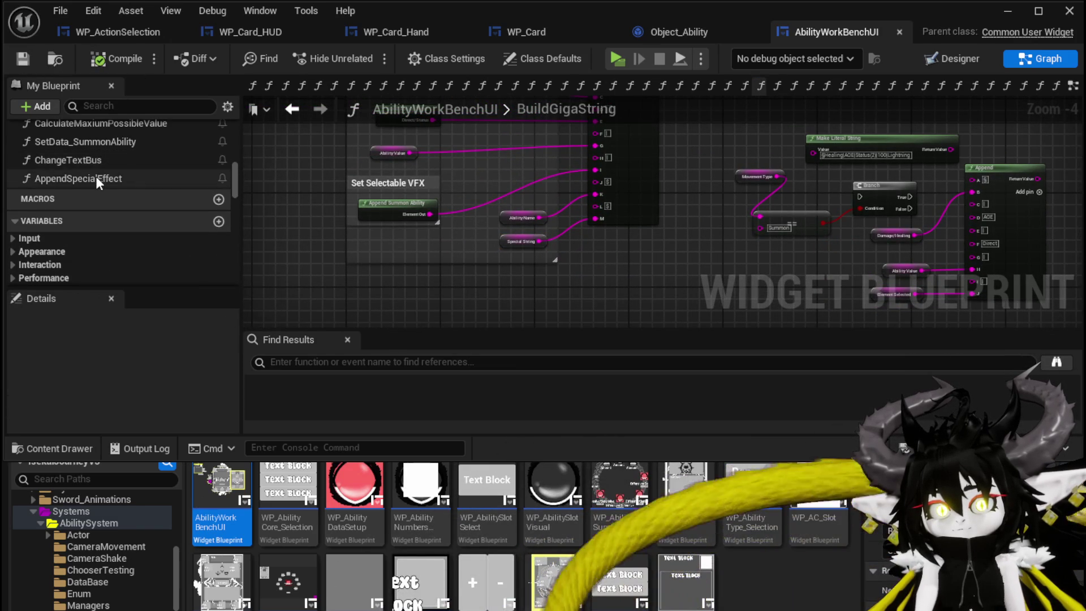
{"action": "double_click", "coordinate": [96, 178]}
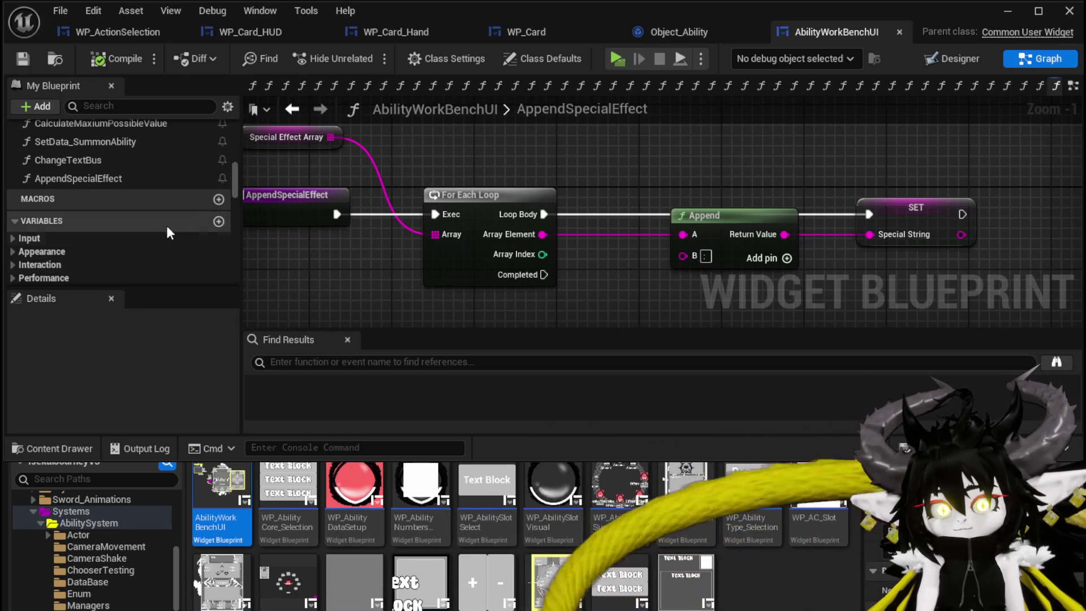
Step: Add a Special String getter and wire it into Append's C pin beside Array Element
{"action": "right_click", "coordinate": [527, 165]}
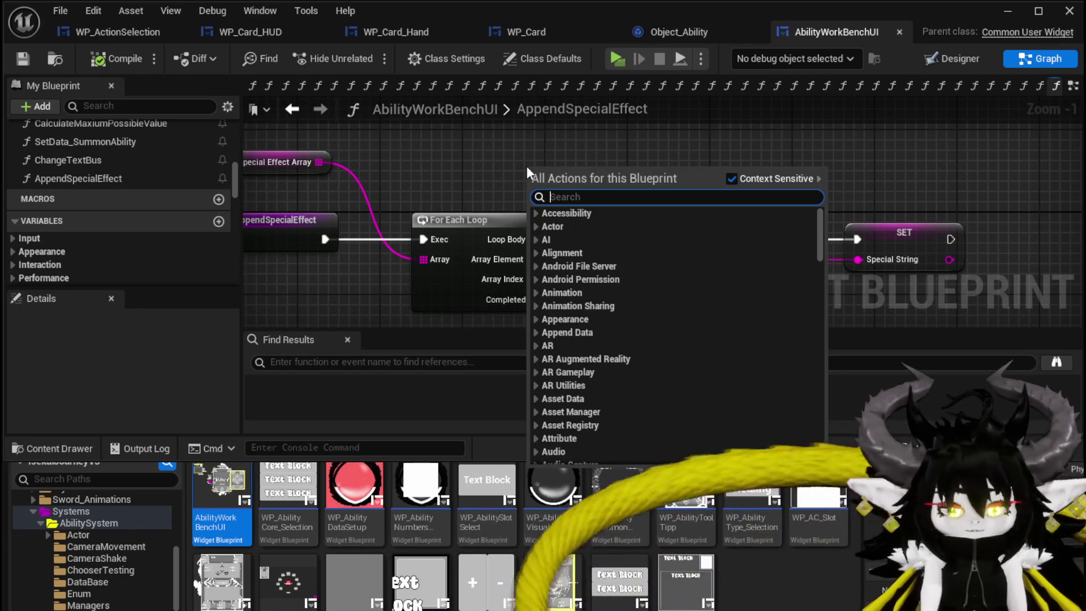
{"action": "type", "text": "Special"}
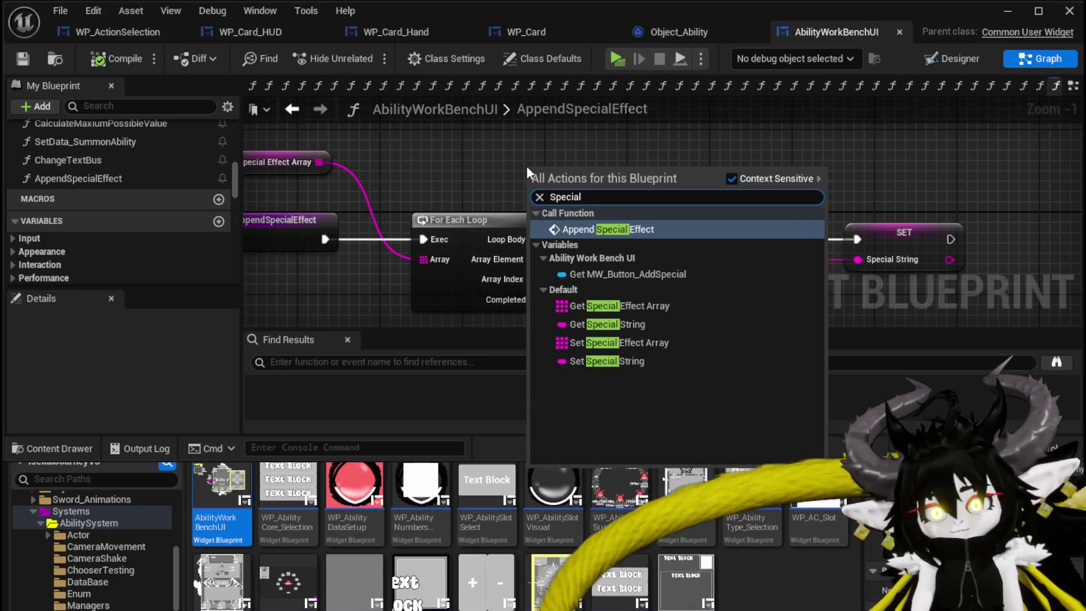
{"action": "left_click", "coordinate": [621, 324]}
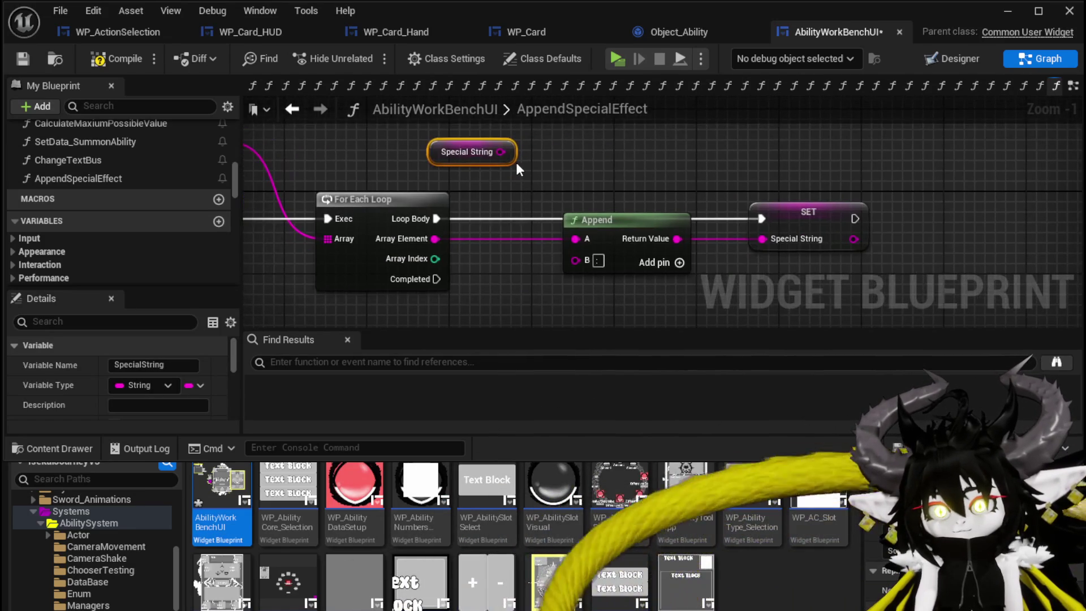
{"action": "left_click", "coordinate": [587, 240], "text": "alt"}
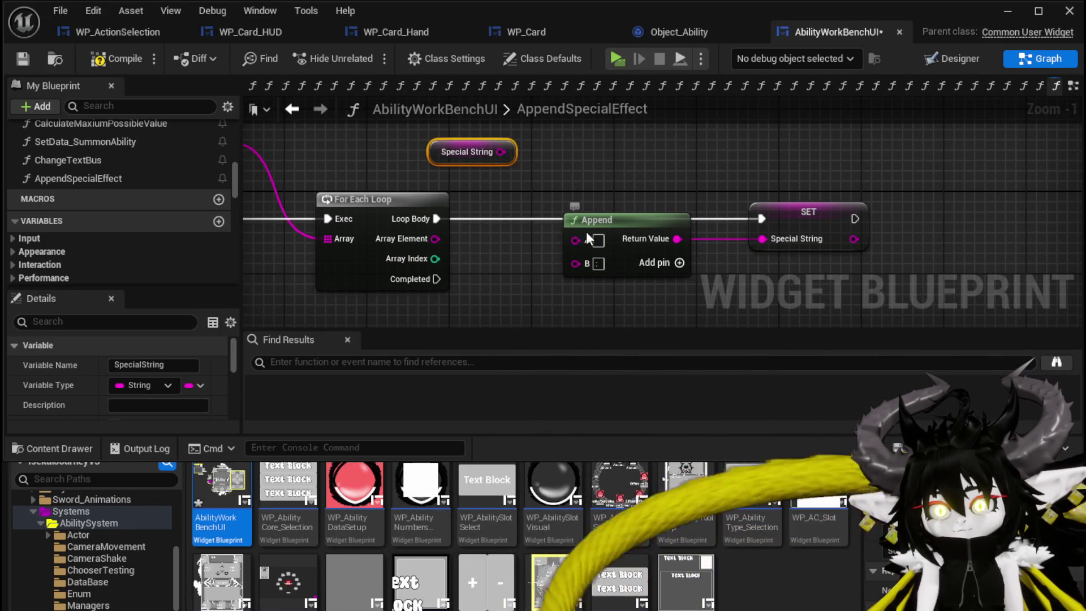
{"action": "left_click_drag", "start_coordinate": [501, 152], "coordinate": [576, 240]}
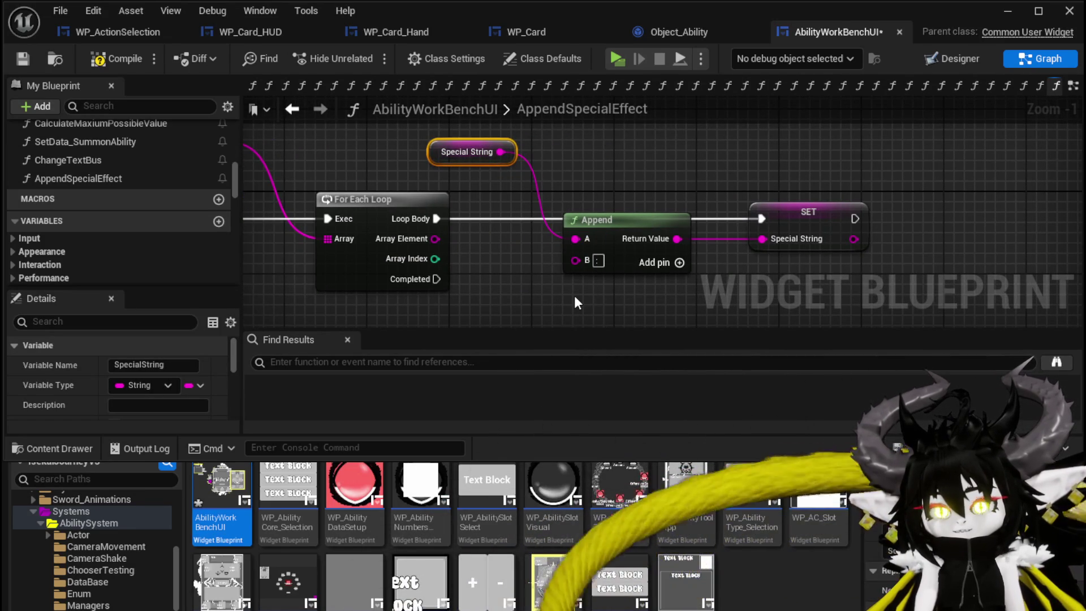
{"action": "mouse_move", "coordinate": [447, 164]}
{"action": "left_mouse_down"}
{"action": "mouse_move", "coordinate": [479, 178]}
{"action": "mouse_move", "coordinate": [502, 283]}
{"action": "mouse_move", "coordinate": [481, 323]}
{"action": "left_mouse_up"}
{"action": "left_click_drag", "start_coordinate": [463, 249], "coordinate": [462, 251]}
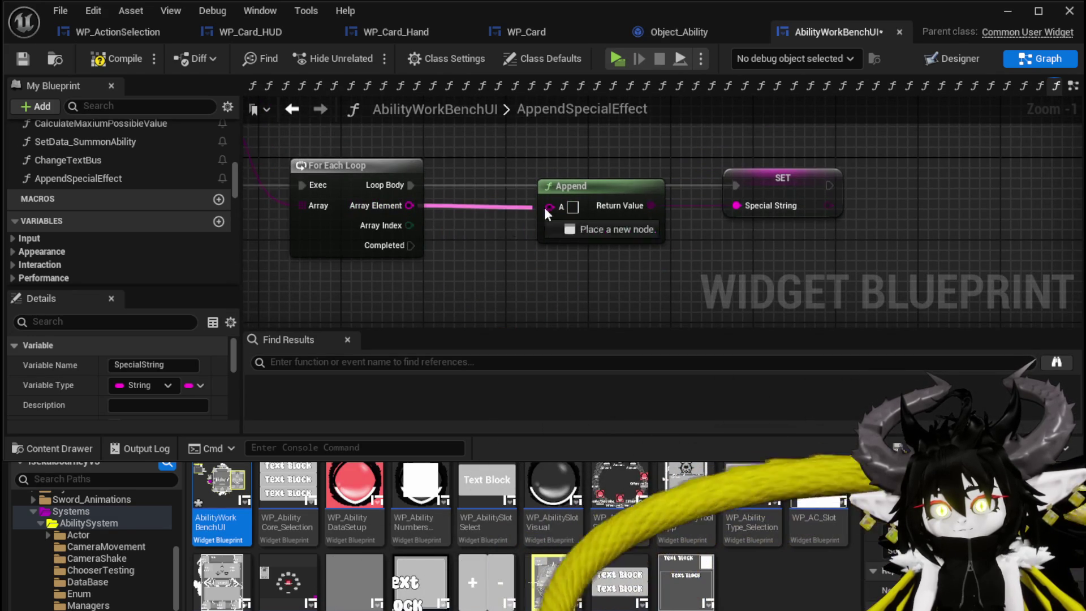
{"action": "left_click_drag", "start_coordinate": [570, 274], "coordinate": [578, 199]}
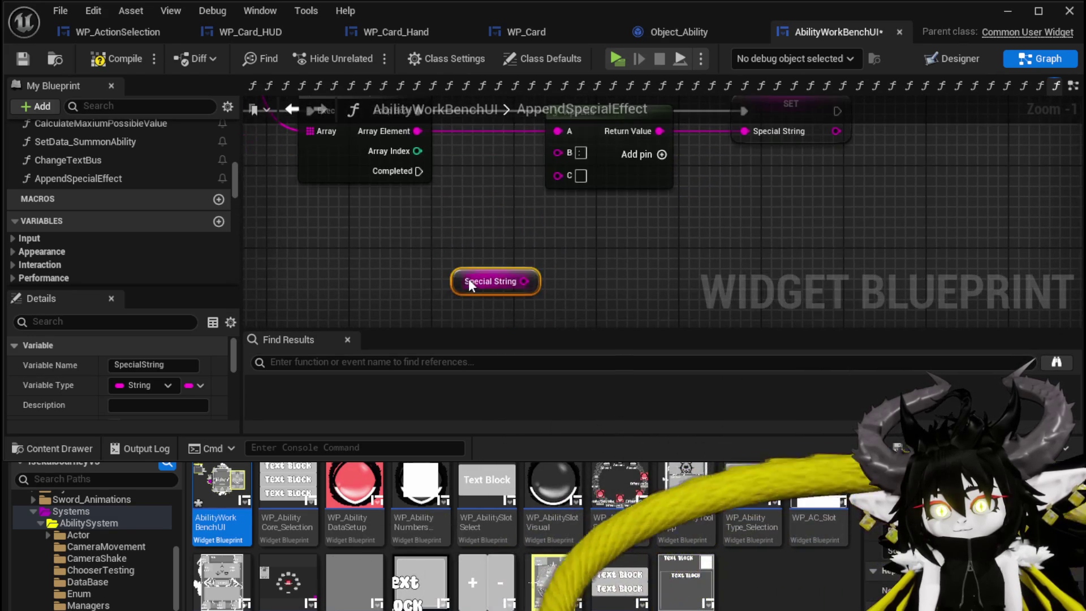
Step: Save the blueprint and minimize the editor to show the level
{"action": "scroll", "coordinate": [638, 236], "scroll_direction": "down", "scroll_amount": 1}
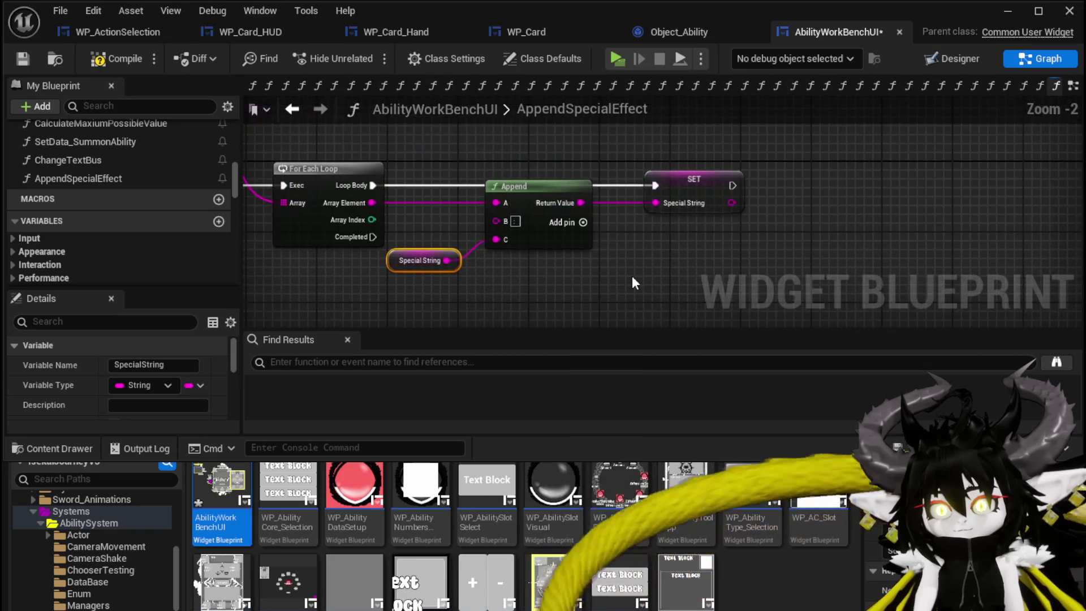
{"action": "left_click", "coordinate": [22, 59]}
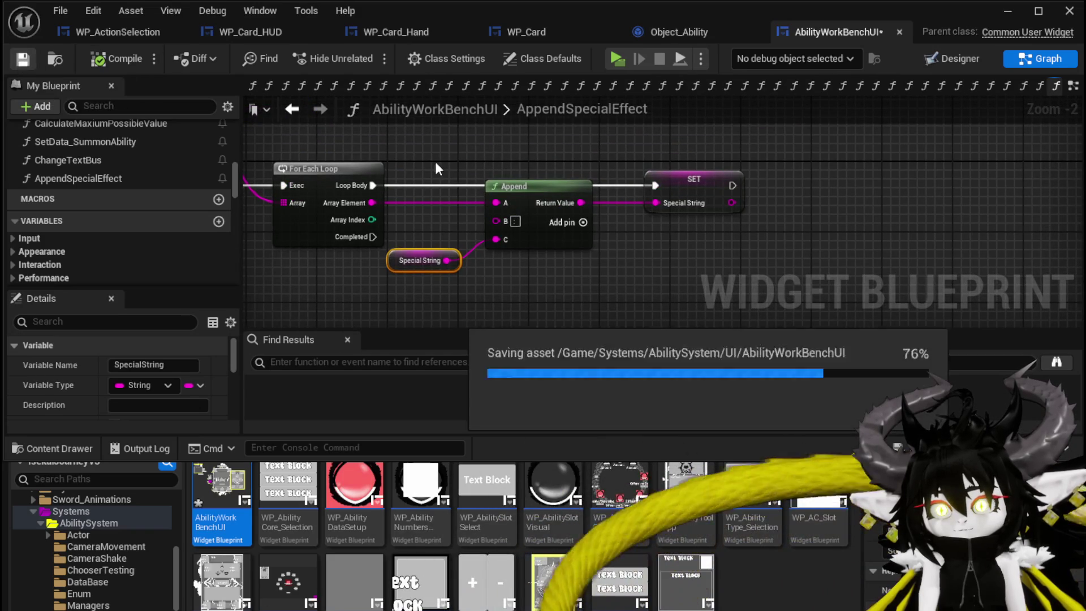
{"action": "left_click_drag", "start_coordinate": [439, 151], "coordinate": [538, 169]}
{"action": "left_click", "coordinate": [1007, 12]}
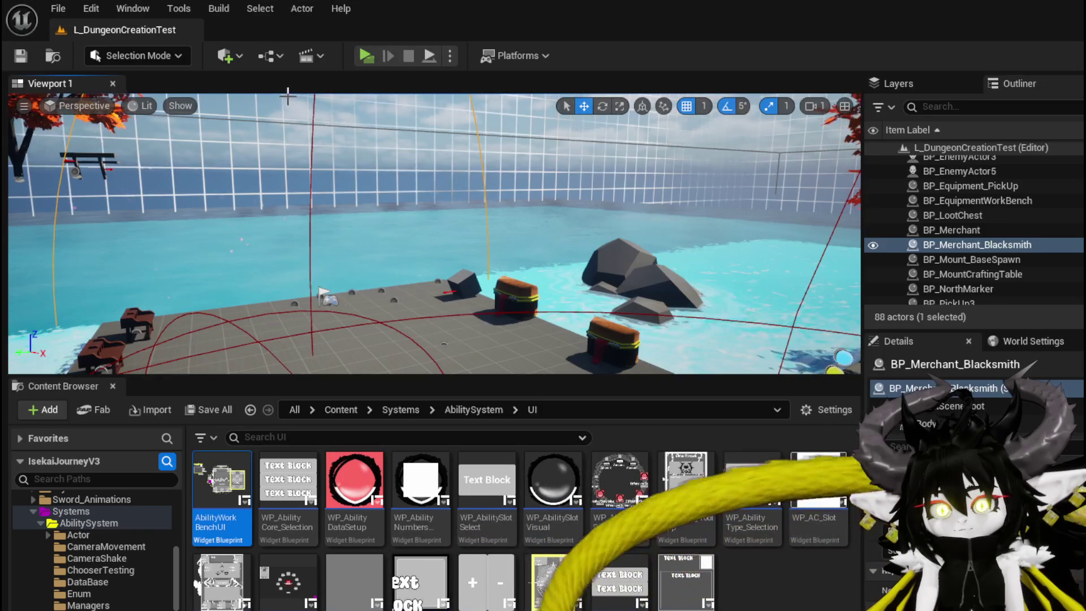
Step: In a standalone play test, add ephemeral to the Magic ability's Single Wind DMG card and confirm
{"action": "left_click", "coordinate": [363, 56]}
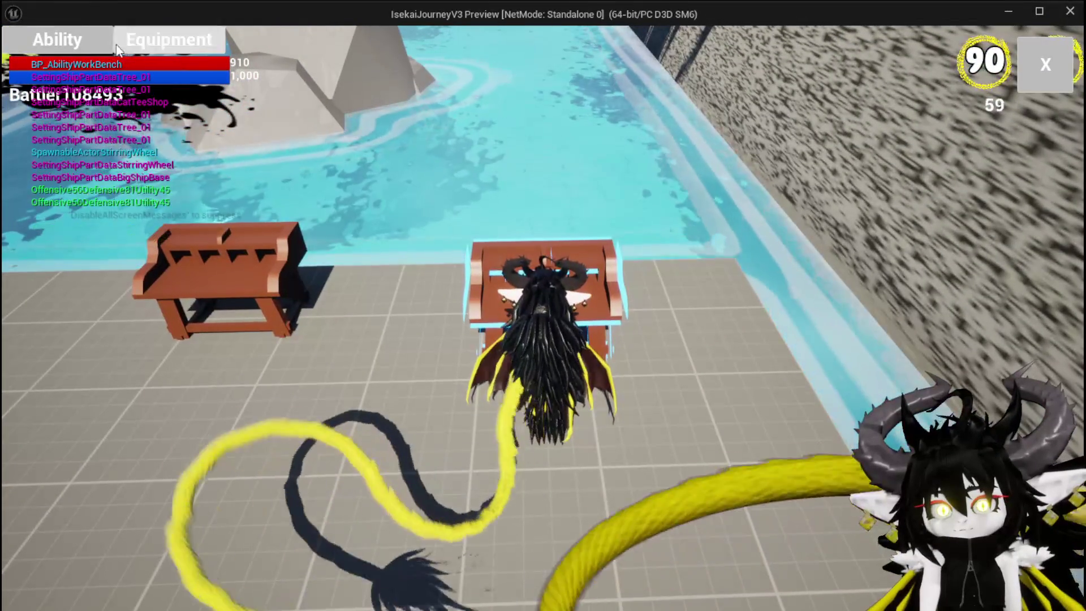
{"action": "left_click", "coordinate": [171, 141]}
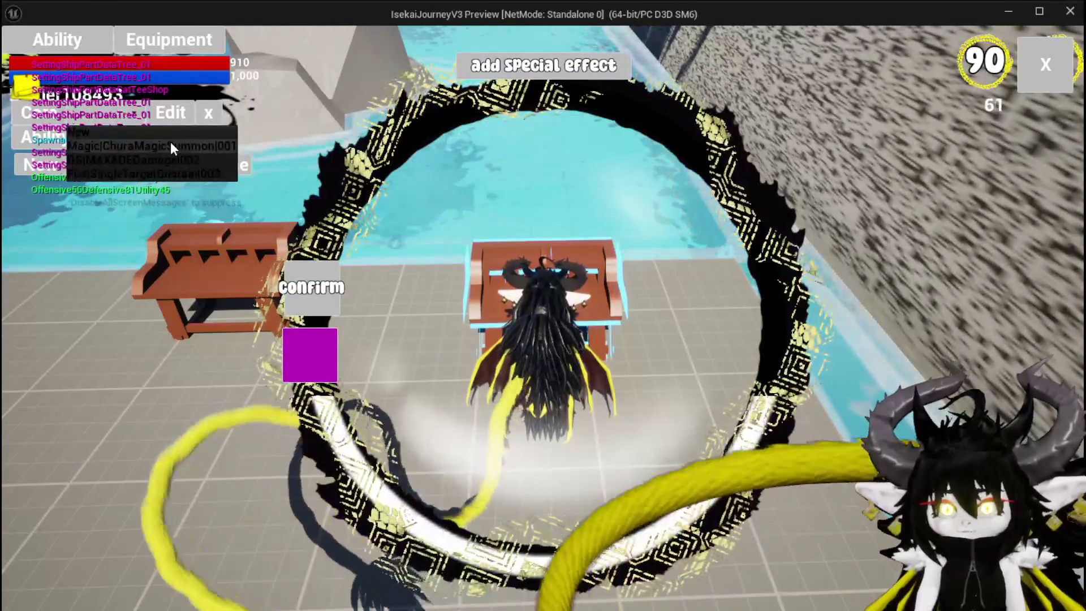
{"action": "left_click", "coordinate": [168, 146]}
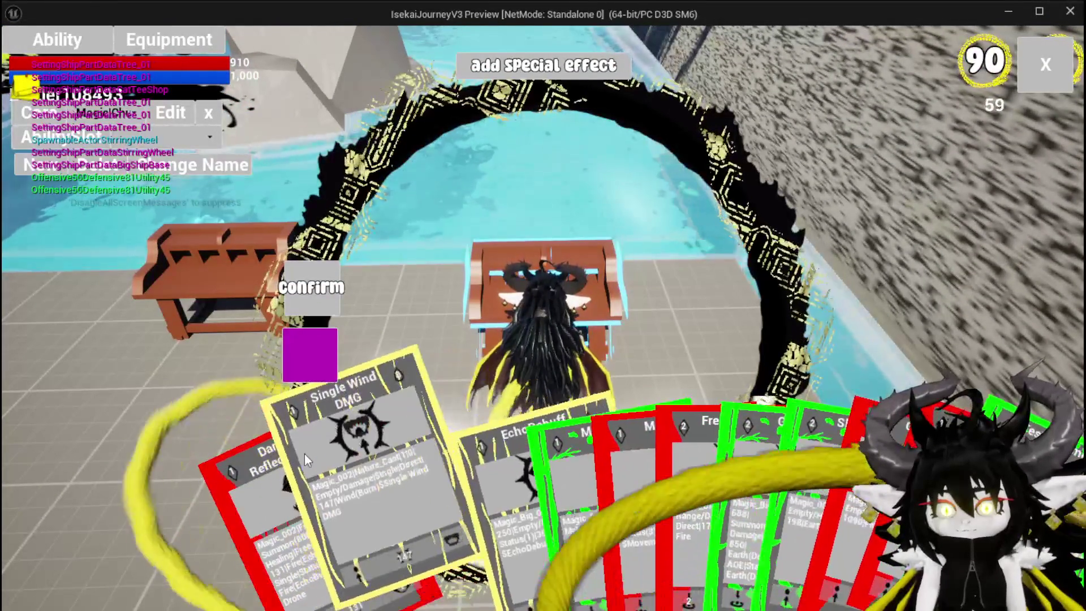
{"action": "left_click", "coordinate": [365, 470]}
{"action": "left_click", "coordinate": [543, 327]}
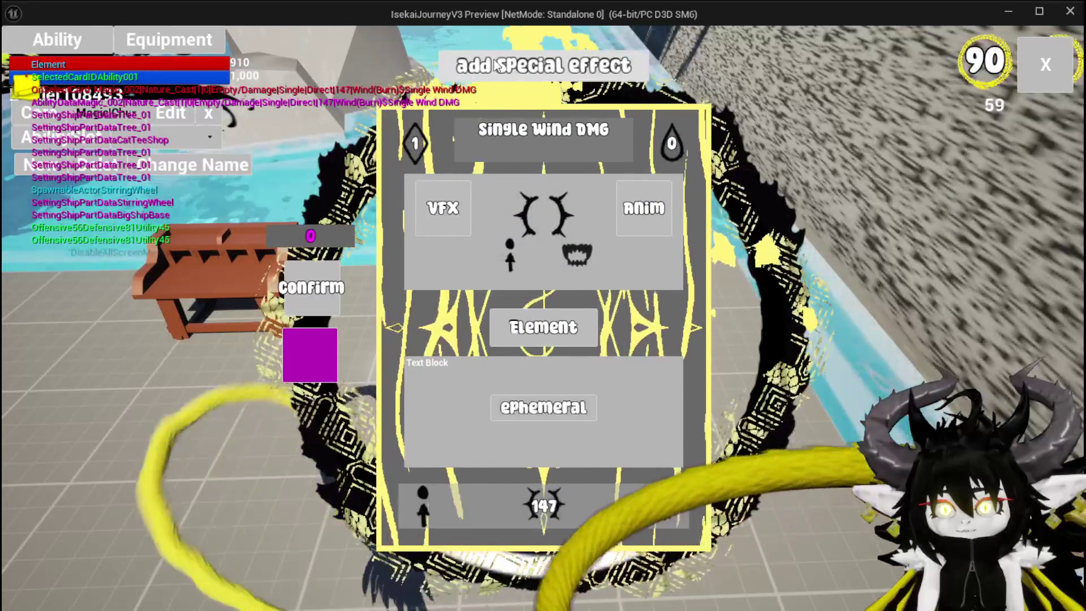
{"action": "left_click", "coordinate": [542, 401]}
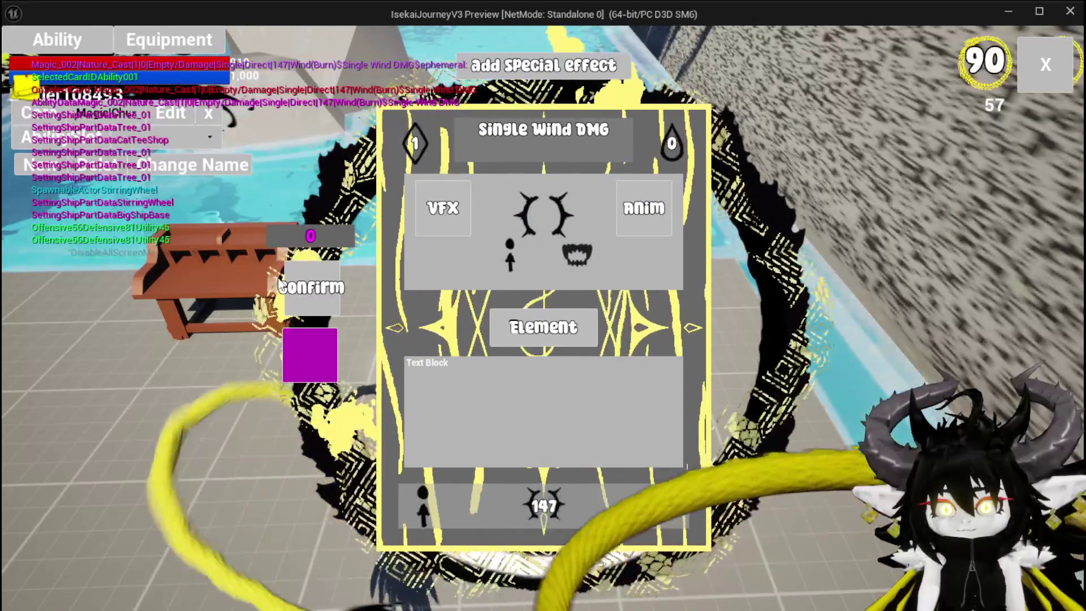
{"action": "left_click", "coordinate": [297, 286]}
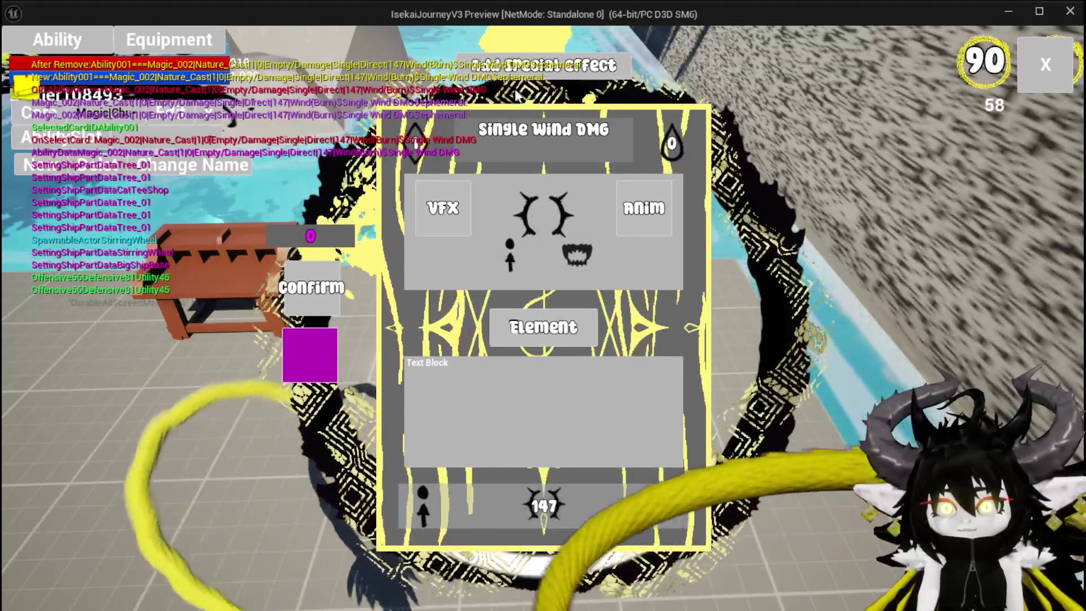
{"action": "left_click", "coordinate": [1032, 72]}
Step: Run and jump into the slime, then accept the encounter to enter combat
{"action": "key", "text": "w"}
{"action": "key", "text": "space"}
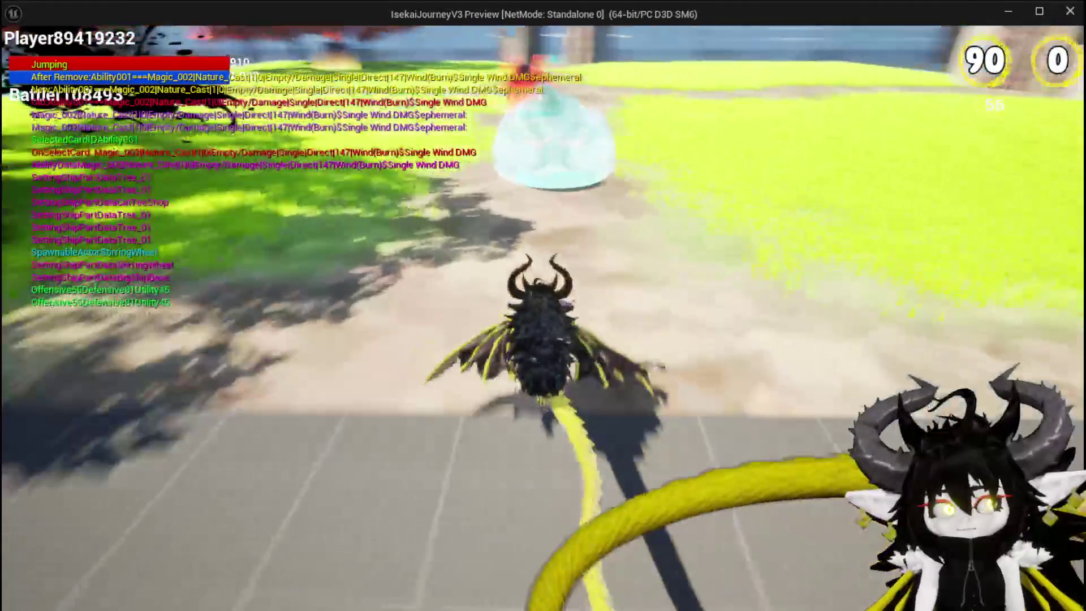
{"action": "key", "text": "w"}
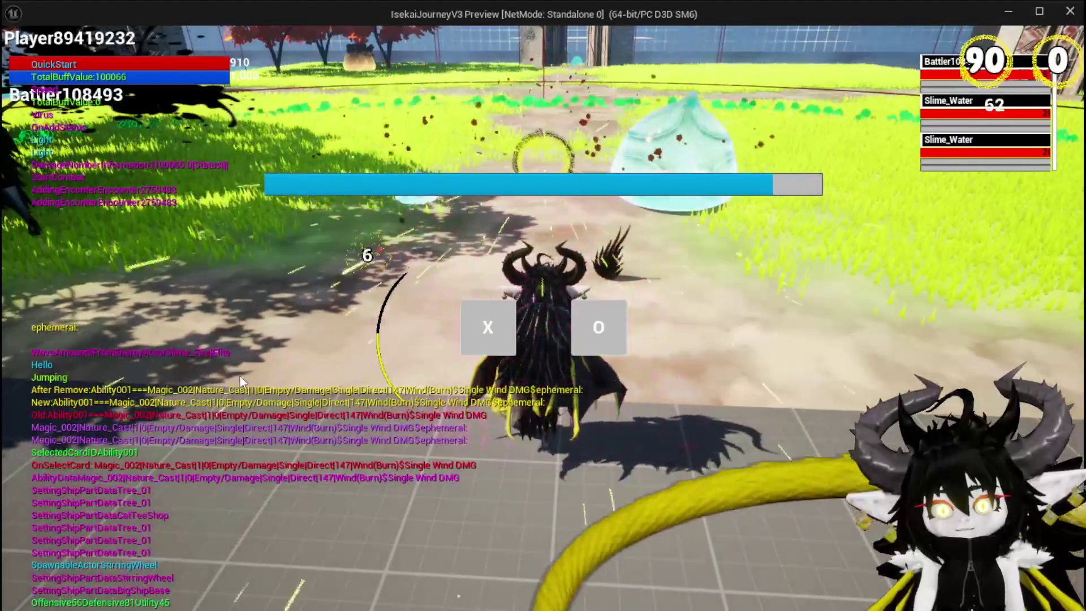
{"action": "left_click", "coordinate": [470, 308]}
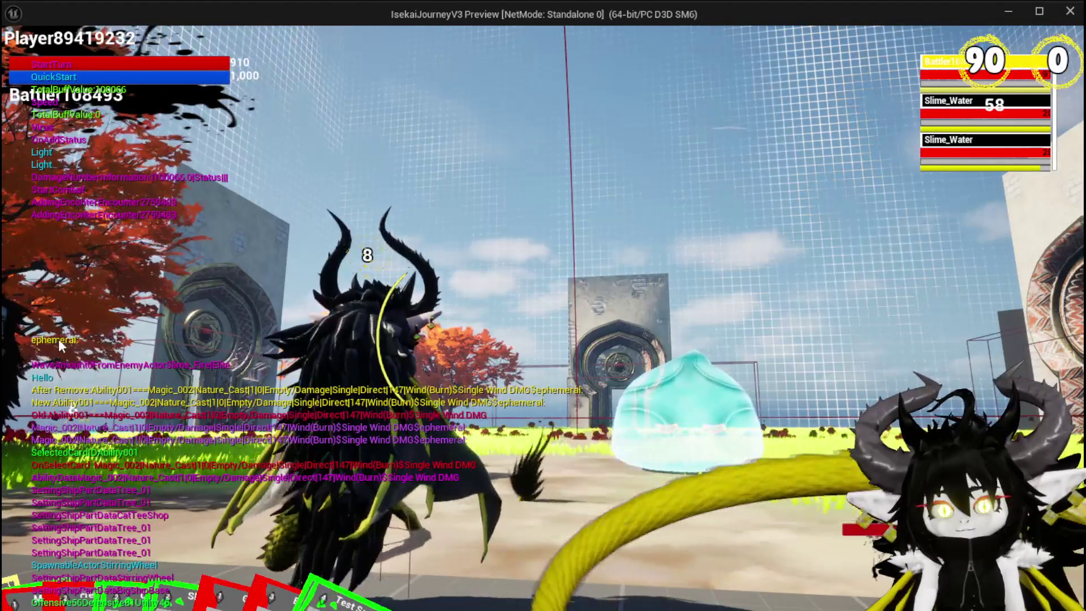
Step: Play the Single Wind DMG card on the Slime_Water and stop the preview
{"action": "mouse_move", "coordinate": [212, 481]}
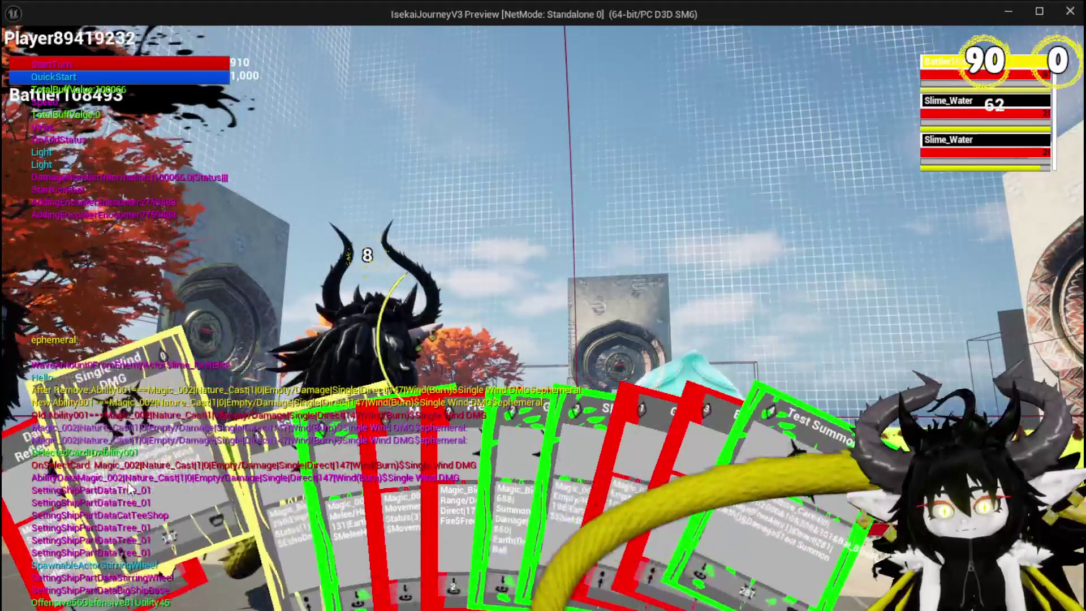
{"action": "left_click", "coordinate": [129, 488]}
{"action": "left_click", "coordinate": [443, 354]}
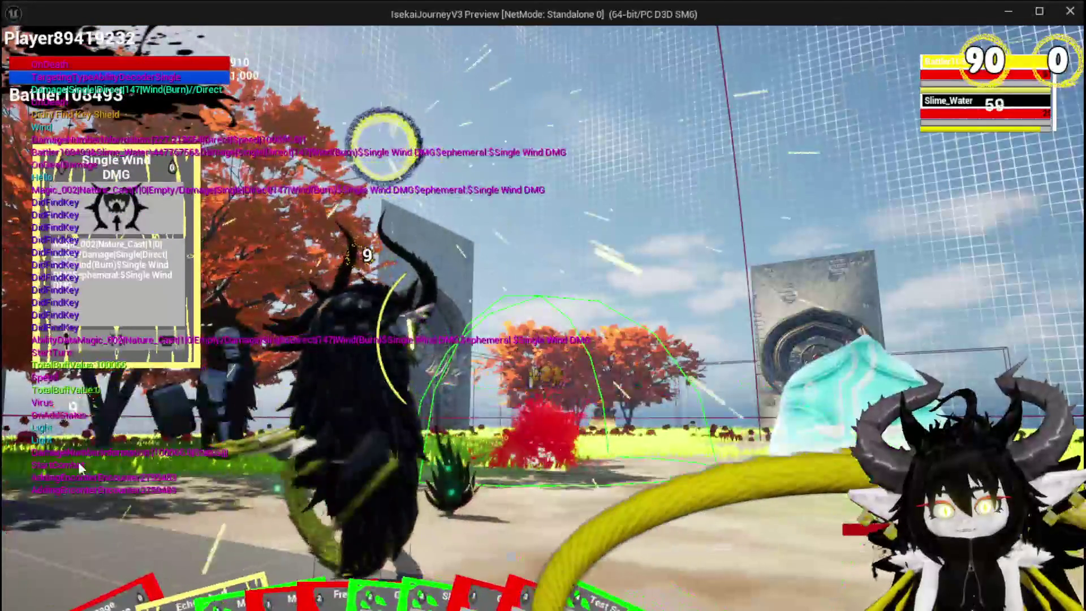
{"action": "key", "text": "Escape"}
{"action": "key", "text": "ctrl+s"}
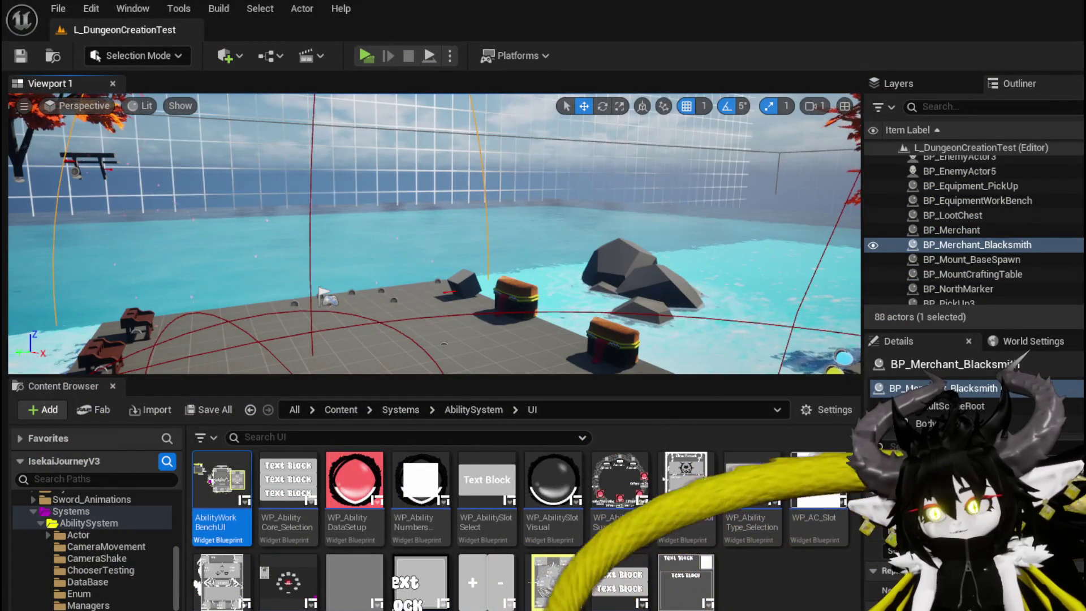
Step: Inspect WP_Card_HUD's Get Data node, then pan WP_ActionSelection's EventGraph to its Get Data node
{"action": "key", "text": "alt+Tab"}
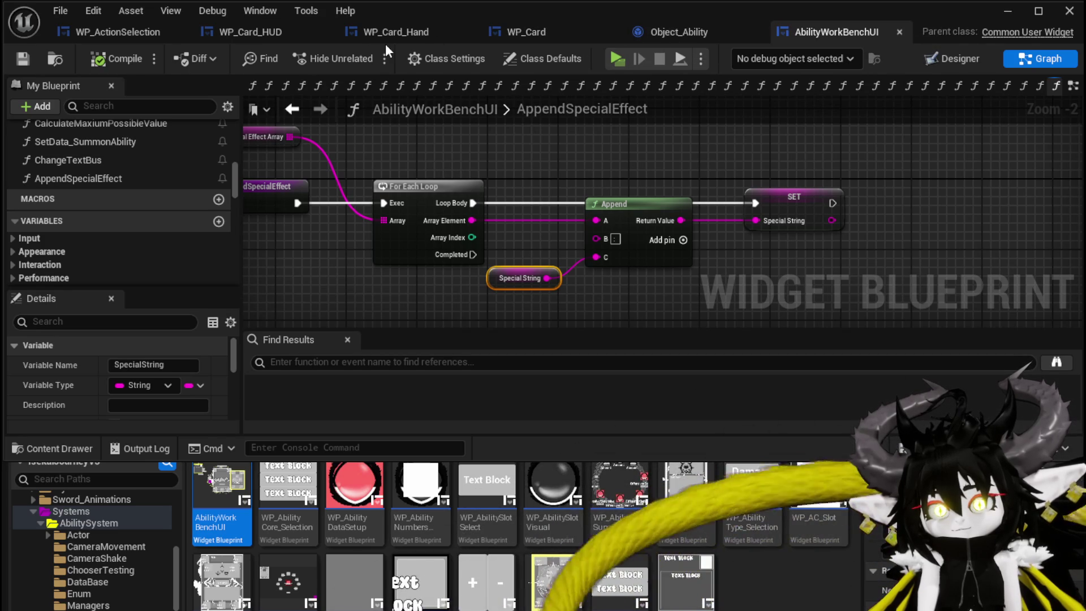
{"action": "left_click", "coordinate": [281, 30]}
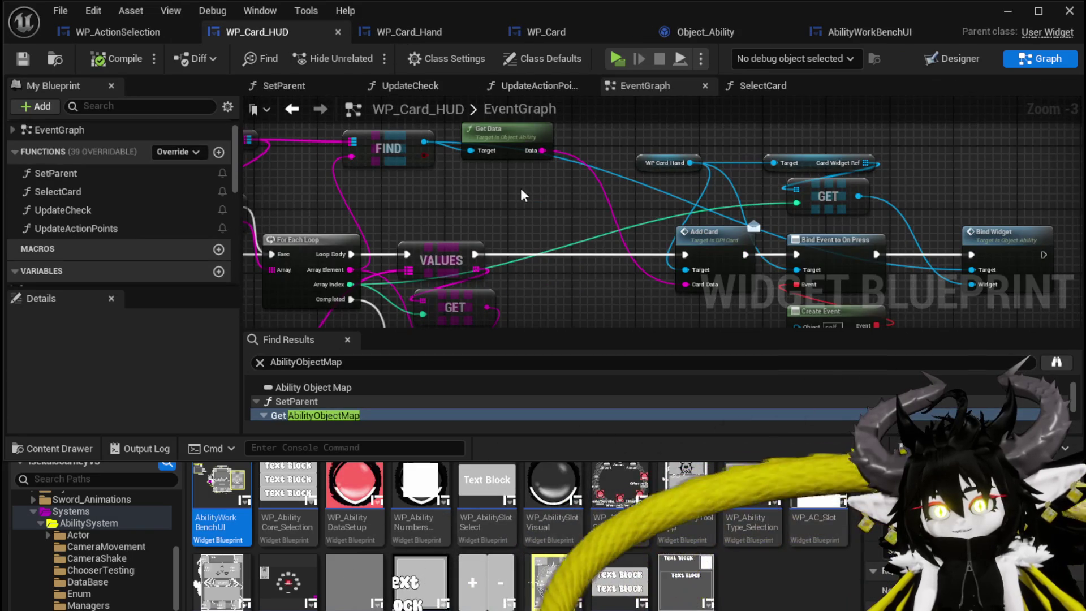
{"action": "left_click_drag", "start_coordinate": [558, 217], "coordinate": [459, 213]}
{"action": "left_click_drag", "start_coordinate": [486, 175], "coordinate": [549, 151]}
{"action": "left_click_drag", "start_coordinate": [549, 152], "coordinate": [824, 145]}
{"action": "left_click", "coordinate": [86, 38]}
{"action": "mouse_move", "coordinate": [509, 170]}
{"action": "left_mouse_down"}
{"action": "mouse_move", "coordinate": [374, 204]}
{"action": "mouse_move", "coordinate": [357, 232]}
{"action": "mouse_move", "coordinate": [417, 222]}
{"action": "left_mouse_up"}
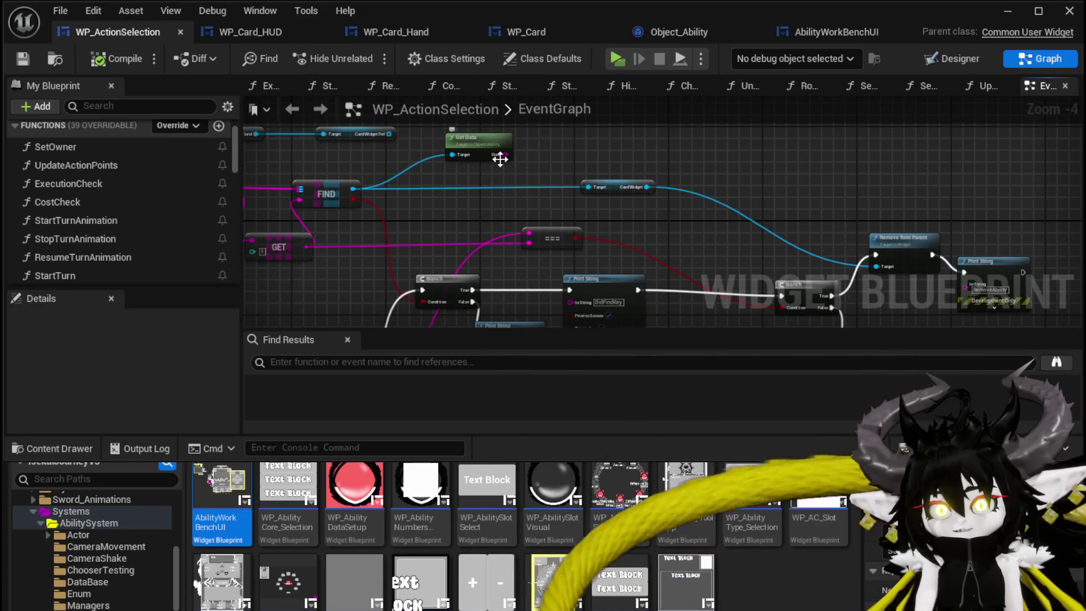
Step: Add a String Contains node on Get Data's Data checking for "ephemeral", then compile
{"action": "left_click_drag", "start_coordinate": [502, 155], "coordinate": [617, 129]}
{"action": "type", "text": "cont"}
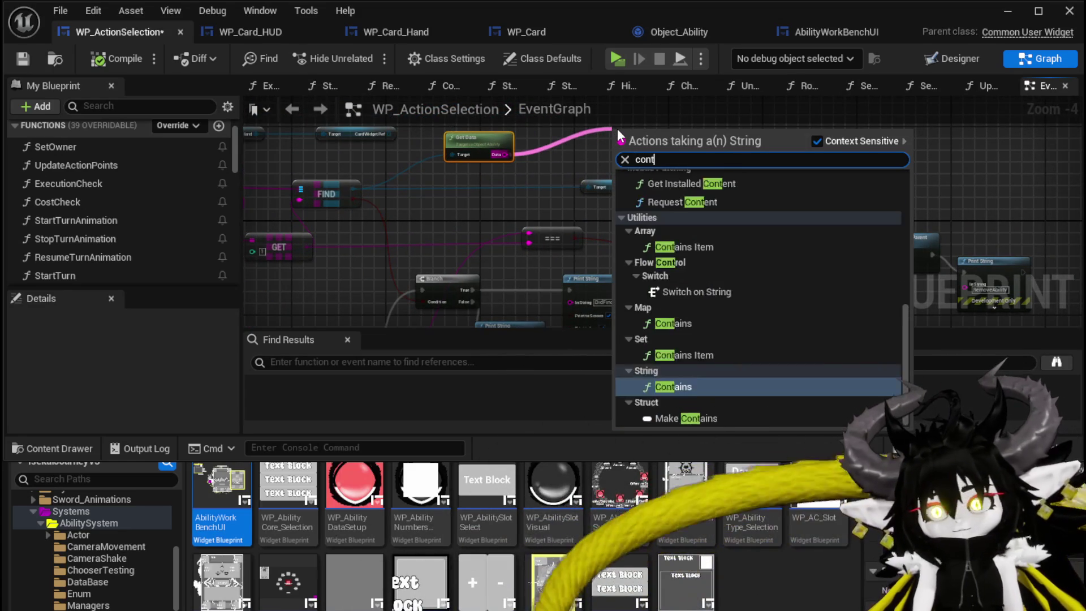
{"action": "type", "text": "ains"}
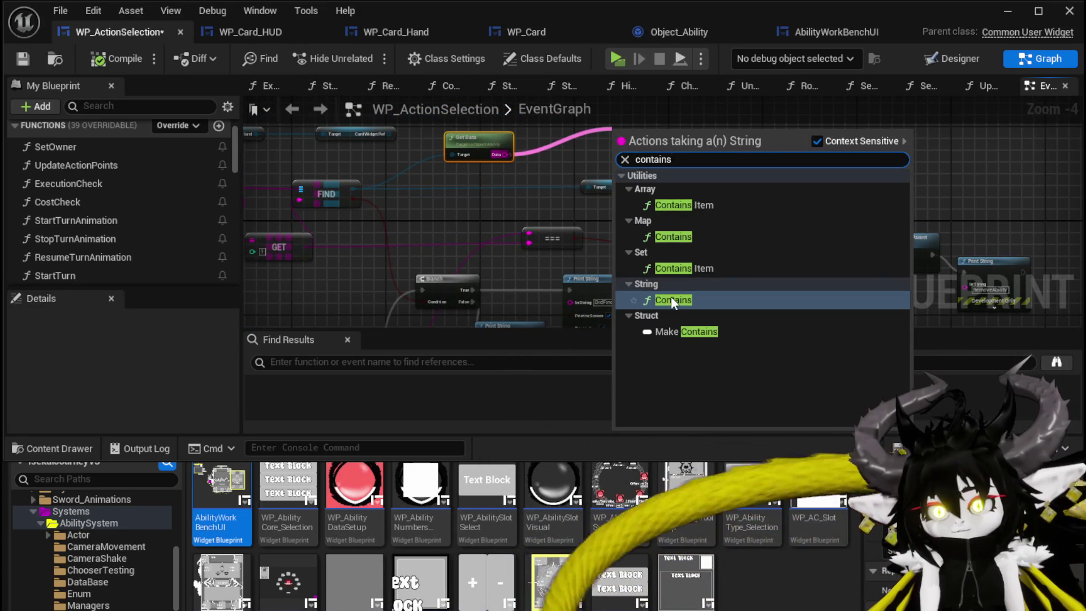
{"action": "left_click", "coordinate": [671, 297]}
{"action": "scroll", "coordinate": [657, 164], "scroll_direction": "up", "scroll_amount": 3}
{"action": "left_click_drag", "start_coordinate": [698, 172], "coordinate": [593, 212]}
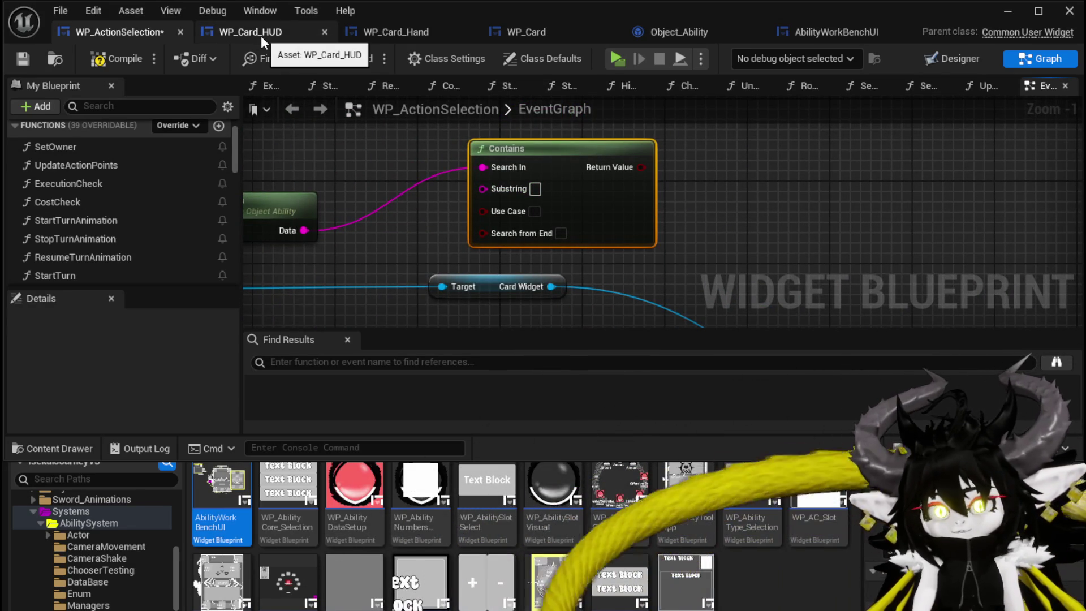
{"action": "left_click", "coordinate": [260, 36]}
{"action": "left_click", "coordinate": [97, 37]}
{"action": "left_click", "coordinate": [32, 59]}
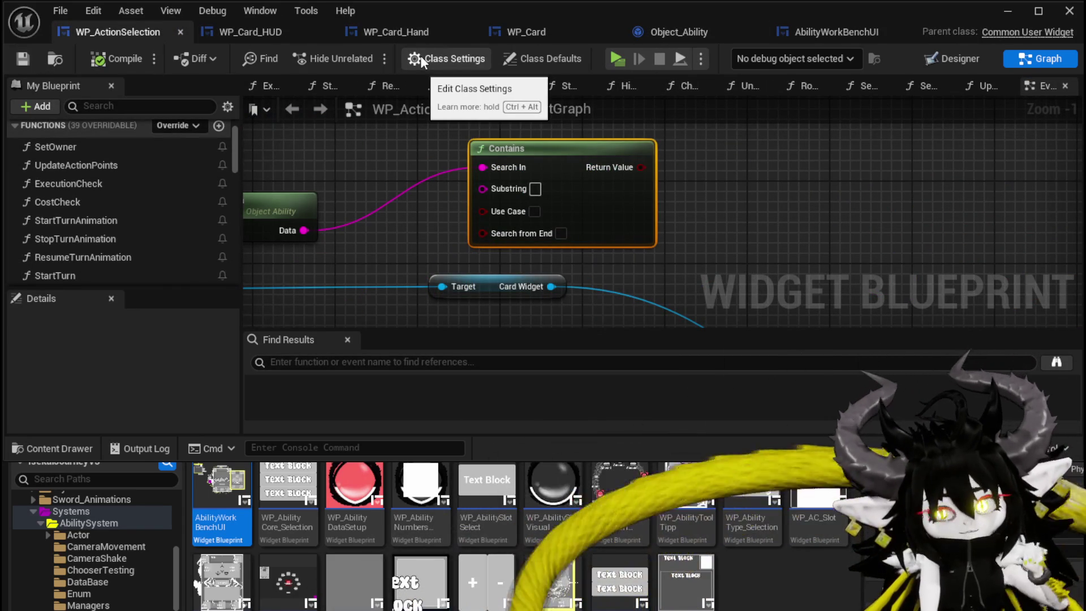
Step: Review the WP_Card_HUD and WP_Card_Hand graphs, then place Contains beside Get Data
{"action": "left_click", "coordinate": [251, 33]}
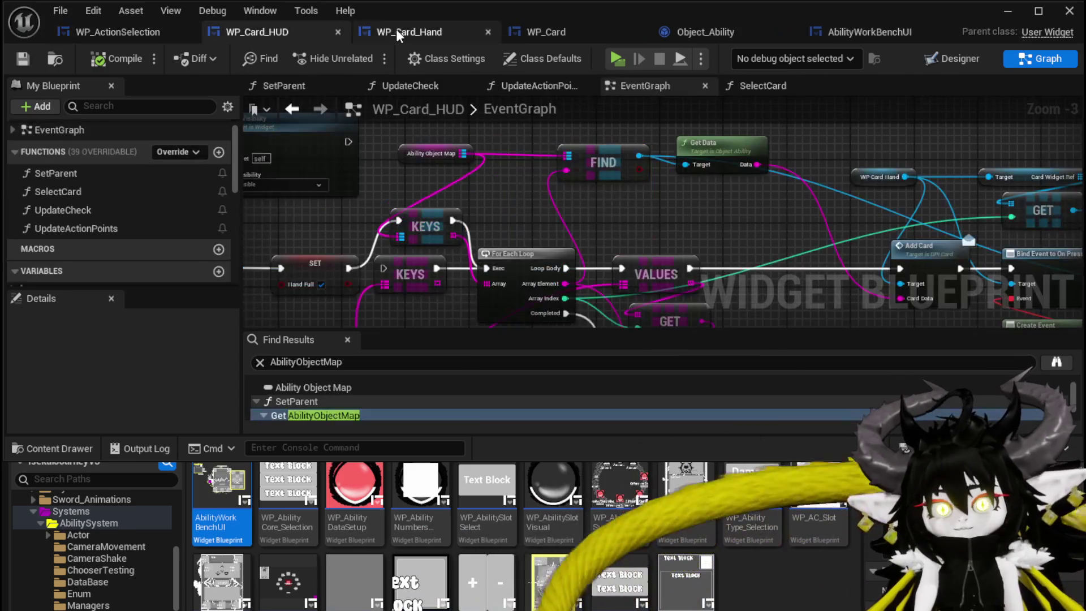
{"action": "left_click", "coordinate": [396, 33]}
{"action": "left_click", "coordinate": [263, 33]}
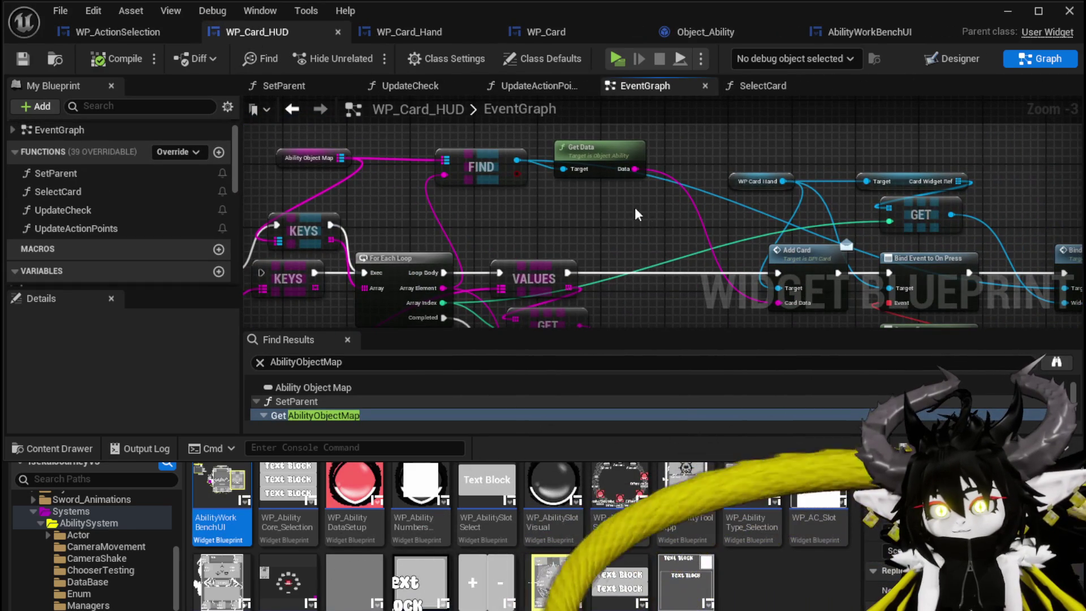
{"action": "left_click_drag", "start_coordinate": [646, 209], "coordinate": [539, 208]}
{"action": "mouse_move", "coordinate": [594, 172]}
{"action": "left_mouse_down"}
{"action": "mouse_move", "coordinate": [480, 147]}
{"action": "mouse_move", "coordinate": [582, 220]}
{"action": "left_mouse_up"}
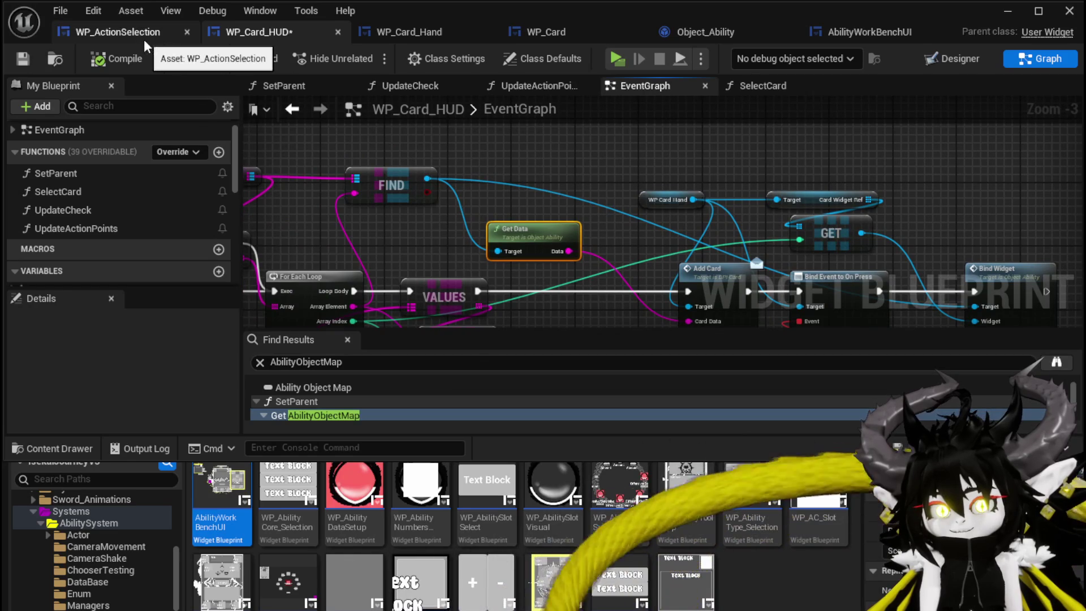
{"action": "left_click", "coordinate": [144, 33]}
{"action": "mouse_move", "coordinate": [426, 174]}
{"action": "left_mouse_down"}
{"action": "mouse_move", "coordinate": [536, 170]}
{"action": "mouse_move", "coordinate": [504, 138]}
{"action": "mouse_move", "coordinate": [621, 151]}
{"action": "mouse_move", "coordinate": [581, 162]}
{"action": "left_mouse_up"}
{"action": "left_click_drag", "start_coordinate": [776, 170], "coordinate": [730, 170]}
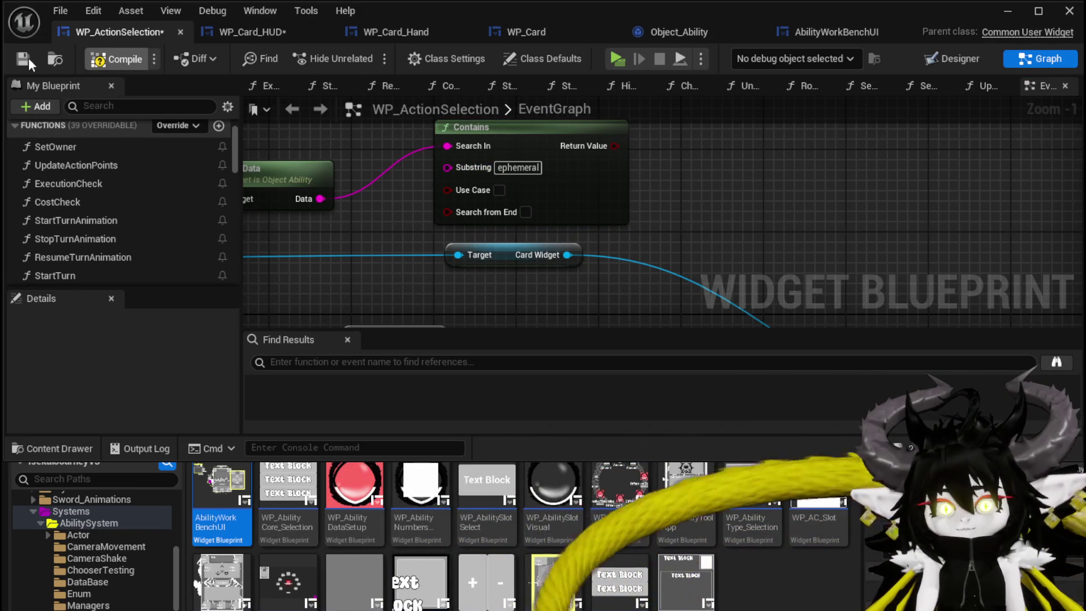
Step: Add a Branch on Contains' result, with True going to Remove from Parent and False to Print String
{"action": "scroll", "coordinate": [653, 215], "scroll_direction": "down", "scroll_amount": 2}
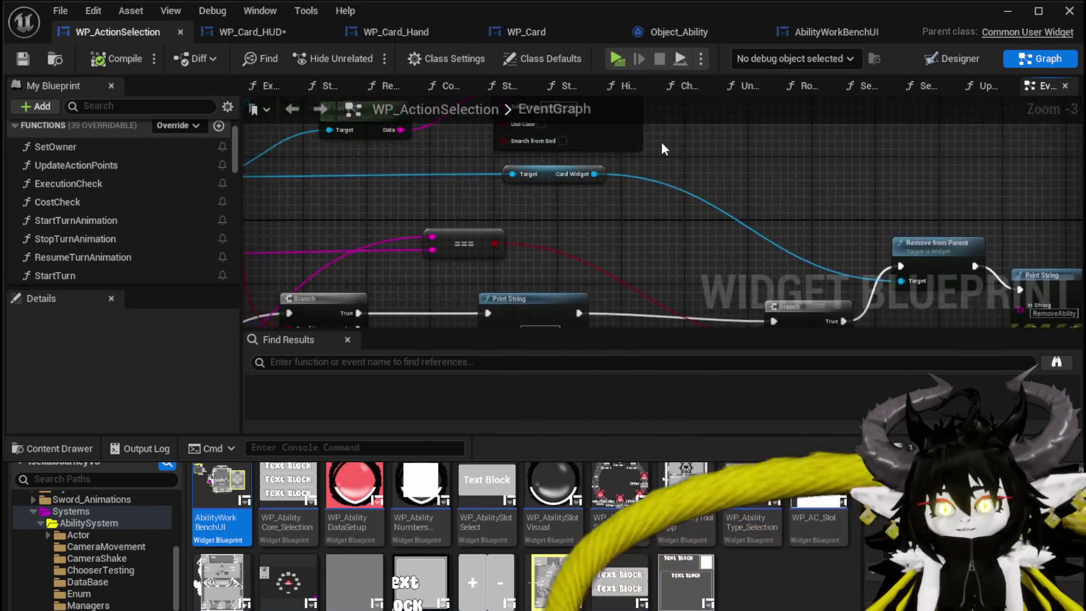
{"action": "mouse_move", "coordinate": [614, 150]}
{"action": "left_mouse_down"}
{"action": "mouse_move", "coordinate": [644, 243]}
{"action": "mouse_move", "coordinate": [668, 159]}
{"action": "left_mouse_up"}
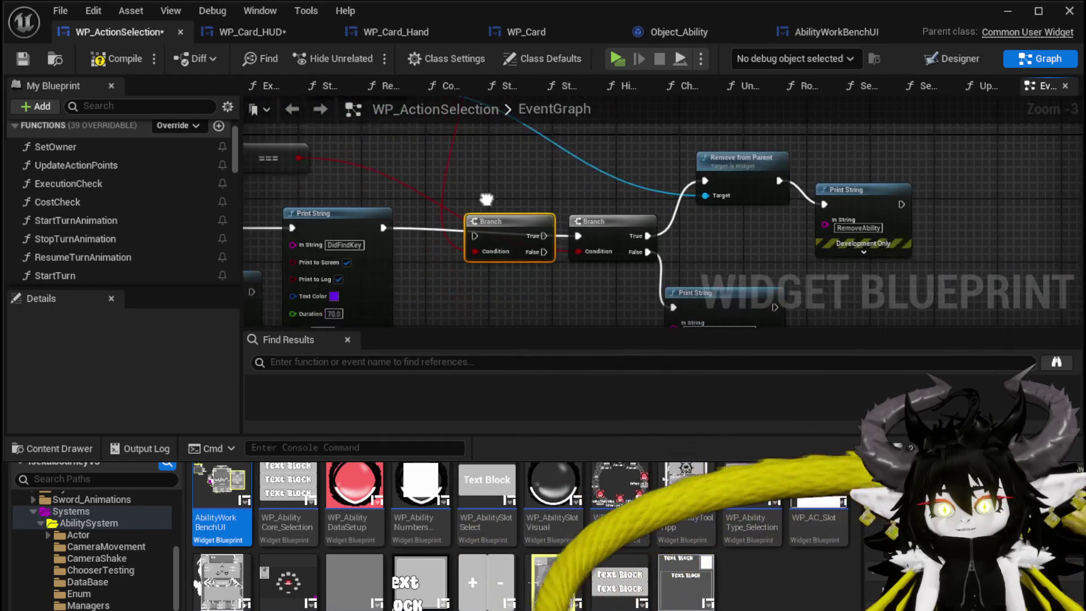
{"action": "left_click_drag", "start_coordinate": [387, 193], "coordinate": [480, 201]}
{"action": "mouse_move", "coordinate": [548, 200]}
{"action": "left_mouse_down"}
{"action": "mouse_move", "coordinate": [813, 167]}
{"action": "mouse_move", "coordinate": [719, 133]}
{"action": "mouse_move", "coordinate": [709, 151]}
{"action": "left_mouse_up"}
{"action": "mouse_move", "coordinate": [546, 217]}
{"action": "left_mouse_down"}
{"action": "mouse_move", "coordinate": [691, 287]}
{"action": "mouse_move", "coordinate": [677, 271]}
{"action": "left_mouse_up"}
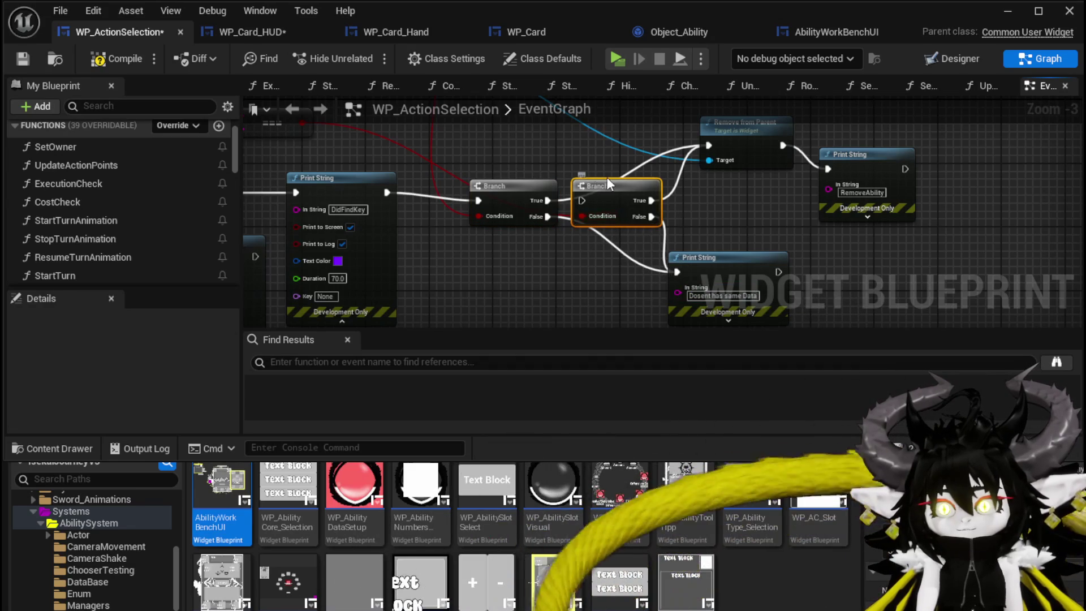
{"action": "key", "text": "ctrl+z"}
Step: Rearrange the Contains, Get Data and card widget nodes
{"action": "left_click_drag", "start_coordinate": [683, 250], "coordinate": [691, 286]}
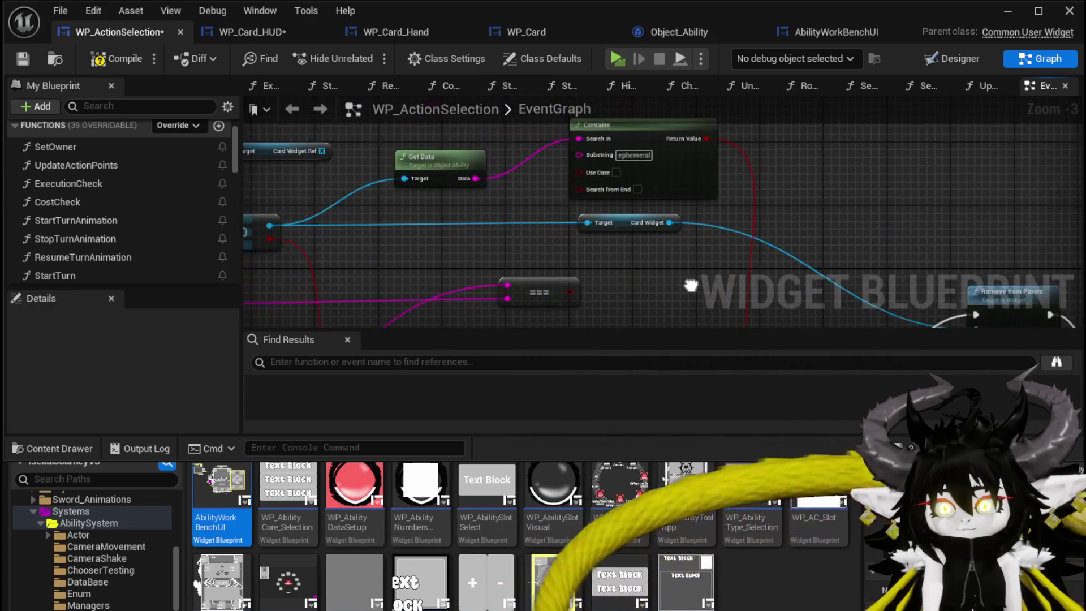
{"action": "mouse_move", "coordinate": [588, 222]}
{"action": "left_mouse_down"}
{"action": "mouse_move", "coordinate": [604, 232]}
{"action": "mouse_move", "coordinate": [583, 243]}
{"action": "left_mouse_up"}
{"action": "left_click_drag", "start_coordinate": [667, 183], "coordinate": [609, 198]}
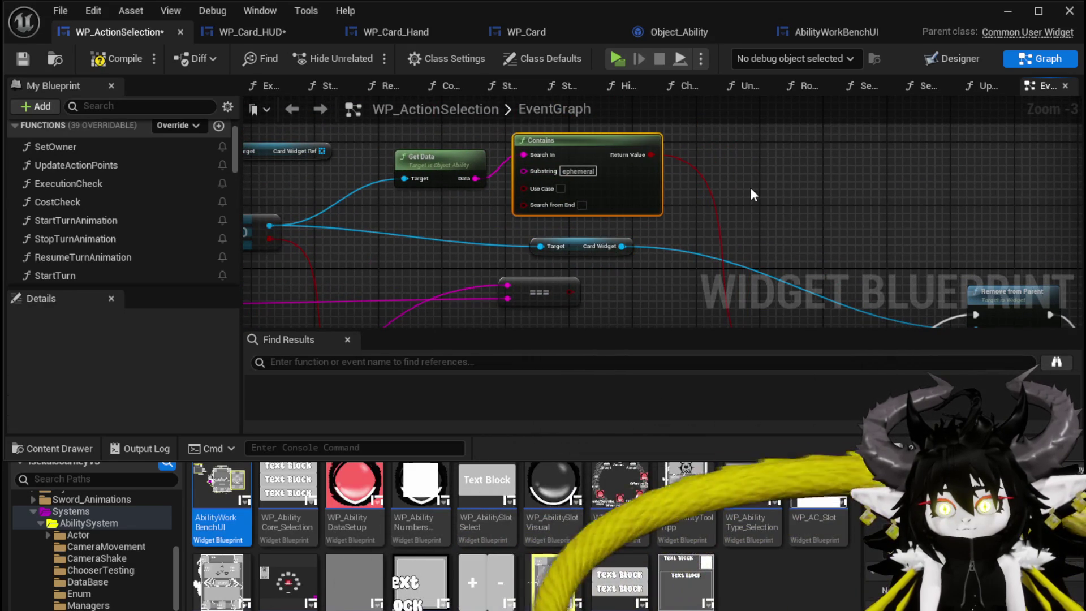
{"action": "left_click_drag", "start_coordinate": [446, 137], "coordinate": [446, 129]}
Step: Enable Search from End on the Contains node and minimize the blueprint editor
{"action": "left_click", "coordinate": [582, 204]}
{"action": "left_click_drag", "start_coordinate": [497, 198], "coordinate": [684, 207]}
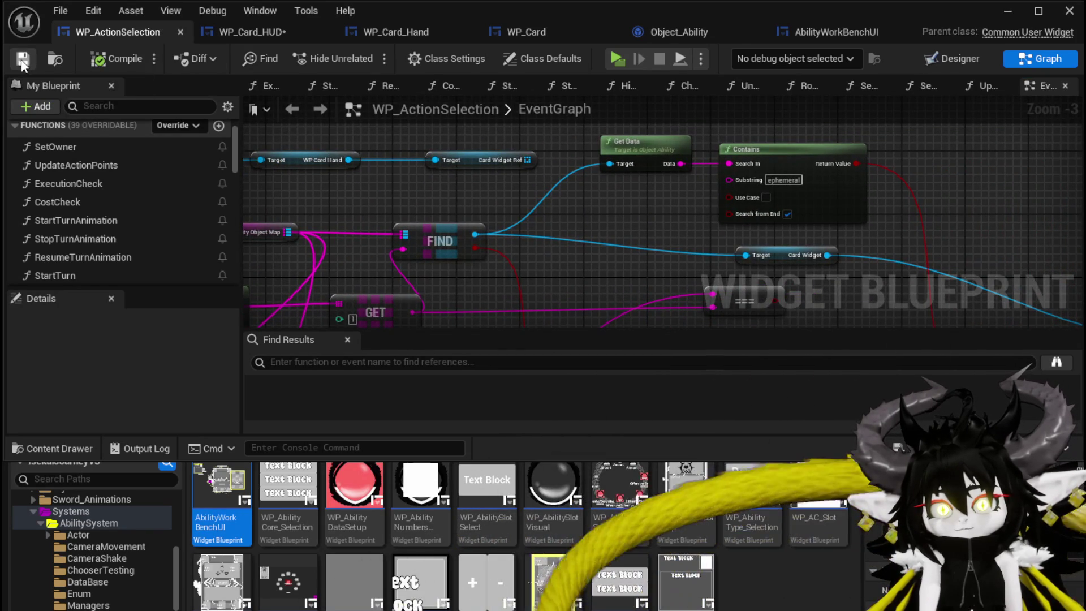
{"action": "left_click", "coordinate": [1009, 12]}
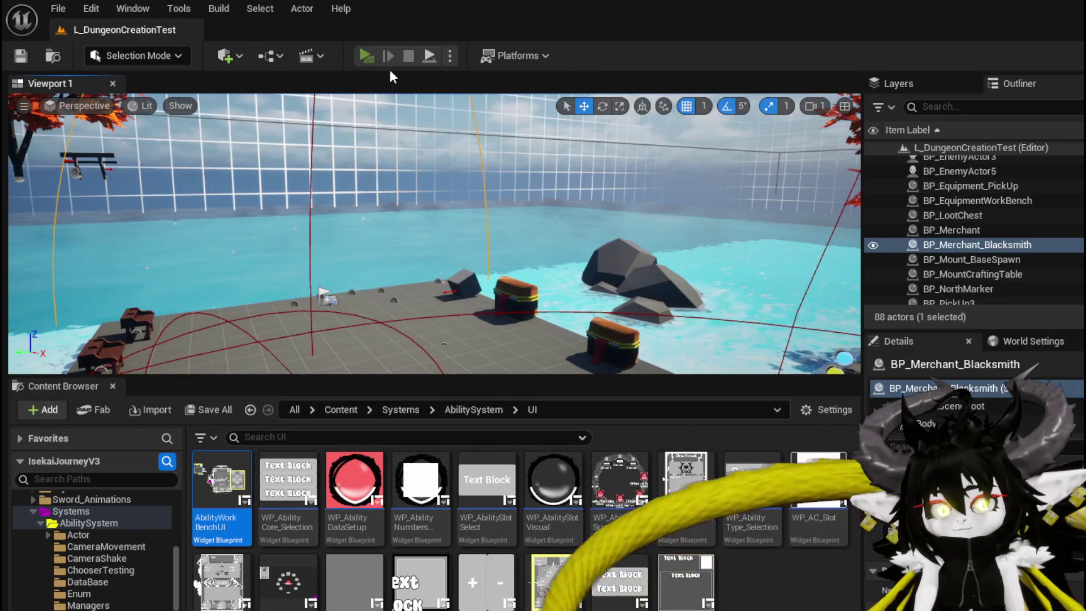
{"action": "left_click", "coordinate": [366, 56]}
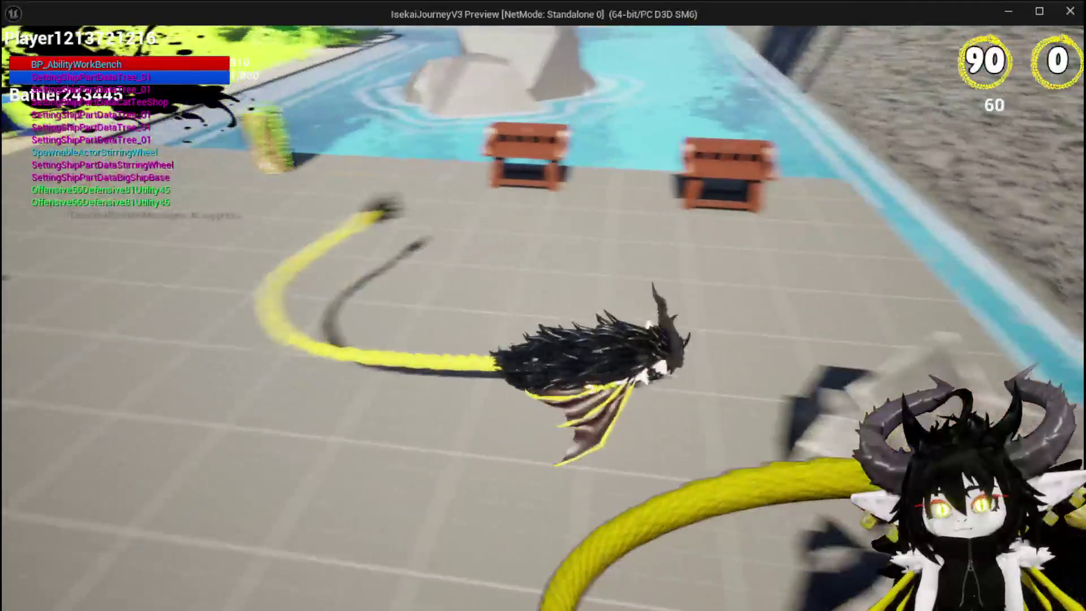
{"action": "key", "text": "e"}
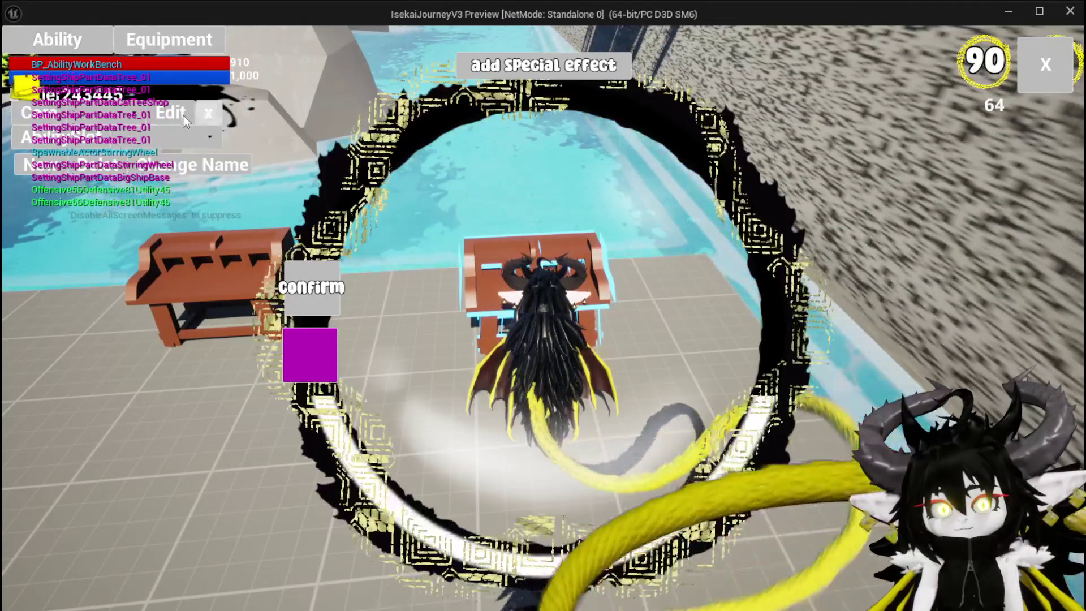
{"action": "left_click", "coordinate": [135, 141]}
{"action": "left_click", "coordinate": [136, 157]}
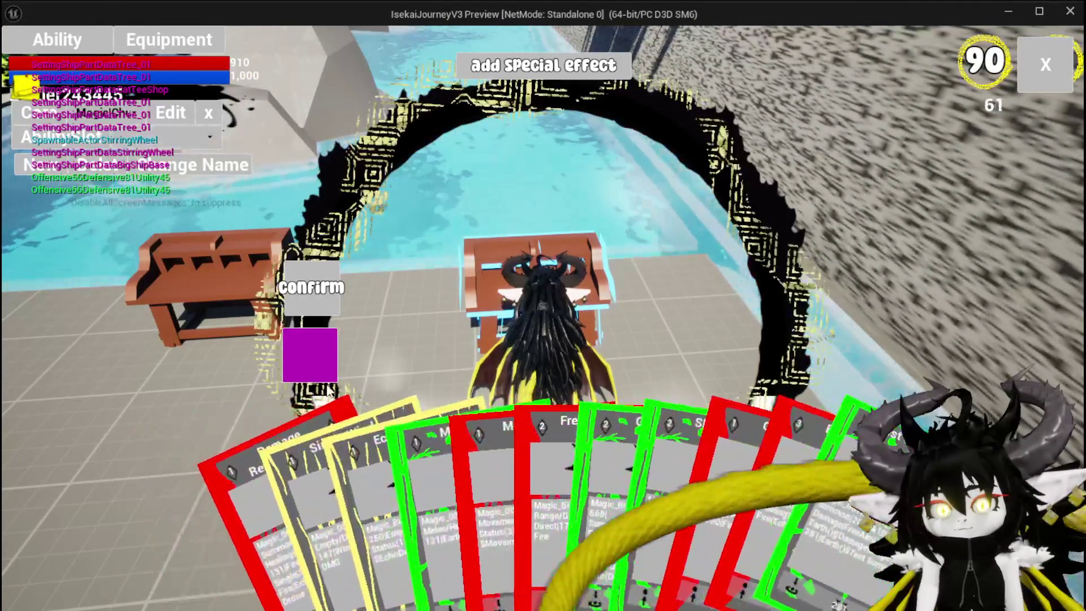
{"action": "left_click", "coordinate": [339, 452]}
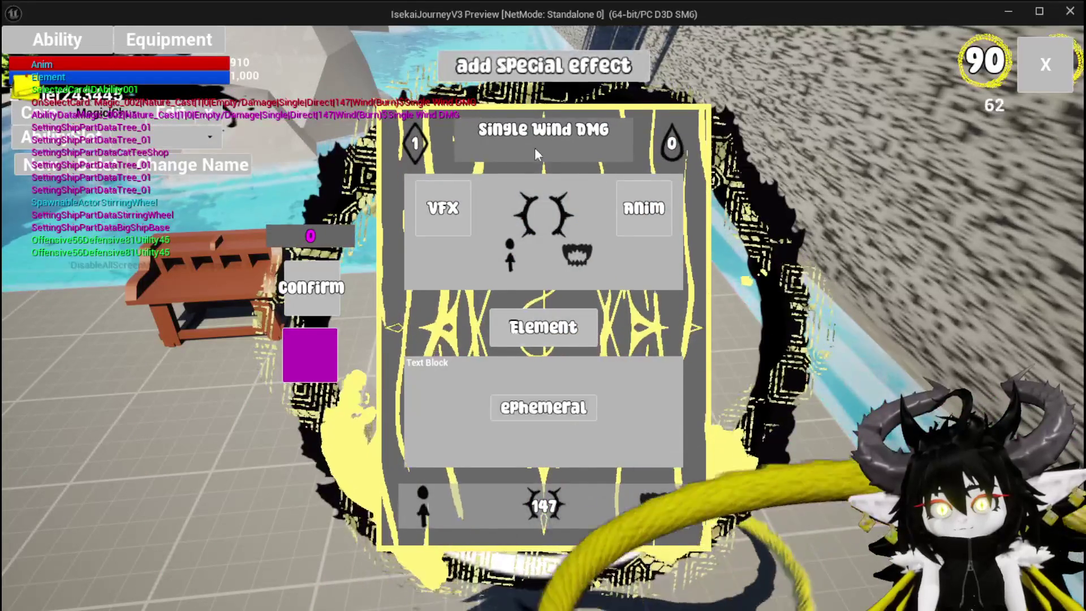
{"action": "left_click", "coordinate": [334, 365]}
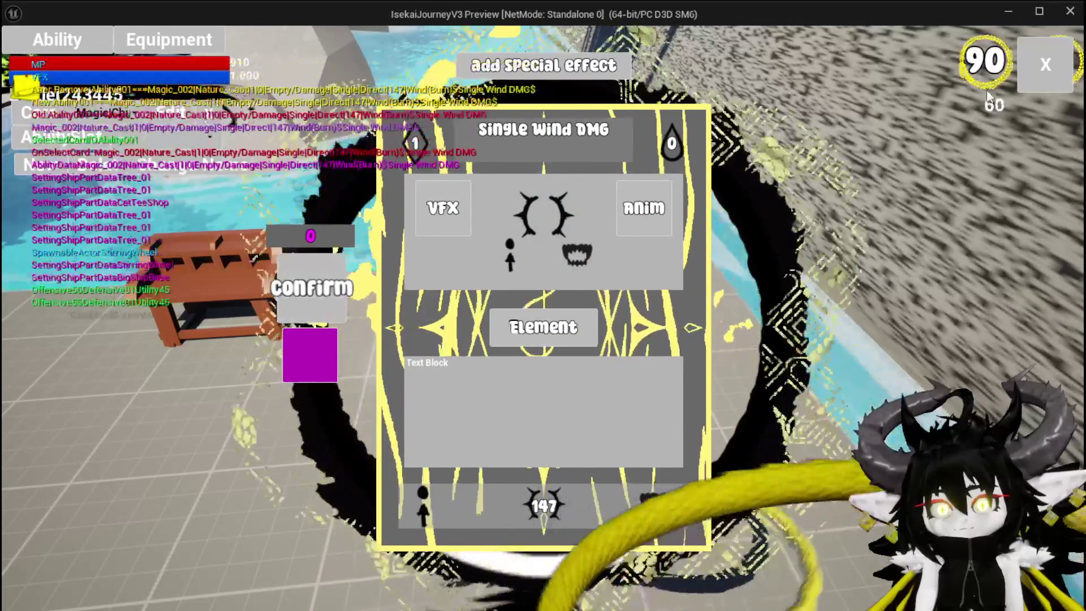
{"action": "left_click", "coordinate": [1045, 64]}
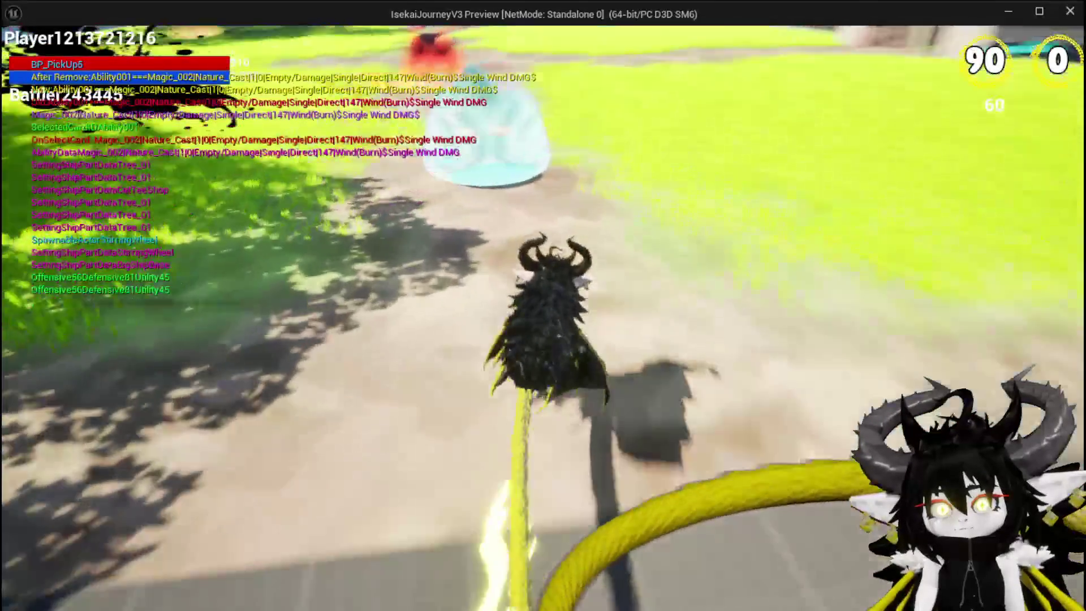
{"action": "key", "text": "w"}
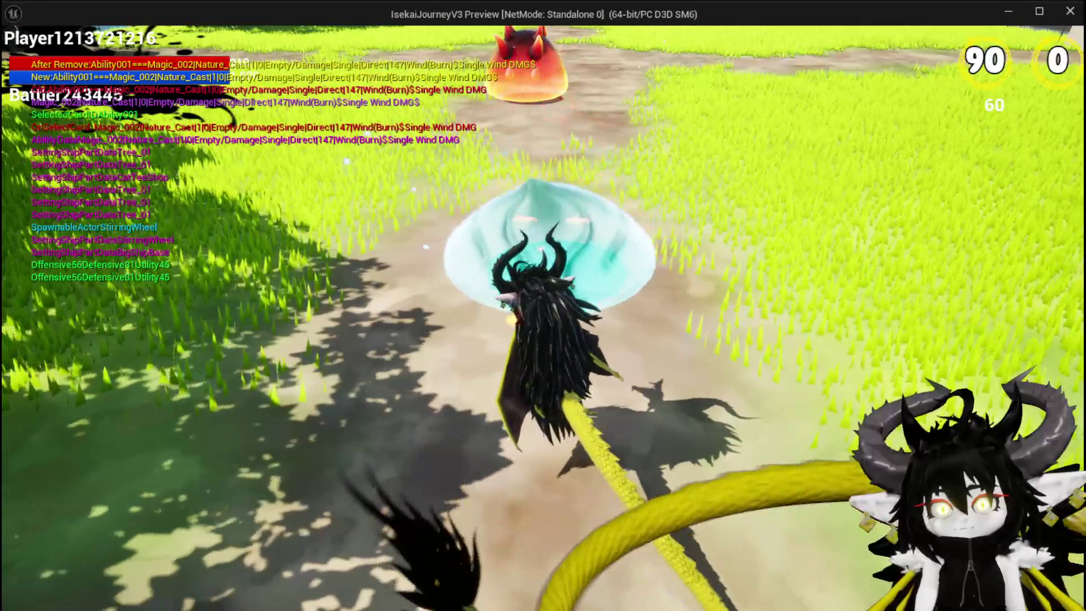
{"action": "key", "text": "w"}
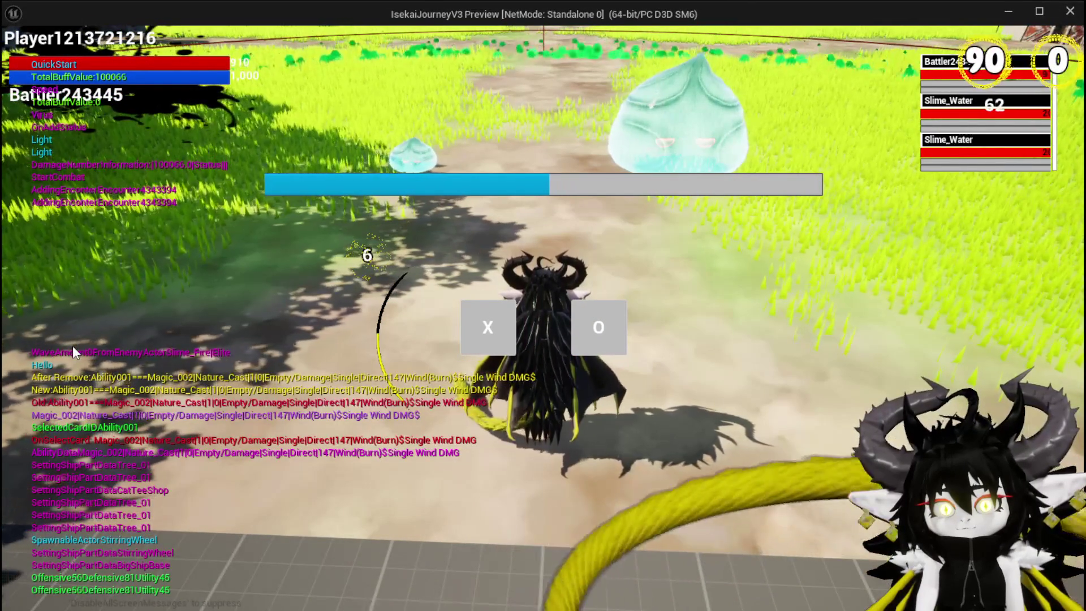
{"action": "key", "text": "Escape"}
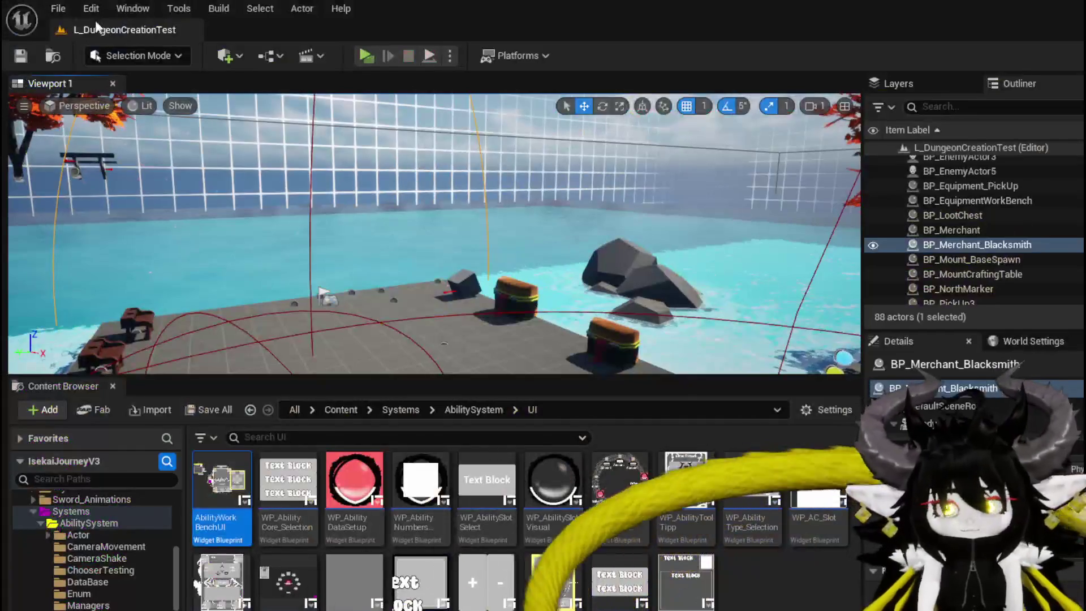
Step: Save the level, then in play open the workbench and choose a character
{"action": "key", "text": "ctrl+s"}
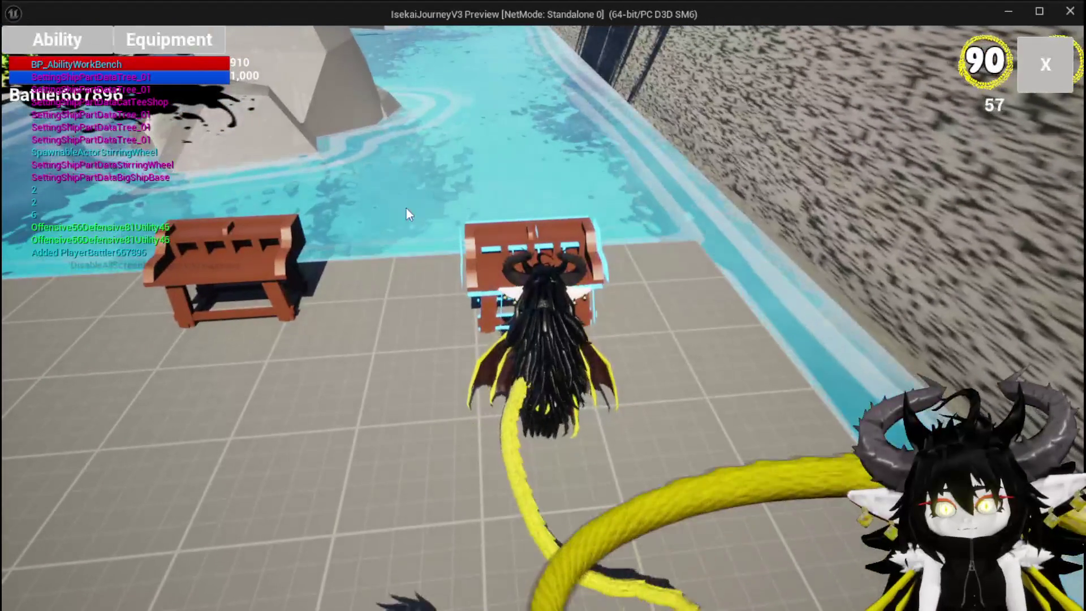
{"action": "key", "text": "e"}
{"action": "left_click", "coordinate": [141, 141]}
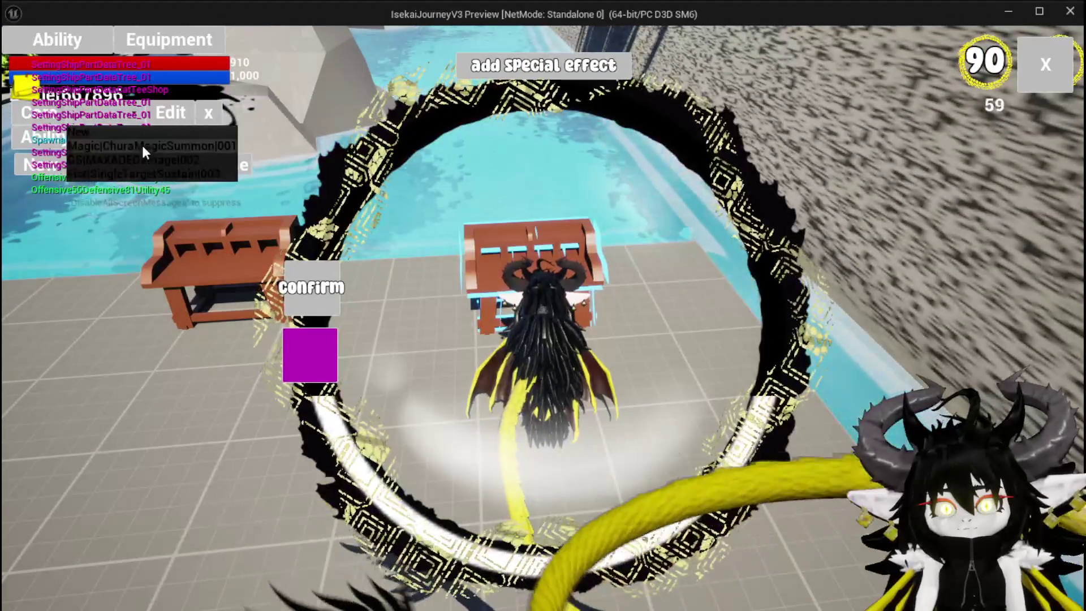
{"action": "left_click", "coordinate": [143, 146]}
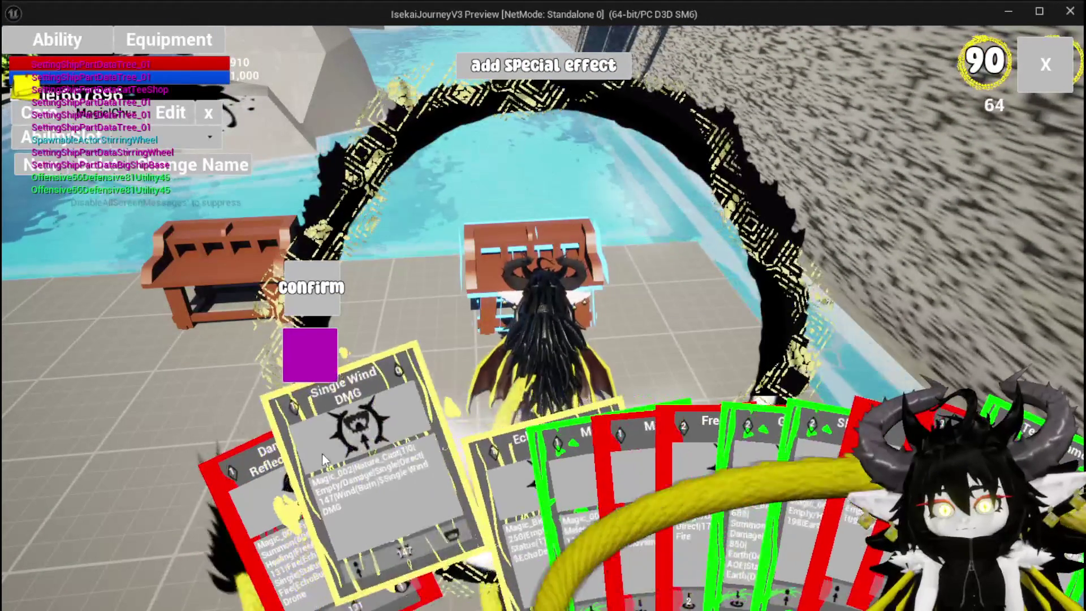
Step: Give the Single Wind DMG card the ephemeral special effect, then close the menu and walk
{"action": "left_click", "coordinate": [324, 458]}
{"action": "left_click", "coordinate": [536, 76]}
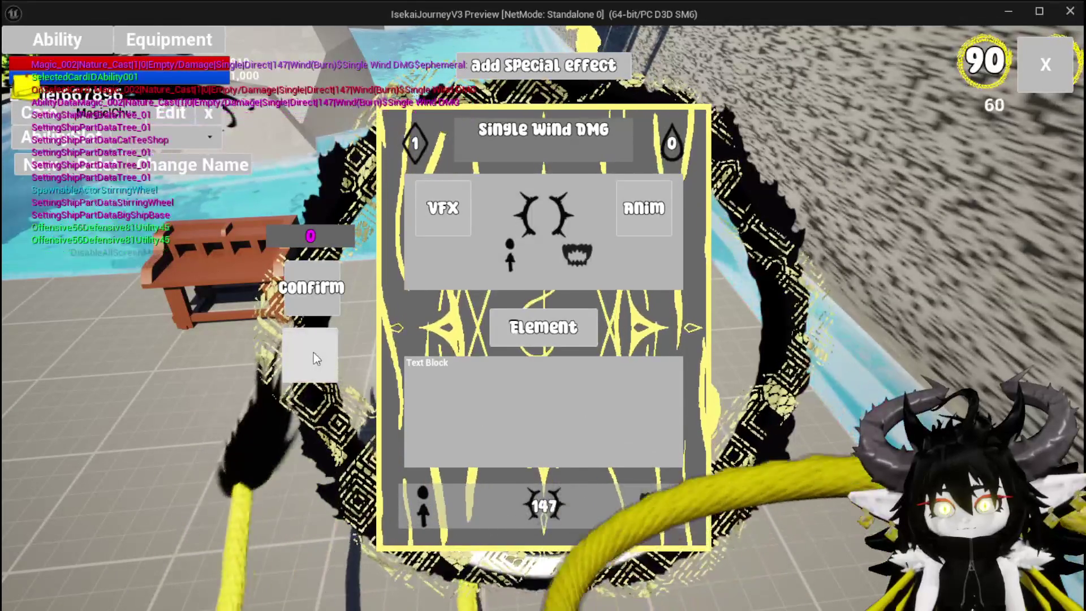
{"action": "left_click", "coordinate": [317, 359]}
{"action": "left_click", "coordinate": [324, 294]}
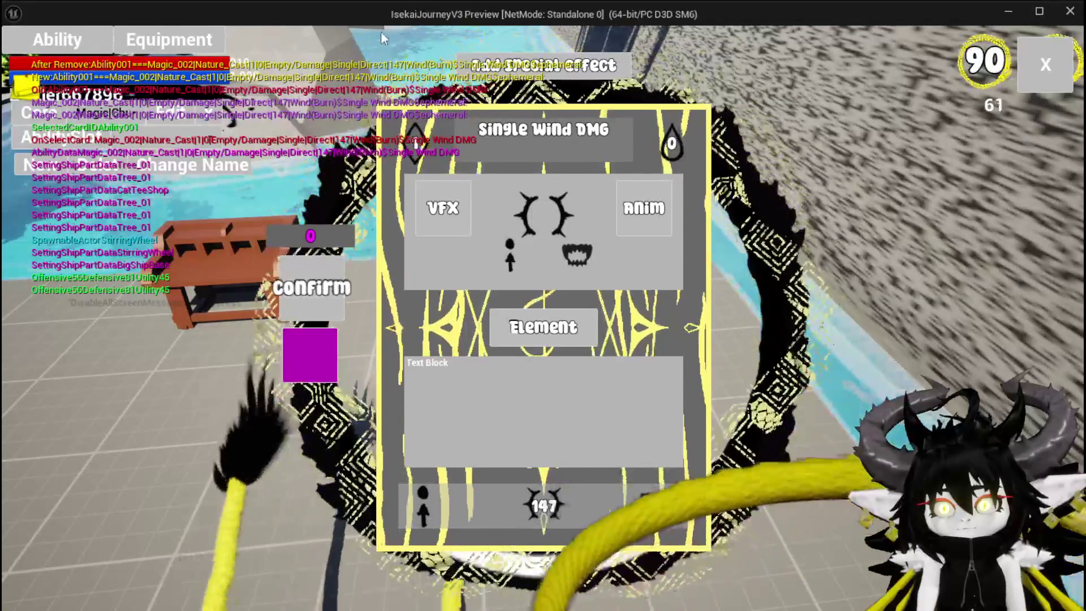
{"action": "left_click", "coordinate": [300, 334]}
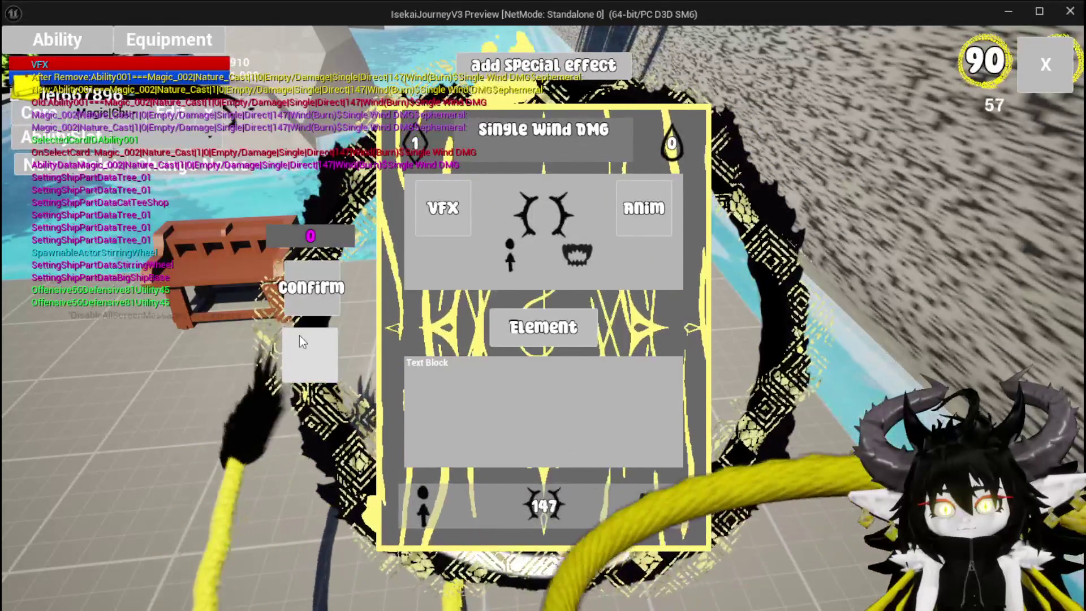
{"action": "left_click", "coordinate": [300, 339]}
{"action": "left_click", "coordinate": [325, 368]}
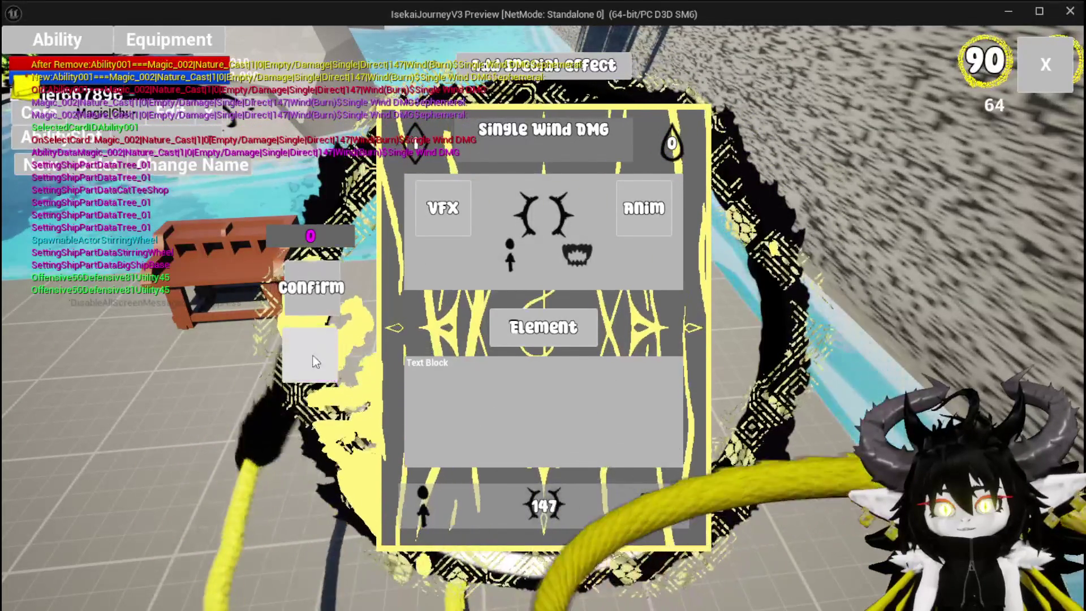
{"action": "left_click", "coordinate": [1064, 66]}
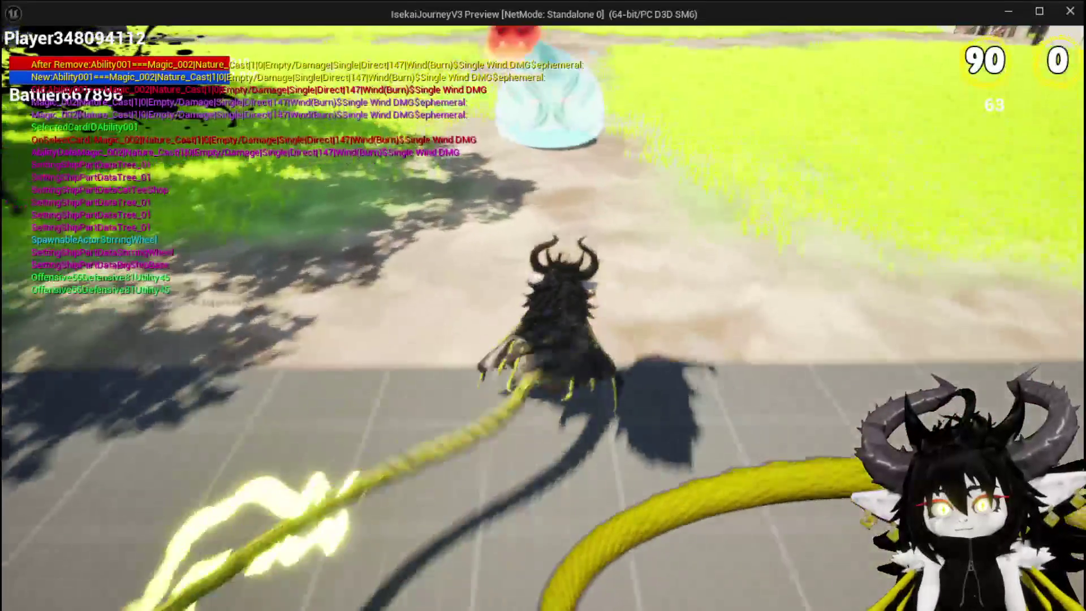
{"action": "key", "text": "w"}
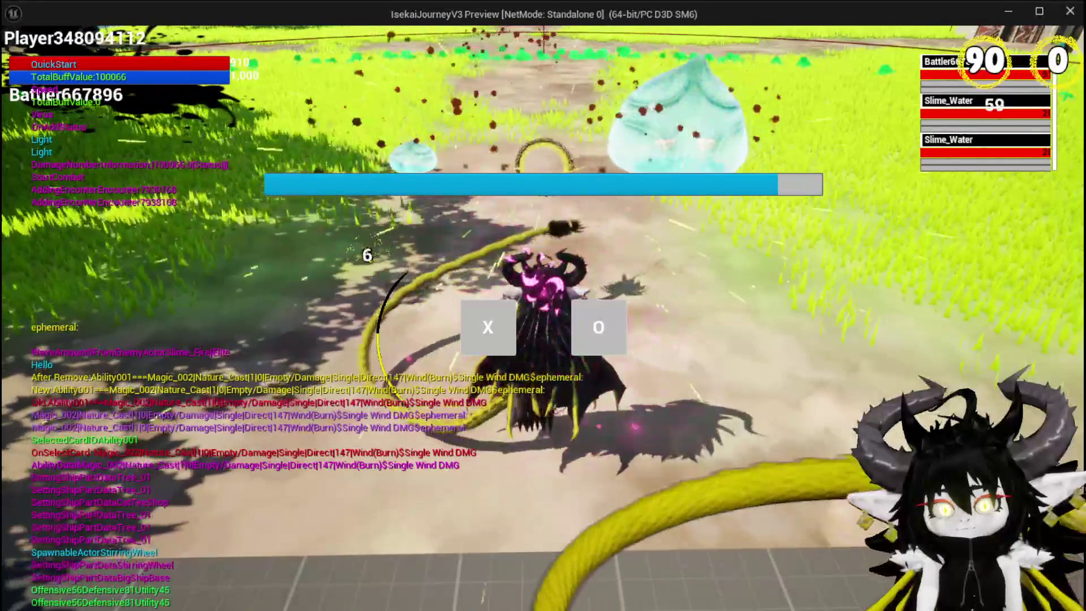
Step: Cast the ephemeral Single Wind DMG card at a Slime_Water, then stop the play session with Esc
{"action": "left_click", "coordinate": [573, 346]}
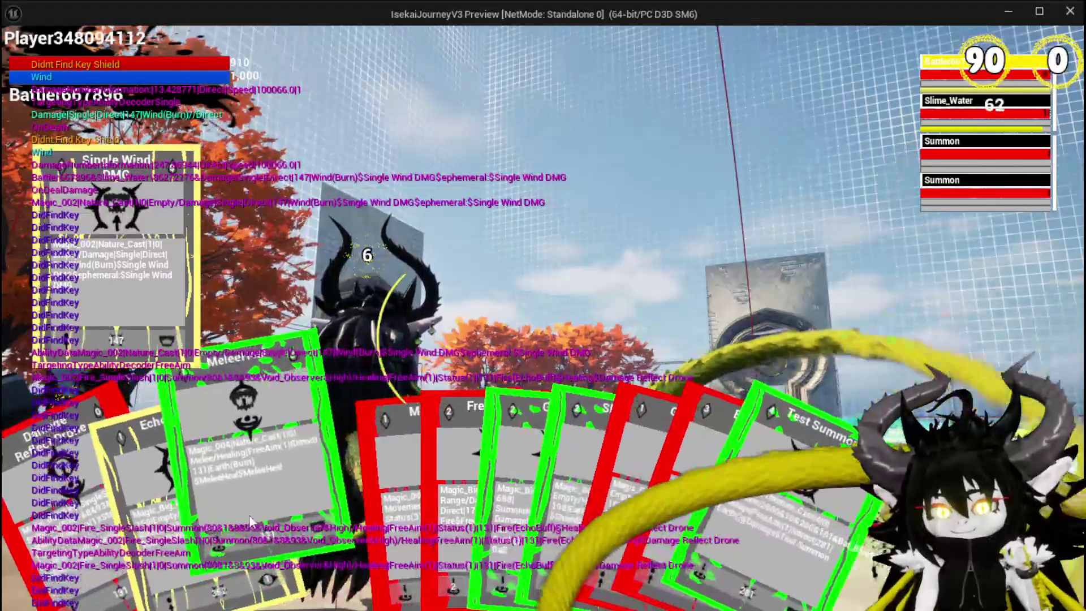
{"action": "mouse_move", "coordinate": [254, 510]}
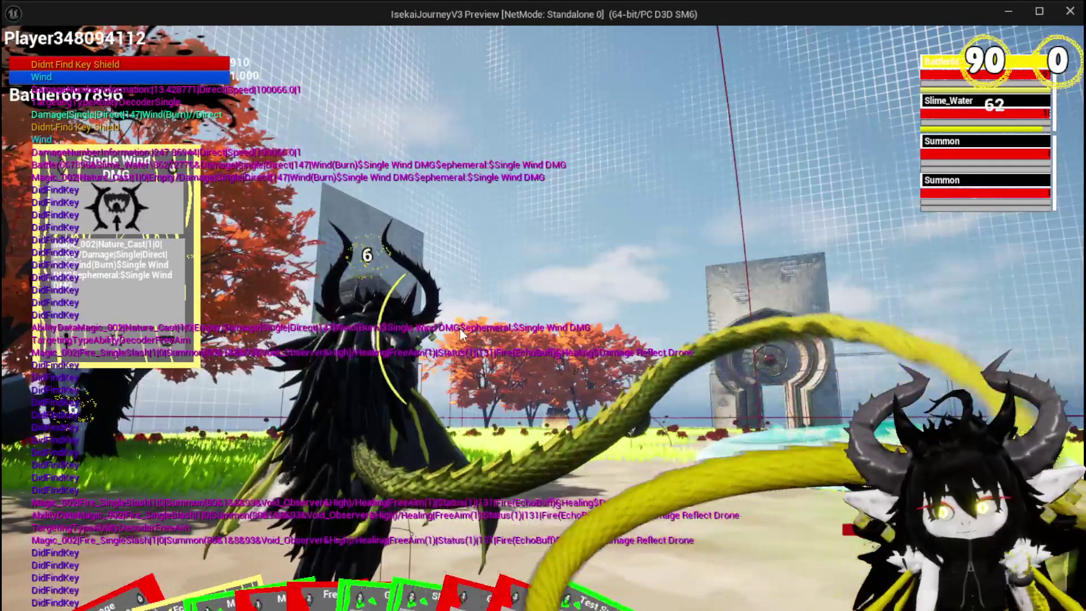
{"action": "key", "text": "Escape"}
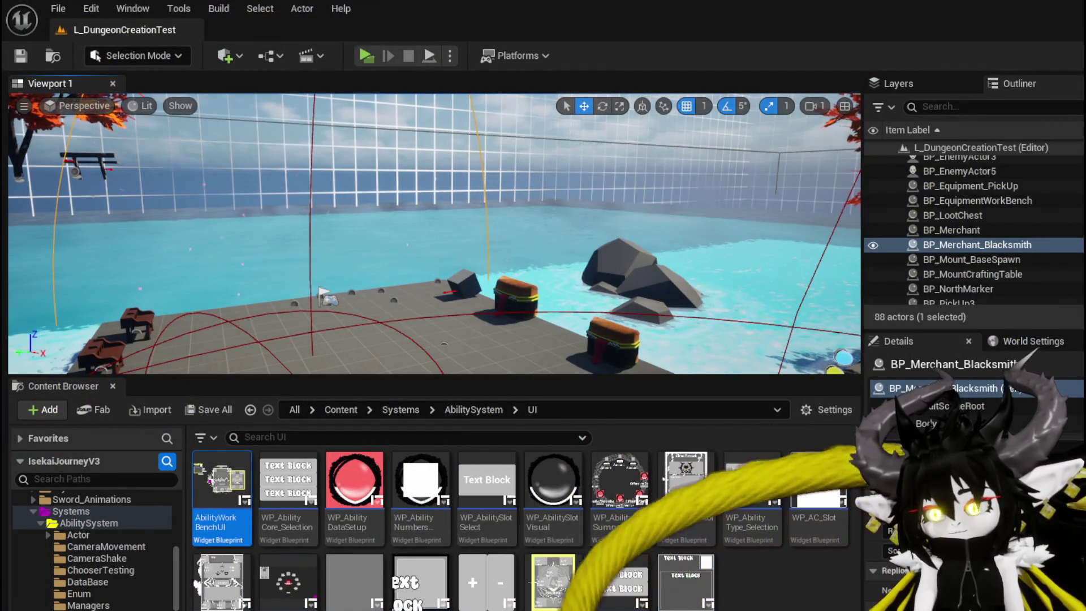
Step: Save WP_Card_HUD, then move WP_ActionSelection's Get Data, Contains and Card Widget nodes higher
{"action": "key", "text": "ctrl+shift+s"}
{"action": "key", "text": "Return"}
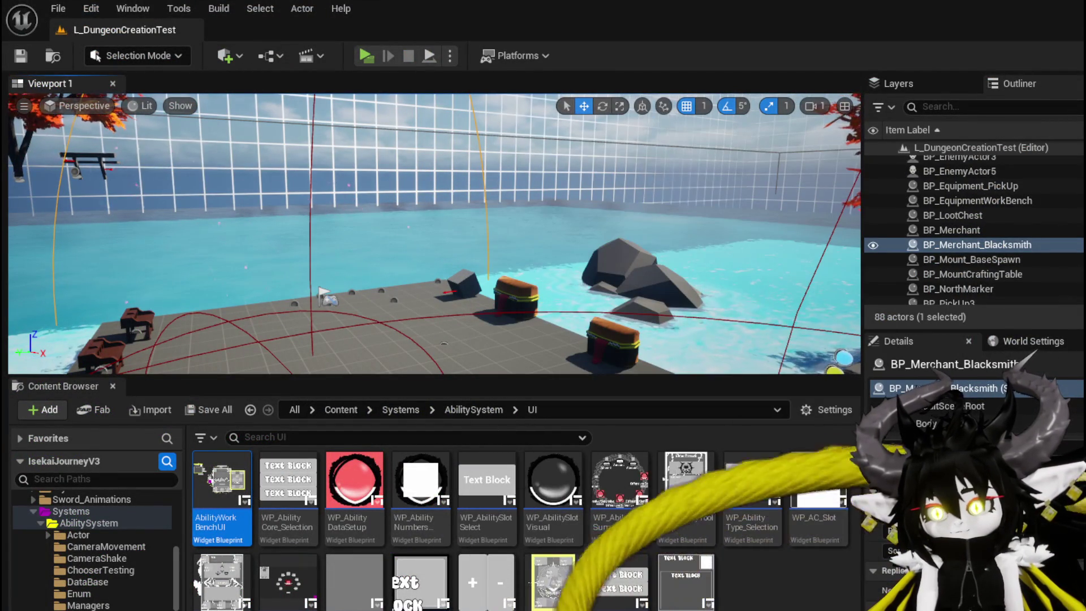
{"action": "key", "text": "alt+Tab"}
{"action": "mouse_move", "coordinate": [560, 207]}
{"action": "left_mouse_down"}
{"action": "mouse_move", "coordinate": [641, 232]}
{"action": "mouse_move", "coordinate": [521, 202]}
{"action": "mouse_move", "coordinate": [461, 160]}
{"action": "mouse_move", "coordinate": [695, 300]}
{"action": "left_mouse_up"}
{"action": "left_click_drag", "start_coordinate": [610, 199], "coordinate": [611, 201]}
{"action": "left_click_drag", "start_coordinate": [679, 237], "coordinate": [671, 198]}
{"action": "left_click_drag", "start_coordinate": [675, 299], "coordinate": [675, 280]}
{"action": "left_click", "coordinate": [594, 266]}
Step: Save WP_ActionSelection and return to the AbilityWorkBenchUI blueprint
{"action": "key", "text": "ctrl+s"}
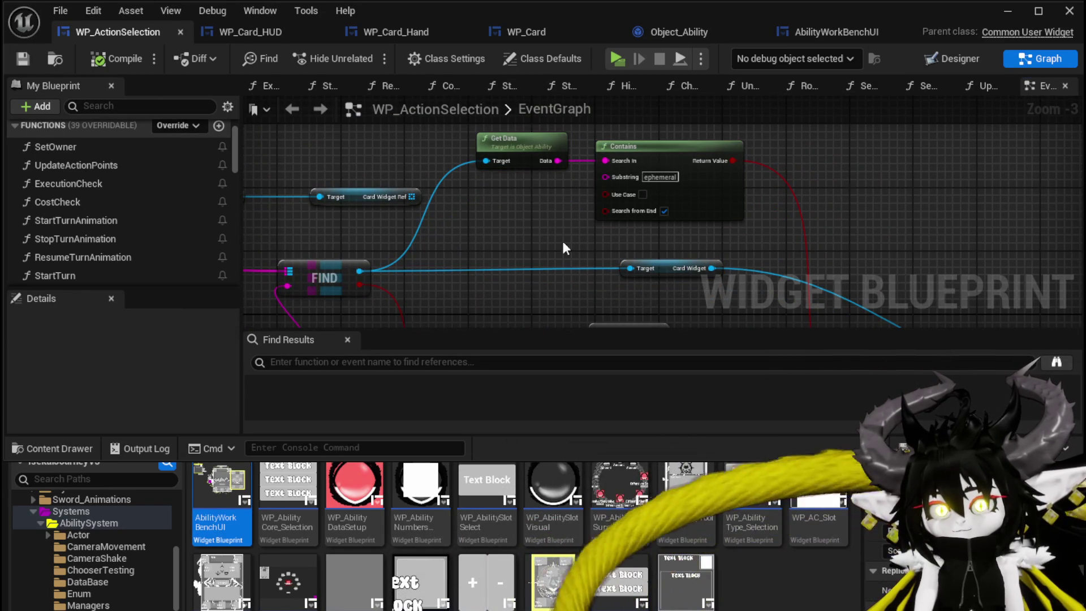
{"action": "left_click_drag", "start_coordinate": [594, 244], "coordinate": [605, 219]}
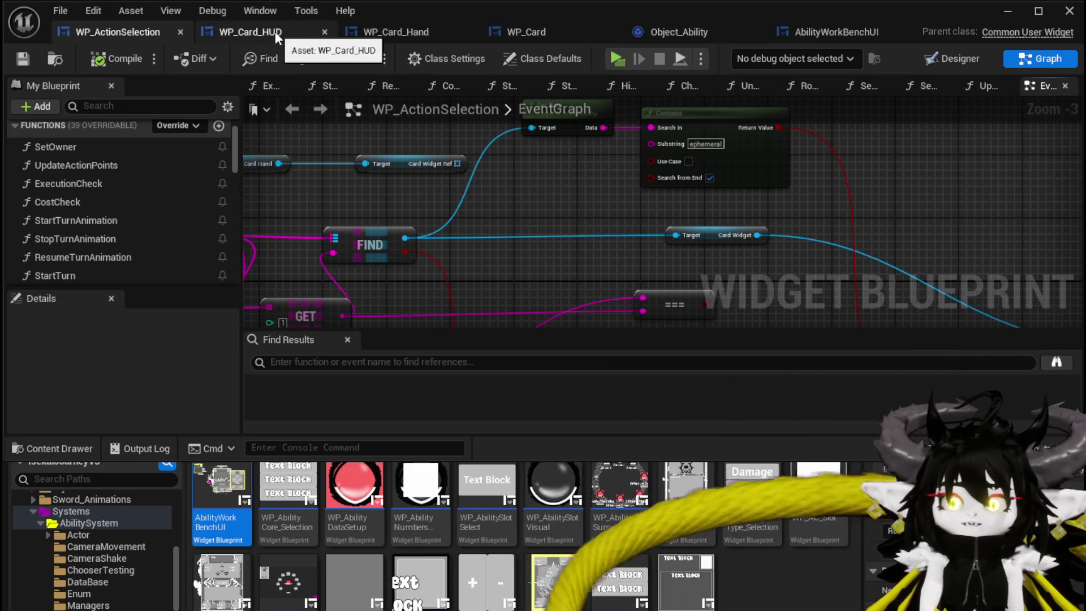
{"action": "left_click", "coordinate": [817, 31]}
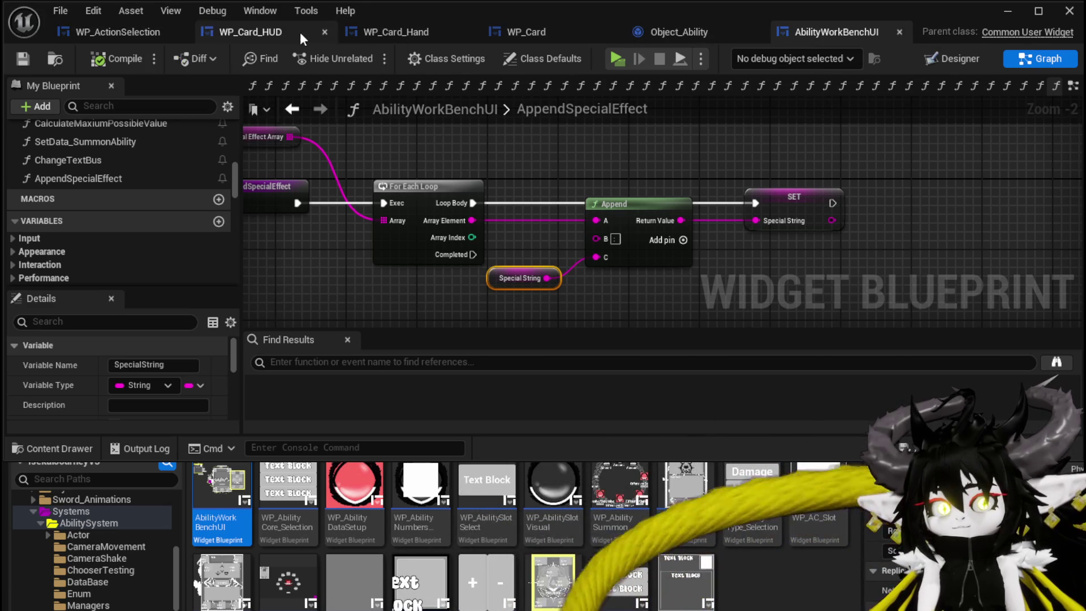
{"action": "left_click", "coordinate": [942, 59]}
{"action": "scroll", "coordinate": [471, 188], "scroll_direction": "up", "scroll_amount": 4}
{"action": "left_click", "coordinate": [353, 195]}
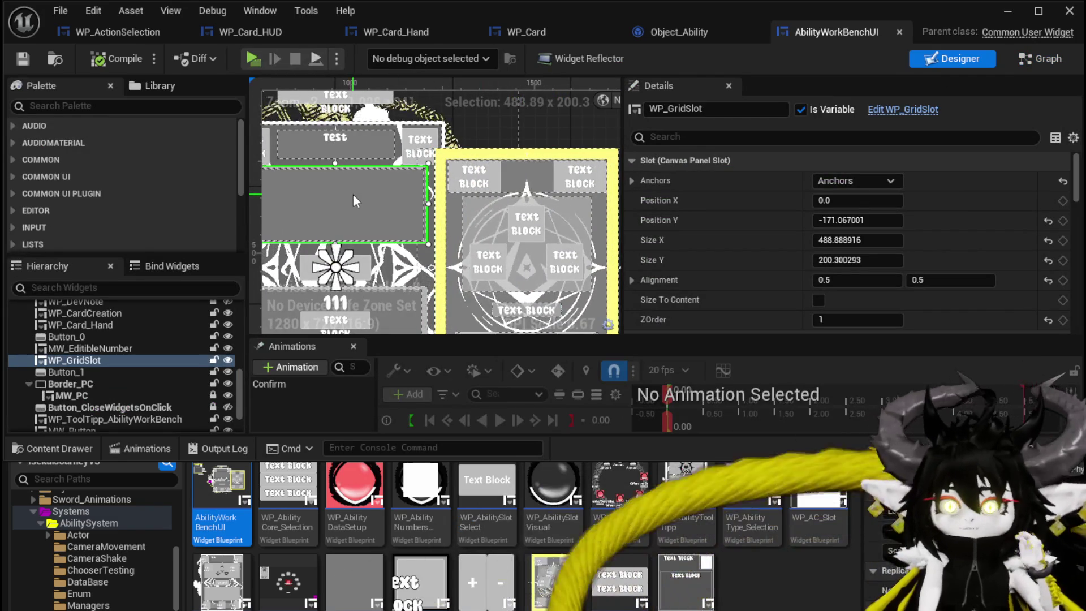
{"action": "left_click_drag", "start_coordinate": [393, 181], "coordinate": [485, 144]}
{"action": "left_click_drag", "start_coordinate": [383, 152], "coordinate": [381, 191]}
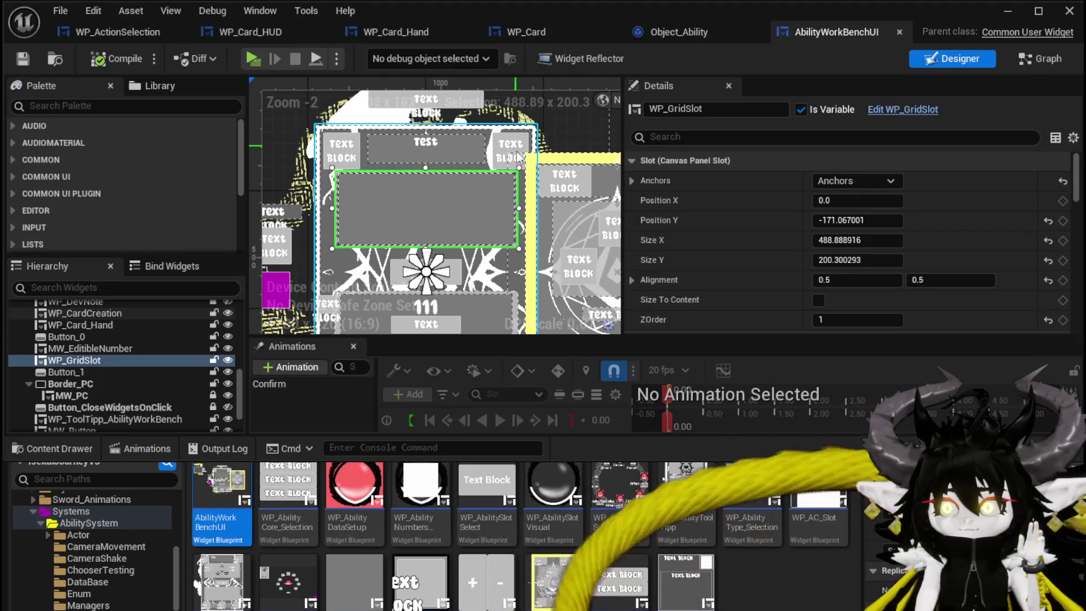
{"action": "scroll", "coordinate": [423, 260], "scroll_direction": "down", "scroll_amount": 2}
{"action": "scroll", "coordinate": [422, 260], "scroll_direction": "down", "scroll_amount": 4}
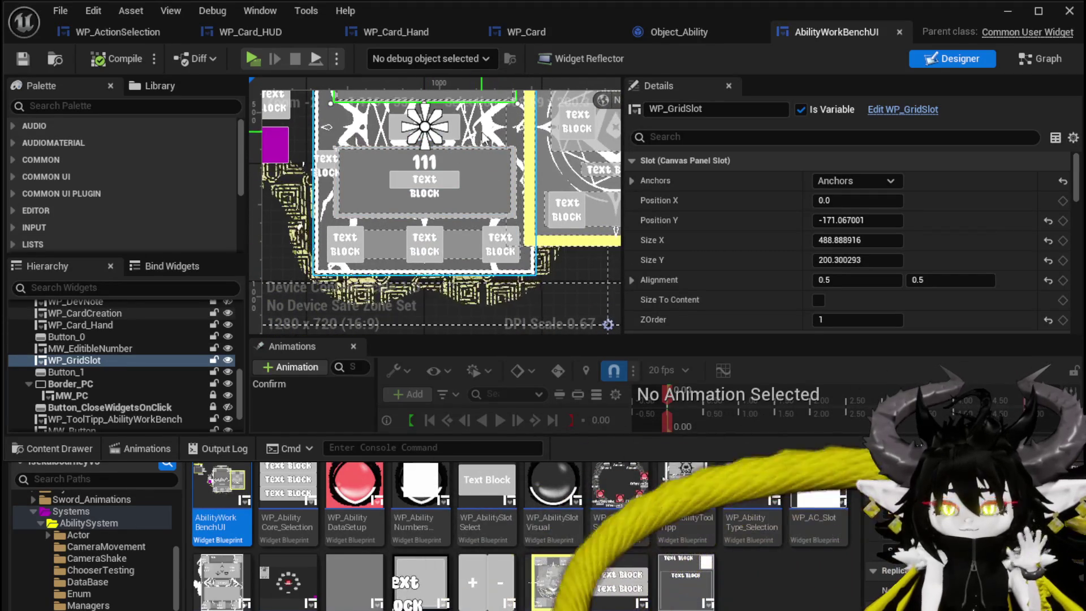
{"action": "scroll", "coordinate": [452, 152], "scroll_direction": "up", "scroll_amount": 3}
{"action": "scroll", "coordinate": [481, 180], "scroll_direction": "up", "scroll_amount": 3}
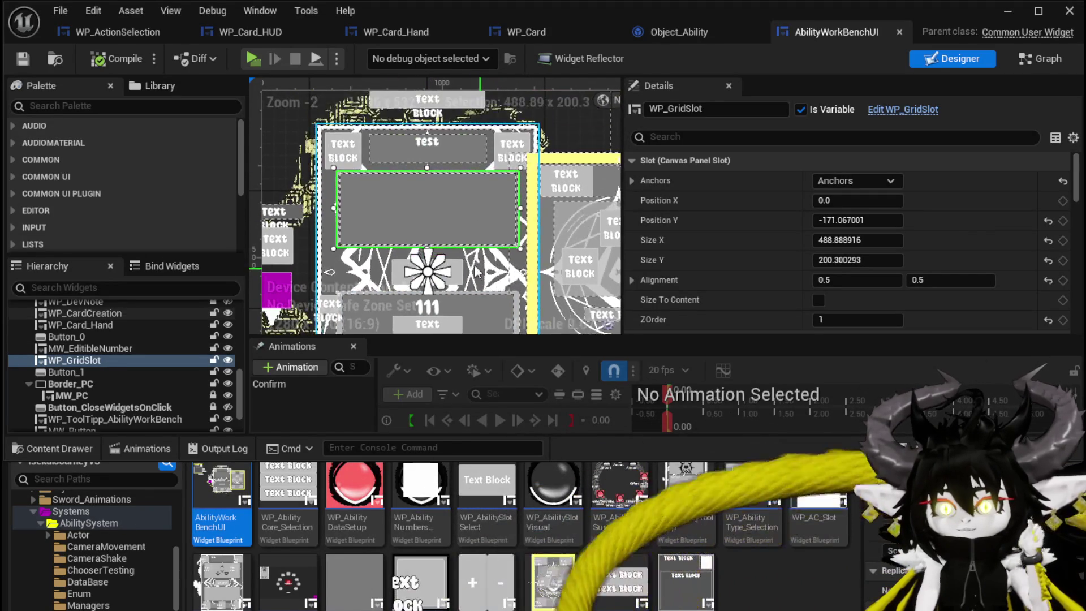
{"action": "scroll", "coordinate": [429, 220], "scroll_direction": "down", "scroll_amount": 2}
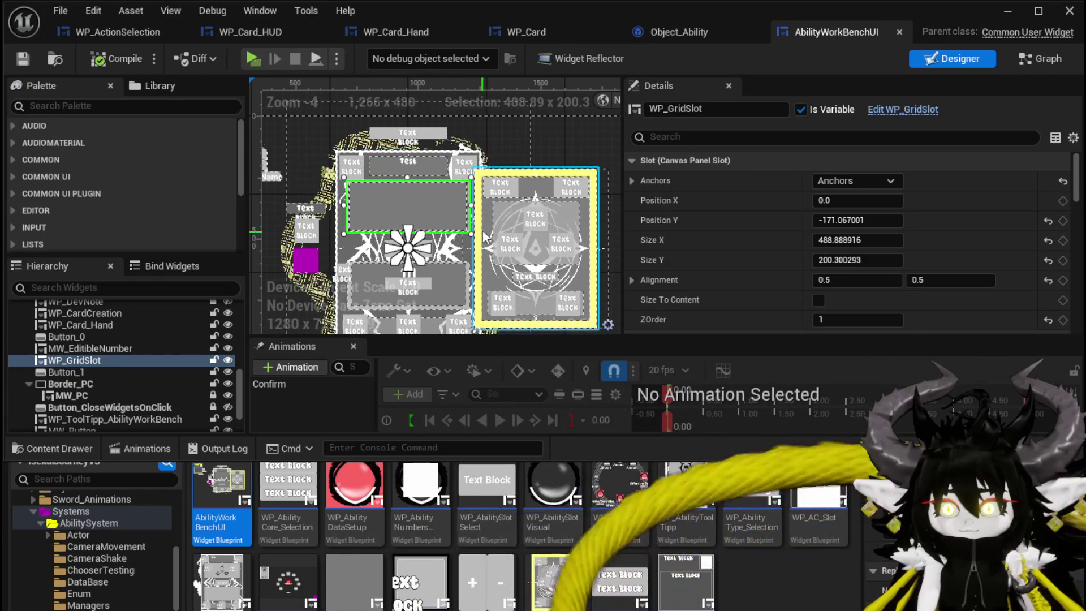
{"action": "left_click_drag", "start_coordinate": [485, 241], "coordinate": [481, 215]}
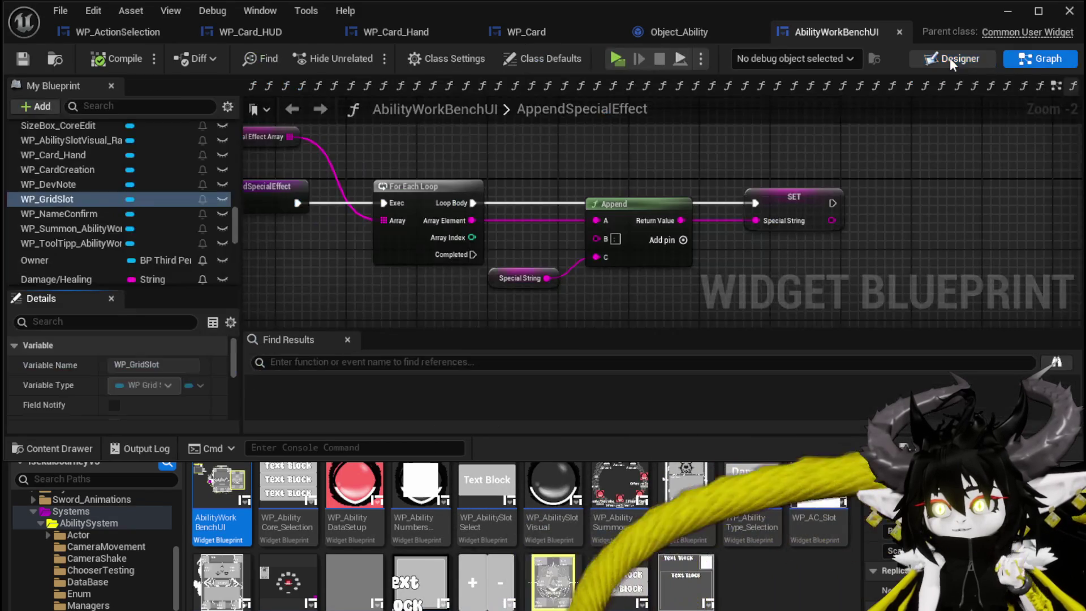
{"action": "left_click", "coordinate": [949, 58]}
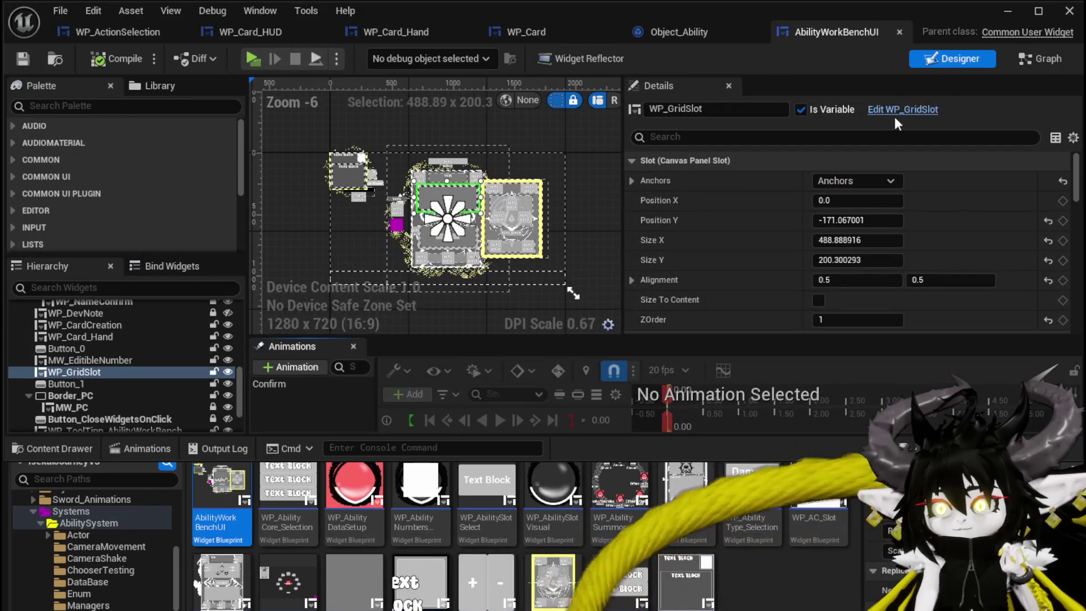
Step: Open WP_GridSlot's graph and its AddOptionsToGrid function
{"action": "double_click", "coordinate": [552, 235]}
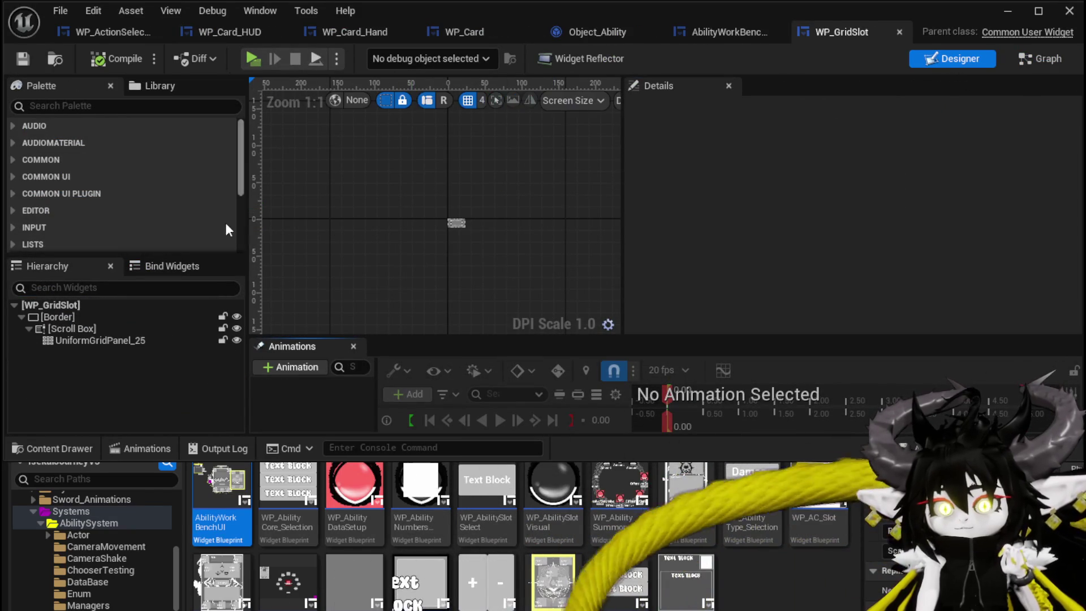
{"action": "left_click", "coordinate": [1051, 64]}
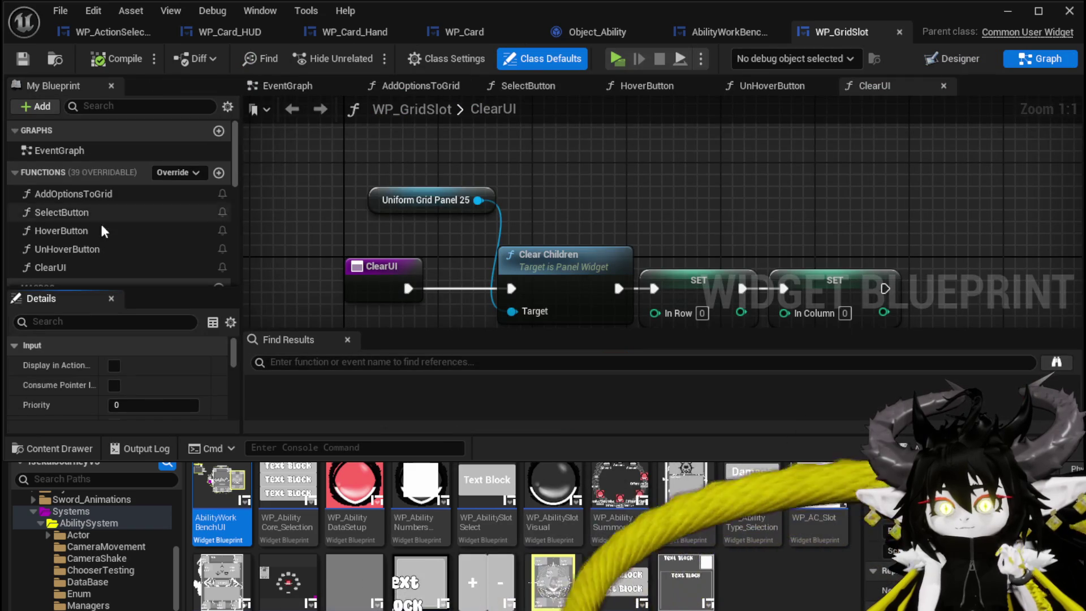
{"action": "double_click", "coordinate": [89, 195]}
{"action": "left_click_drag", "start_coordinate": [456, 281], "coordinate": [862, 275]}
Step: Inspect the AddOptionsToGrid nodes through the Branch and SET, then return to the AbilityWorkBenchUI layout
{"action": "scroll", "coordinate": [365, 278], "scroll_direction": "up", "scroll_amount": 1}
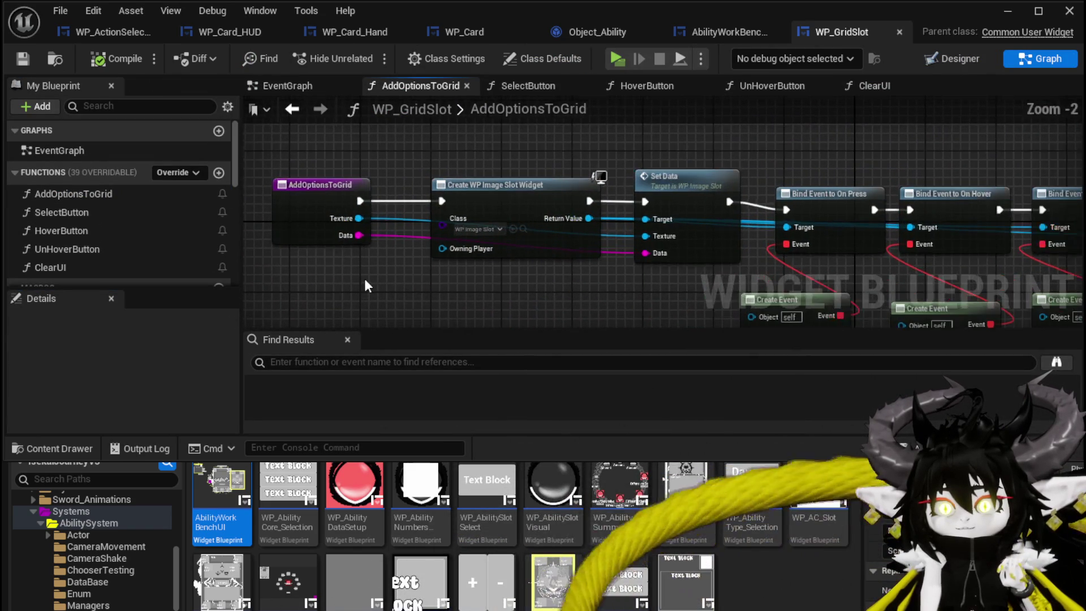
{"action": "mouse_move", "coordinate": [294, 279]}
{"action": "left_mouse_down"}
{"action": "mouse_move", "coordinate": [537, 186]}
{"action": "mouse_move", "coordinate": [713, 144]}
{"action": "left_mouse_up"}
{"action": "scroll", "coordinate": [712, 143], "scroll_direction": "down", "scroll_amount": 1}
{"action": "left_click_drag", "start_coordinate": [622, 170], "coordinate": [476, 169]}
{"action": "scroll", "coordinate": [476, 170], "scroll_direction": "down", "scroll_amount": 1}
{"action": "mouse_move", "coordinate": [775, 168]}
{"action": "left_mouse_down"}
{"action": "mouse_move", "coordinate": [277, 169]}
{"action": "mouse_move", "coordinate": [781, 181]}
{"action": "left_mouse_up"}
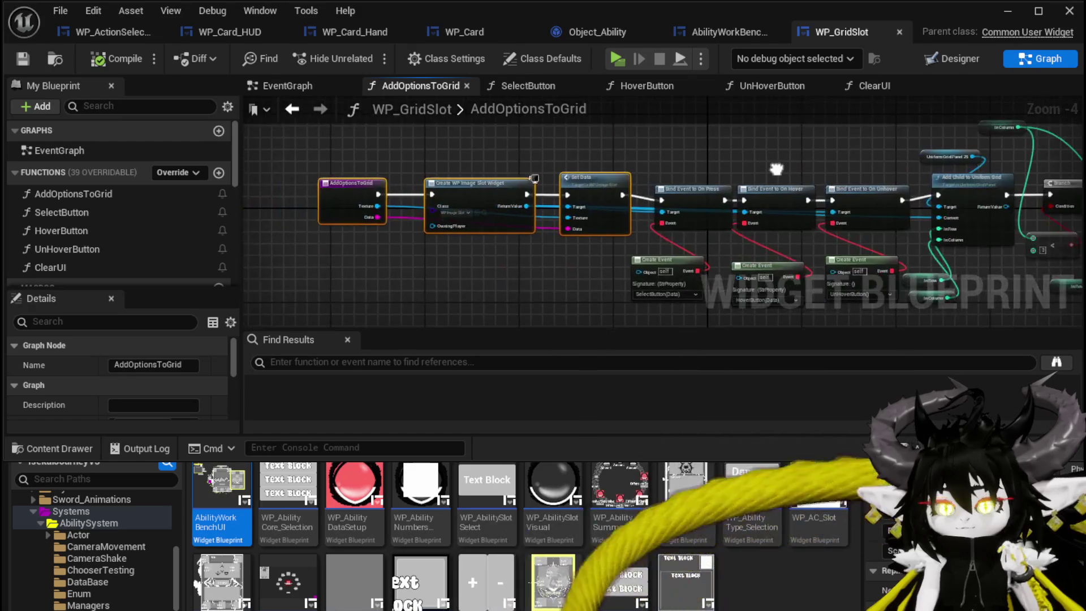
{"action": "scroll", "coordinate": [475, 284], "scroll_direction": "up", "scroll_amount": 2}
{"action": "left_click", "coordinate": [422, 128]}
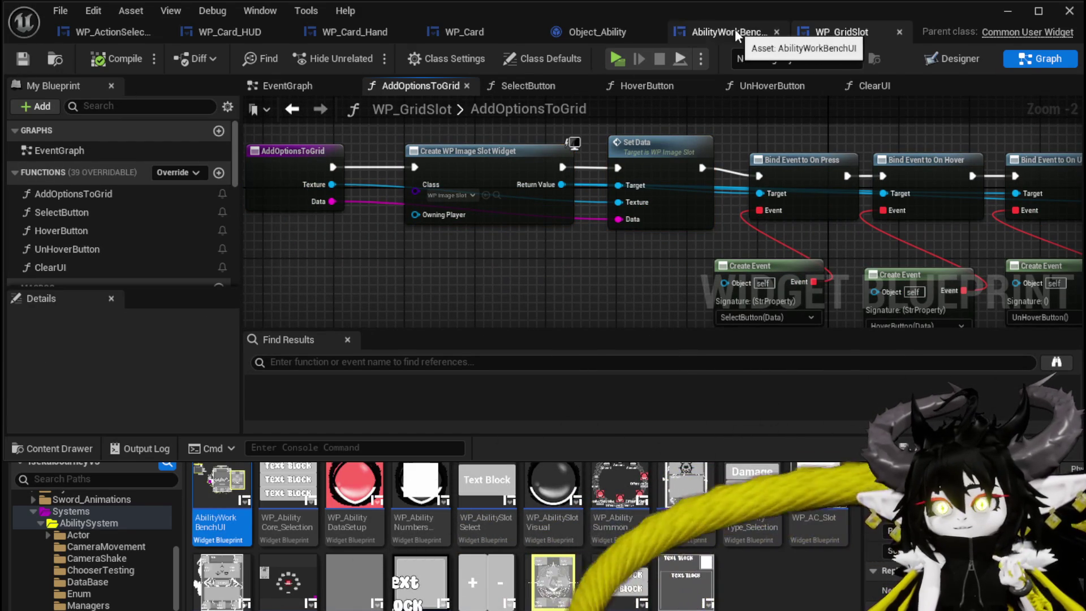
{"action": "left_click", "coordinate": [721, 31]}
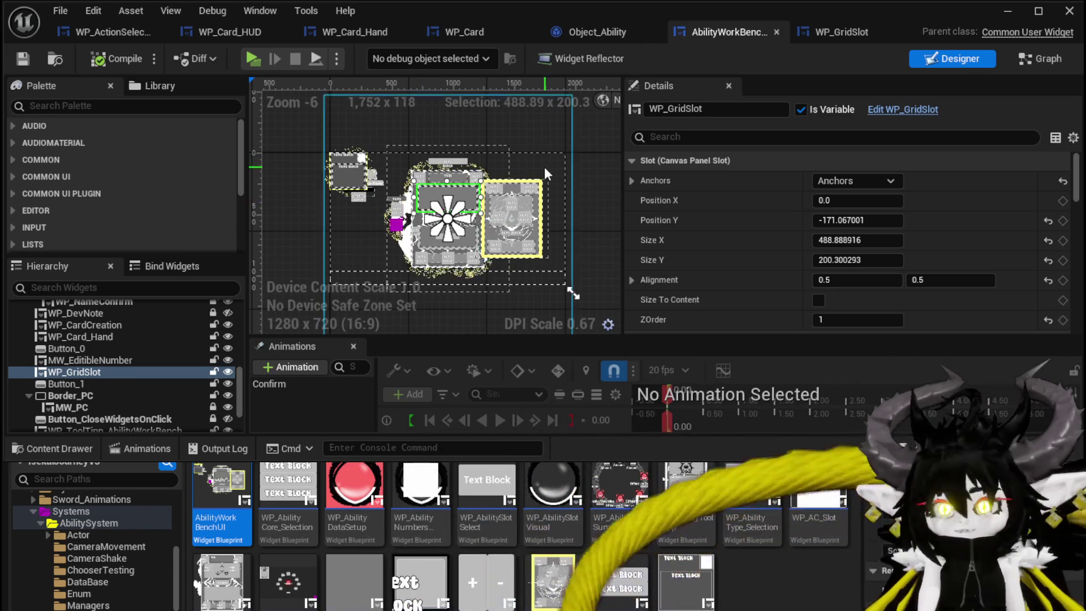
{"action": "scroll", "coordinate": [442, 173], "scroll_direction": "up", "scroll_amount": 3}
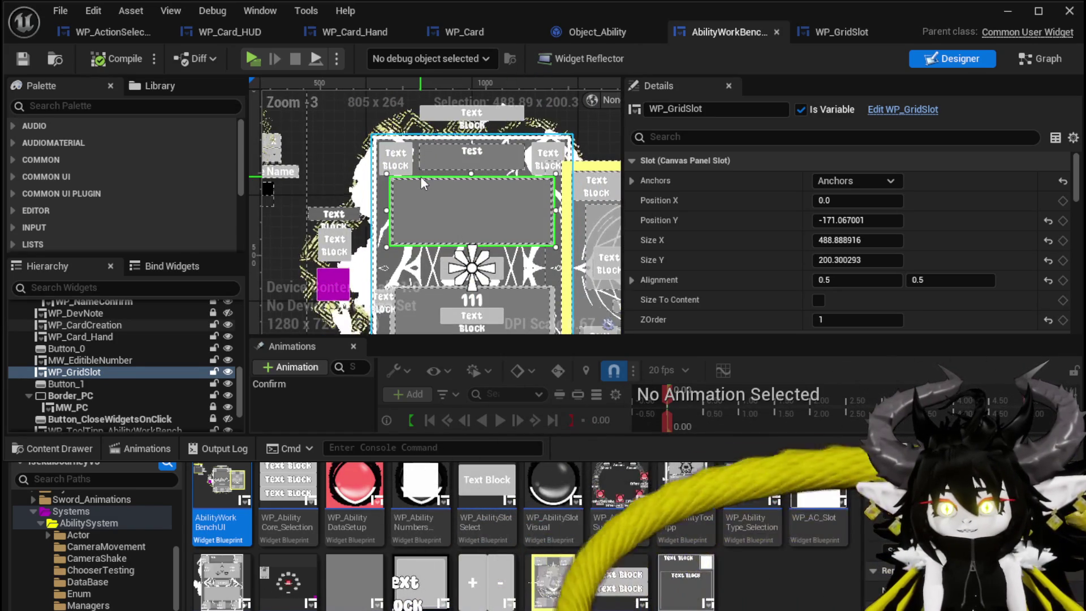
{"action": "left_click_drag", "start_coordinate": [481, 209], "coordinate": [459, 189]}
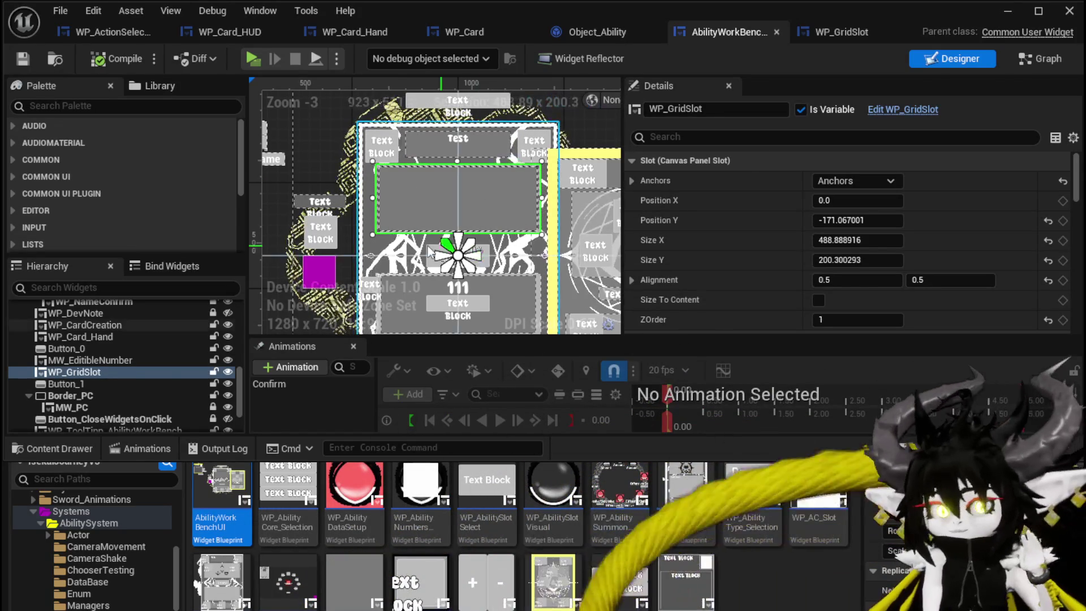
{"action": "scroll", "coordinate": [458, 243], "scroll_direction": "down", "scroll_amount": 3}
{"action": "scroll", "coordinate": [452, 289], "scroll_direction": "up", "scroll_amount": 3}
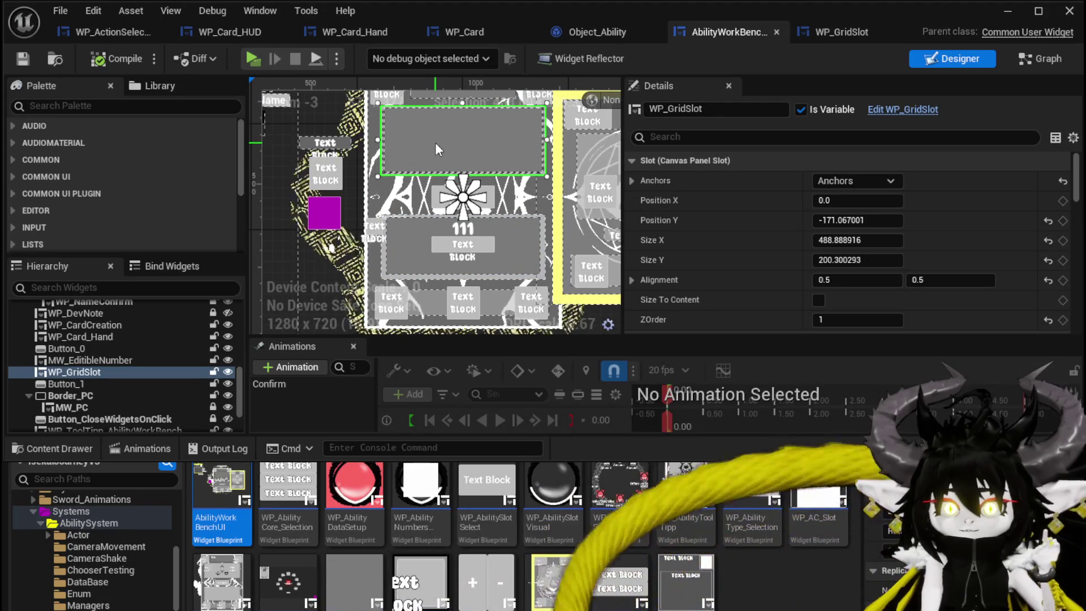
{"action": "scroll", "coordinate": [436, 150], "scroll_direction": "down", "scroll_amount": 1}
{"action": "scroll", "coordinate": [422, 102], "scroll_direction": "up", "scroll_amount": 1}
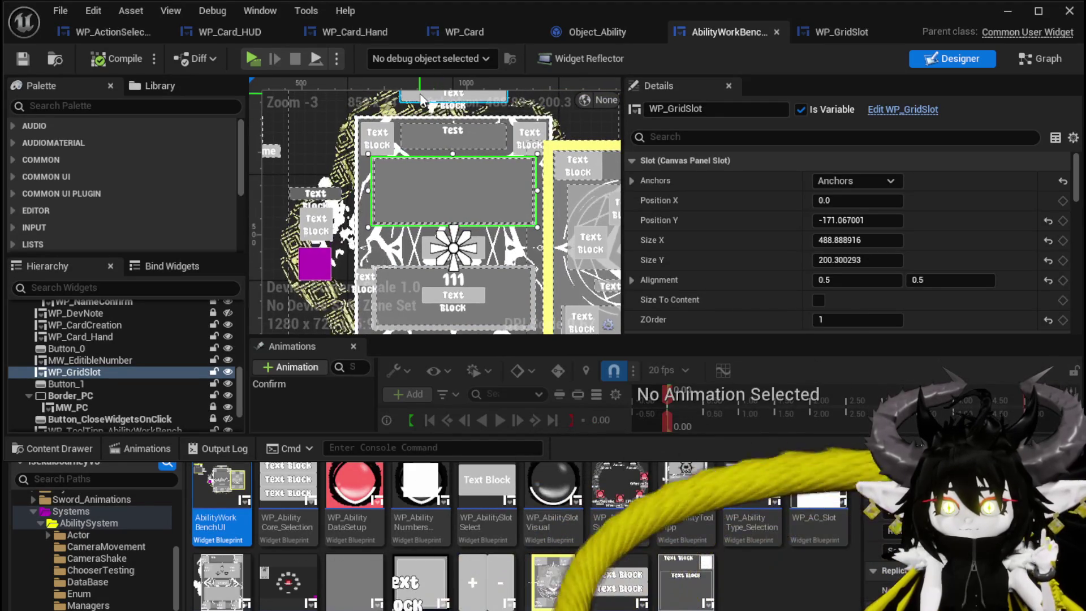
Step: Add an On Pressed event for the MW_Button_AddSpecial widget
{"action": "left_click", "coordinate": [421, 99]}
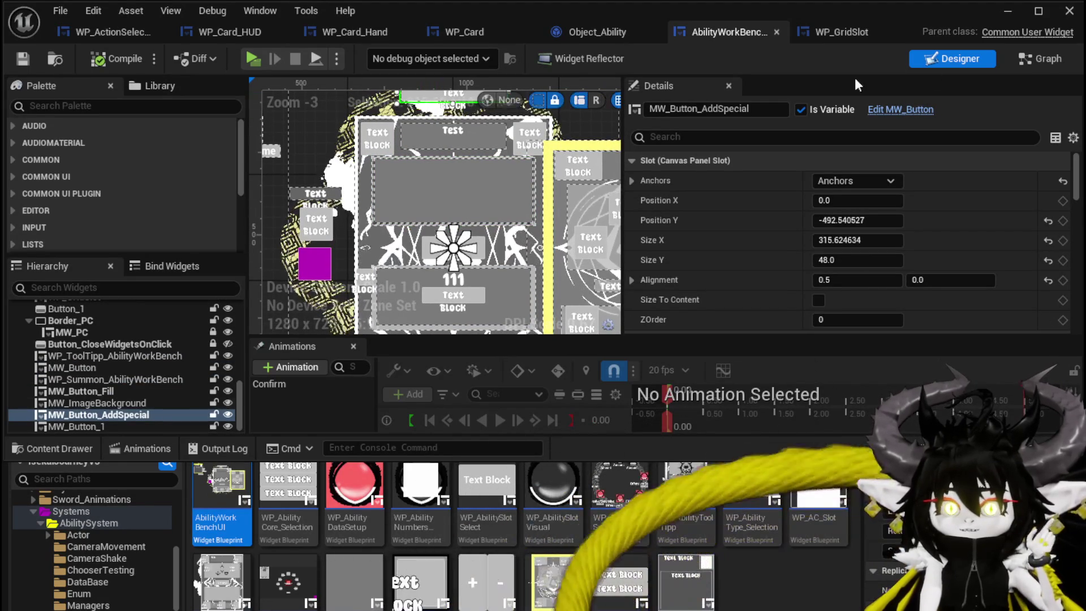
{"action": "left_click_drag", "start_coordinate": [1078, 184], "coordinate": [1069, 318]}
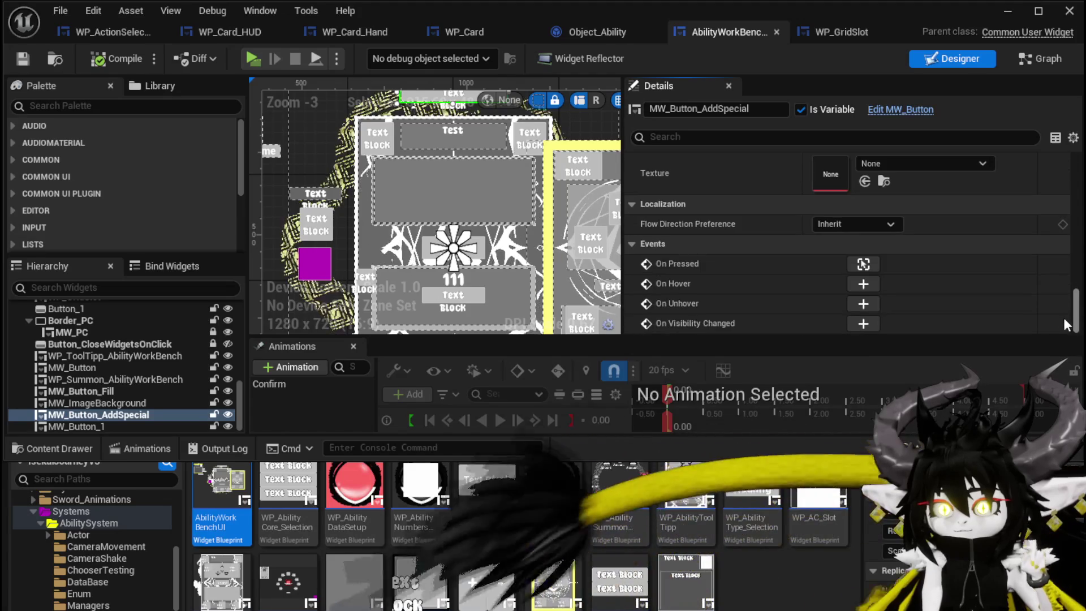
{"action": "left_click", "coordinate": [860, 264]}
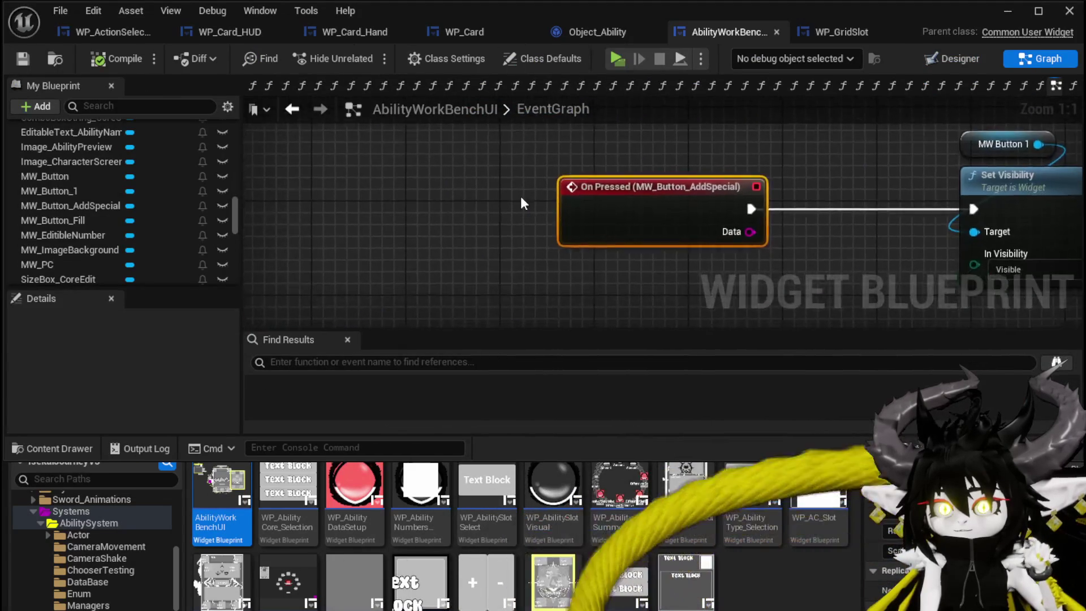
Step: Delete the MW_Button_1 On Pressed event and its Set Visibility nodes, then compile and save
{"action": "left_click_drag", "start_coordinate": [514, 159], "coordinate": [897, 236]}
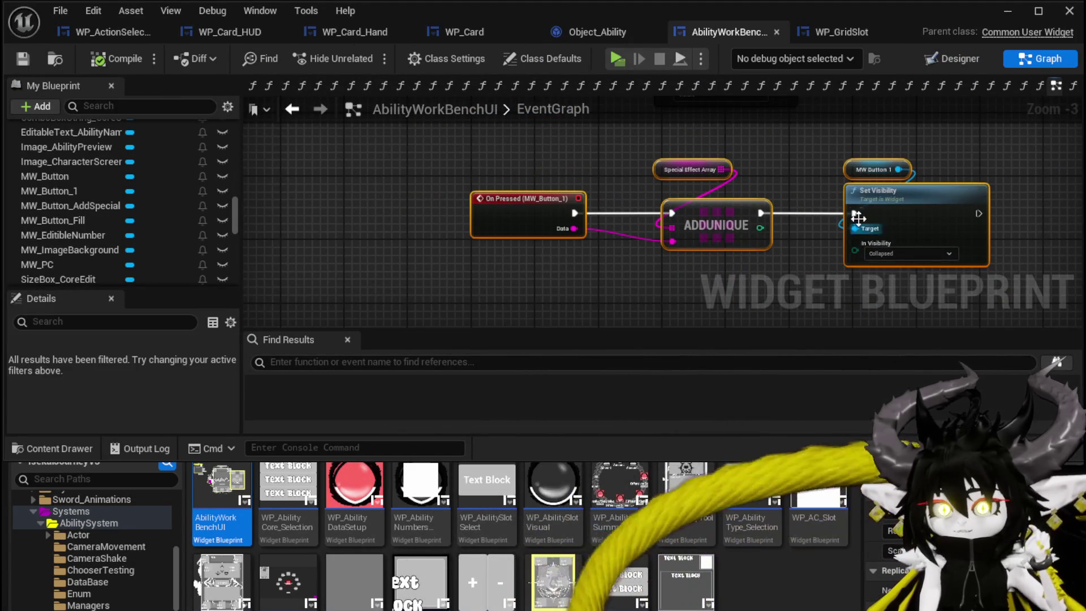
{"action": "mouse_move", "coordinate": [820, 182]}
{"action": "left_mouse_down"}
{"action": "mouse_move", "coordinate": [791, 232]}
{"action": "mouse_move", "coordinate": [640, 211]}
{"action": "mouse_move", "coordinate": [688, 259]}
{"action": "left_mouse_up"}
{"action": "left_click", "coordinate": [644, 262], "text": "alt"}
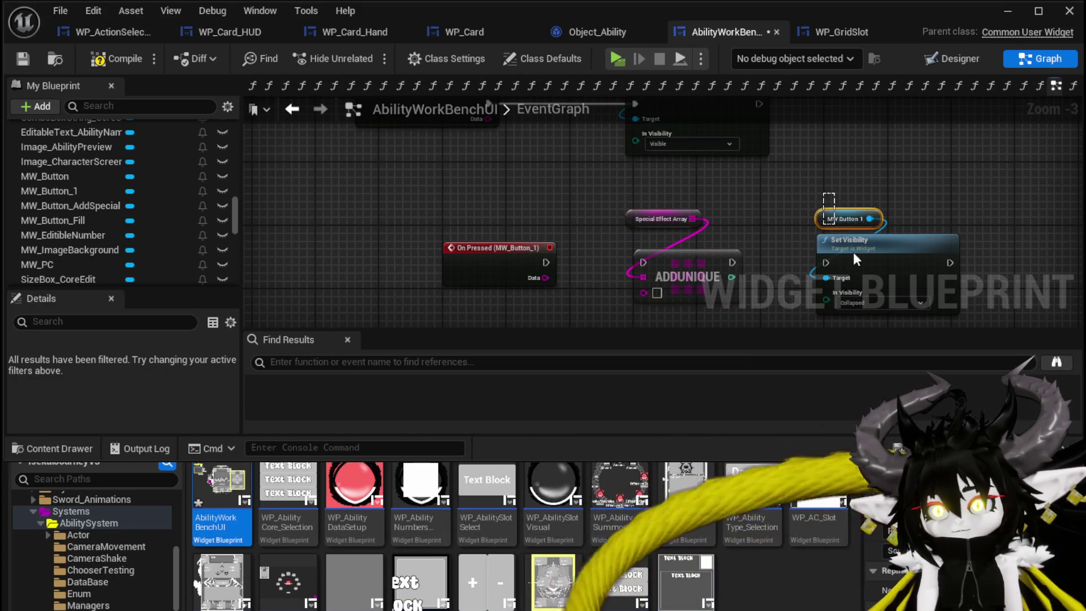
{"action": "key", "text": "Delete"}
{"action": "left_click", "coordinate": [493, 271]}
{"action": "key", "text": "Delete"}
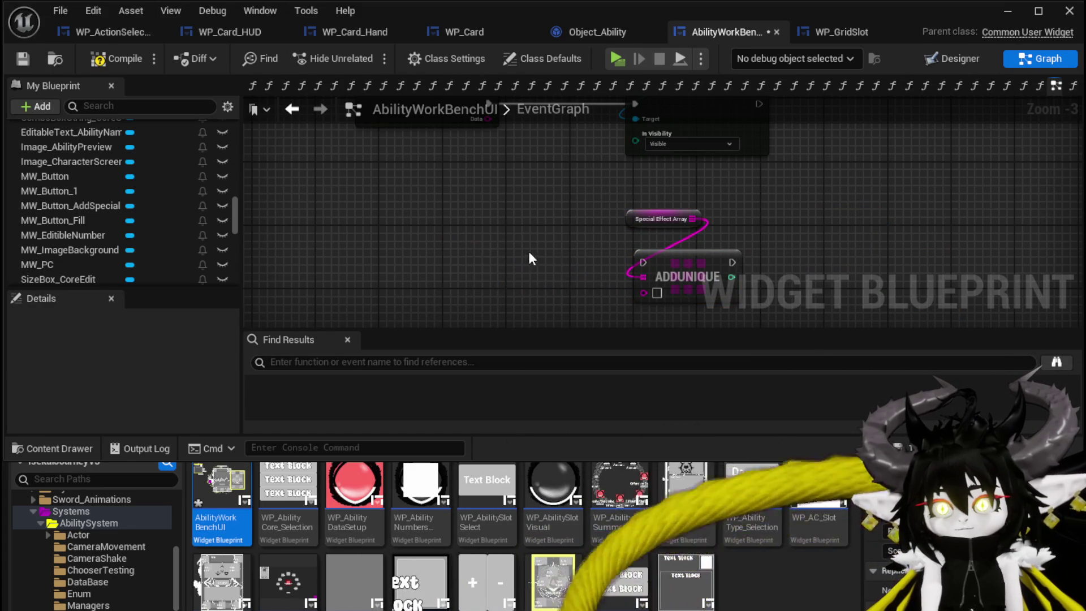
{"action": "left_click_drag", "start_coordinate": [571, 229], "coordinate": [733, 116]}
{"action": "key", "text": "Delete"}
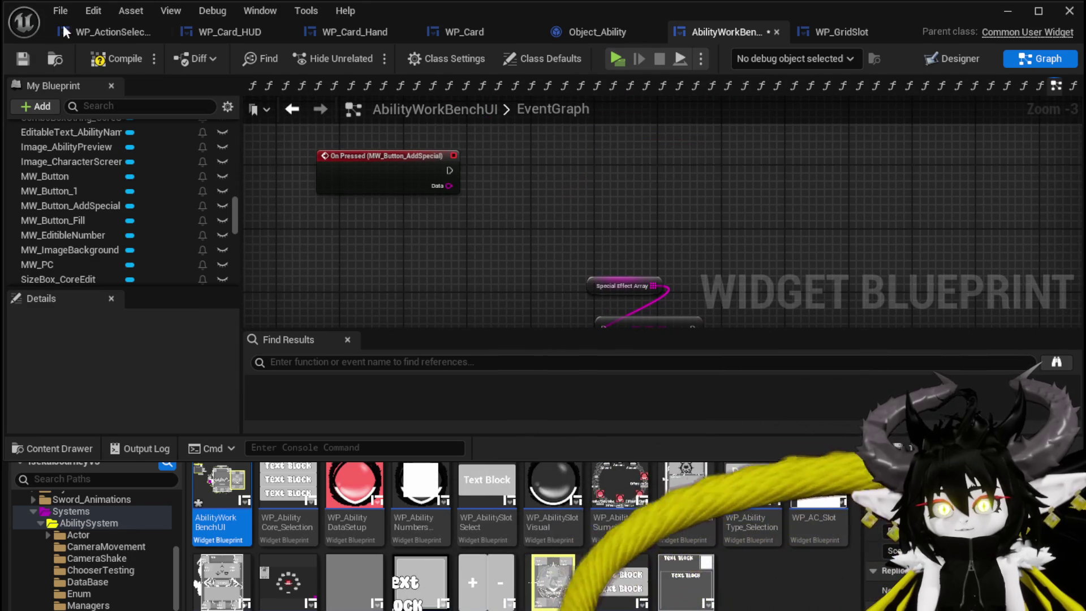
{"action": "left_click", "coordinate": [17, 59]}
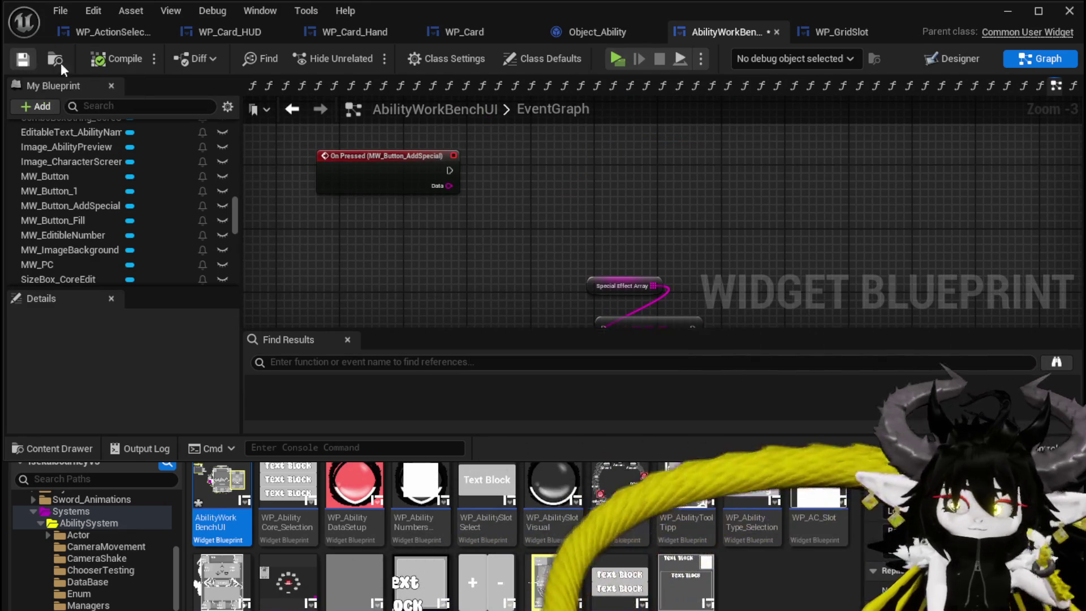
Step: Remove the unused MW_Button_1 widget in the Designer, then compile and save
{"action": "left_click", "coordinate": [932, 56]}
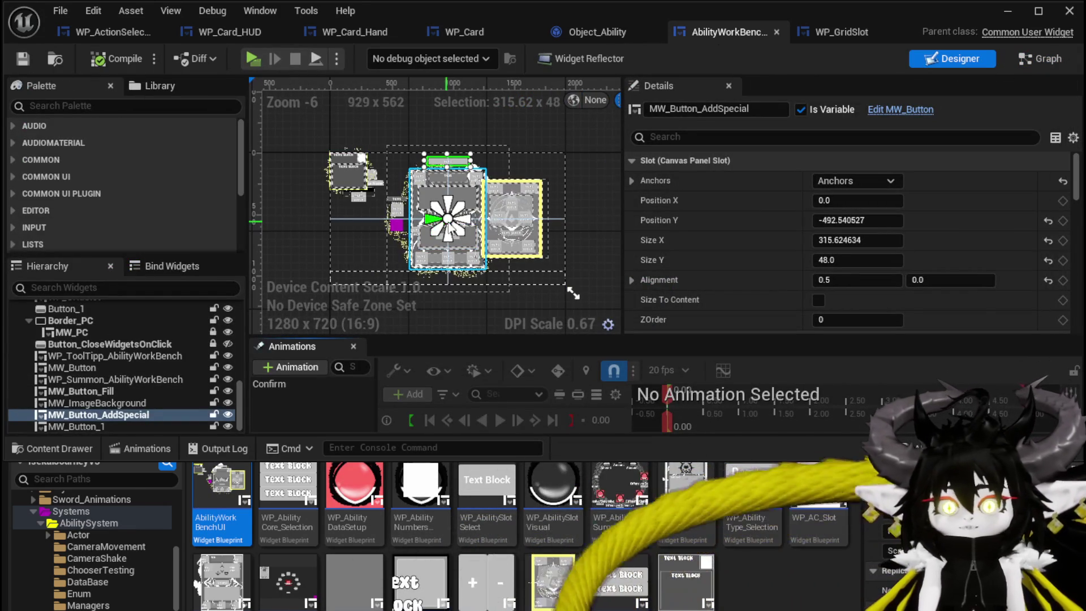
{"action": "scroll", "coordinate": [444, 234], "scroll_direction": "up", "scroll_amount": 5}
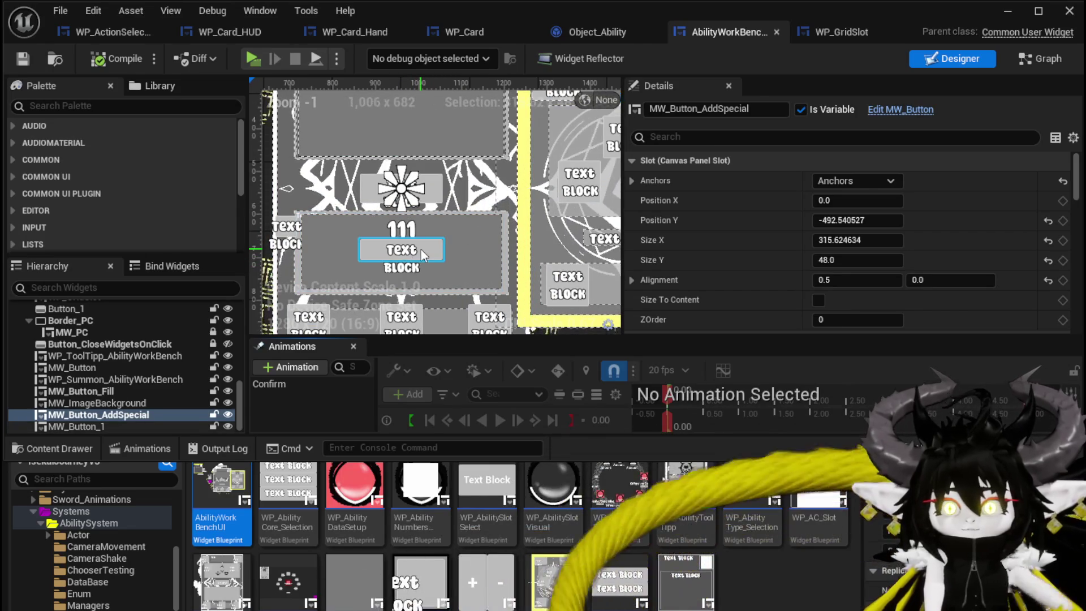
{"action": "left_click", "coordinate": [423, 256]}
{"action": "key", "text": "Delete"}
{"action": "left_click", "coordinate": [99, 67]}
{"action": "left_click", "coordinate": [17, 63]}
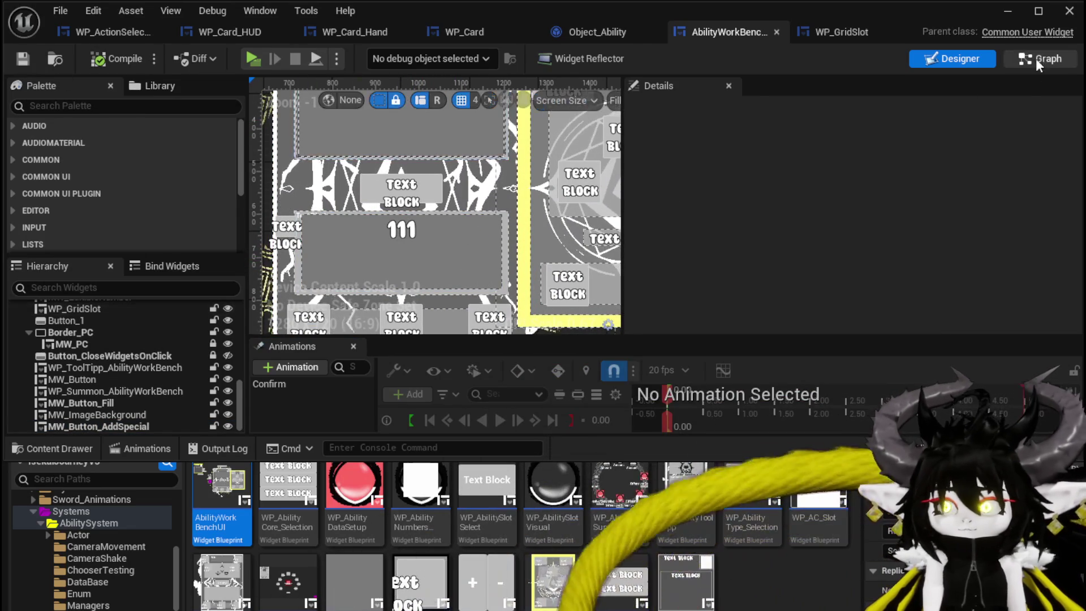
{"action": "key", "text": "ctrl+shift+g"}
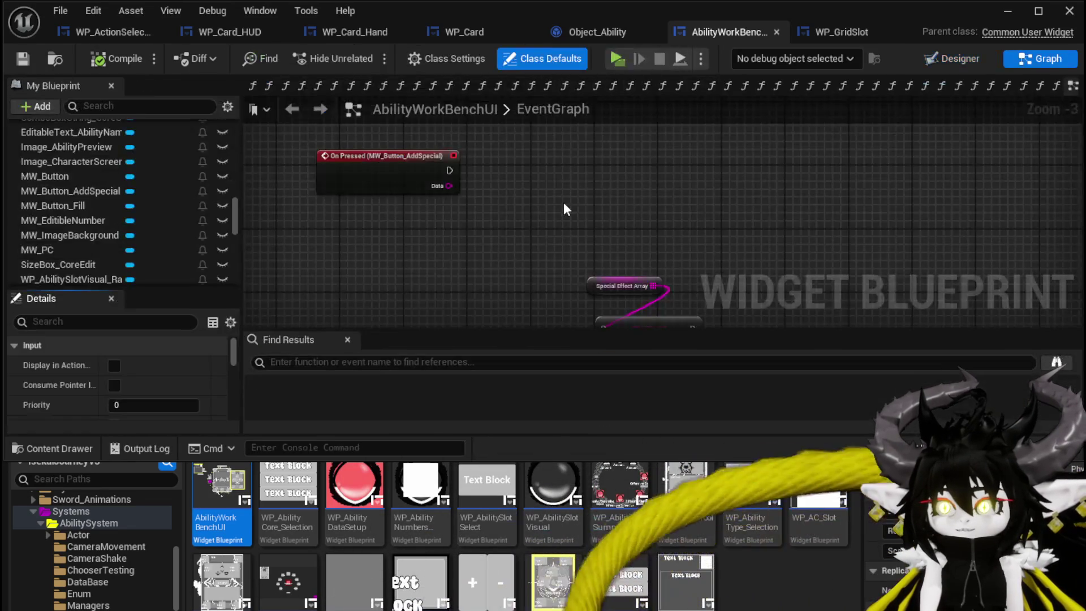
Step: Place a WP_GridSlot getter near the On Pressed (MW_Button_AddSpecial) event
{"action": "scroll", "coordinate": [111, 175], "scroll_direction": "up", "scroll_amount": 5}
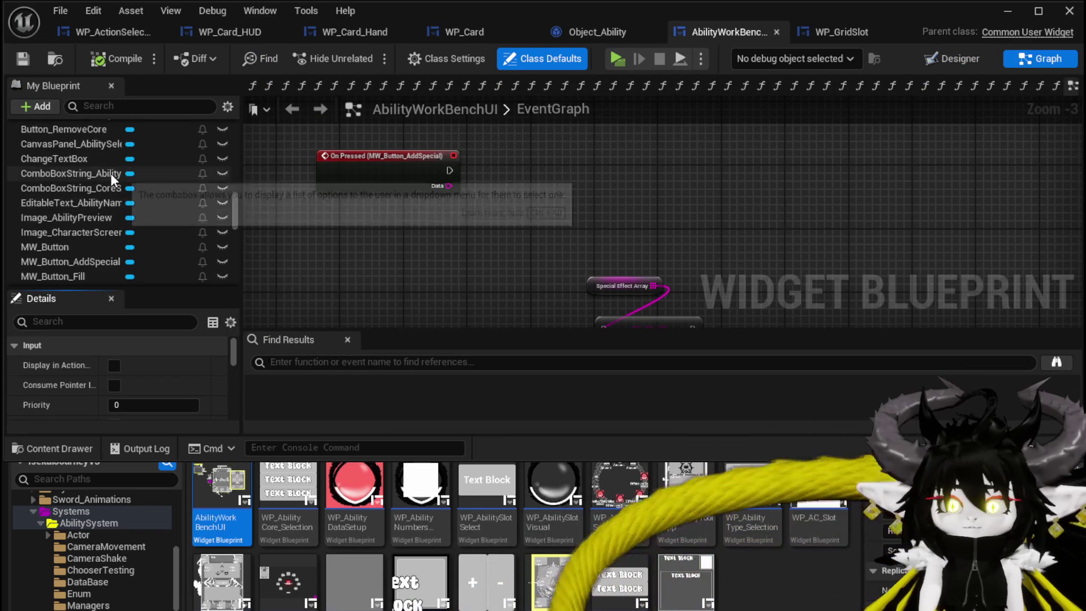
{"action": "scroll", "coordinate": [113, 169], "scroll_direction": "down", "scroll_amount": 6}
{"action": "scroll", "coordinate": [116, 171], "scroll_direction": "down", "scroll_amount": 5}
{"action": "scroll", "coordinate": [117, 169], "scroll_direction": "up", "scroll_amount": 3}
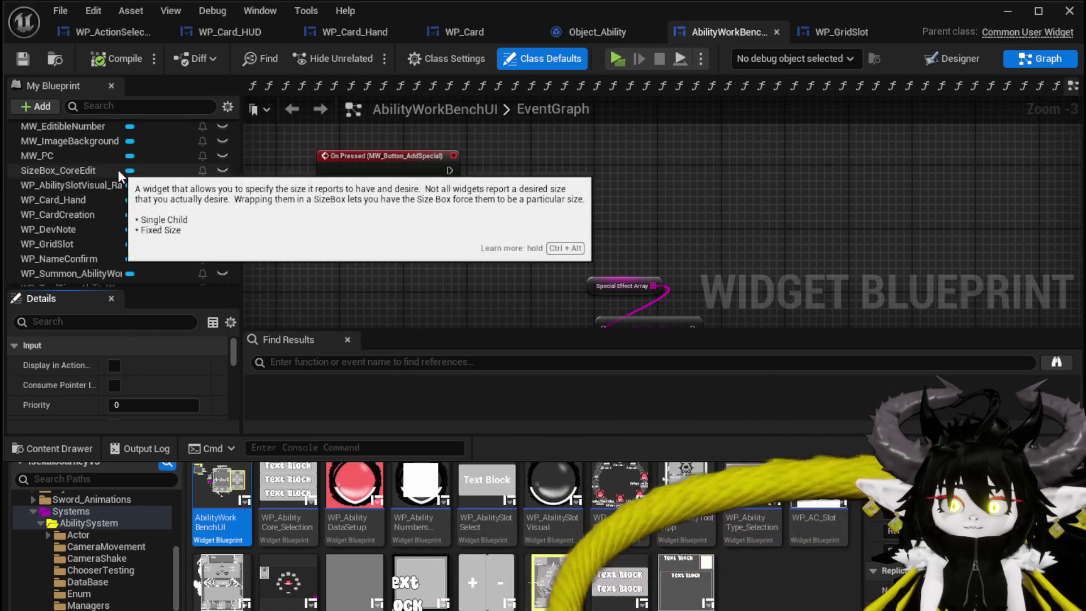
{"action": "left_click", "coordinate": [55, 243]}
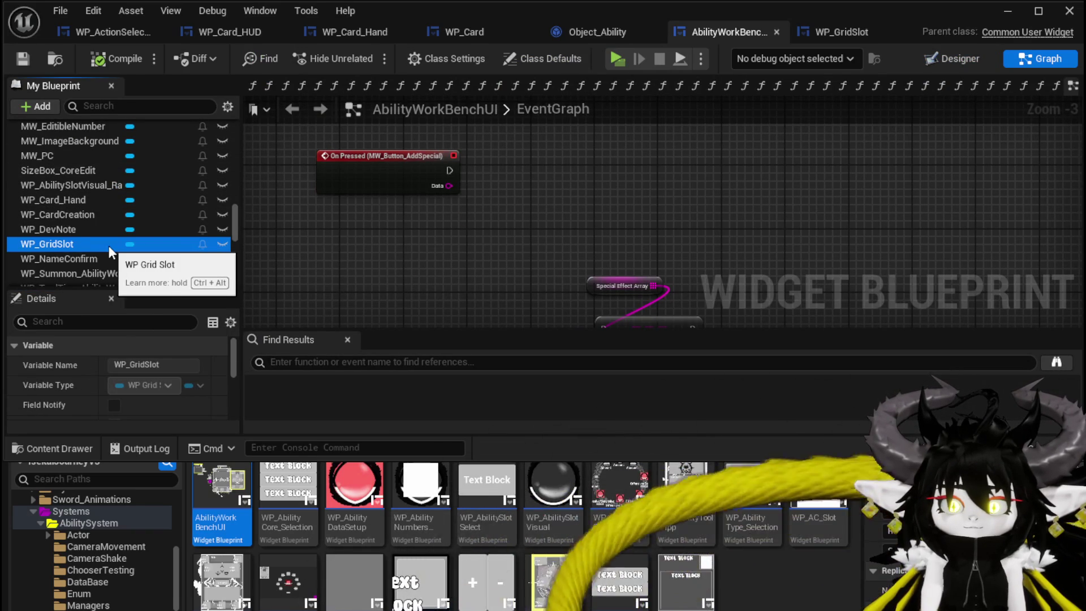
{"action": "scroll", "coordinate": [108, 218], "scroll_direction": "up", "scroll_amount": 3}
{"action": "scroll", "coordinate": [108, 218], "scroll_direction": "up", "scroll_amount": 2}
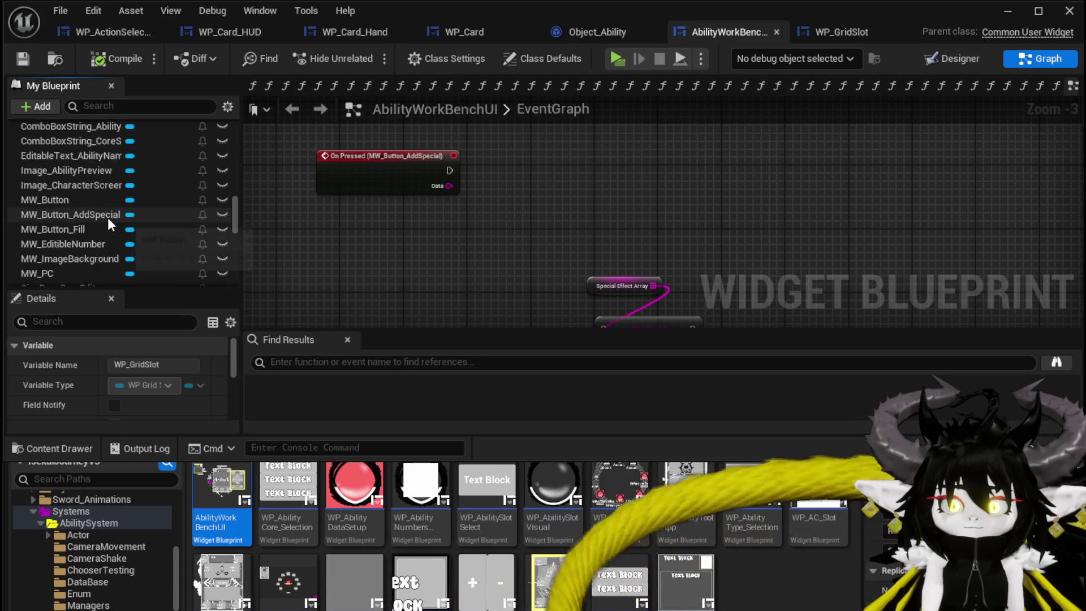
{"action": "scroll", "coordinate": [108, 216], "scroll_direction": "up", "scroll_amount": 5}
{"action": "scroll", "coordinate": [108, 216], "scroll_direction": "up", "scroll_amount": 4}
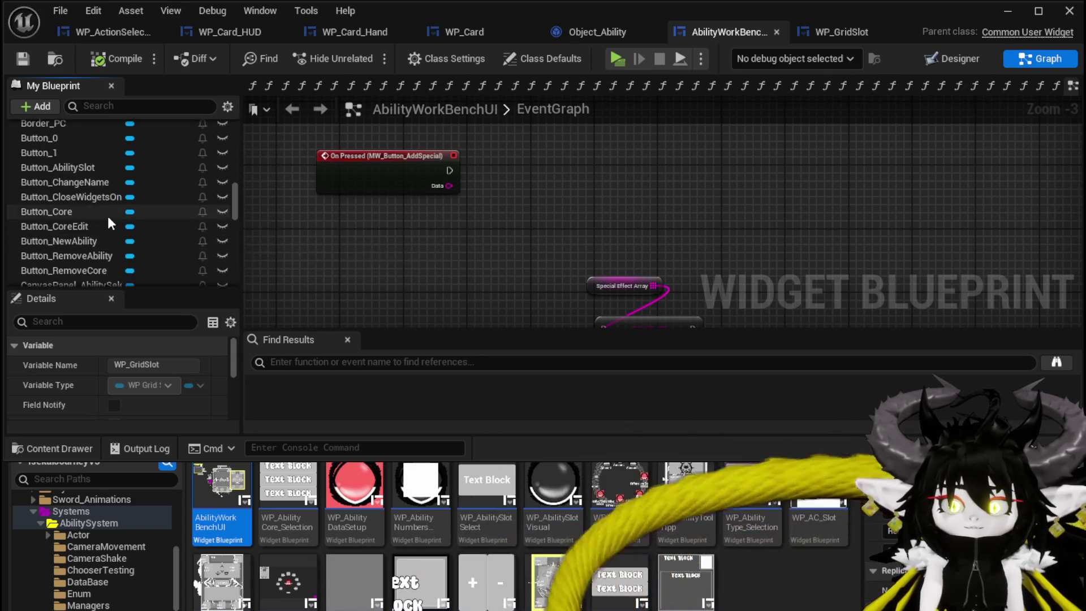
{"action": "scroll", "coordinate": [107, 217], "scroll_direction": "up", "scroll_amount": 1}
{"action": "scroll", "coordinate": [107, 216], "scroll_direction": "down", "scroll_amount": 10}
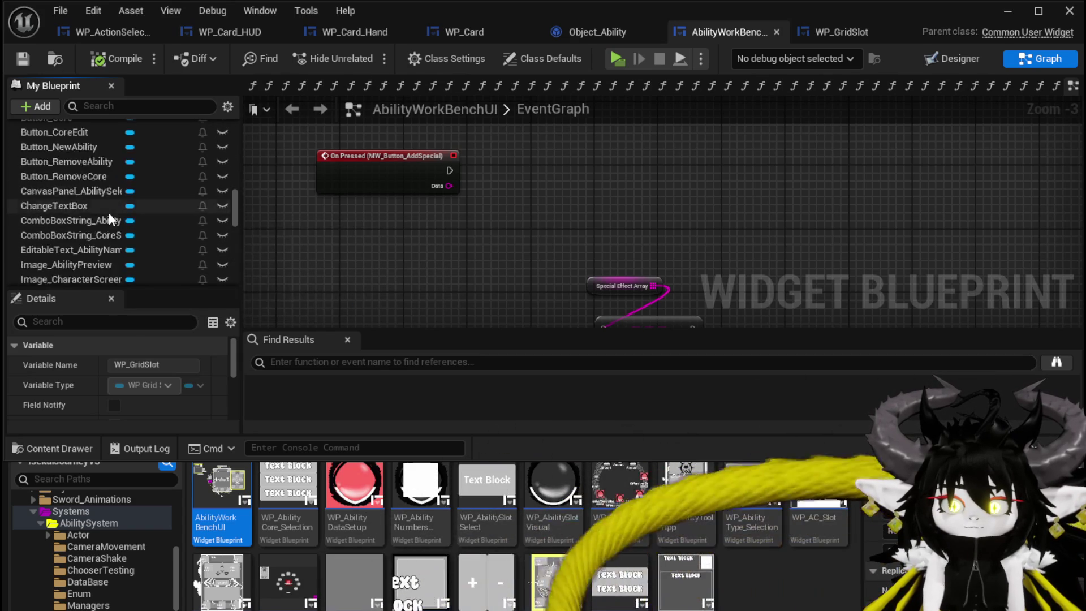
{"action": "left_click_drag", "start_coordinate": [348, 214], "coordinate": [528, 219]}
Step: Add an Add Options to Grid node on WP Grid Slot, driven by On Pressed (MW_Button_AddSpecial)
{"action": "left_click", "coordinate": [415, 243]}
{"action": "type", "text": "add"}
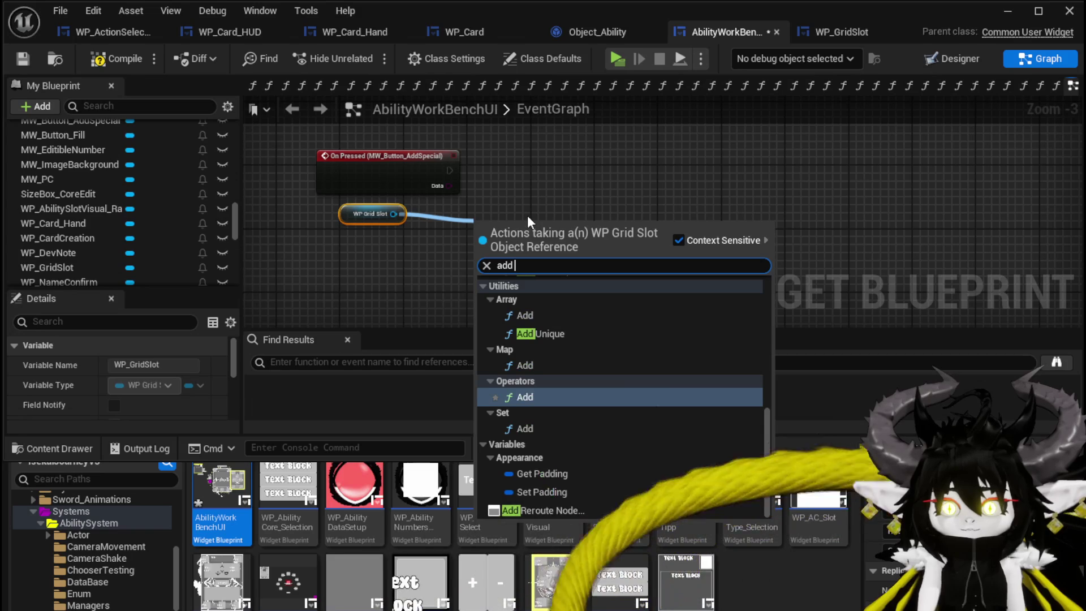
{"action": "type", "text": " op"}
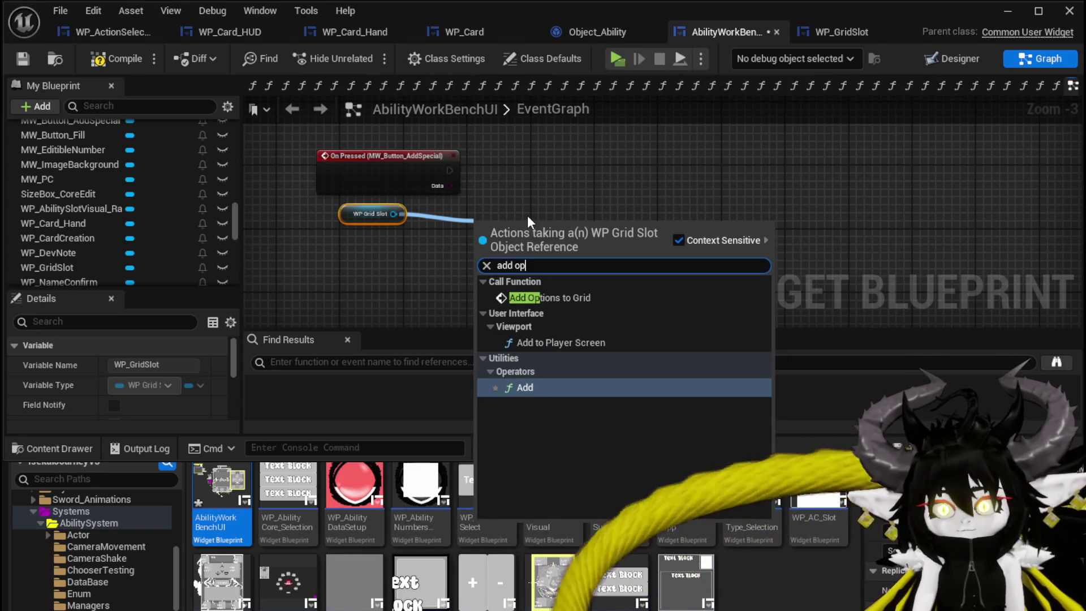
{"action": "key", "text": "Up"}
{"action": "key", "text": "Up"}
{"action": "key", "text": "Return"}
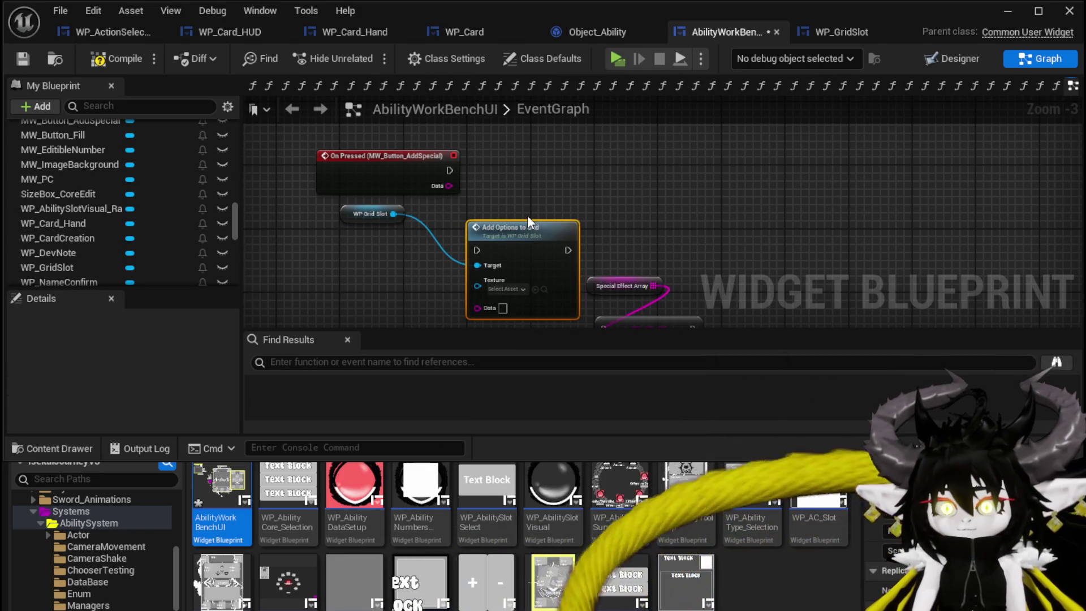
{"action": "mouse_move", "coordinate": [449, 170]}
{"action": "left_mouse_down"}
{"action": "mouse_move", "coordinate": [478, 249]}
{"action": "mouse_move", "coordinate": [526, 168]}
{"action": "left_mouse_up"}
{"action": "left_click_drag", "start_coordinate": [359, 213], "coordinate": [415, 128]}
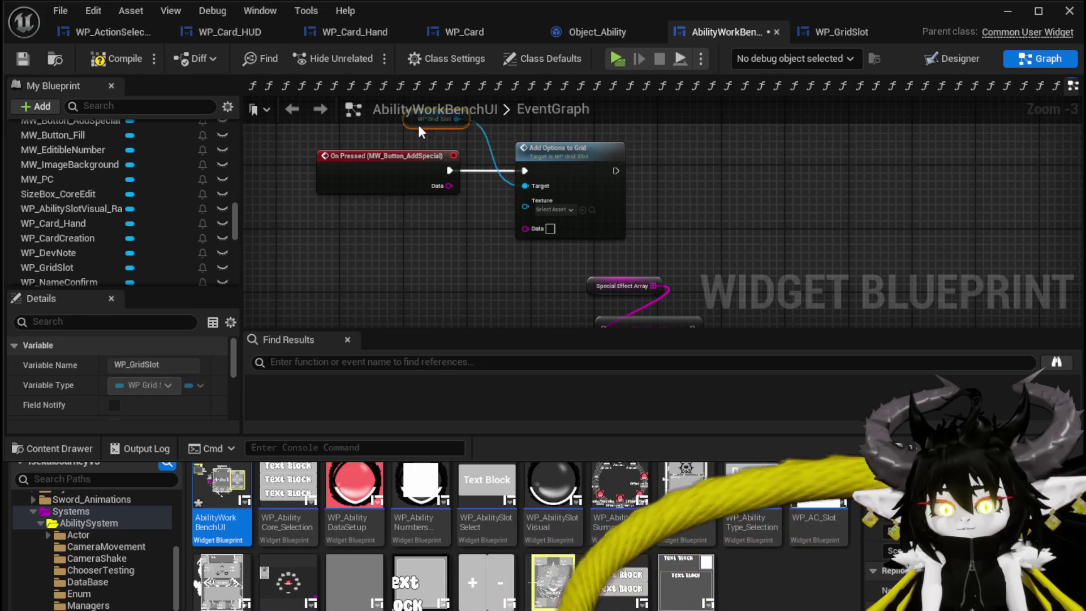
Step: Compile and save the AbilityWorkBenchUI blueprint
{"action": "scroll", "coordinate": [537, 240], "scroll_direction": "up", "scroll_amount": 3}
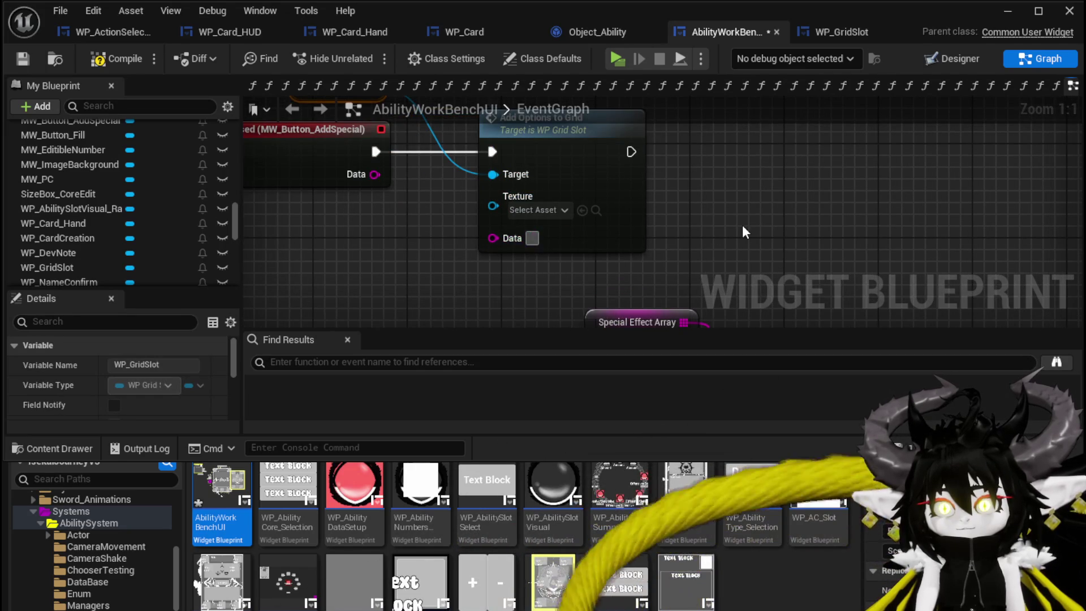
{"action": "type", "text": "E"}
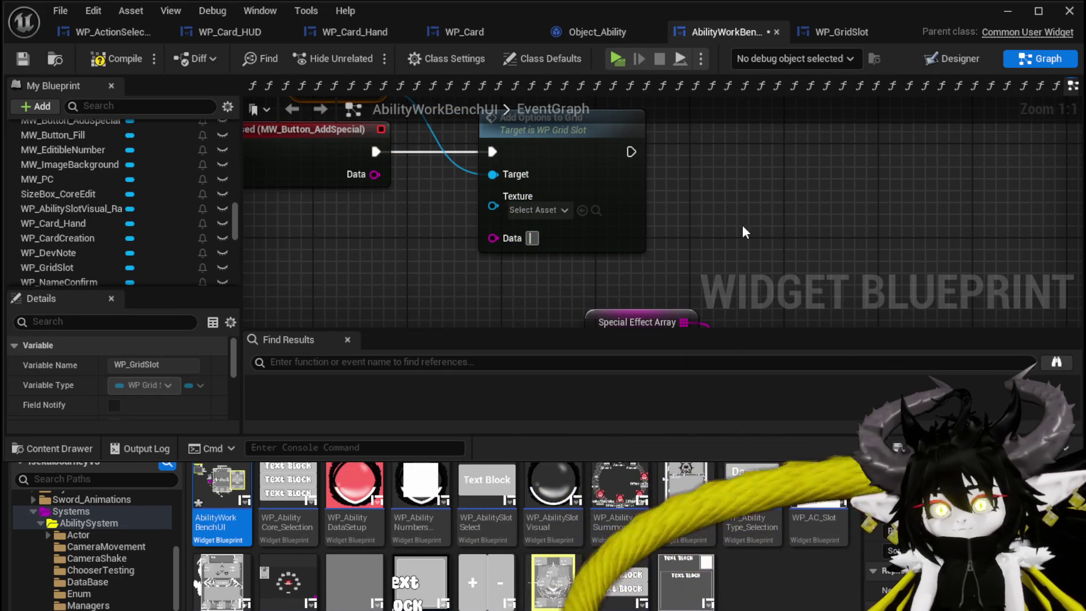
{"action": "left_click", "coordinate": [777, 196]}
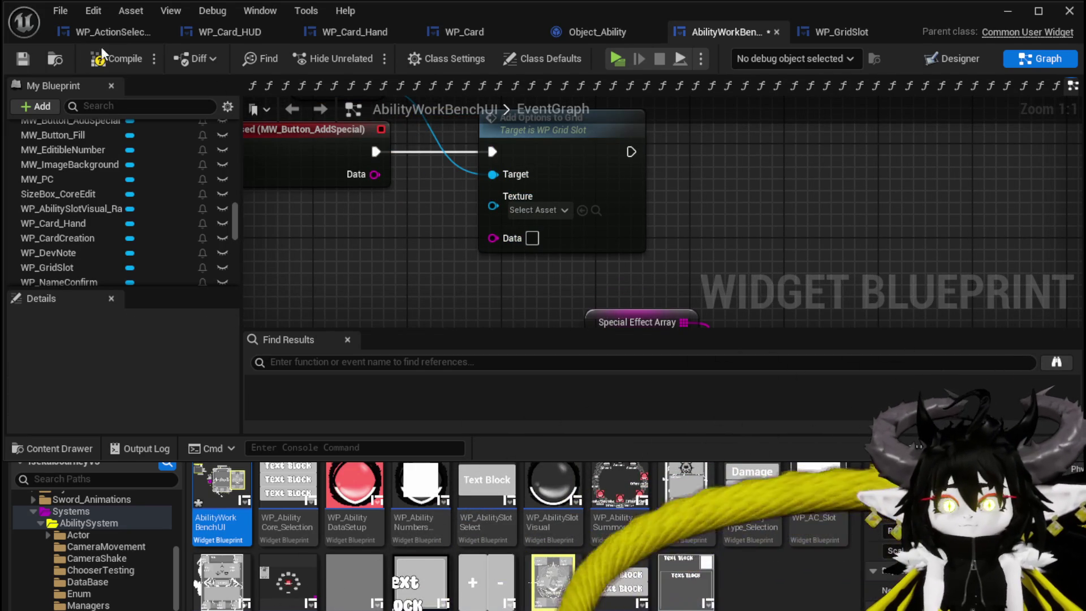
{"action": "left_click", "coordinate": [18, 58]}
{"action": "mouse_move", "coordinate": [783, 243]}
{"action": "left_mouse_down"}
{"action": "mouse_move", "coordinate": [775, 148]}
{"action": "mouse_move", "coordinate": [798, 268]}
{"action": "left_mouse_up"}
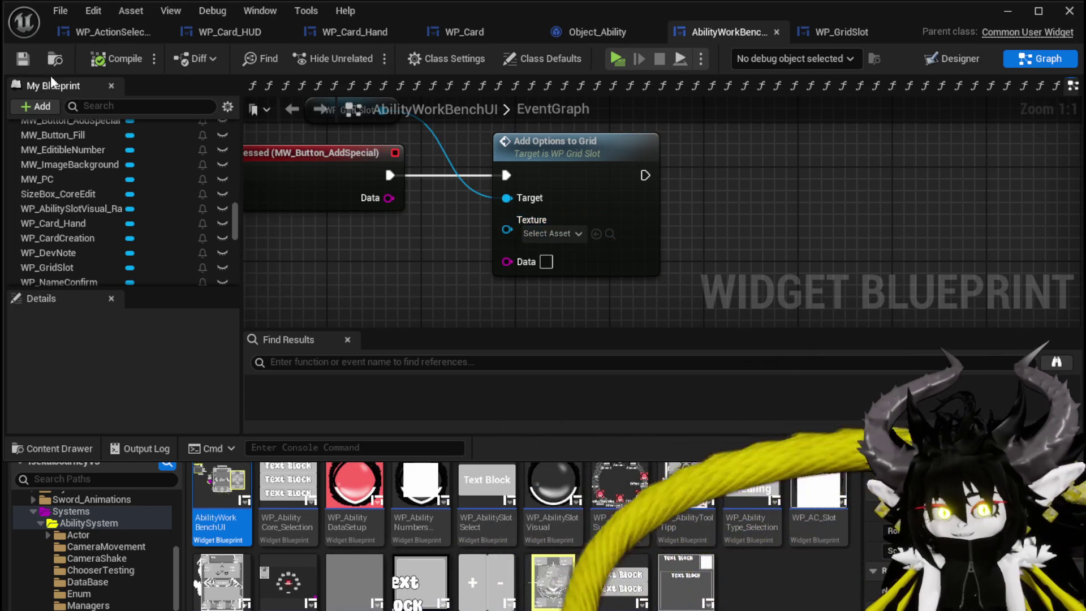
{"action": "left_click", "coordinate": [23, 58]}
Step: Duplicate Add Options to Grid, chain it after the first, target WP Grid Slot, and save
{"action": "mouse_move", "coordinate": [693, 169]}
{"action": "left_mouse_down"}
{"action": "mouse_move", "coordinate": [596, 205]}
{"action": "mouse_move", "coordinate": [609, 222]}
{"action": "left_mouse_up"}
{"action": "left_click", "coordinate": [458, 176]}
{"action": "key", "text": "ctrl+c"}
{"action": "key", "text": "ctrl+v"}
{"action": "left_click_drag", "start_coordinate": [651, 192], "coordinate": [669, 191]}
{"action": "mouse_move", "coordinate": [322, 173]}
{"action": "left_mouse_down"}
{"action": "mouse_move", "coordinate": [314, 144]}
{"action": "mouse_move", "coordinate": [500, 134]}
{"action": "left_mouse_up"}
{"action": "left_click_drag", "start_coordinate": [704, 237], "coordinate": [704, 237]}
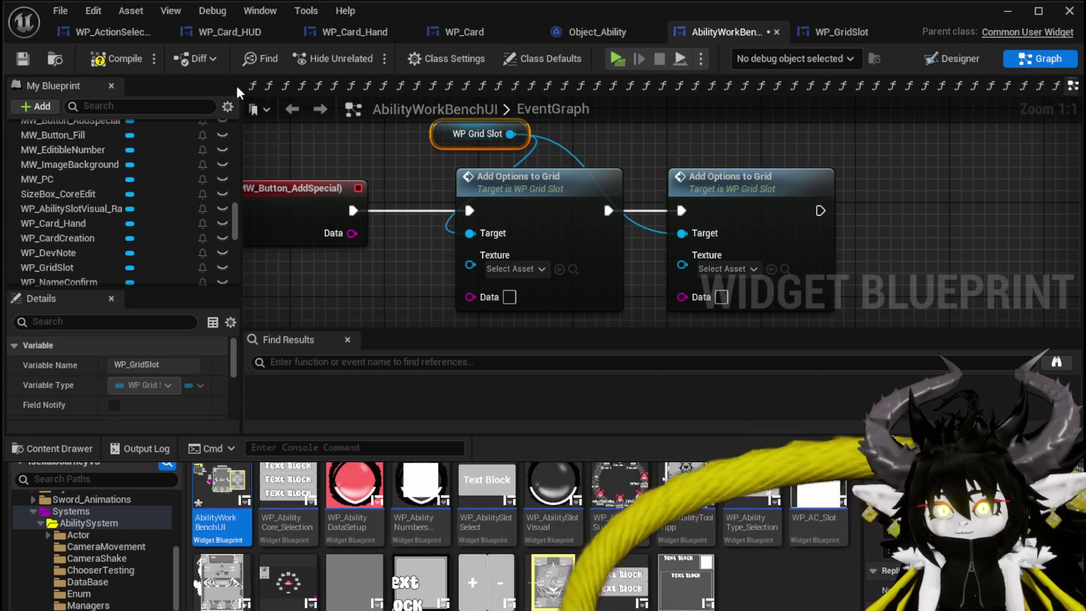
{"action": "left_click", "coordinate": [23, 55]}
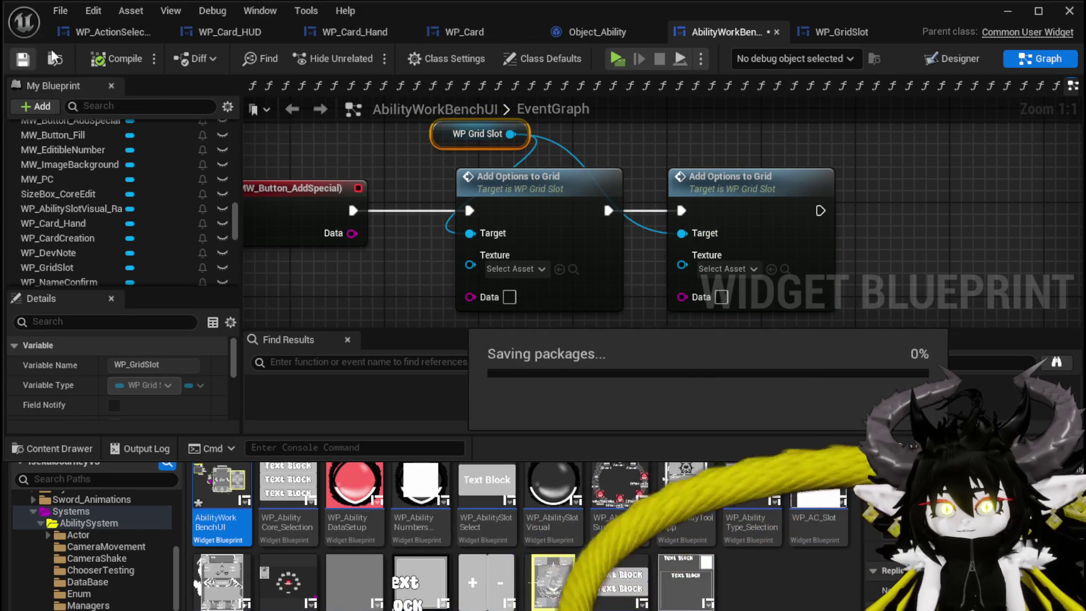
Step: Copy 'ephemeral' from WP_ActionSelection's Contains node into the first Add Options node's Data
{"action": "left_click", "coordinate": [97, 33]}
{"action": "scroll", "coordinate": [594, 224], "scroll_direction": "up", "scroll_amount": 2}
{"action": "left_click", "coordinate": [551, 154]}
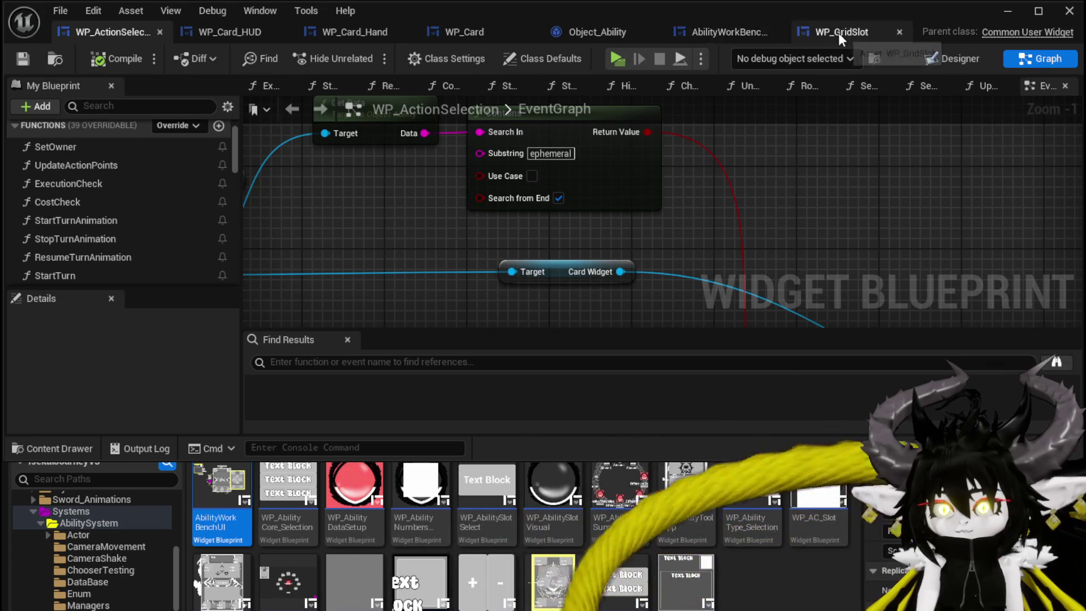
{"action": "left_click", "coordinate": [711, 35]}
{"action": "key", "text": "ctrl+v"}
Step: Set the second node's Data to 'Empower', then add a chained third node targeting WP Grid Slot
{"action": "left_click_drag", "start_coordinate": [995, 210], "coordinate": [880, 162]}
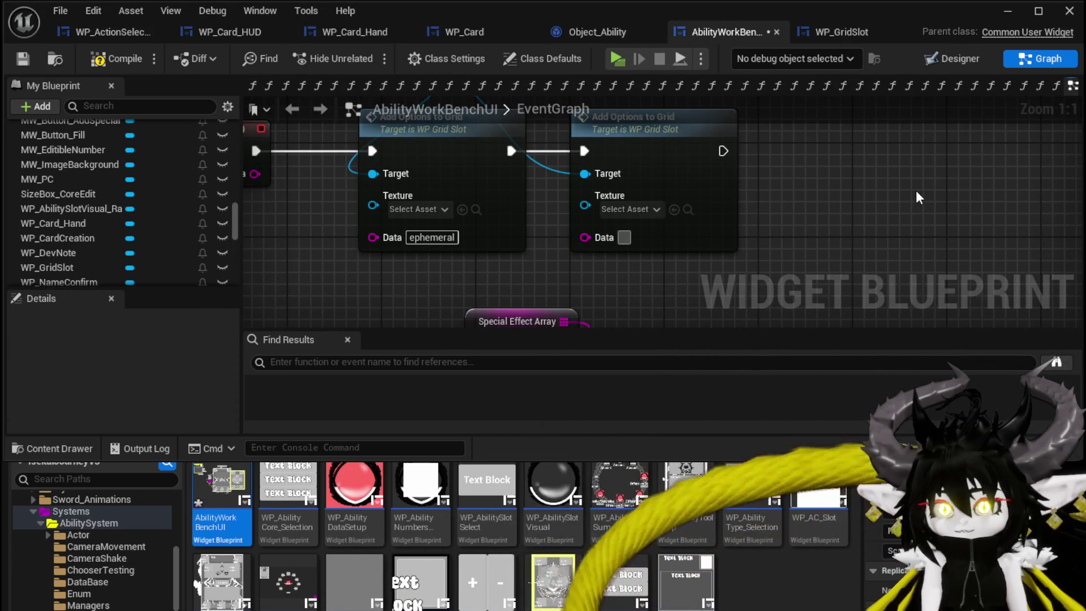
{"action": "type", "text": "Empower"}
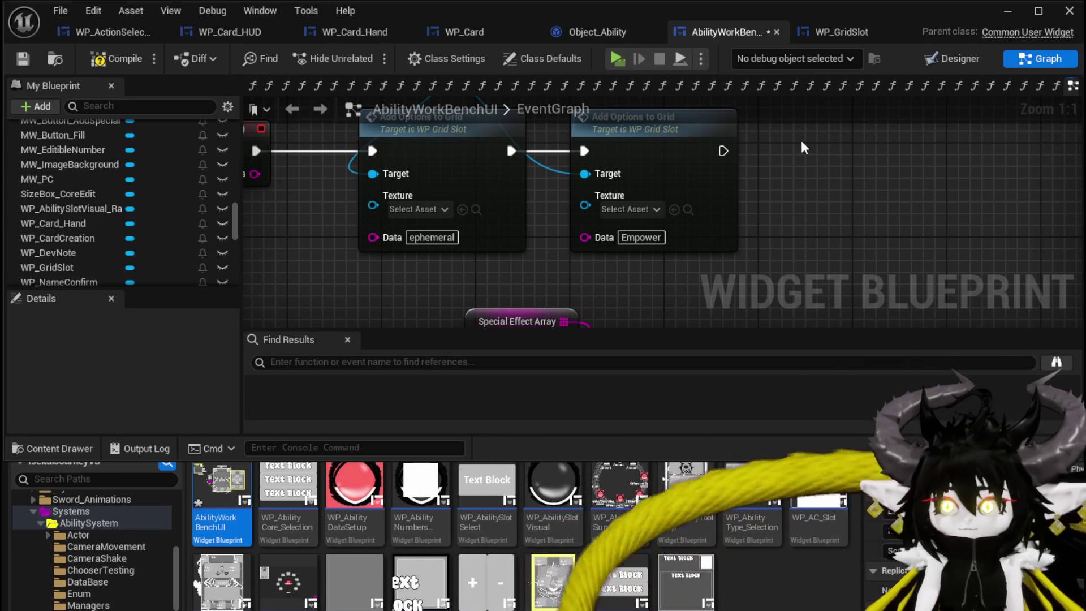
{"action": "left_click_drag", "start_coordinate": [645, 292], "coordinate": [823, 143]}
{"action": "key", "text": "ctrl+c"}
{"action": "key", "text": "ctrl+v"}
{"action": "left_click_drag", "start_coordinate": [724, 150], "coordinate": [818, 158]}
{"action": "key", "text": "q"}
{"action": "scroll", "coordinate": [742, 151], "scroll_direction": "down", "scroll_amount": 2}
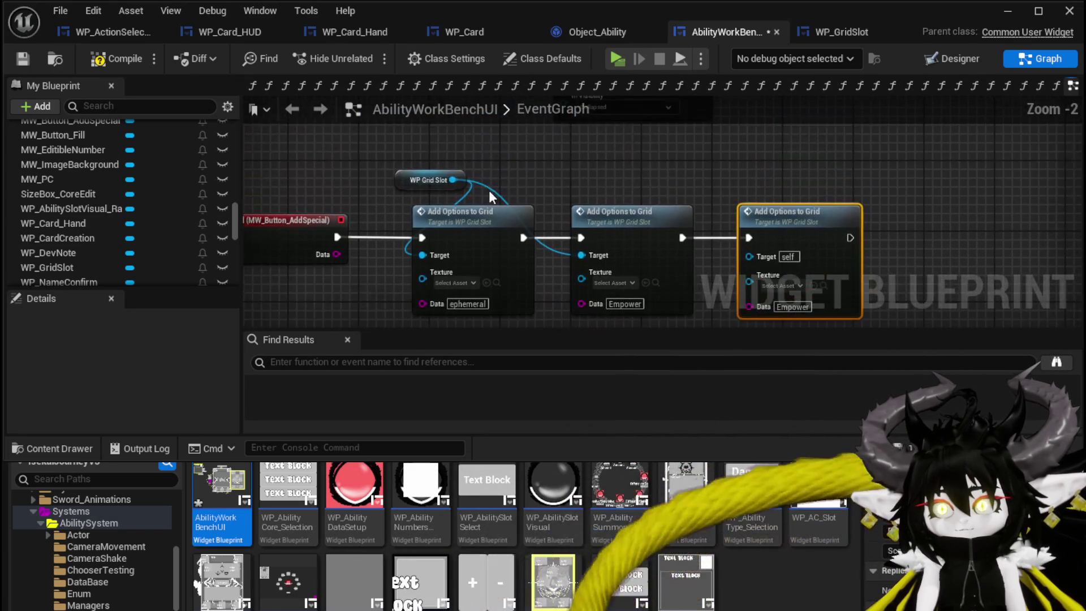
{"action": "left_click_drag", "start_coordinate": [453, 180], "coordinate": [750, 255]}
{"action": "scroll", "coordinate": [613, 249], "scroll_direction": "up", "scroll_amount": 2}
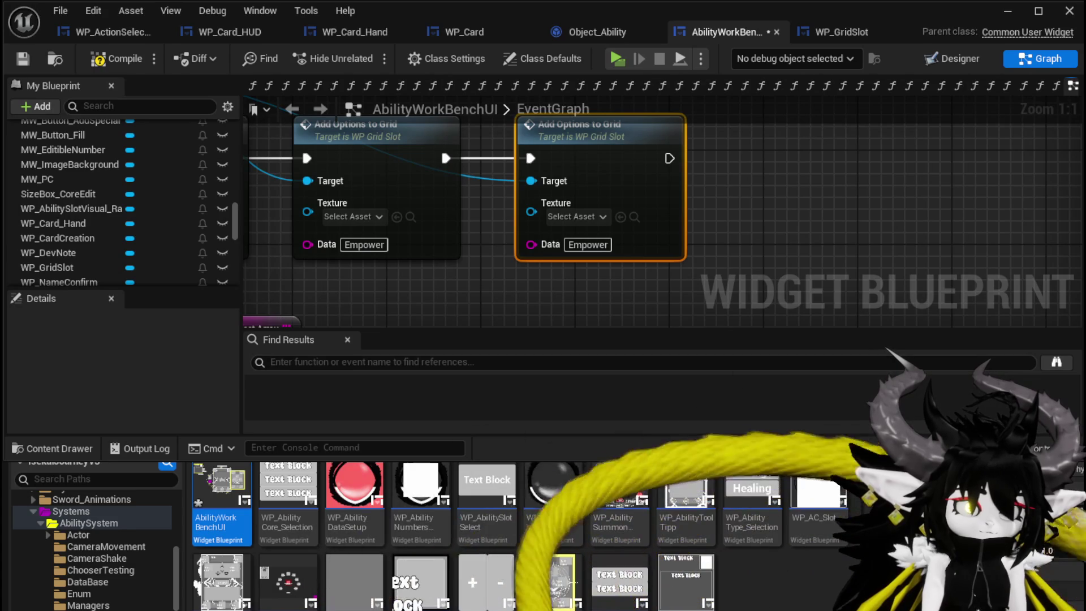
Step: Set the third node's Data to 'cascade', compile, and reposition the Empower and cascade nodes
{"action": "type", "text": "cascade"}
{"action": "left_click", "coordinate": [791, 245]}
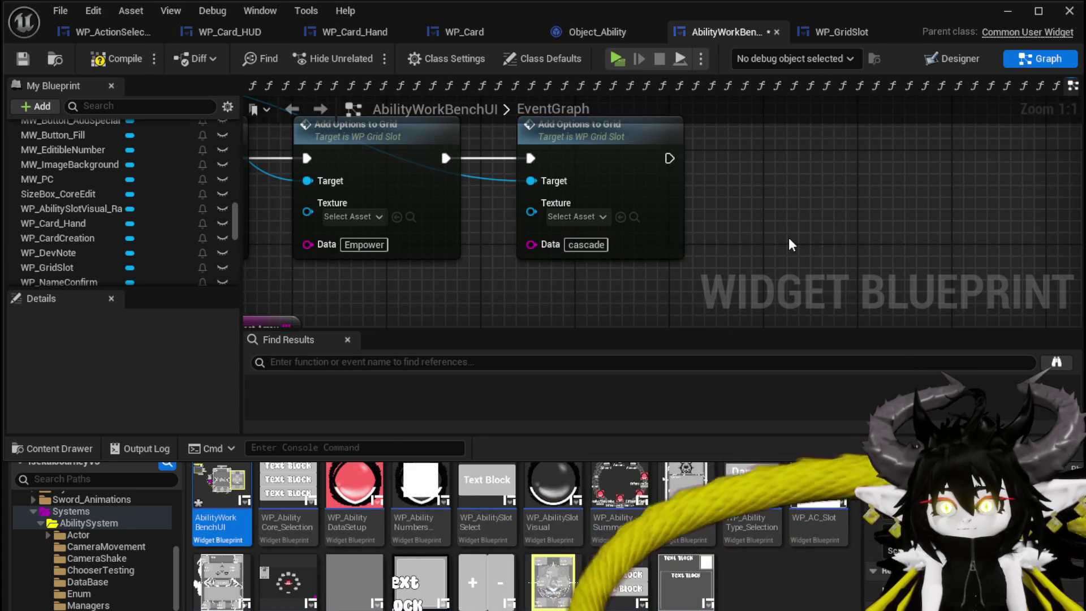
{"action": "scroll", "coordinate": [522, 265], "scroll_direction": "down", "scroll_amount": 2}
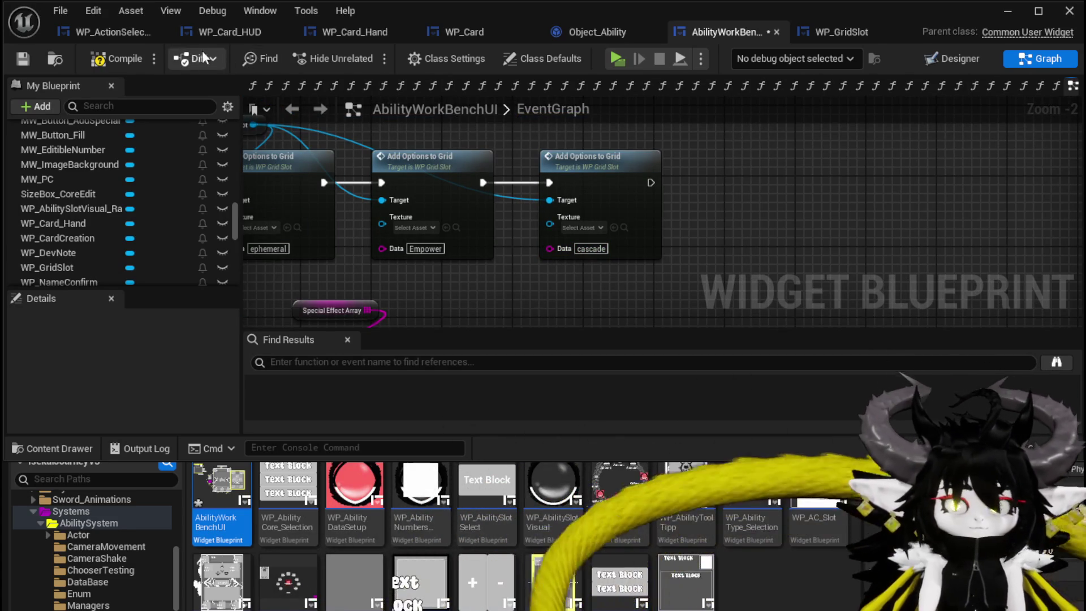
{"action": "left_click", "coordinate": [22, 59]}
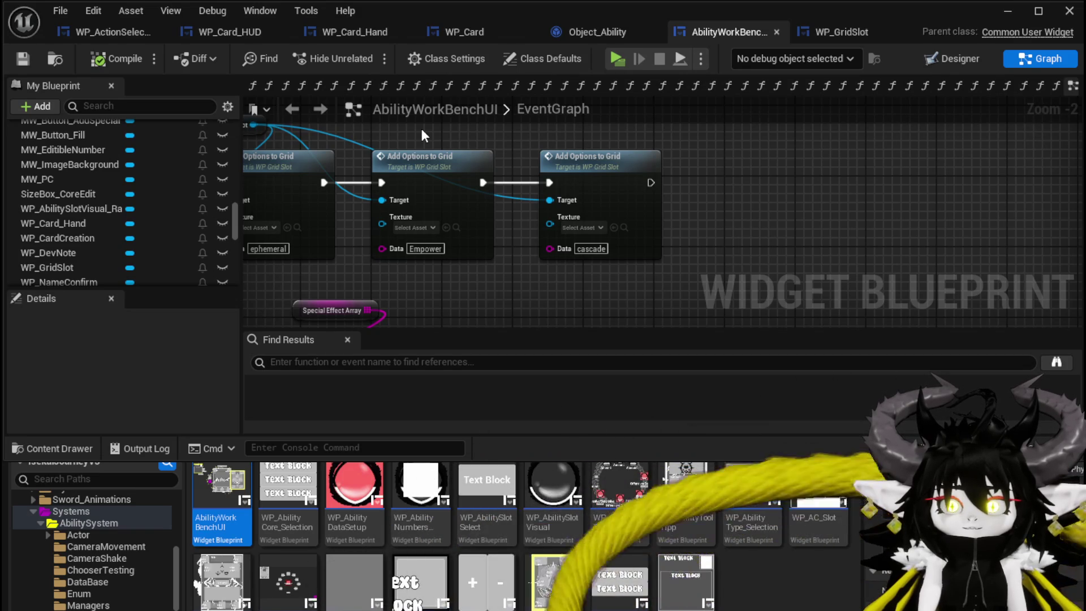
{"action": "left_click_drag", "start_coordinate": [422, 129], "coordinate": [601, 190]}
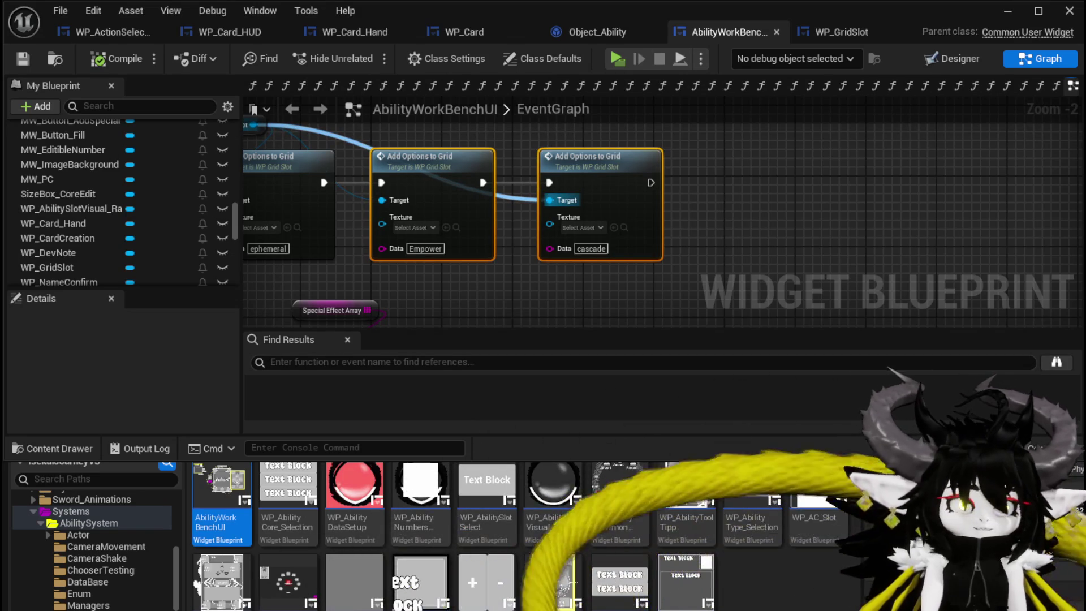
{"action": "left_click_drag", "start_coordinate": [461, 149], "coordinate": [551, 148]}
{"action": "left_click", "coordinate": [806, 205]}
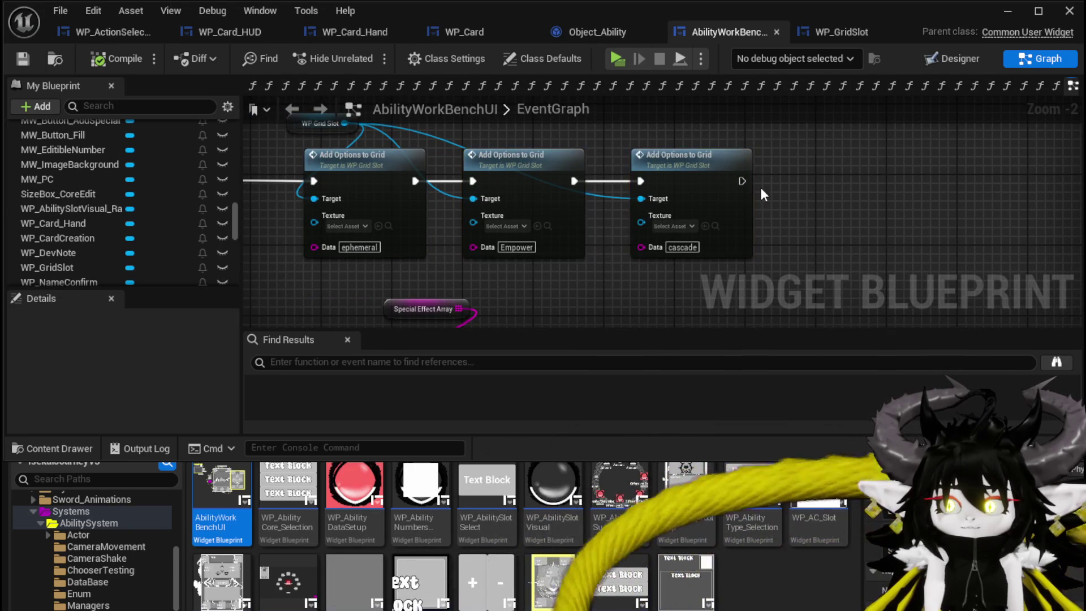
{"action": "mouse_move", "coordinate": [352, 146]}
{"action": "left_mouse_down"}
{"action": "mouse_move", "coordinate": [317, 122]}
{"action": "mouse_move", "coordinate": [352, 146]}
{"action": "left_mouse_up"}
Step: Open the SelectButtonFromGrid function graph and bring the switch node's output pins into view
{"action": "scroll", "coordinate": [136, 181], "scroll_direction": "up", "scroll_amount": 15}
{"action": "scroll", "coordinate": [136, 181], "scroll_direction": "up", "scroll_amount": 5}
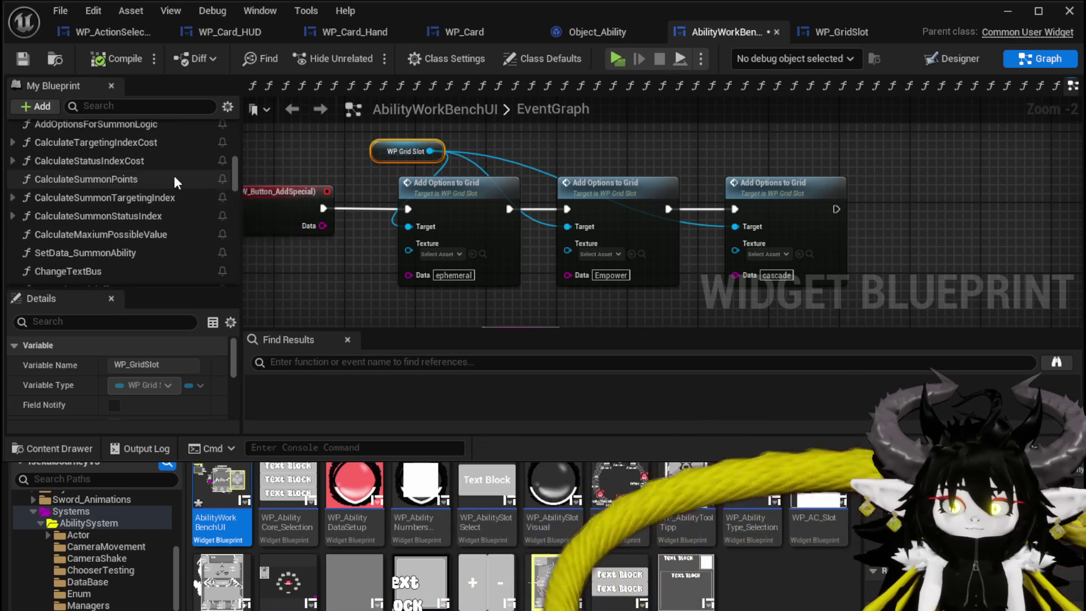
{"action": "scroll", "coordinate": [145, 189], "scroll_direction": "up", "scroll_amount": 3}
{"action": "scroll", "coordinate": [85, 165], "scroll_direction": "up", "scroll_amount": 5}
{"action": "scroll", "coordinate": [68, 176], "scroll_direction": "up", "scroll_amount": 5}
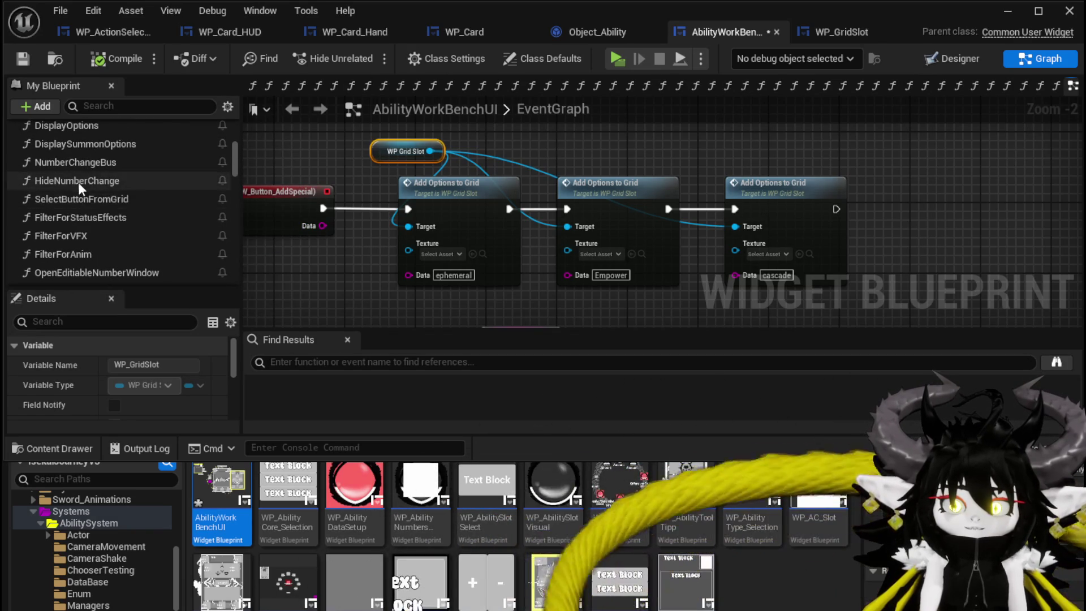
{"action": "scroll", "coordinate": [81, 188], "scroll_direction": "up", "scroll_amount": 5}
{"action": "scroll", "coordinate": [84, 184], "scroll_direction": "down", "scroll_amount": 3}
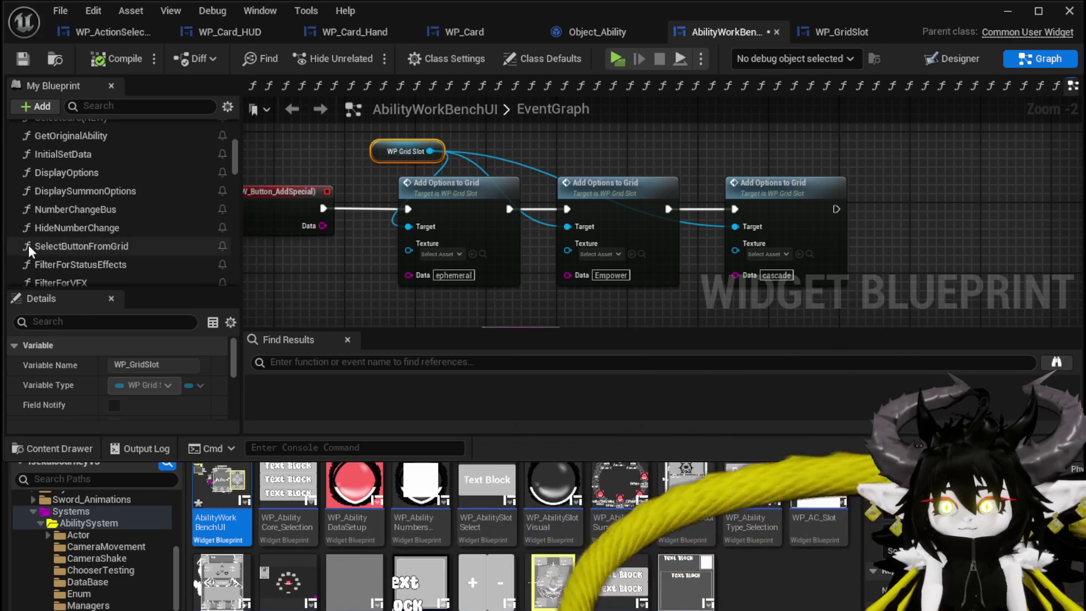
{"action": "double_click", "coordinate": [67, 246]}
{"action": "scroll", "coordinate": [371, 195], "scroll_direction": "up", "scroll_amount": 4}
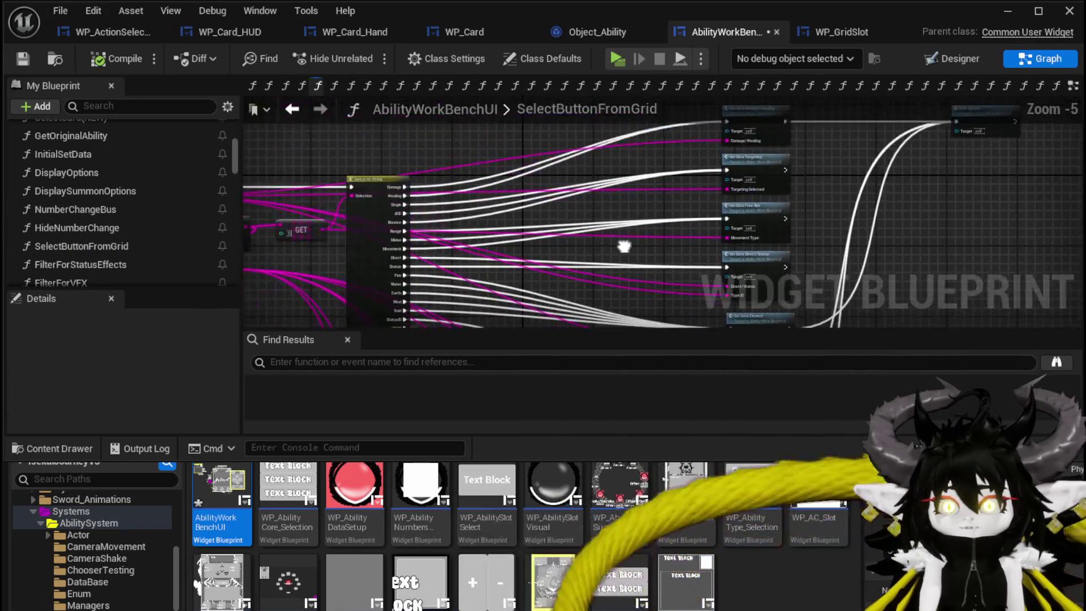
{"action": "mouse_move", "coordinate": [372, 202]}
{"action": "left_mouse_down"}
{"action": "mouse_move", "coordinate": [361, 249]}
{"action": "mouse_move", "coordinate": [413, 240]}
{"action": "left_mouse_up"}
Step: Add a case pin to the switch, rename it Special, then compile and save
{"action": "left_click", "coordinate": [413, 228]}
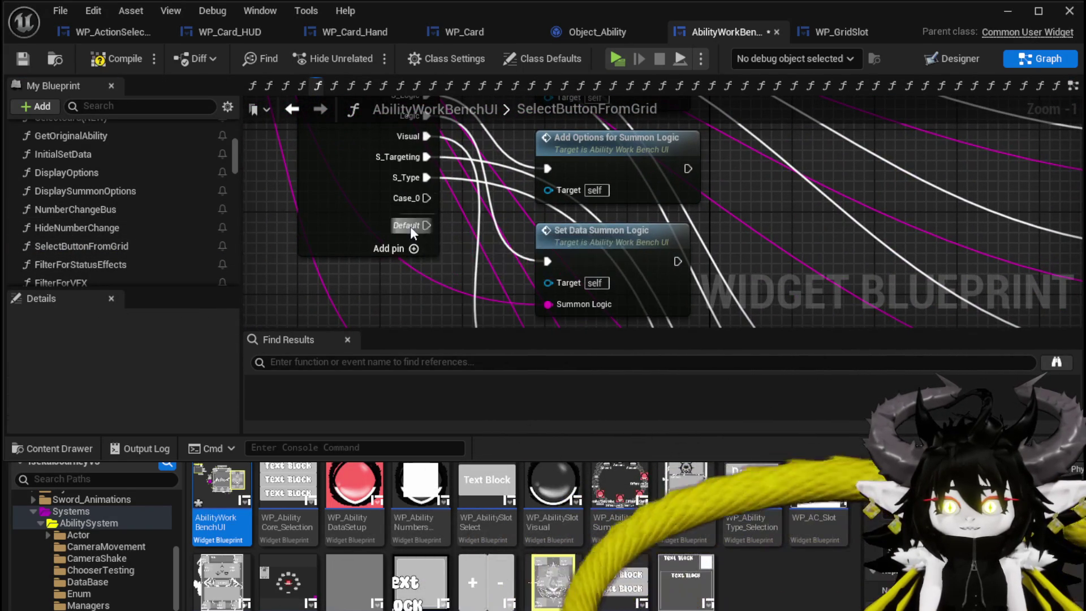
{"action": "left_click", "coordinate": [357, 201]}
{"action": "scroll", "coordinate": [87, 399], "scroll_direction": "down", "scroll_amount": 1}
{"action": "scroll", "coordinate": [87, 399], "scroll_direction": "down", "scroll_amount": 10}
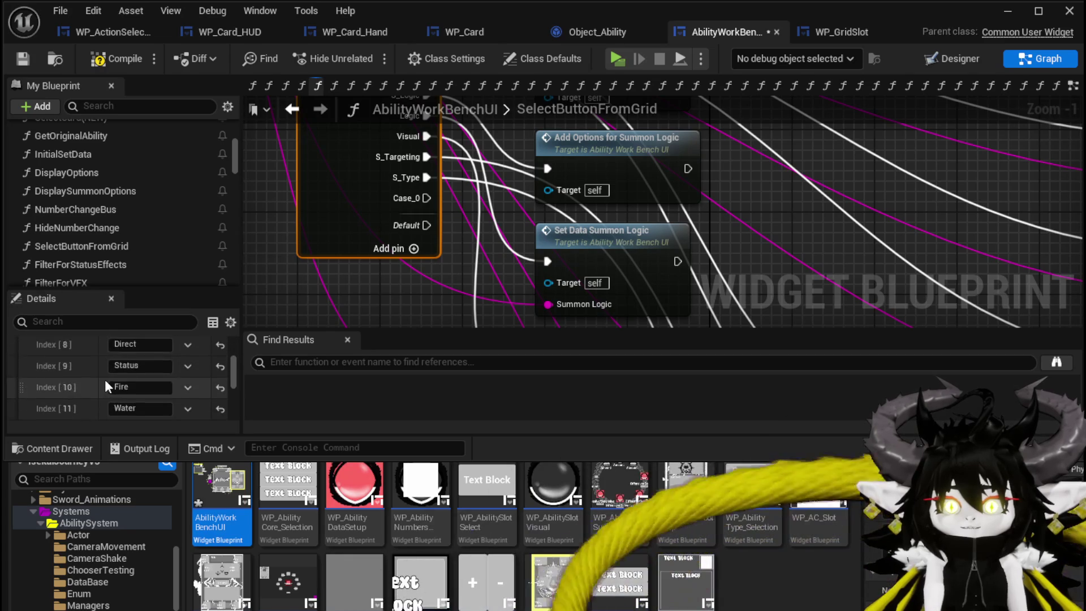
{"action": "left_click", "coordinate": [143, 371]}
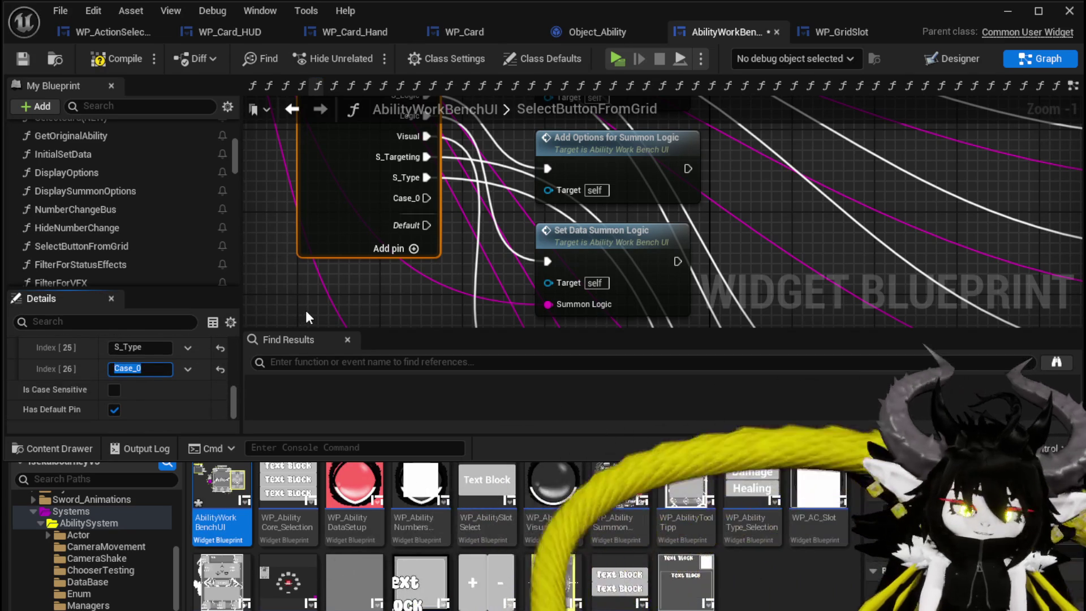
{"action": "type", "text": "Special"}
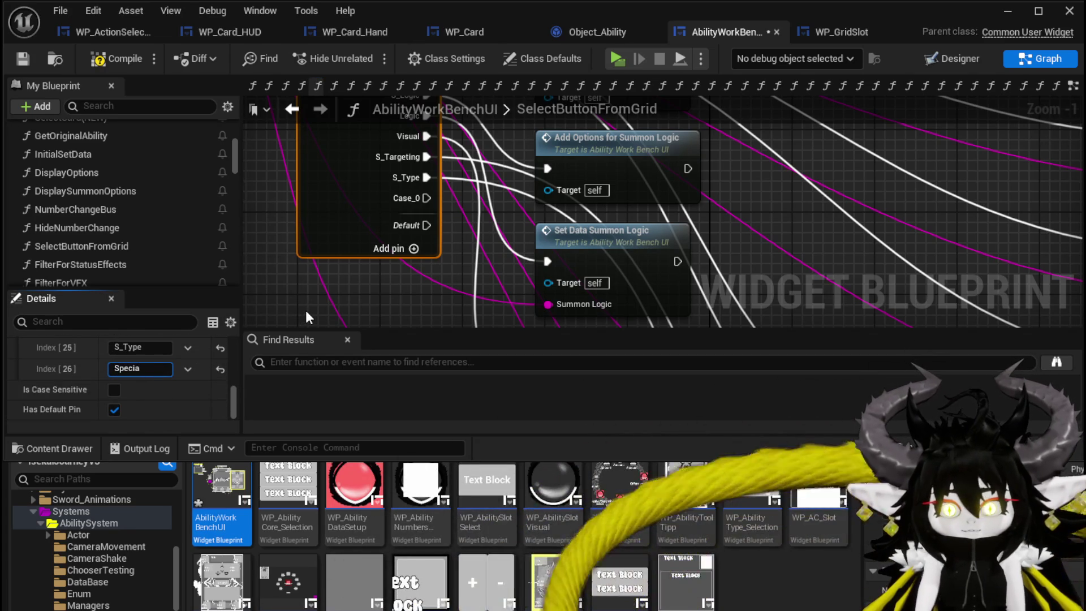
{"action": "key", "text": "Return"}
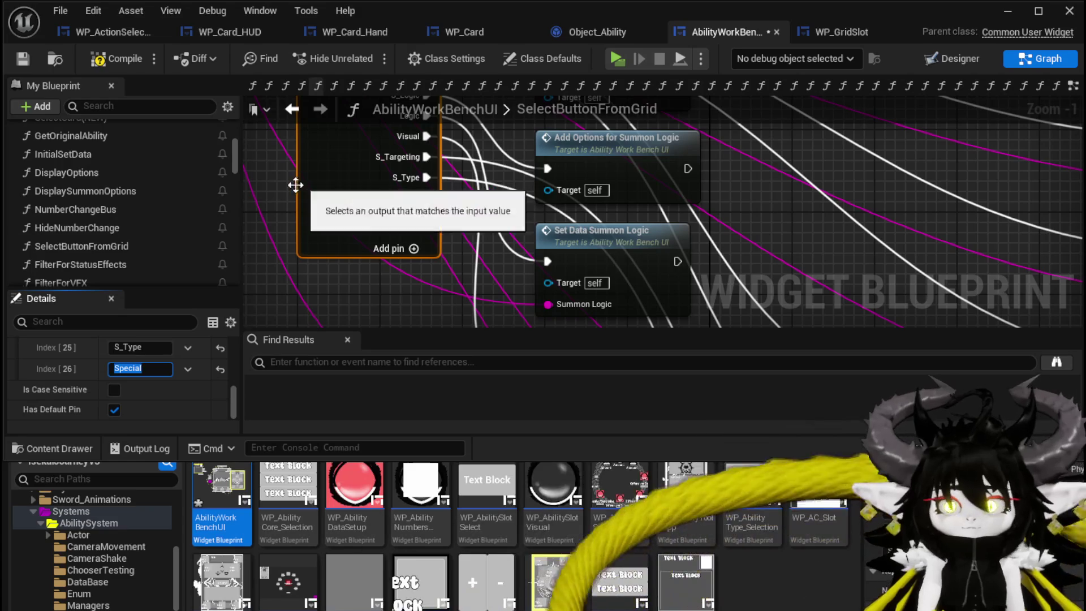
{"action": "left_click", "coordinate": [116, 59]}
{"action": "left_click", "coordinate": [22, 59]}
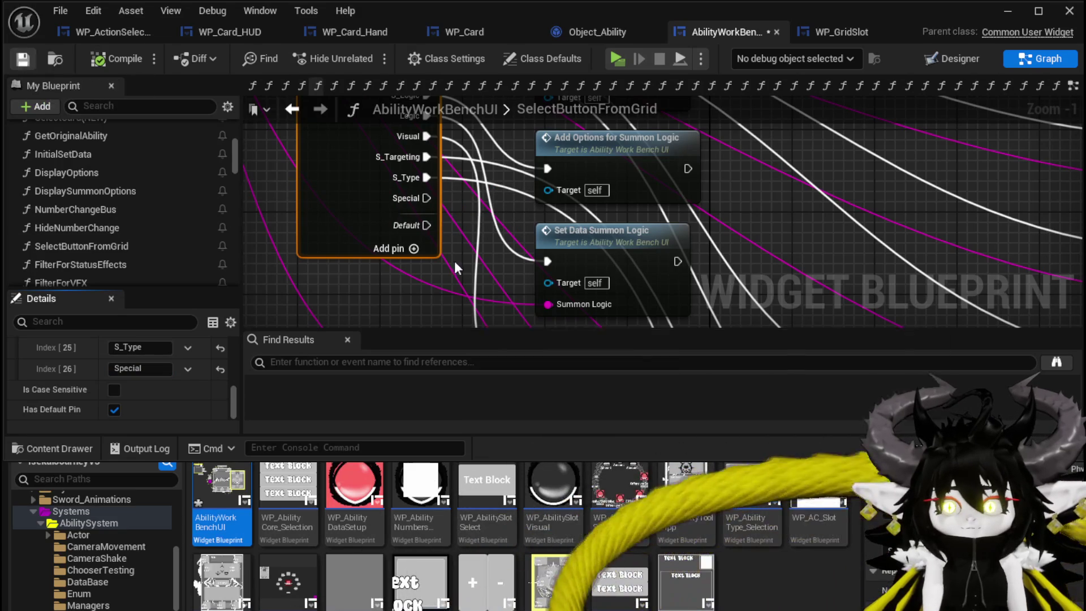
Step: Pull a wire from the Special pin, then dismiss the node menu without adding anything
{"action": "mouse_move", "coordinate": [425, 199]}
{"action": "left_mouse_down"}
{"action": "mouse_move", "coordinate": [453, 191]}
{"action": "mouse_move", "coordinate": [447, 220]}
{"action": "left_mouse_up"}
{"action": "scroll", "coordinate": [94, 223], "scroll_direction": "up", "scroll_amount": 5}
{"action": "left_click", "coordinate": [319, 224]}
{"action": "left_click_drag", "start_coordinate": [236, 153], "coordinate": [236, 134]}
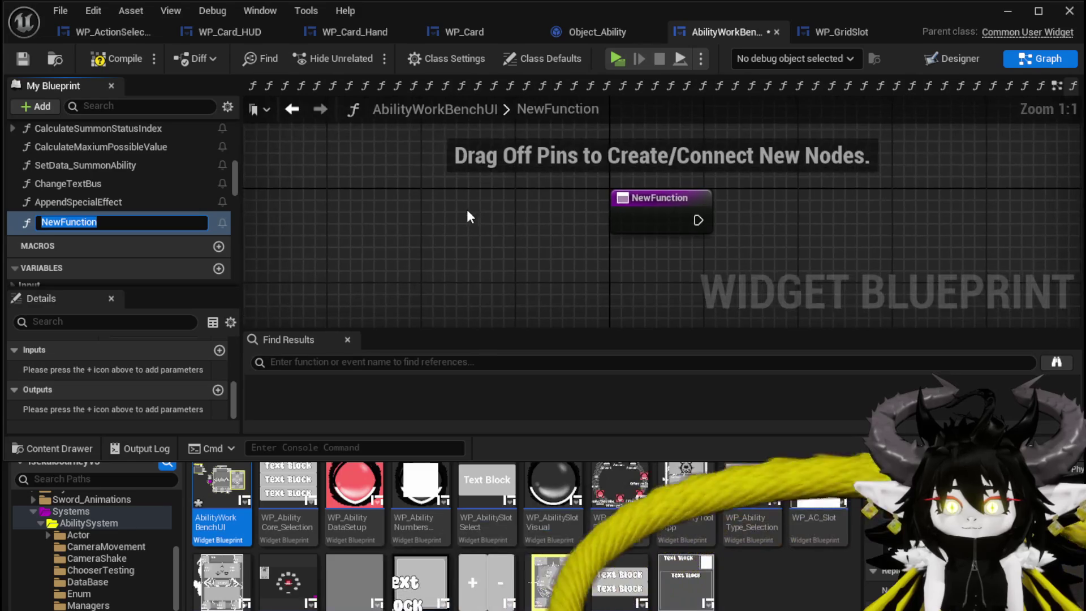
Step: Name the new function OnSelectSpecial, compile, and reposition its entry node
{"action": "type", "text": "O"}
{"action": "key", "text": "BackSpace"}
{"action": "type", "text": "SelectSp"}
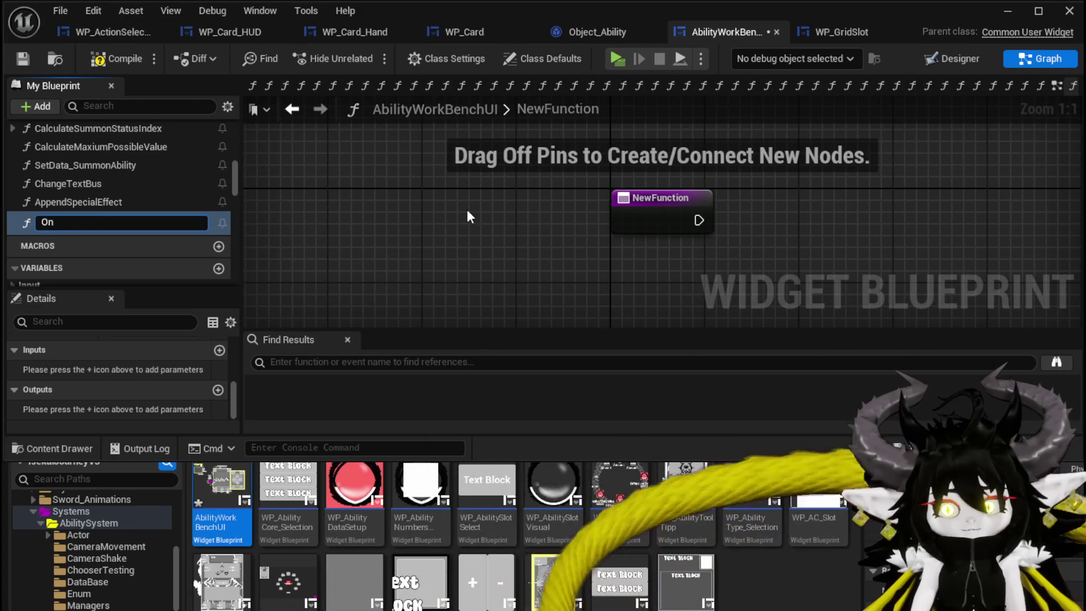
{"action": "type", "text": "ecial"}
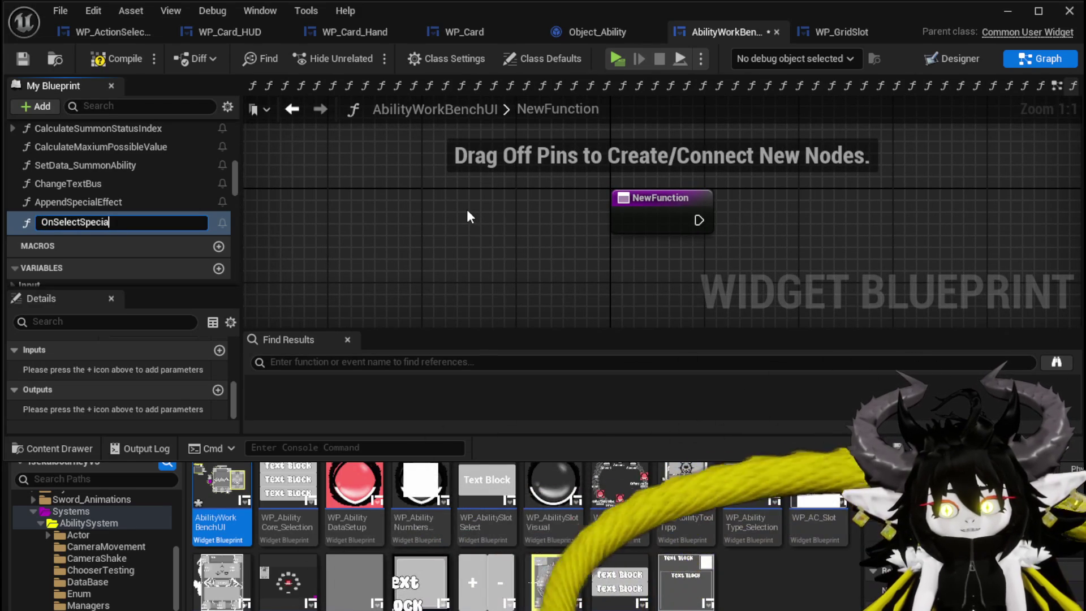
{"action": "key", "text": "Return"}
{"action": "left_click", "coordinate": [137, 64]}
{"action": "left_click", "coordinate": [663, 211]}
{"action": "left_click_drag", "start_coordinate": [419, 297], "coordinate": [258, 288]}
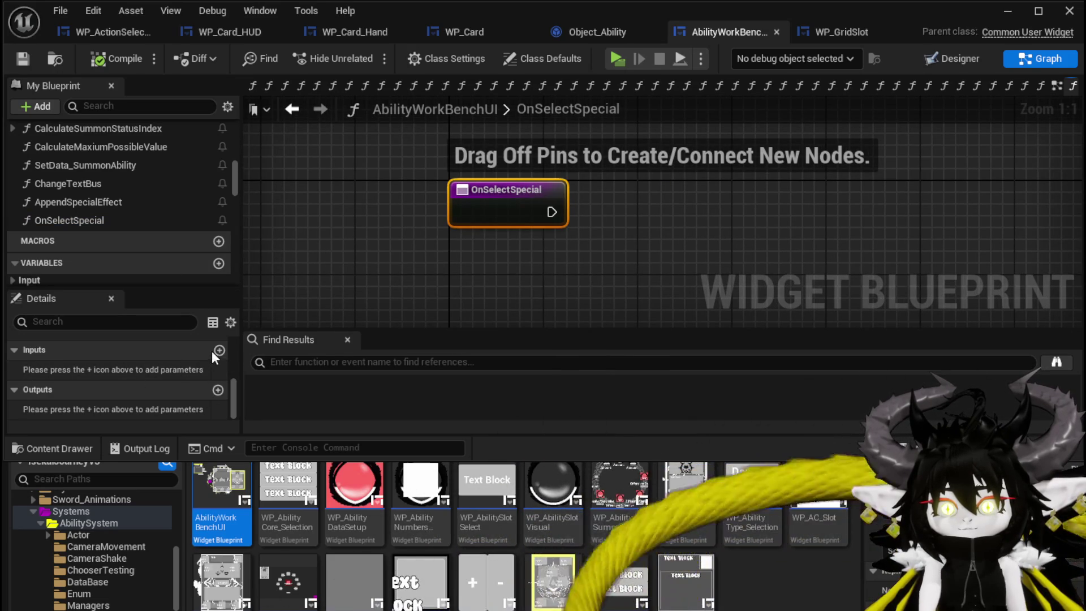
Step: Add a String input parameter named Data to OnSelectSpecial and save
{"action": "left_click", "coordinate": [218, 351]}
{"action": "left_click", "coordinate": [133, 370]}
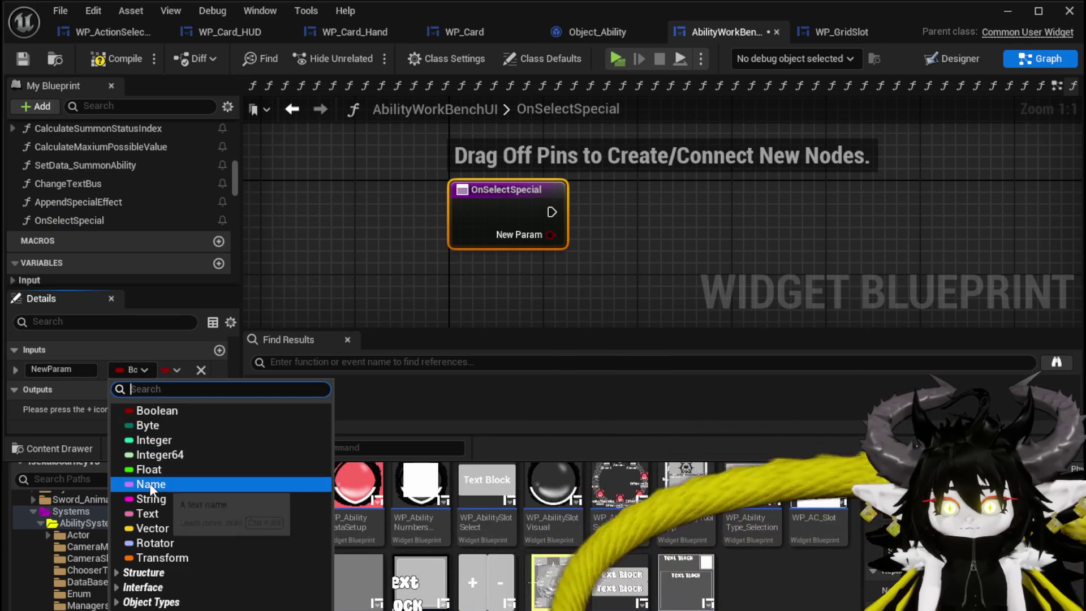
{"action": "left_click", "coordinate": [149, 487]}
{"action": "left_click", "coordinate": [120, 369]}
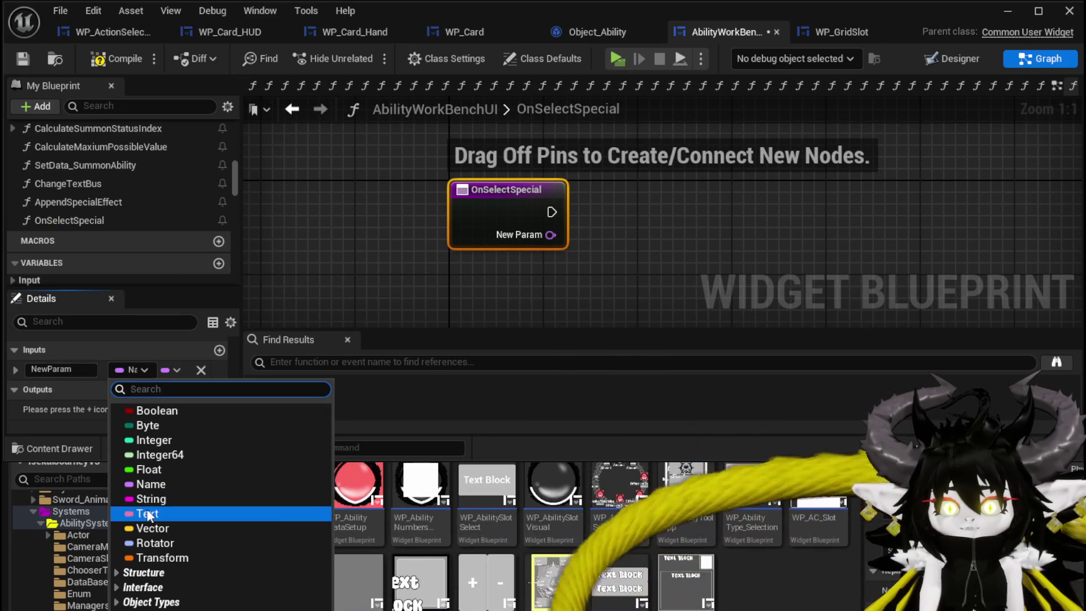
{"action": "left_click", "coordinate": [148, 498]}
{"action": "type", "text": "Data"}
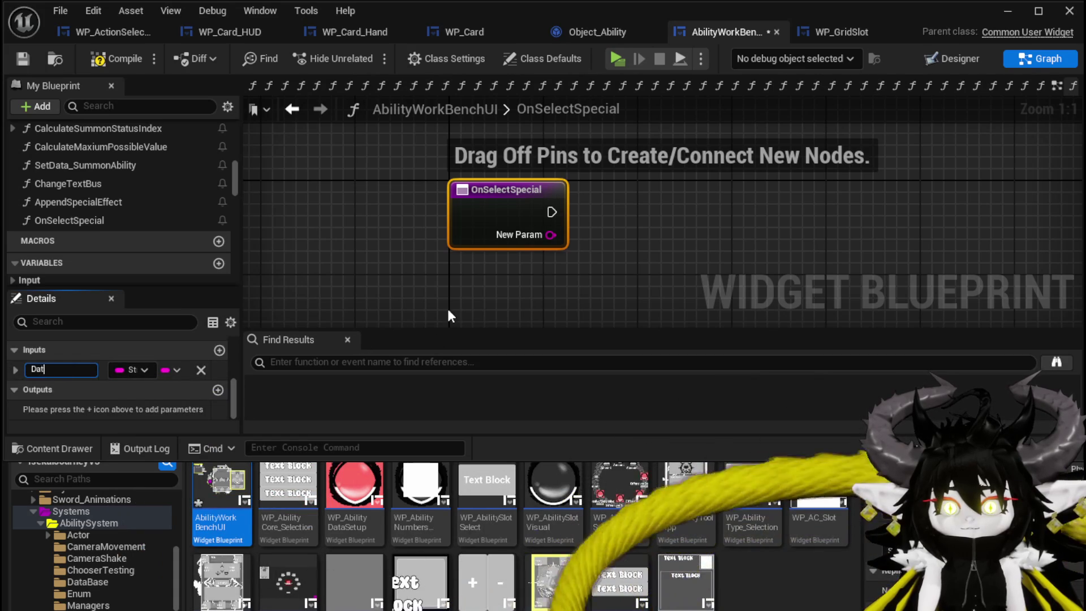
{"action": "left_click", "coordinate": [354, 244]}
{"action": "left_click", "coordinate": [22, 59]}
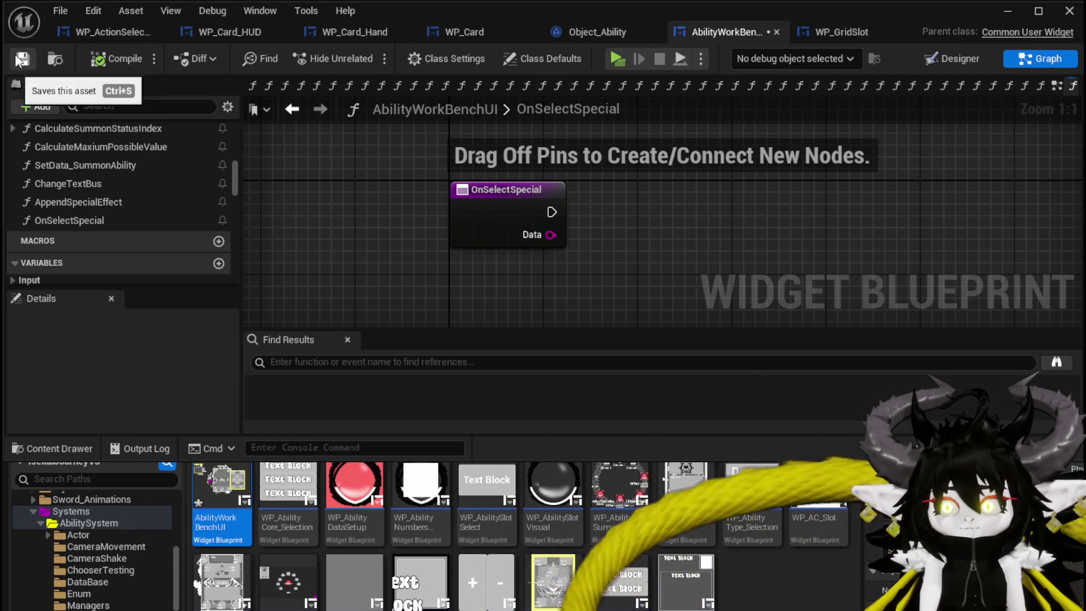
Step: Add a Switch on String node off the Data pin, align it with the entry node, and compile
{"action": "mouse_move", "coordinate": [560, 281]}
{"action": "left_mouse_down"}
{"action": "mouse_move", "coordinate": [396, 272]}
{"action": "mouse_move", "coordinate": [494, 234]}
{"action": "left_mouse_up"}
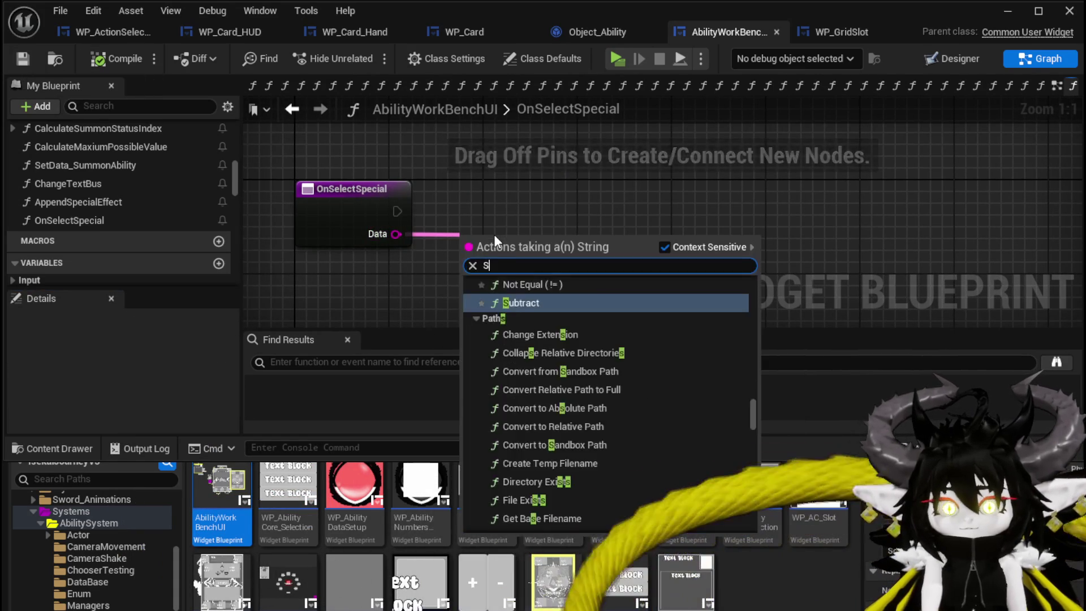
{"action": "type", "text": "switch"}
{"action": "key", "text": "Return"}
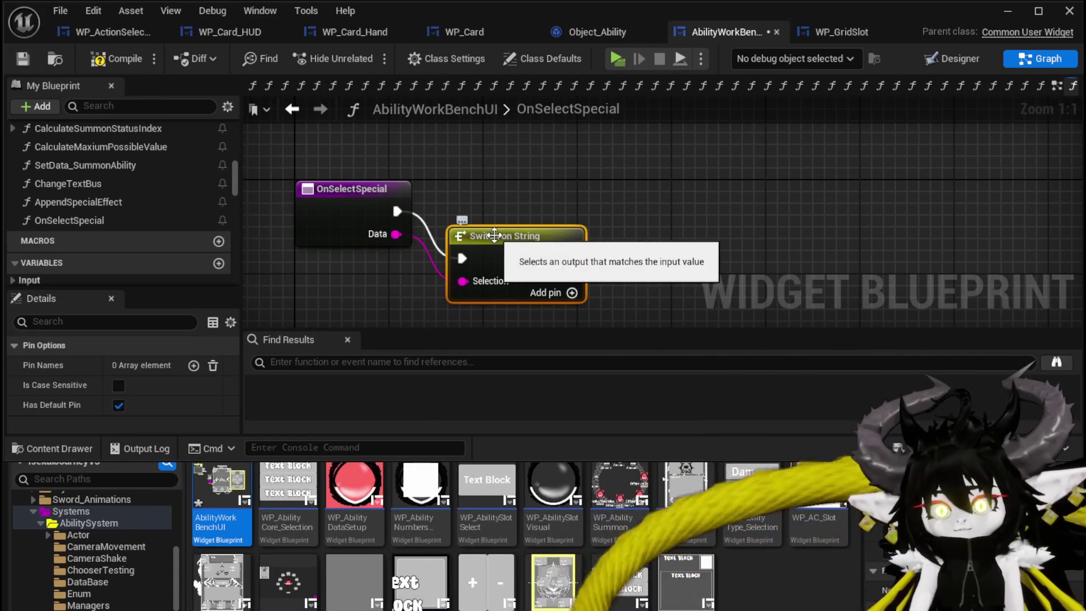
{"action": "left_click_drag", "start_coordinate": [494, 234], "coordinate": [494, 192]}
{"action": "left_click", "coordinate": [373, 147]}
{"action": "left_click", "coordinate": [99, 60]}
Step: In SelectButtonFromGrid, place an OnSelectSpecial call and wire the Special case into it
{"action": "left_click", "coordinate": [292, 109]}
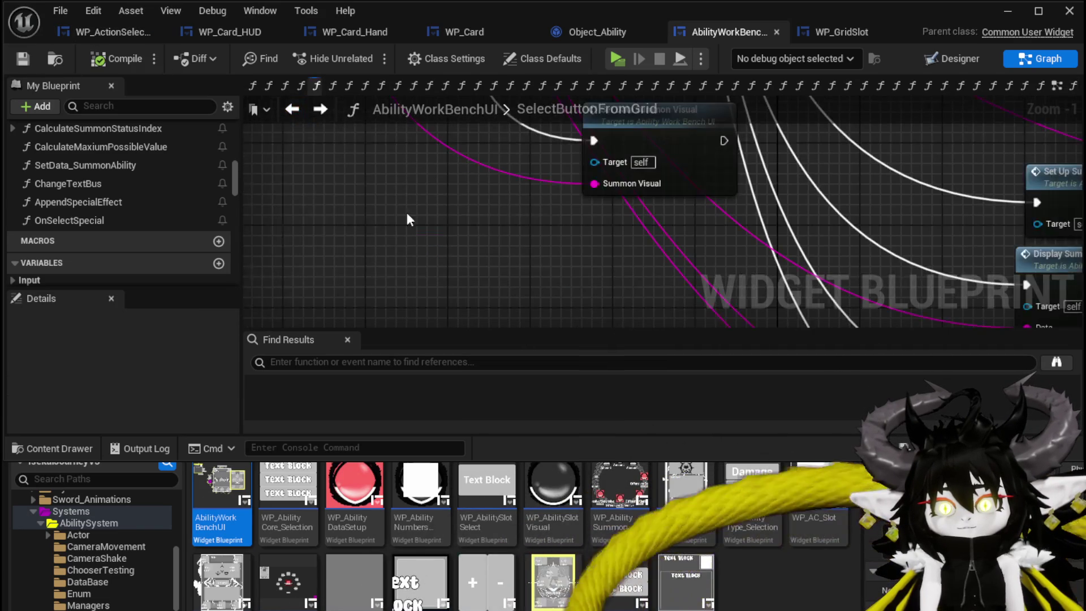
{"action": "scroll", "coordinate": [485, 192], "scroll_direction": "down", "scroll_amount": 3}
{"action": "scroll", "coordinate": [521, 246], "scroll_direction": "up", "scroll_amount": 2}
{"action": "left_click_drag", "start_coordinate": [75, 224], "coordinate": [457, 290]}
{"action": "mouse_move", "coordinate": [569, 173]}
{"action": "left_mouse_down"}
{"action": "mouse_move", "coordinate": [430, 298]}
{"action": "mouse_move", "coordinate": [480, 182]}
{"action": "mouse_move", "coordinate": [461, 199]}
{"action": "left_mouse_up"}
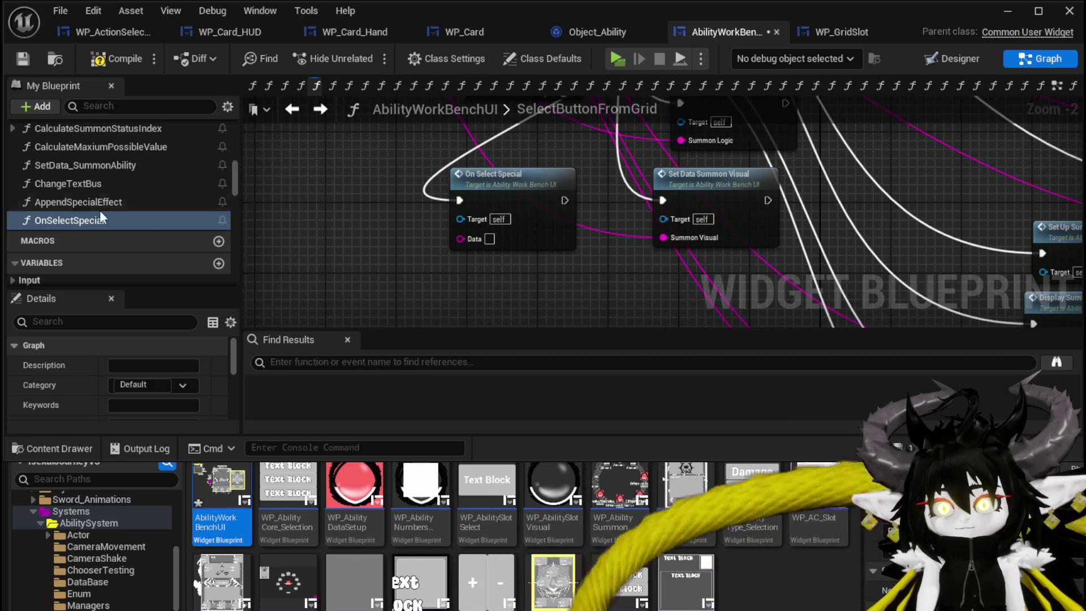
Step: Rename the function from OnSelectSpecial to SelectSpecial and save
{"action": "left_click", "coordinate": [36, 222]}
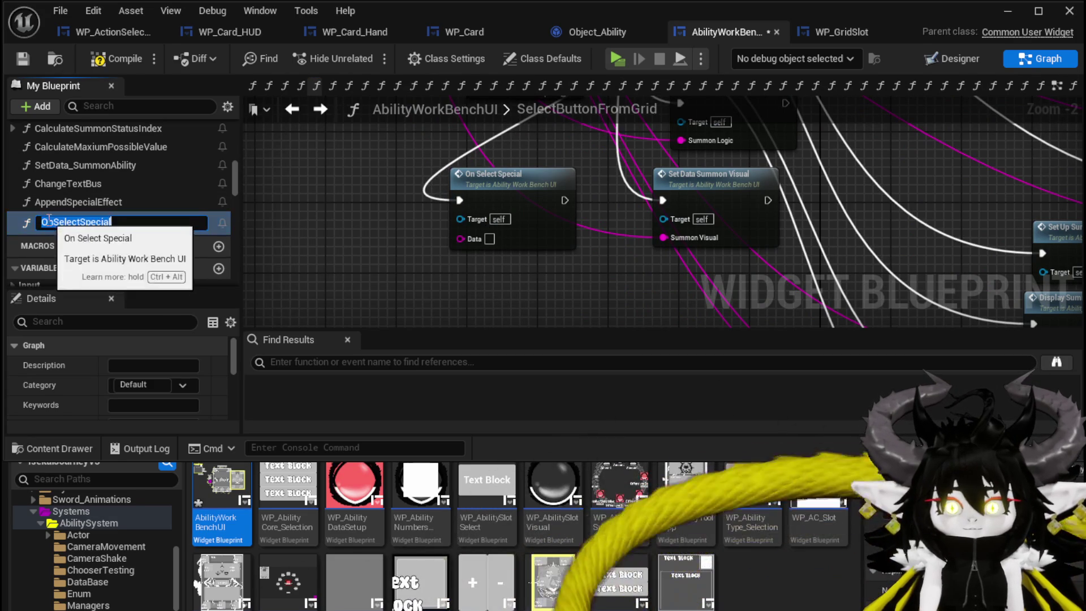
{"action": "left_click", "coordinate": [51, 222]}
{"action": "key", "text": "BackSpace"}
{"action": "key", "text": "BackSpace"}
{"action": "key", "text": "Return"}
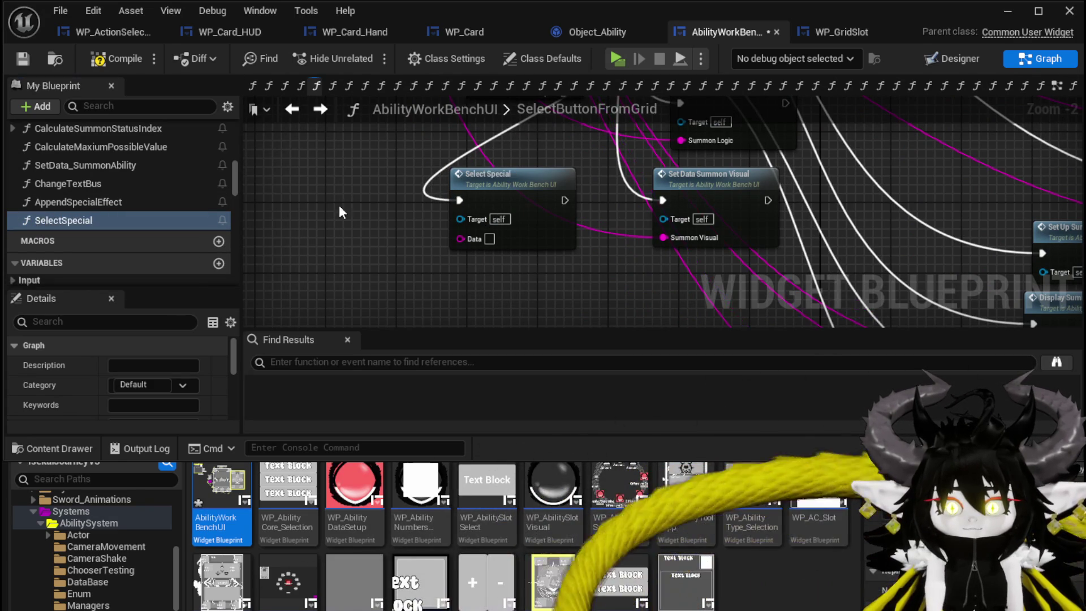
{"action": "left_click", "coordinate": [11, 60]}
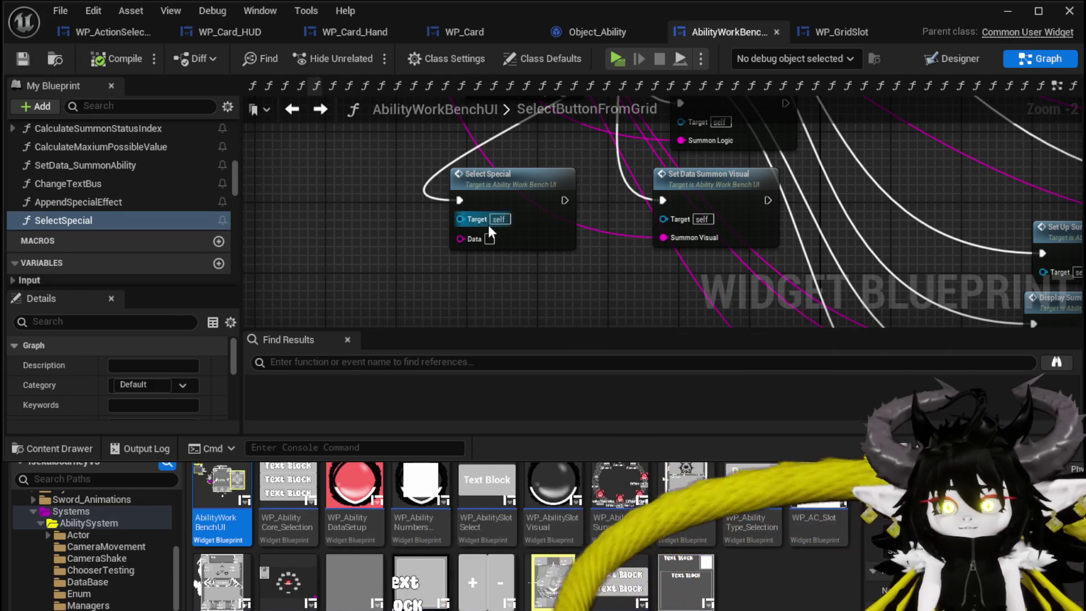
Step: Wire the GET string value into Select Special's Data input
{"action": "scroll", "coordinate": [432, 195], "scroll_direction": "down", "scroll_amount": 4}
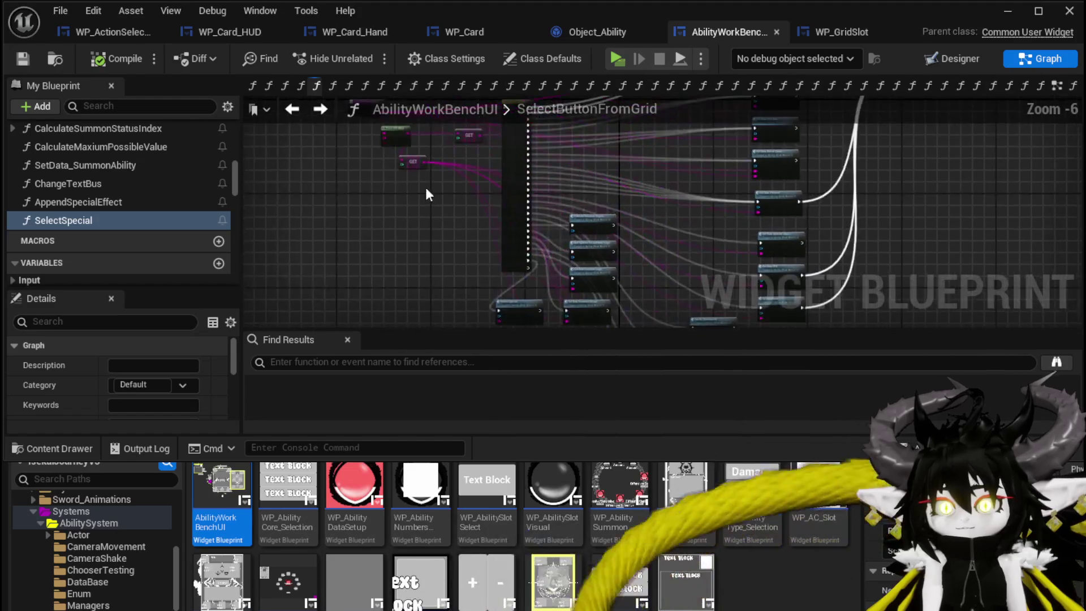
{"action": "scroll", "coordinate": [438, 207], "scroll_direction": "up", "scroll_amount": 3}
{"action": "scroll", "coordinate": [449, 236], "scroll_direction": "up", "scroll_amount": 1}
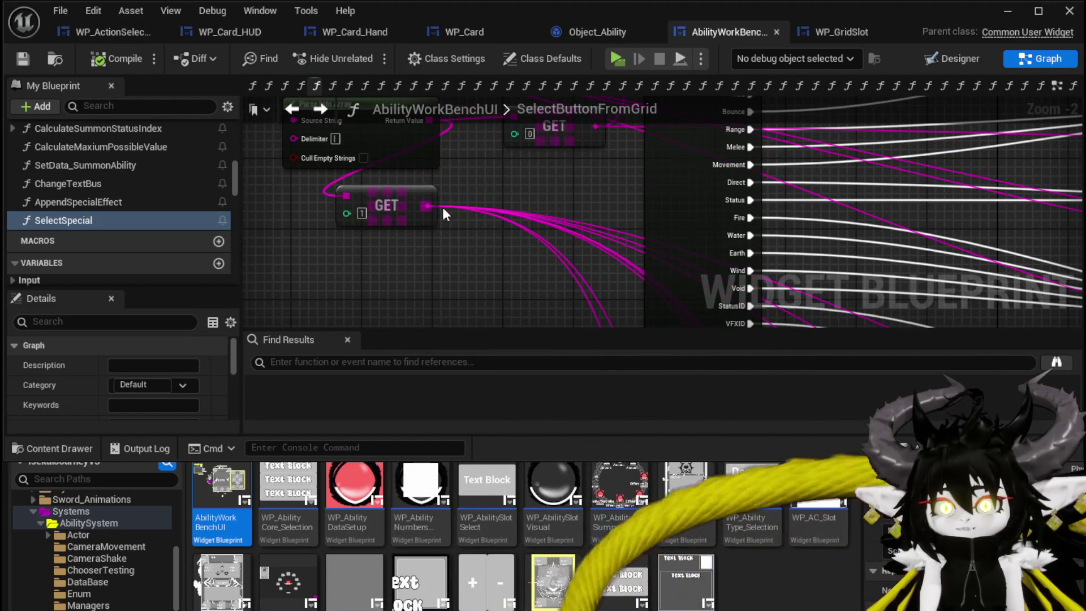
{"action": "mouse_move", "coordinate": [427, 206]}
{"action": "left_mouse_down"}
{"action": "mouse_move", "coordinate": [568, 259]}
{"action": "mouse_move", "coordinate": [632, 268]}
{"action": "mouse_move", "coordinate": [638, 176]}
{"action": "left_mouse_up"}
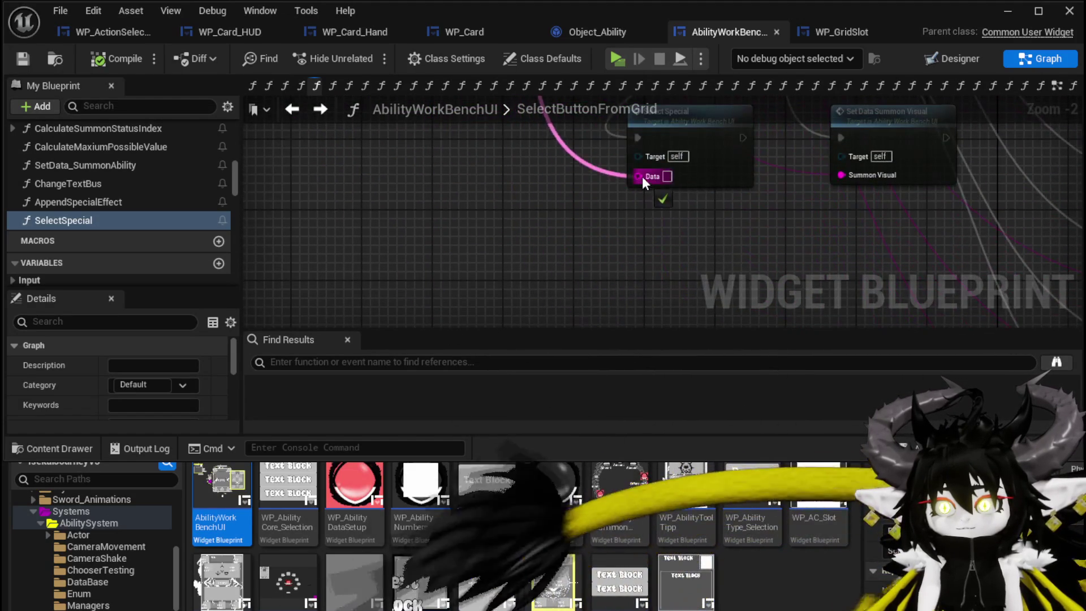
Step: Change the three Add Options to Grid Data values to Special|ephemeral, Special|empower and Special|cascade
{"action": "left_click", "coordinate": [22, 54]}
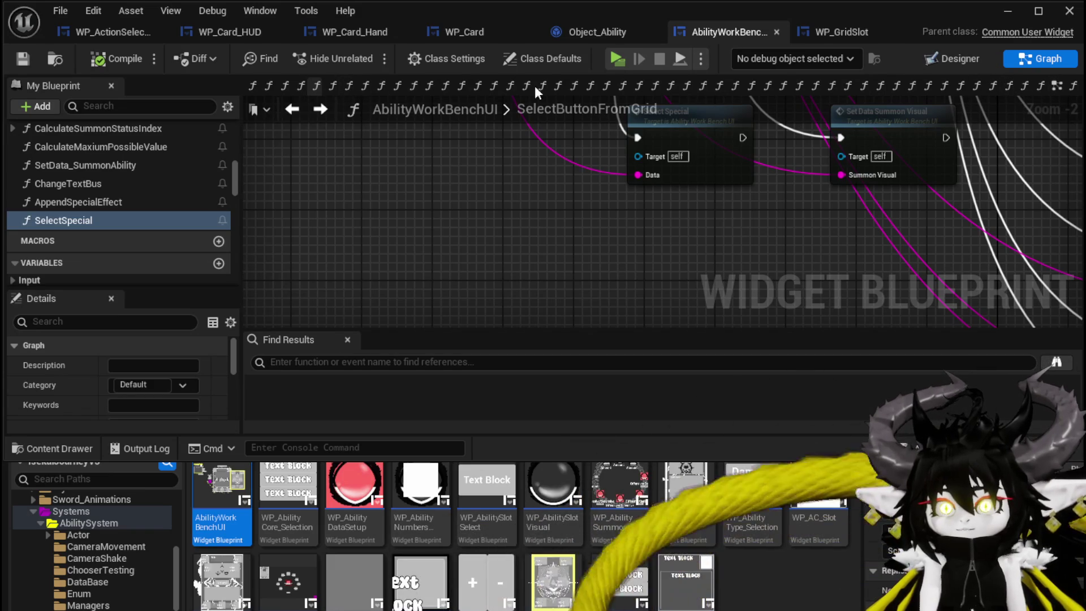
{"action": "left_click", "coordinate": [1056, 84]}
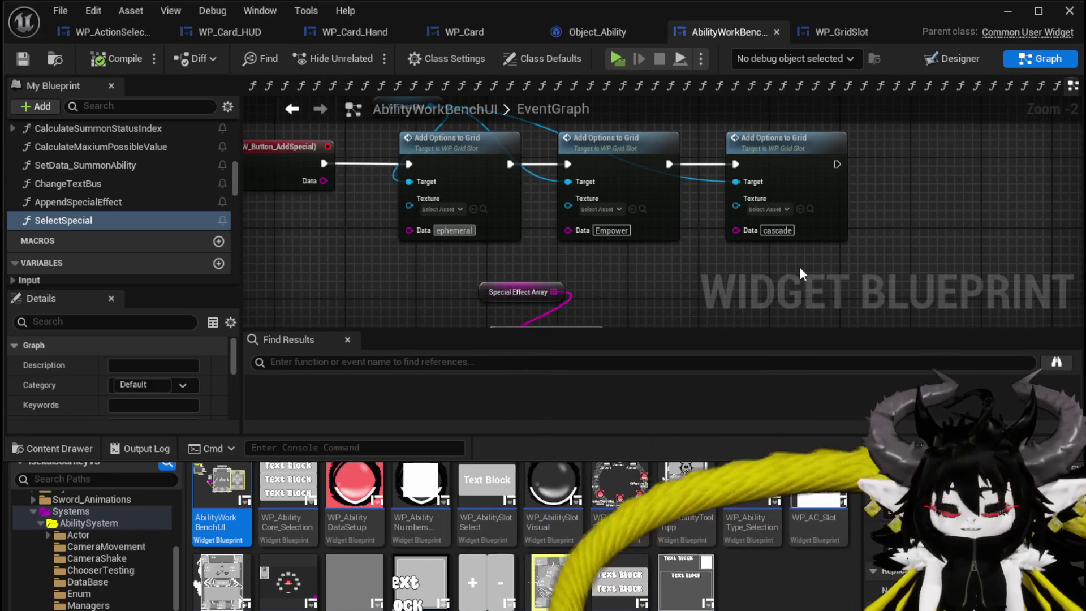
{"action": "type", "text": "Spcial"}
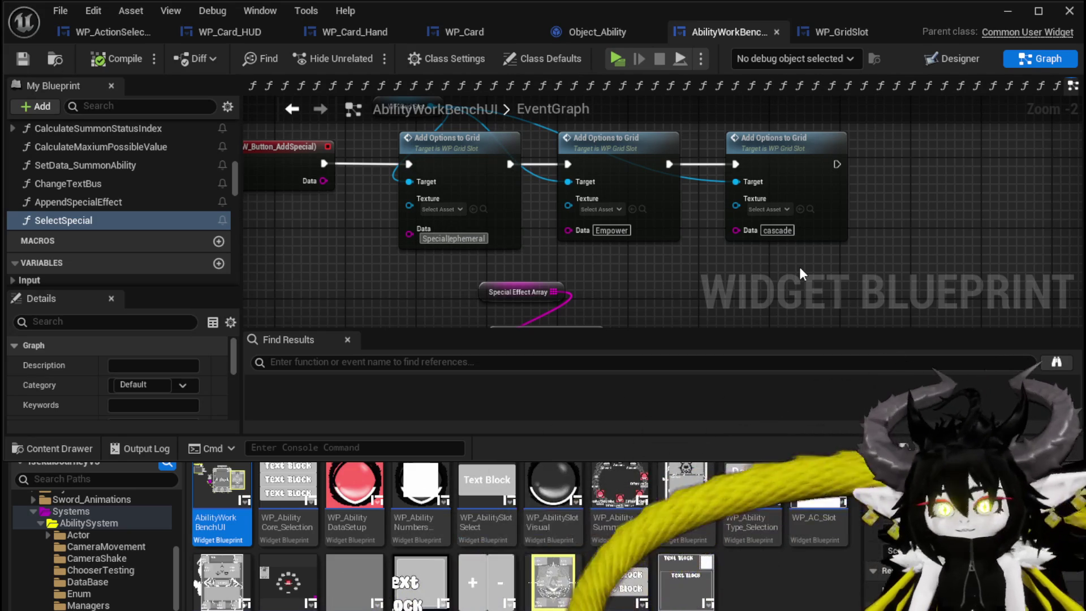
{"action": "scroll", "coordinate": [543, 249], "scroll_direction": "up", "scroll_amount": 2}
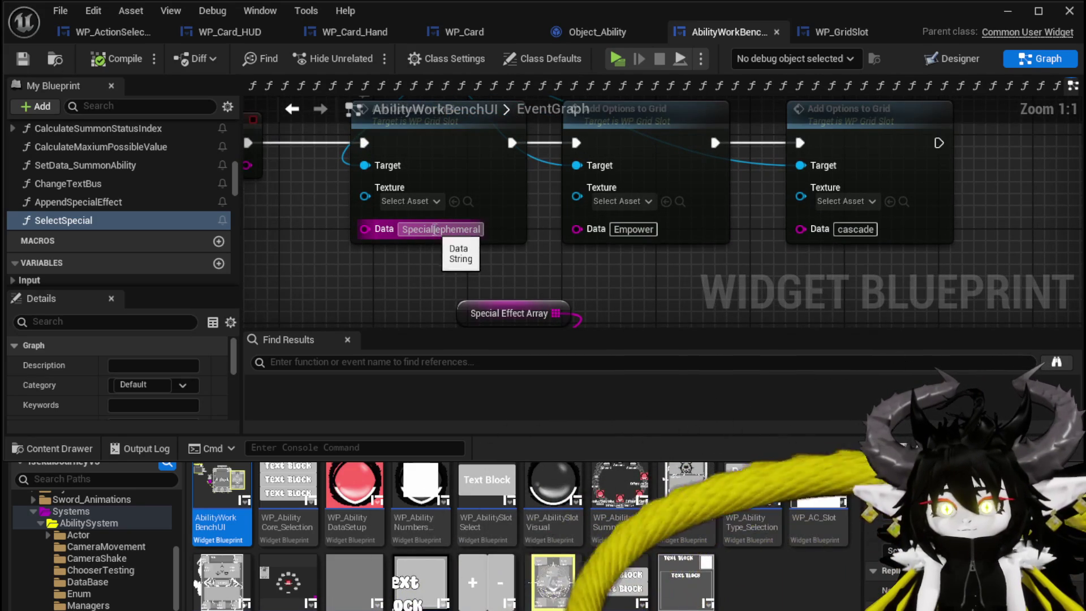
{"action": "key", "text": "Tab"}
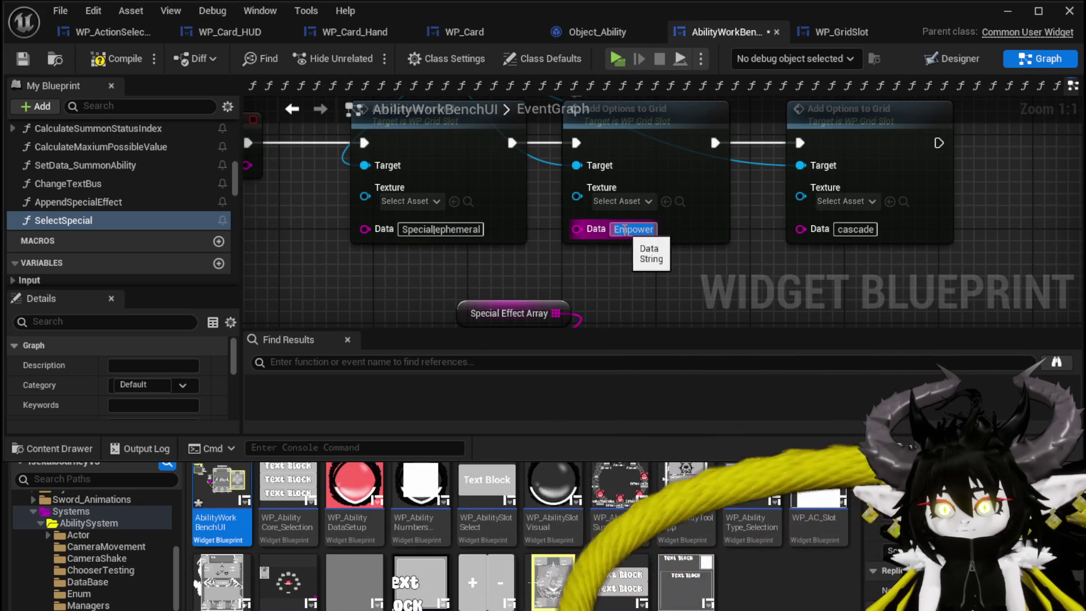
{"action": "type", "text": "Special|"}
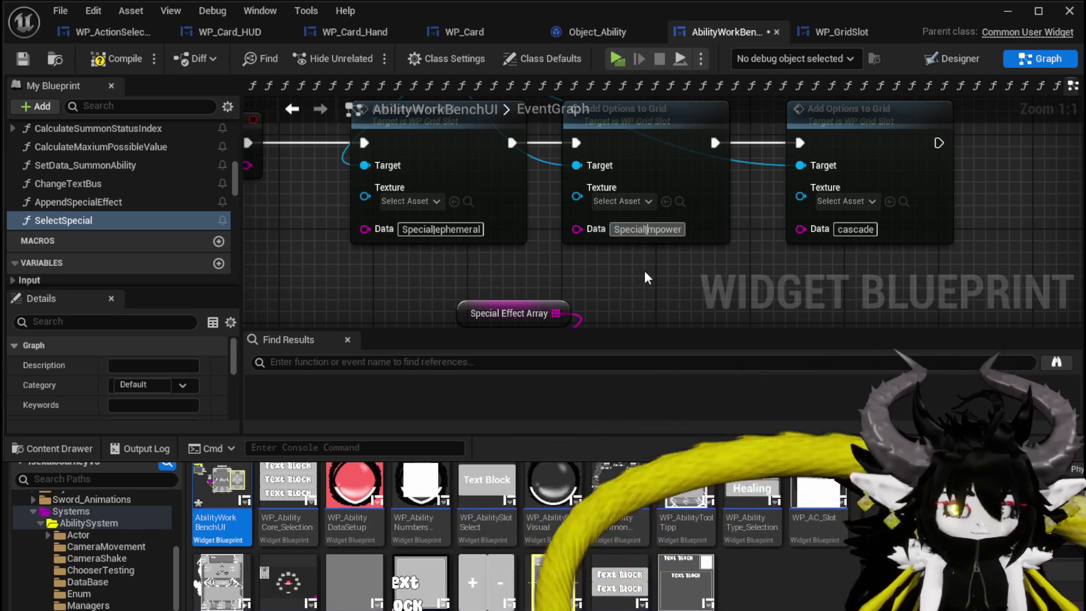
{"action": "type", "text": "e"}
{"action": "left_click_drag", "start_coordinate": [770, 279], "coordinate": [657, 274]}
{"action": "key", "text": "Tab"}
{"action": "type", "text": "Special"}
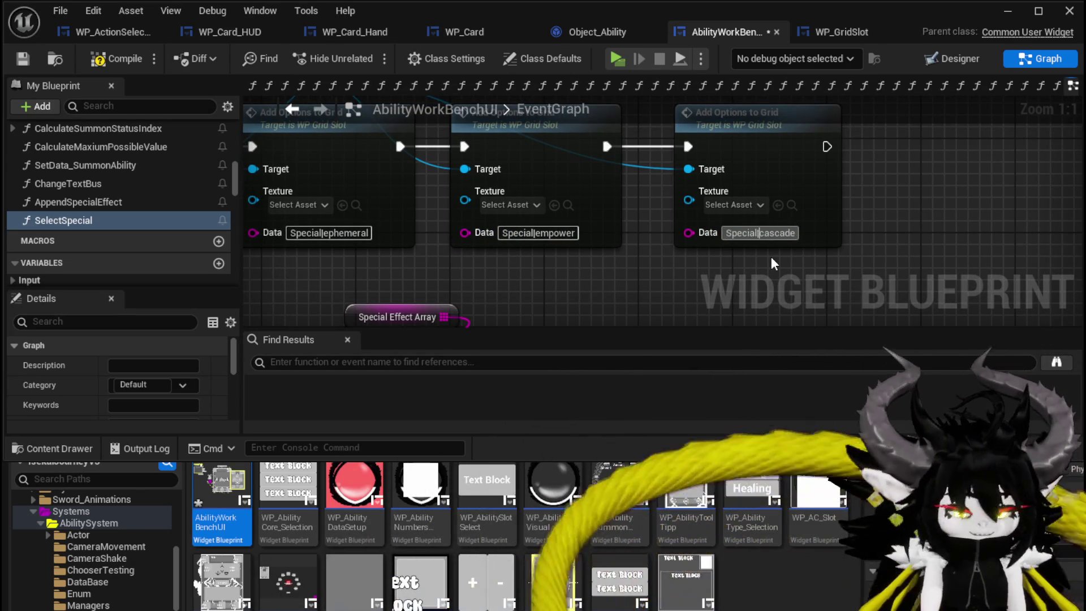
{"action": "key", "text": "ctrl+v"}
{"action": "key", "text": "Return"}
Step: Compile and save, then open the SelectSpecial function graph
{"action": "left_click", "coordinate": [116, 59]}
{"action": "left_click", "coordinate": [23, 59]}
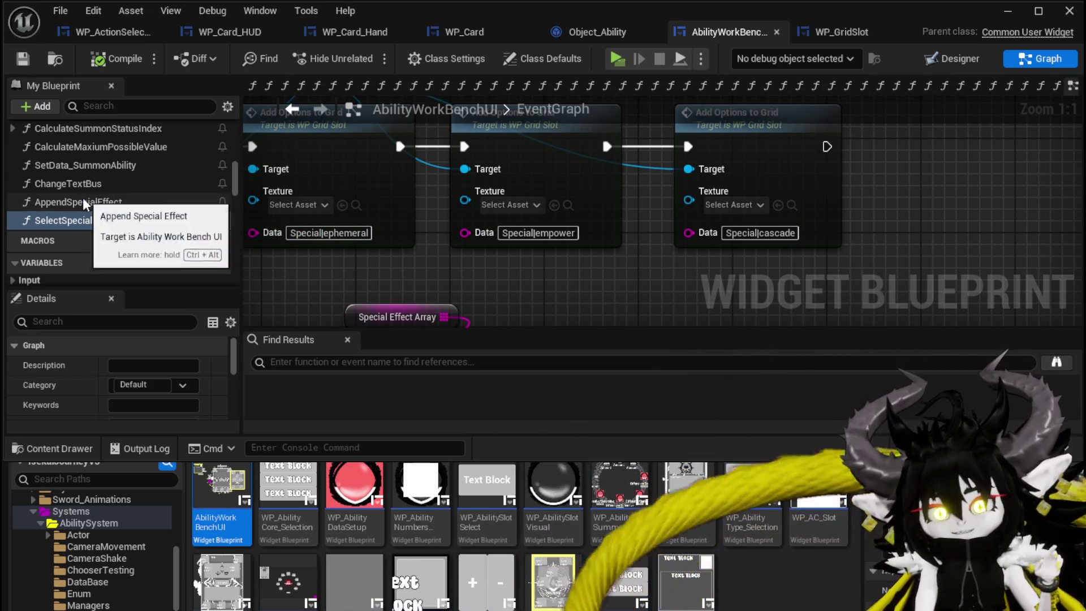
{"action": "double_click", "coordinate": [85, 218]}
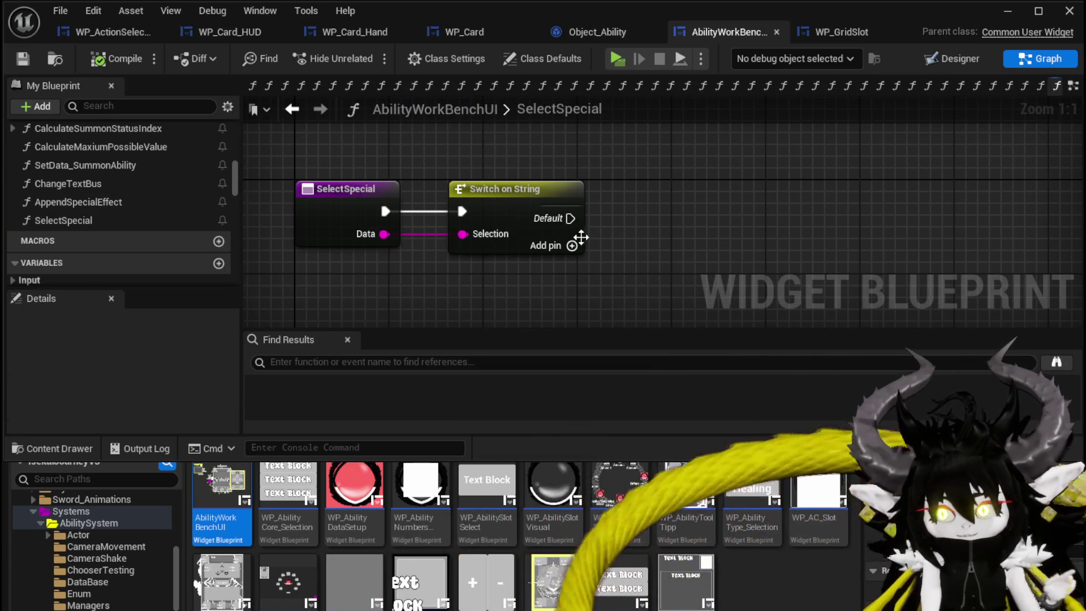
Step: Add two case pins to the Switch on String, named ephemeral and empower
{"action": "left_click", "coordinate": [572, 246]}
{"action": "left_click", "coordinate": [522, 214]}
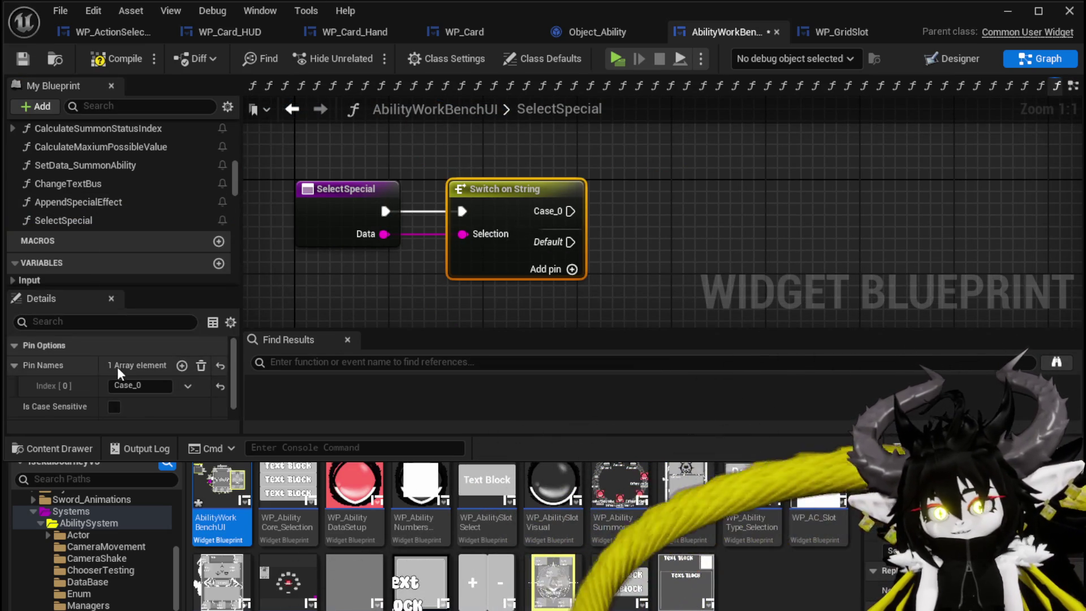
{"action": "left_click", "coordinate": [140, 385]}
{"action": "type", "text": "e"}
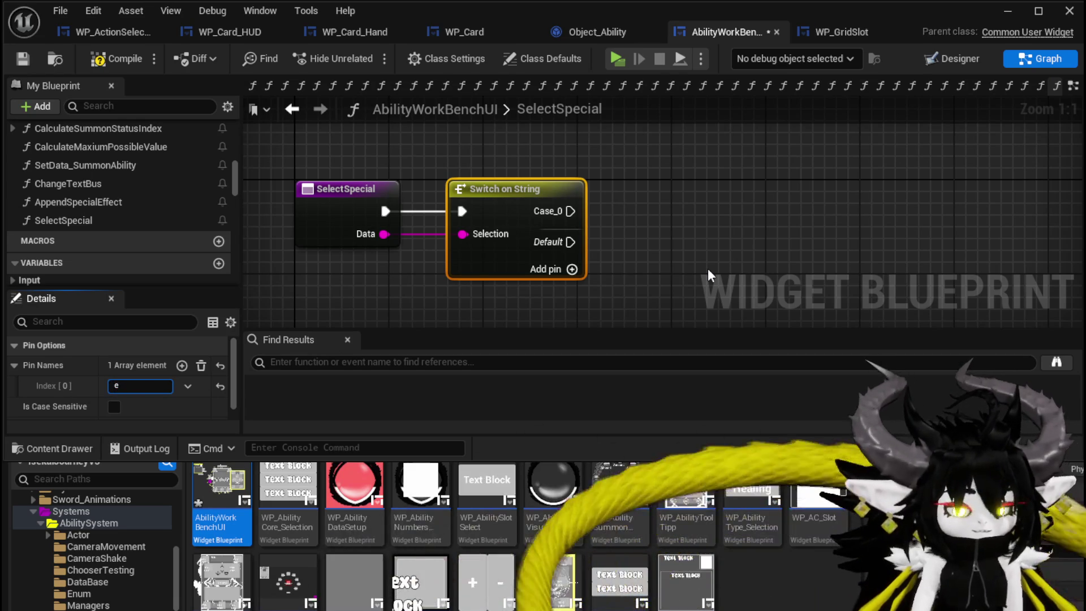
{"action": "type", "text": "phemeral"}
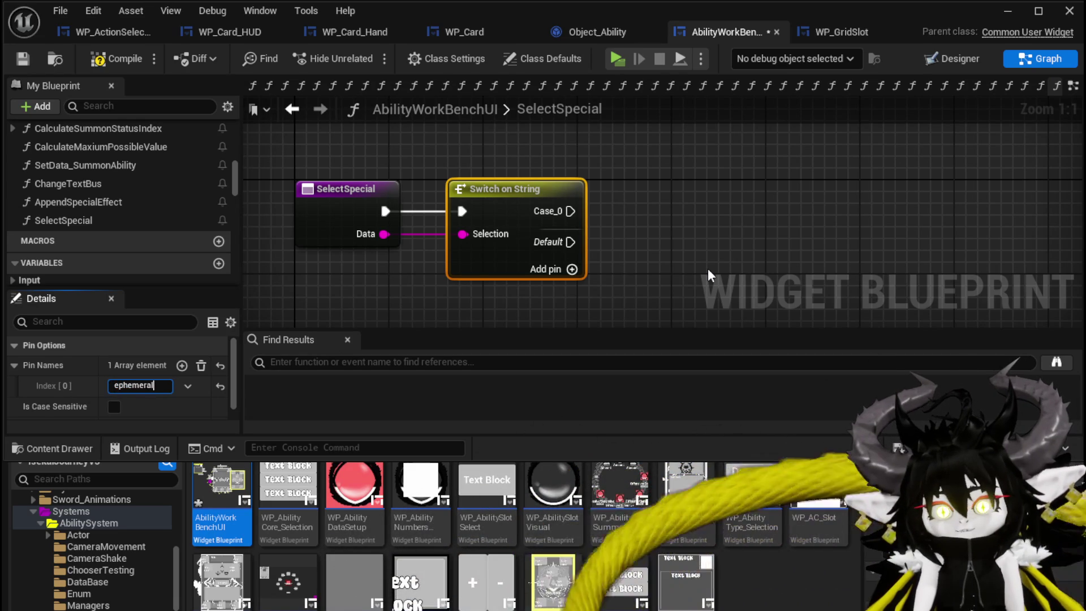
{"action": "key", "text": "Return"}
{"action": "left_click", "coordinate": [572, 269]}
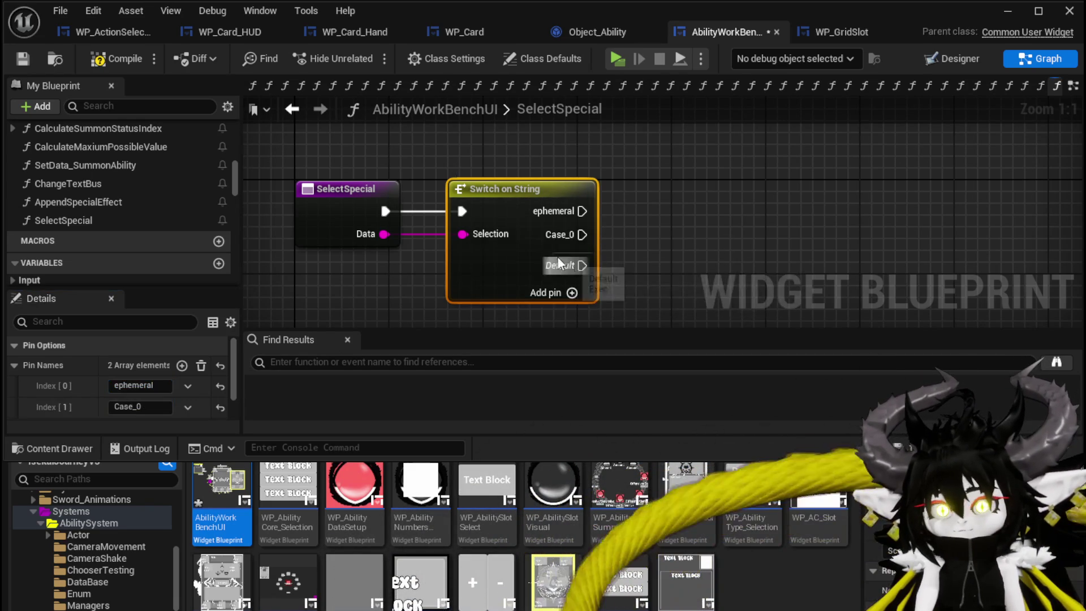
{"action": "left_click", "coordinate": [151, 407]}
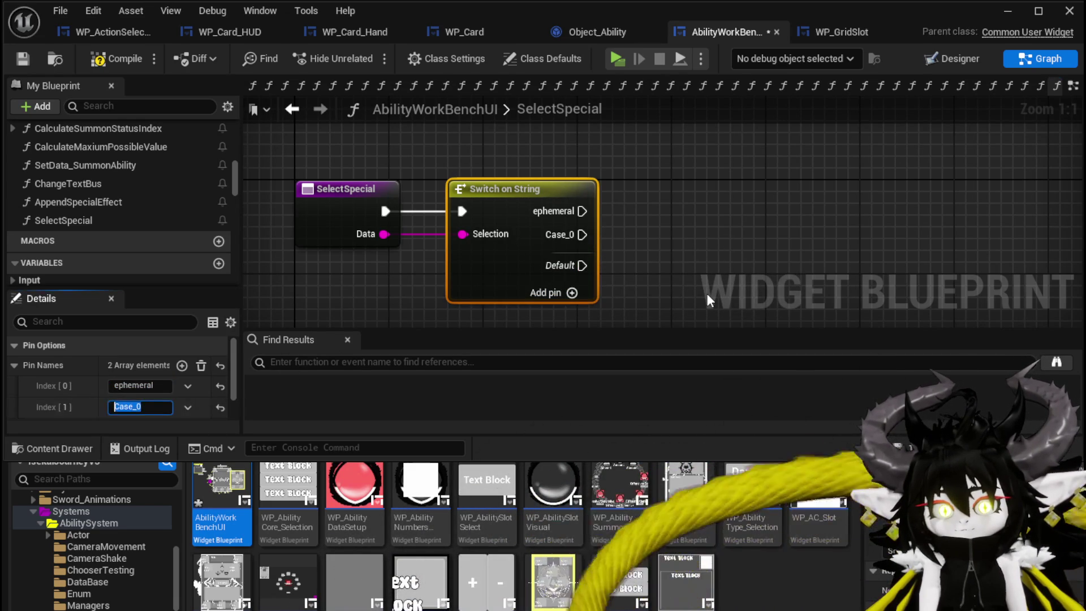
{"action": "type", "text": "empower"}
{"action": "key", "text": "Return"}
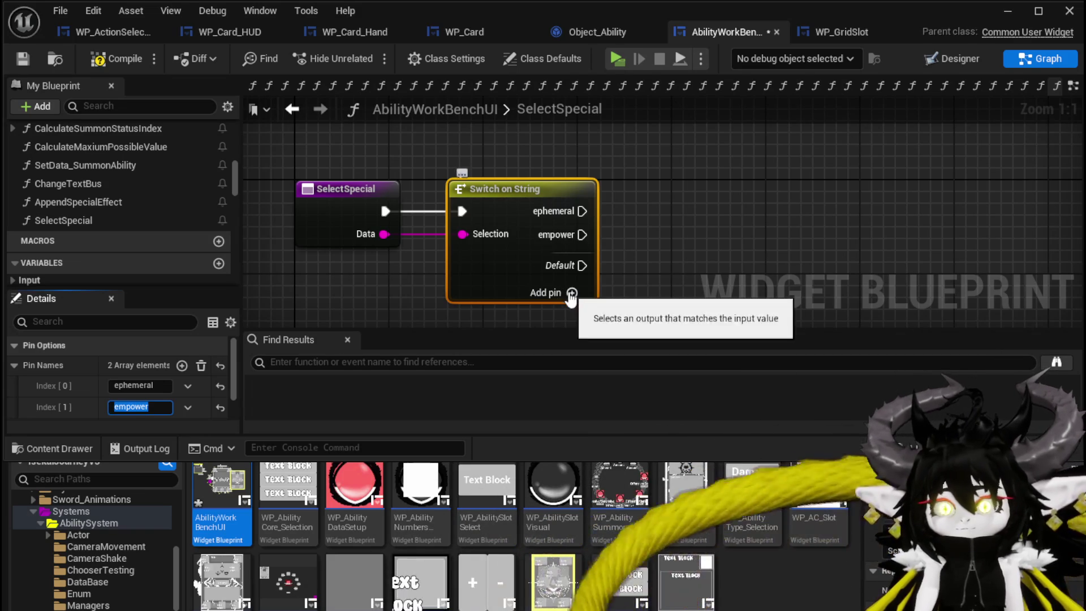
Step: Add a third case pin named cascade and compile
{"action": "left_click", "coordinate": [572, 293]}
{"action": "scroll", "coordinate": [170, 401], "scroll_direction": "down", "scroll_amount": 2}
{"action": "left_click", "coordinate": [139, 381]}
{"action": "type", "text": "cade"}
{"action": "left_click", "coordinate": [758, 218]}
{"action": "left_click", "coordinate": [127, 58]}
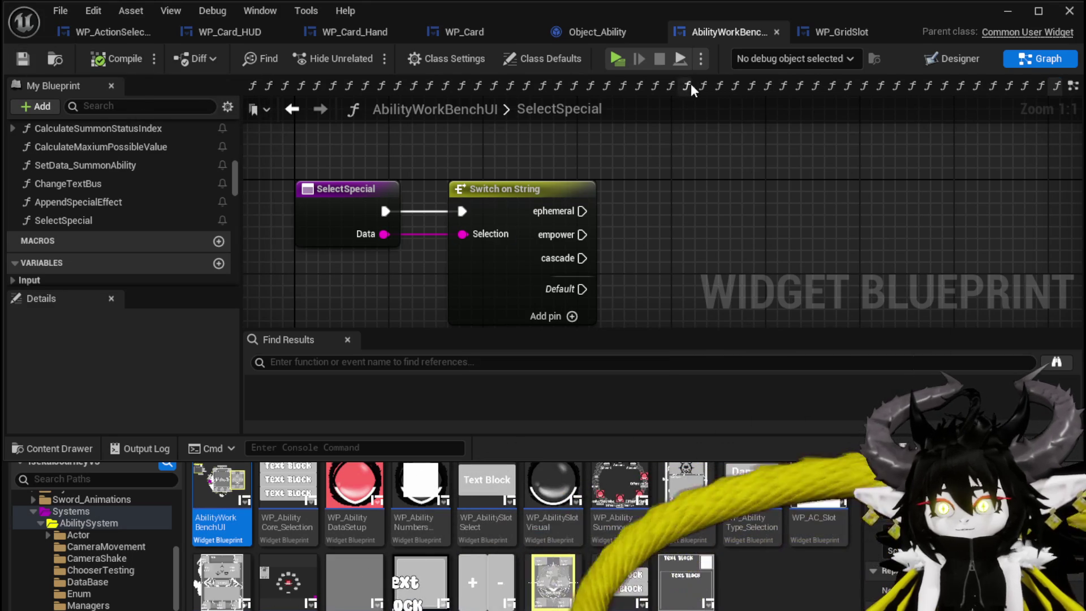
Step: Check that the EventGraph's Special|ephemeral Data value matches the switch's ephemeral pin name
{"action": "left_click", "coordinate": [292, 109]}
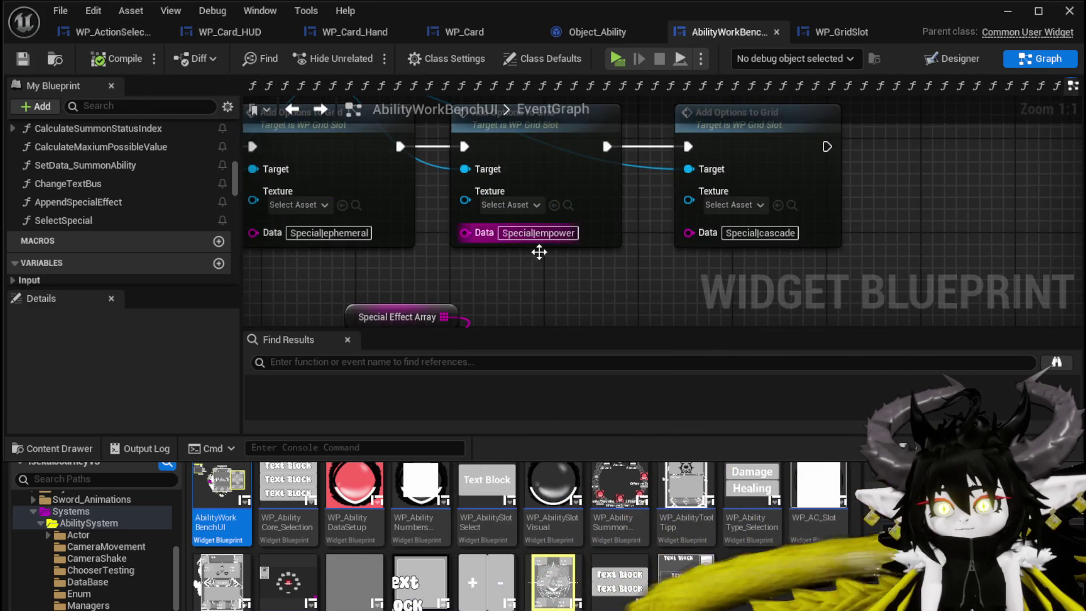
{"action": "double_click", "coordinate": [340, 233]}
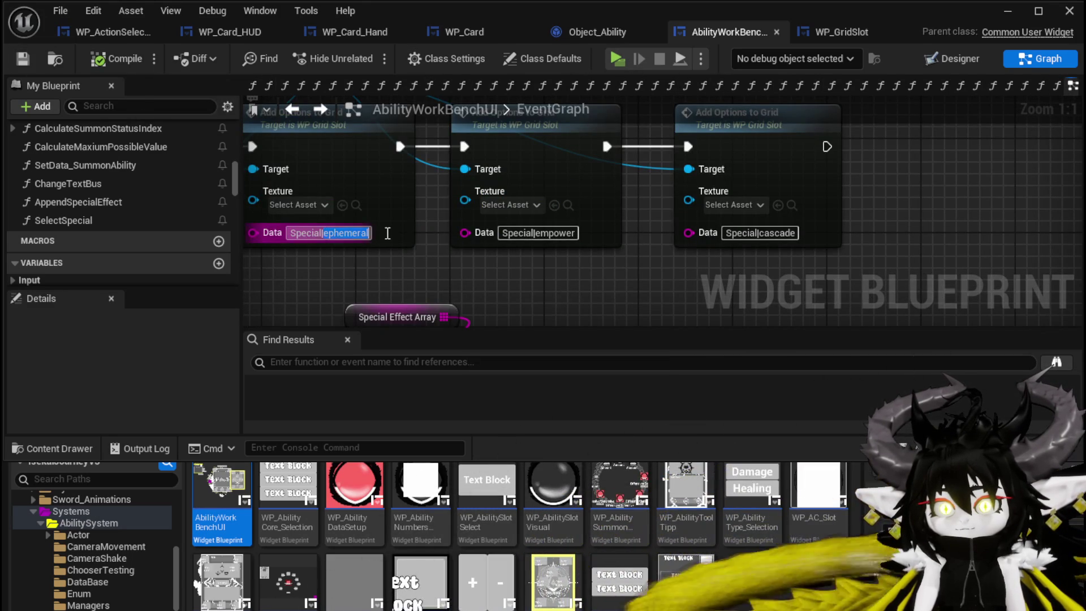
{"action": "left_click", "coordinate": [466, 291]}
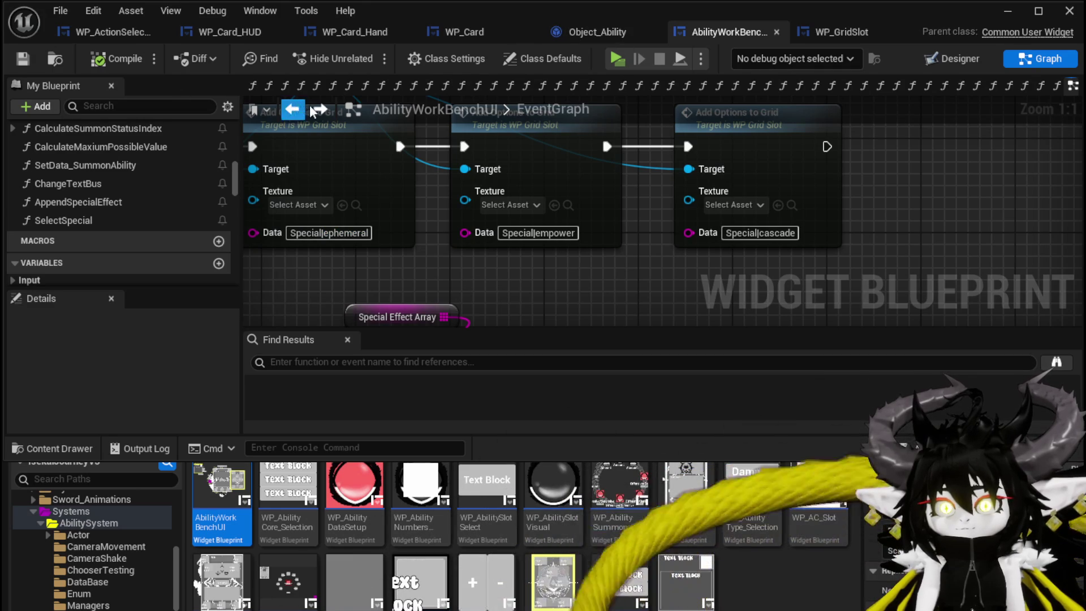
{"action": "left_click", "coordinate": [306, 109]}
{"action": "left_click", "coordinate": [498, 189]}
{"action": "scroll", "coordinate": [212, 356], "scroll_direction": "down", "scroll_amount": 3}
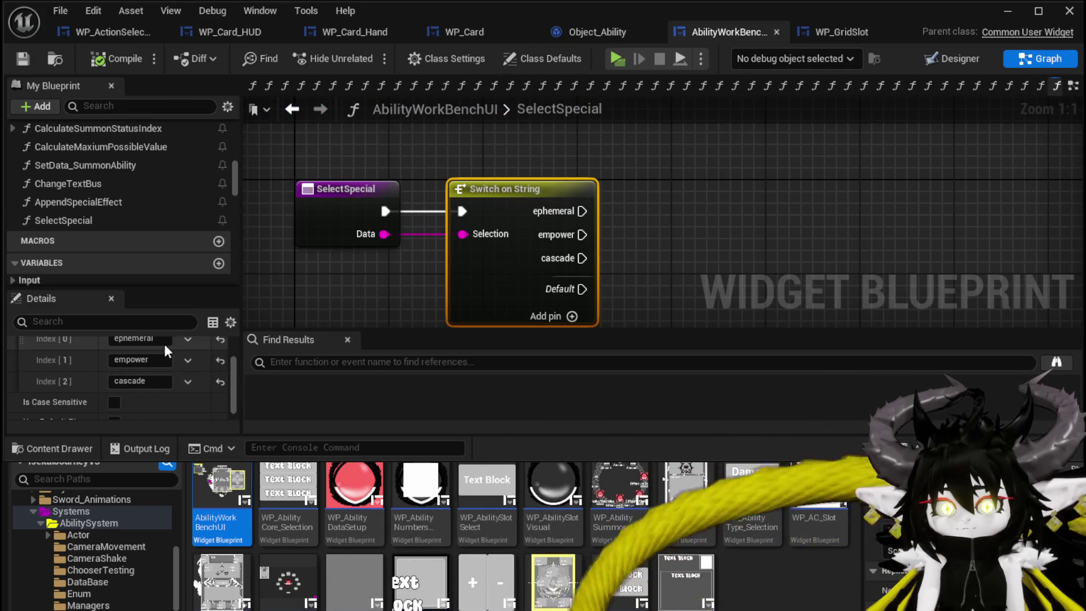
{"action": "left_click", "coordinate": [142, 339]}
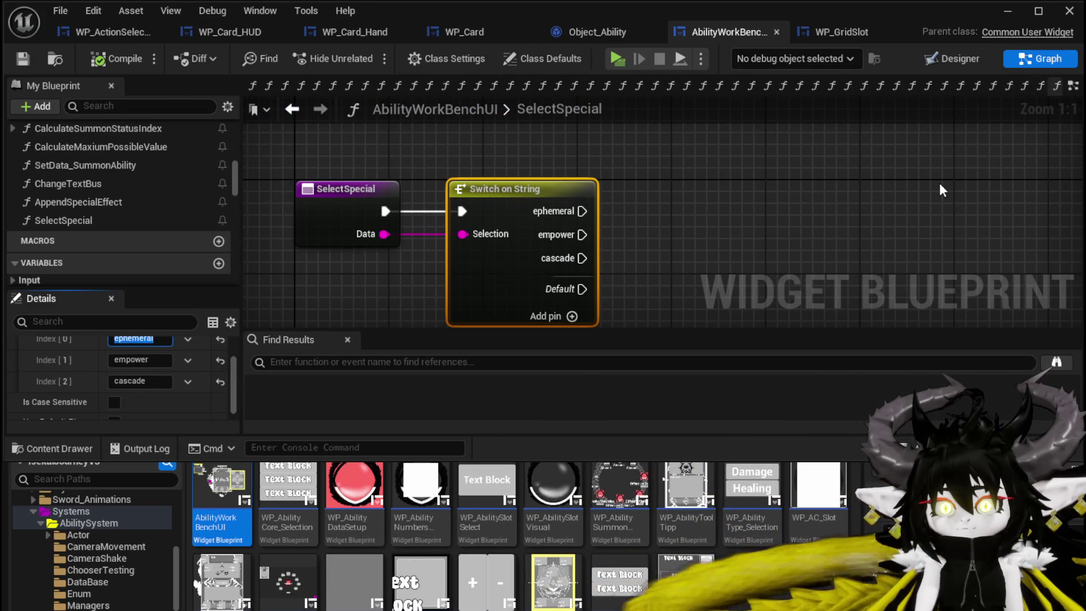
{"action": "left_click", "coordinate": [849, 188]}
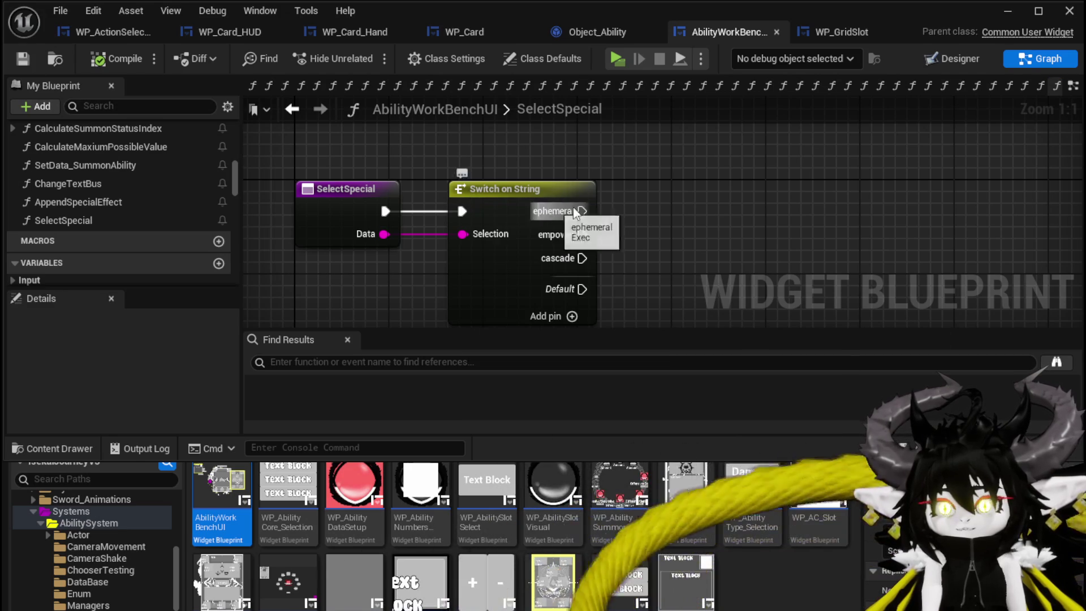
{"action": "scroll", "coordinate": [151, 238], "scroll_direction": "down", "scroll_amount": 5}
{"action": "scroll", "coordinate": [151, 232], "scroll_direction": "down", "scroll_amount": 5}
{"action": "scroll", "coordinate": [509, 198], "scroll_direction": "down", "scroll_amount": 2}
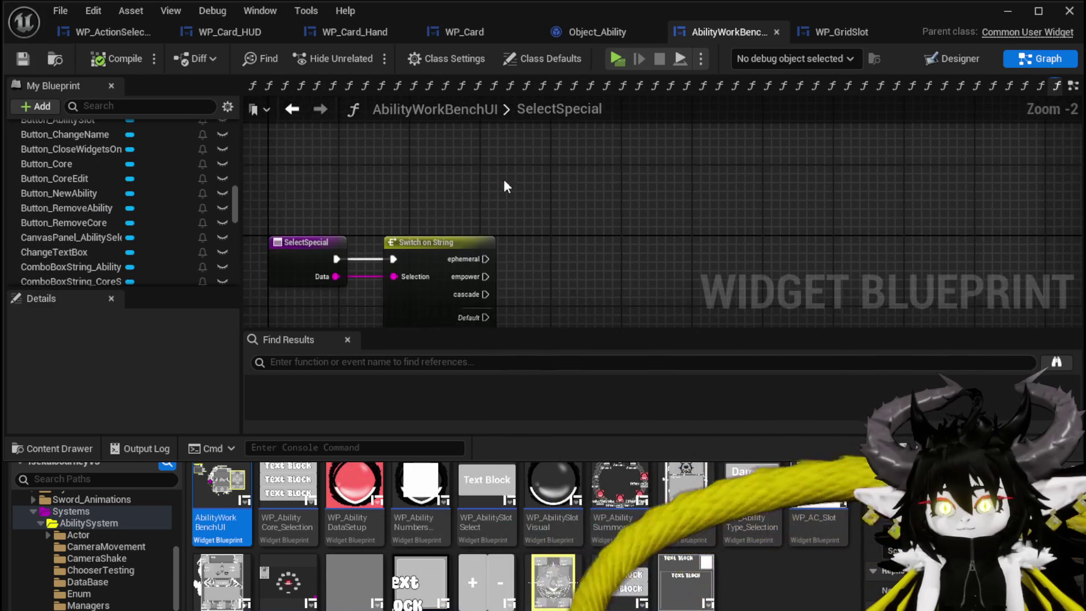
Step: Copy the Special Effect Array and ADDUNIQUE nodes into SelectSpecial, wiring the ephemeral exec and Data into ADDUNIQUE
{"action": "left_click", "coordinate": [292, 109]}
{"action": "scroll", "coordinate": [538, 225], "scroll_direction": "down", "scroll_amount": 1}
{"action": "left_click_drag", "start_coordinate": [390, 183], "coordinate": [549, 270]}
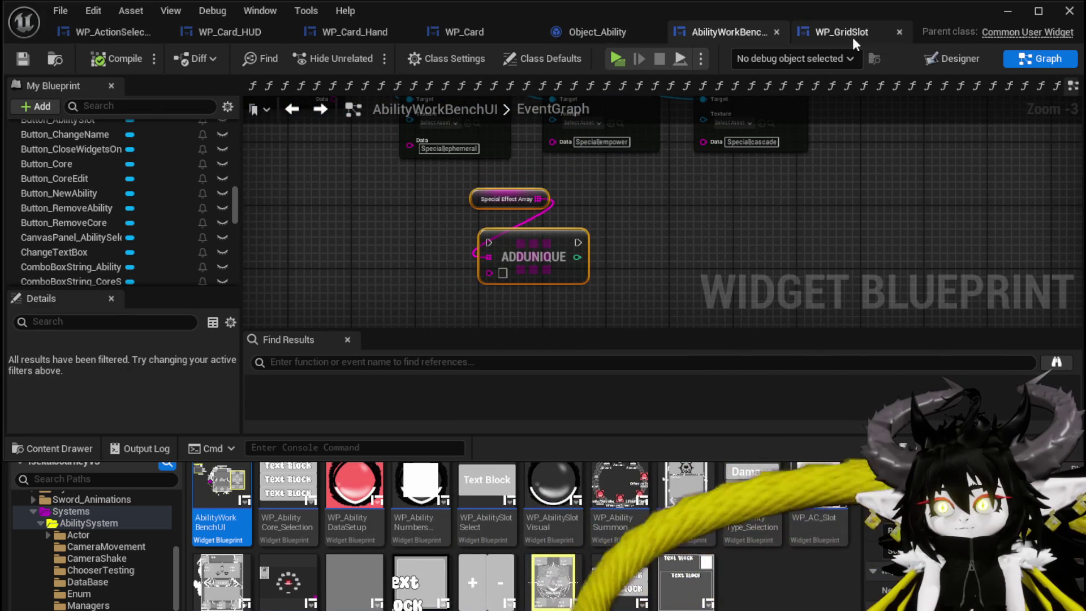
{"action": "left_click", "coordinate": [320, 110]}
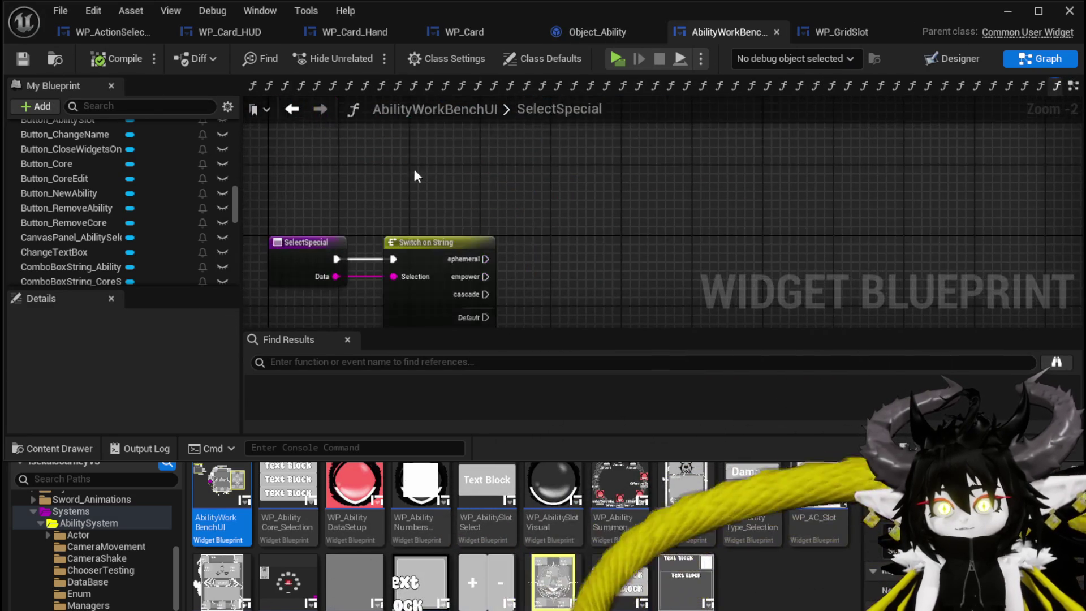
{"action": "key", "text": "ctrl+v"}
{"action": "mouse_move", "coordinate": [485, 259]}
{"action": "left_mouse_down"}
{"action": "mouse_move", "coordinate": [553, 250]}
{"action": "mouse_move", "coordinate": [591, 196]}
{"action": "left_mouse_up"}
{"action": "mouse_move", "coordinate": [336, 276]}
{"action": "left_mouse_down"}
{"action": "mouse_move", "coordinate": [559, 242]}
{"action": "mouse_move", "coordinate": [422, 258]}
{"action": "mouse_move", "coordinate": [551, 230]}
{"action": "left_mouse_up"}
Step: Compile and save, then move the ADDUNIQUE and array nodes upward
{"action": "left_click", "coordinate": [114, 58]}
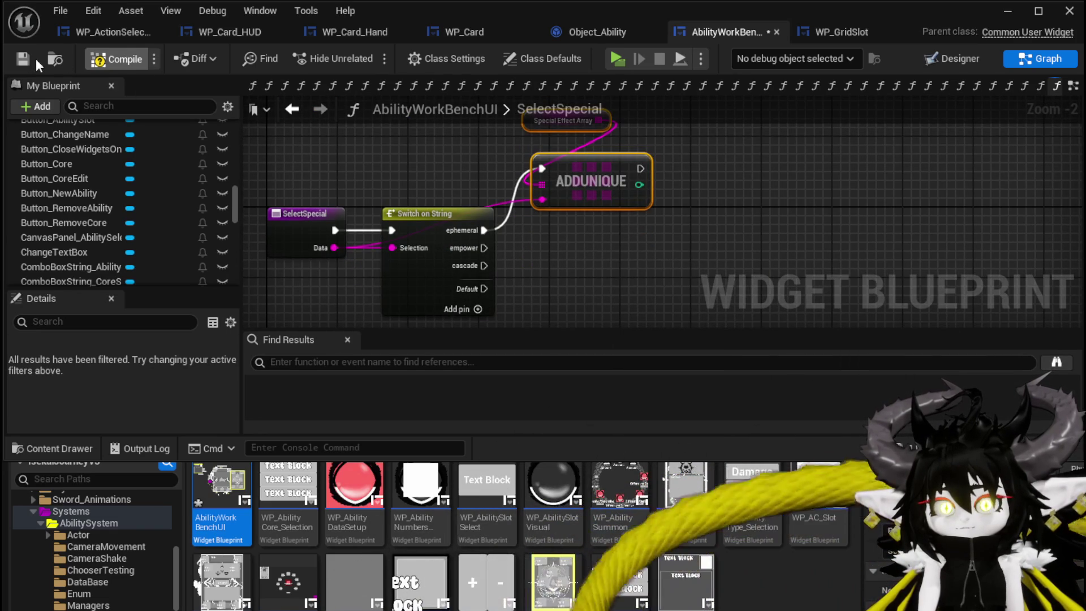
{"action": "left_click", "coordinate": [22, 58]}
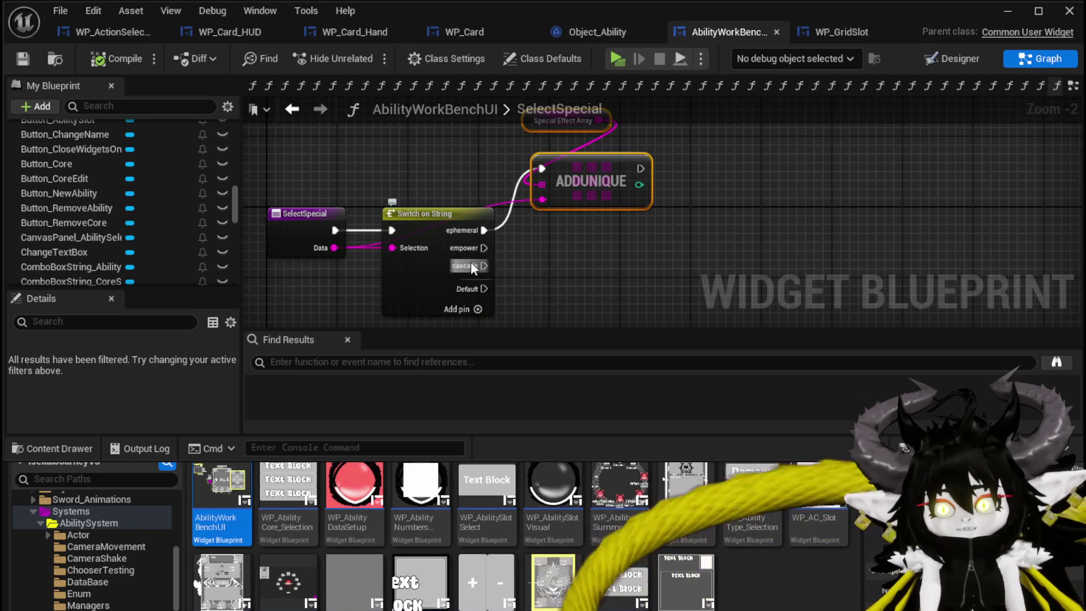
{"action": "left_click", "coordinate": [598, 263]}
{"action": "left_click", "coordinate": [22, 58]}
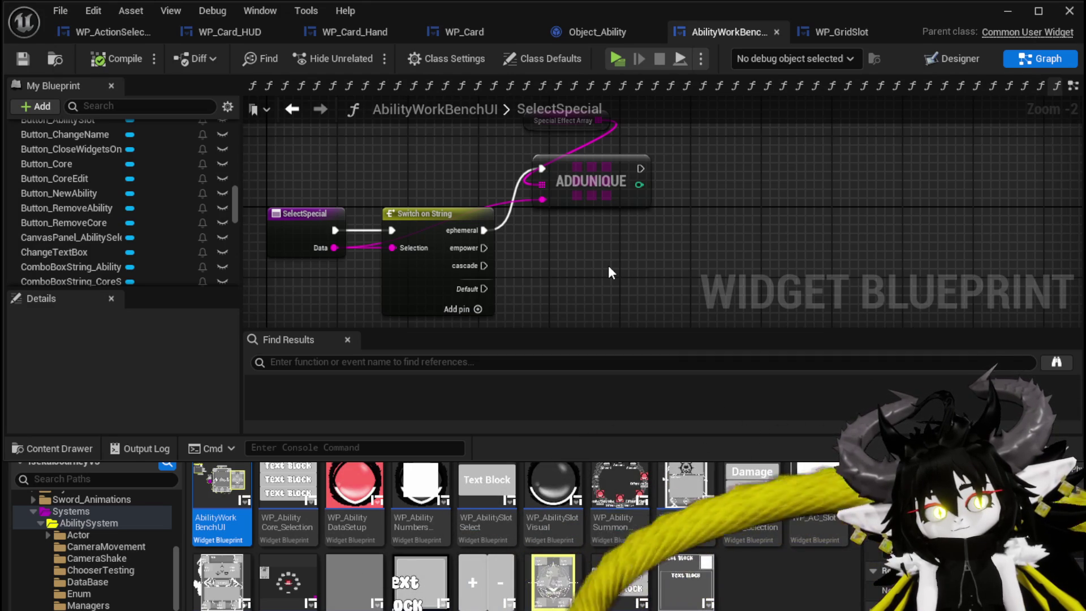
{"action": "left_click_drag", "start_coordinate": [609, 266], "coordinate": [650, 137]}
{"action": "left_click_drag", "start_coordinate": [585, 215], "coordinate": [585, 180]}
{"action": "left_click", "coordinate": [430, 187]}
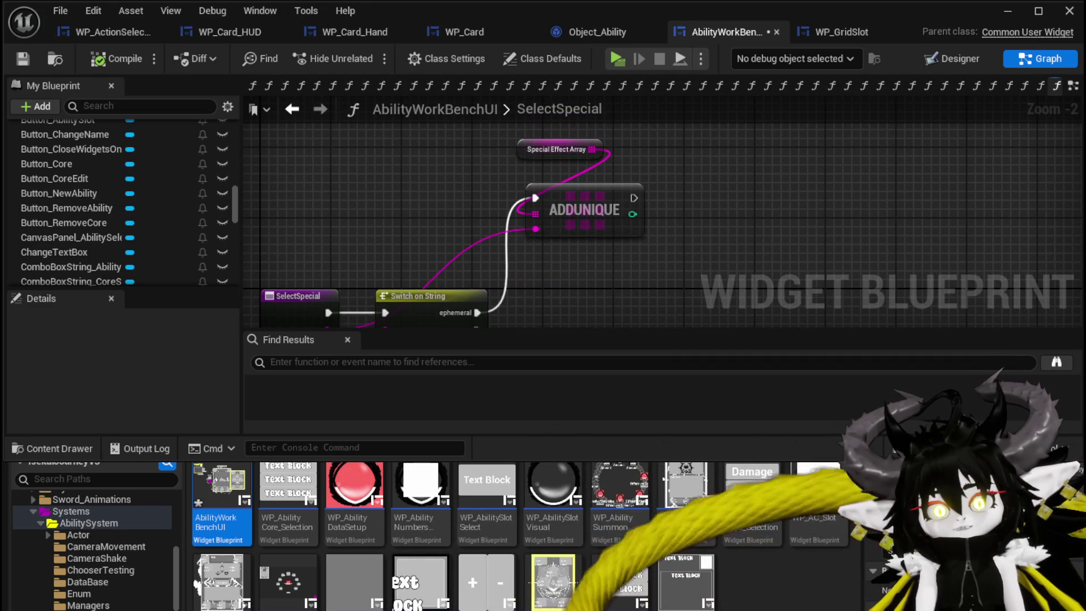
{"action": "left_click", "coordinate": [23, 58]}
Step: Shift the ADDUNIQUE and Special Effect Array nodes up and right, then save again
{"action": "scroll", "coordinate": [154, 195], "scroll_direction": "up", "scroll_amount": 6}
{"action": "scroll", "coordinate": [159, 199], "scroll_direction": "up", "scroll_amount": 10}
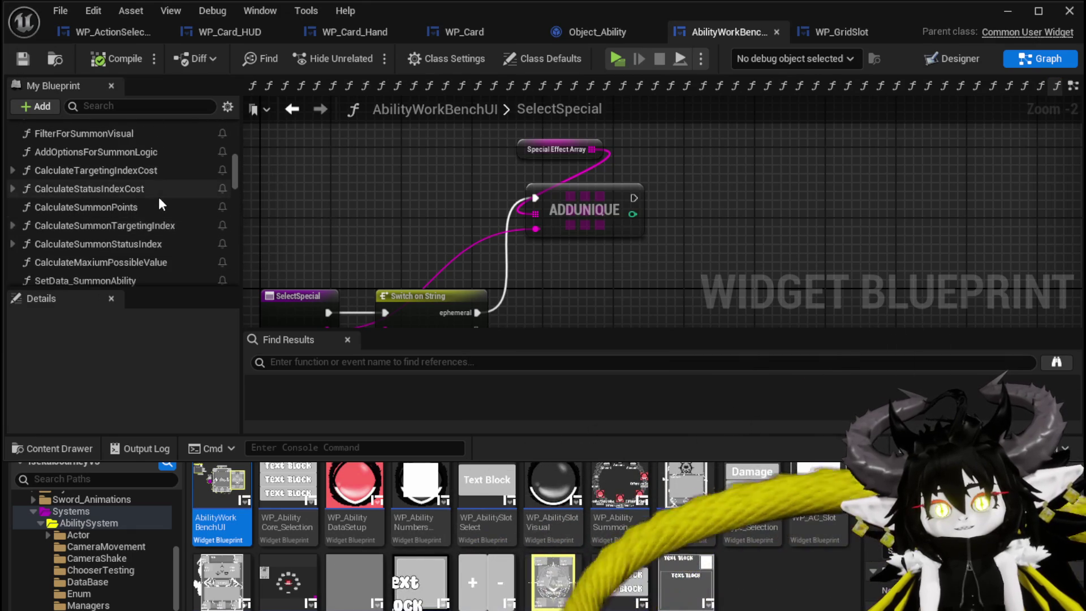
{"action": "mouse_move", "coordinate": [433, 216]}
{"action": "left_mouse_down"}
{"action": "mouse_move", "coordinate": [636, 146]}
{"action": "mouse_move", "coordinate": [369, 172]}
{"action": "left_mouse_up"}
{"action": "left_click", "coordinate": [517, 151]}
{"action": "mouse_move", "coordinate": [472, 212]}
{"action": "left_mouse_down"}
{"action": "mouse_move", "coordinate": [567, 182]}
{"action": "mouse_move", "coordinate": [576, 165]}
{"action": "left_mouse_up"}
{"action": "left_click", "coordinate": [828, 187]}
{"action": "left_click", "coordinate": [26, 59]}
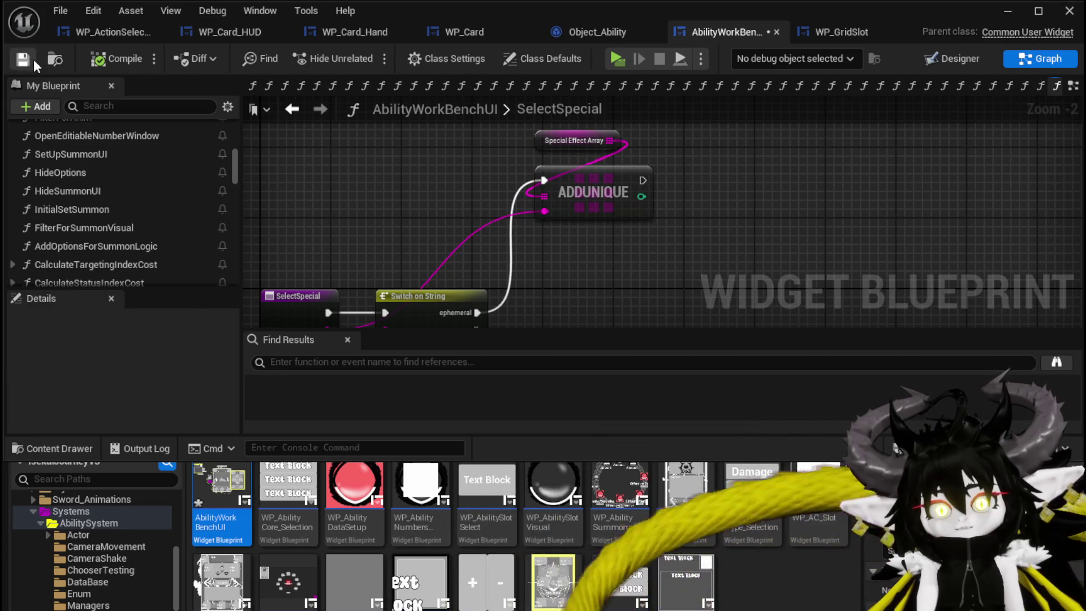